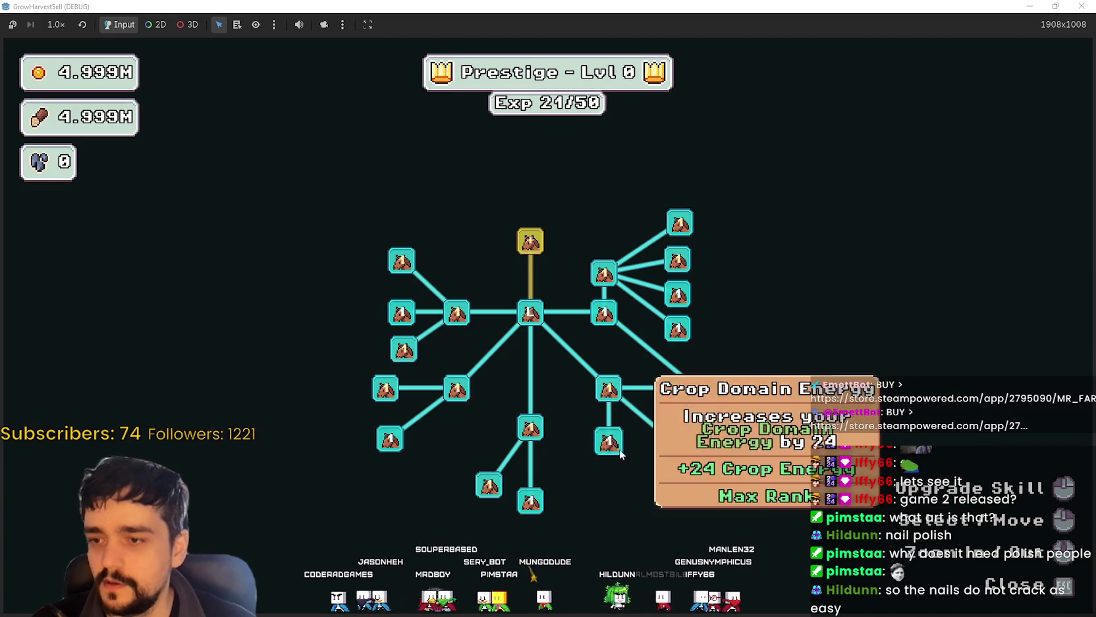
# Step: Max out the Resource Domain Damage and Resource Domain Damage II prestige upgrades
pyautogui.click(618, 323)
pyautogui.click(618, 323)
pyautogui.click(615, 320)
pyautogui.click(614, 320)
pyautogui.click(614, 321)
pyautogui.click(682, 307)
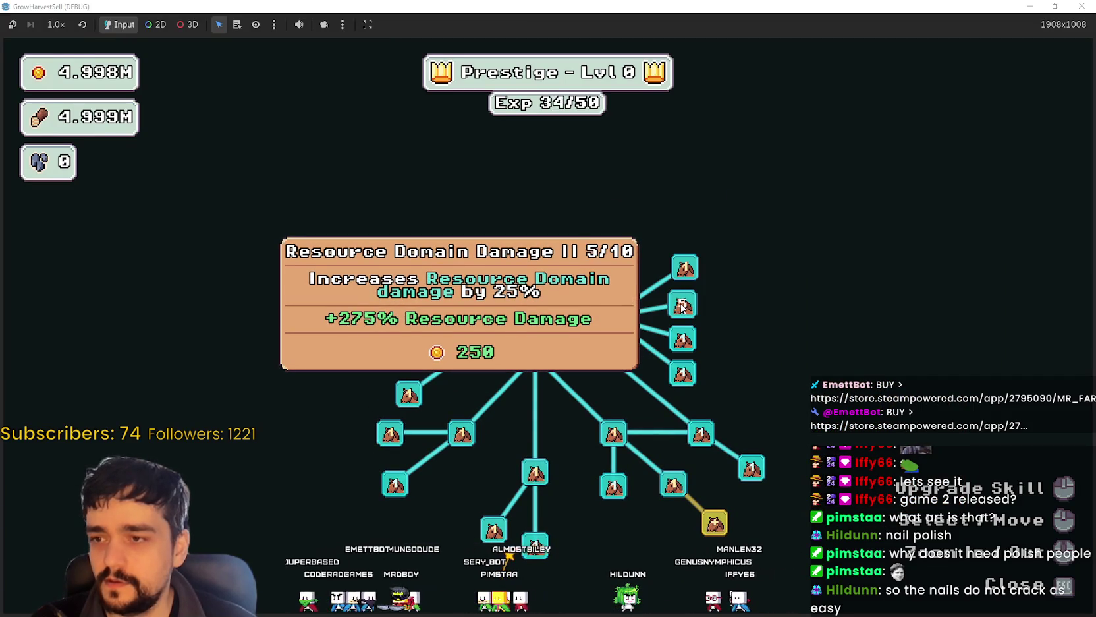
pyautogui.click(683, 306)
pyautogui.click(682, 306)
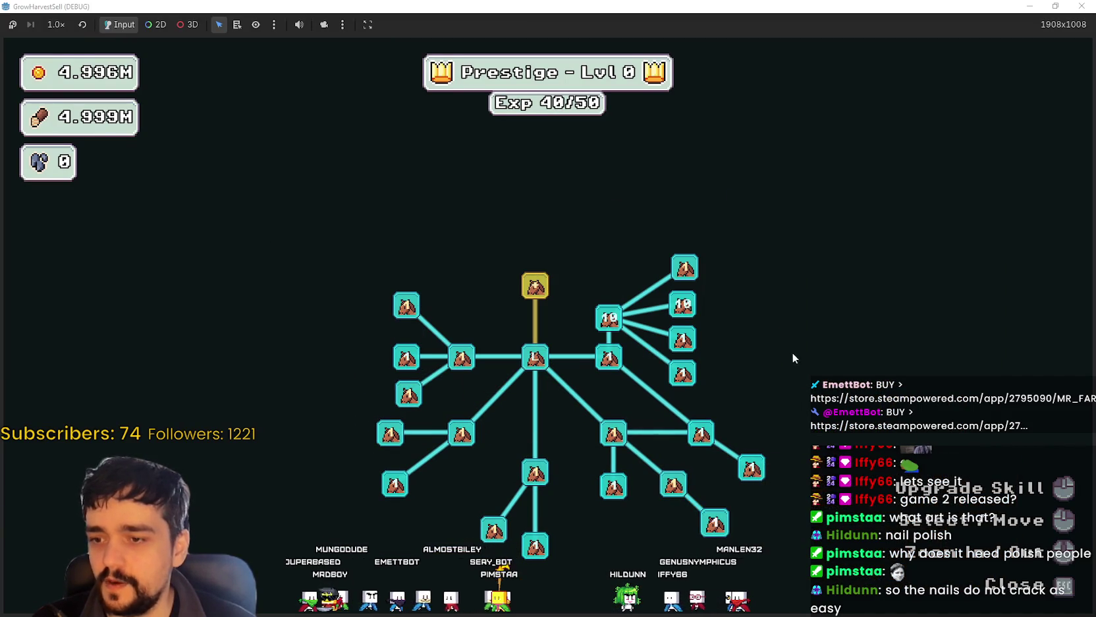
# Step: Upgrade Crop Domain Damage II and raise Dopple Sickle to max rank
pyautogui.click(479, 355)
pyautogui.click(479, 356)
pyautogui.click(479, 356)
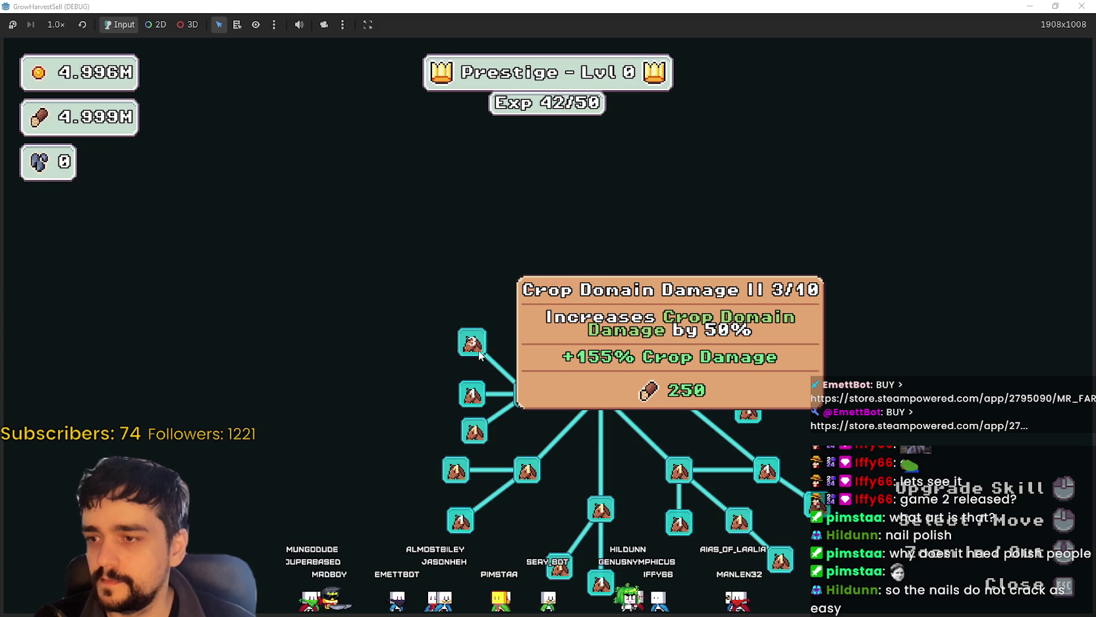
pyautogui.click(480, 355)
pyautogui.click(480, 355)
pyautogui.click(475, 435)
pyautogui.click(475, 435)
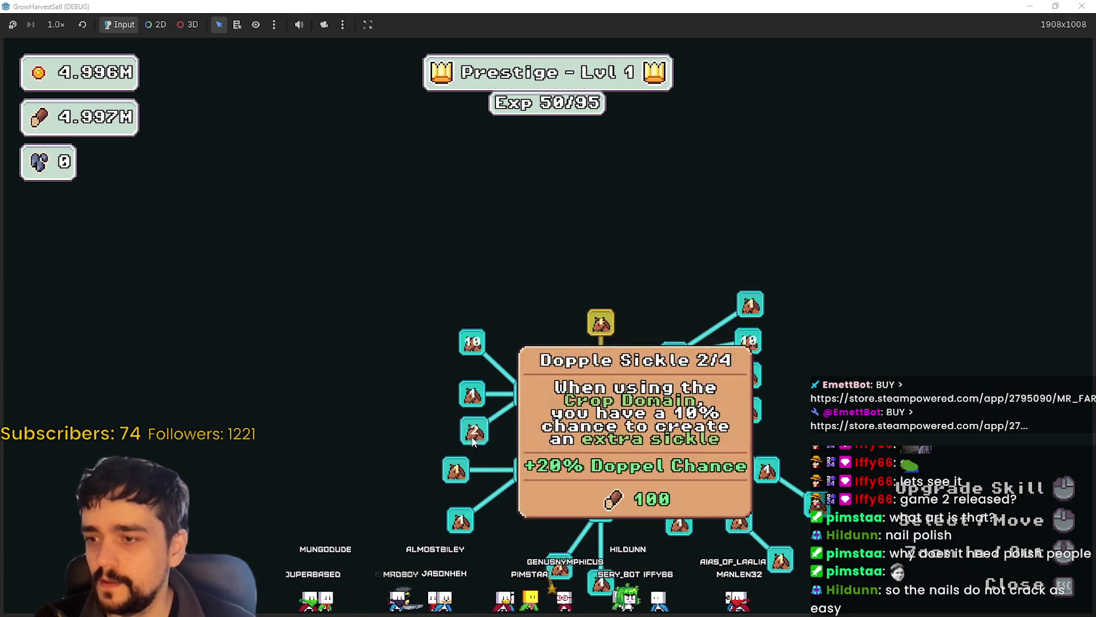
pyautogui.click(475, 435)
pyautogui.click(475, 434)
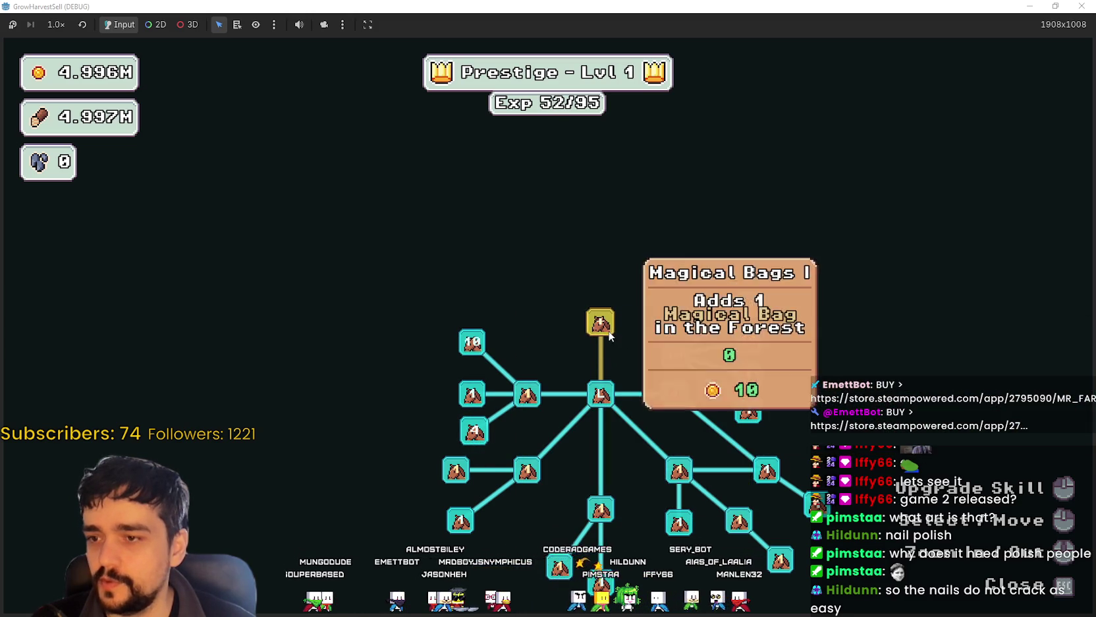
# Step: Buy Magical Bags, Market Slots, the three upgrades beside it, and Market Speed II
pyautogui.click(601, 322)
pyautogui.click(639, 269)
pyautogui.click(627, 243)
pyautogui.click(691, 255)
pyautogui.click(689, 314)
pyautogui.click(744, 253)
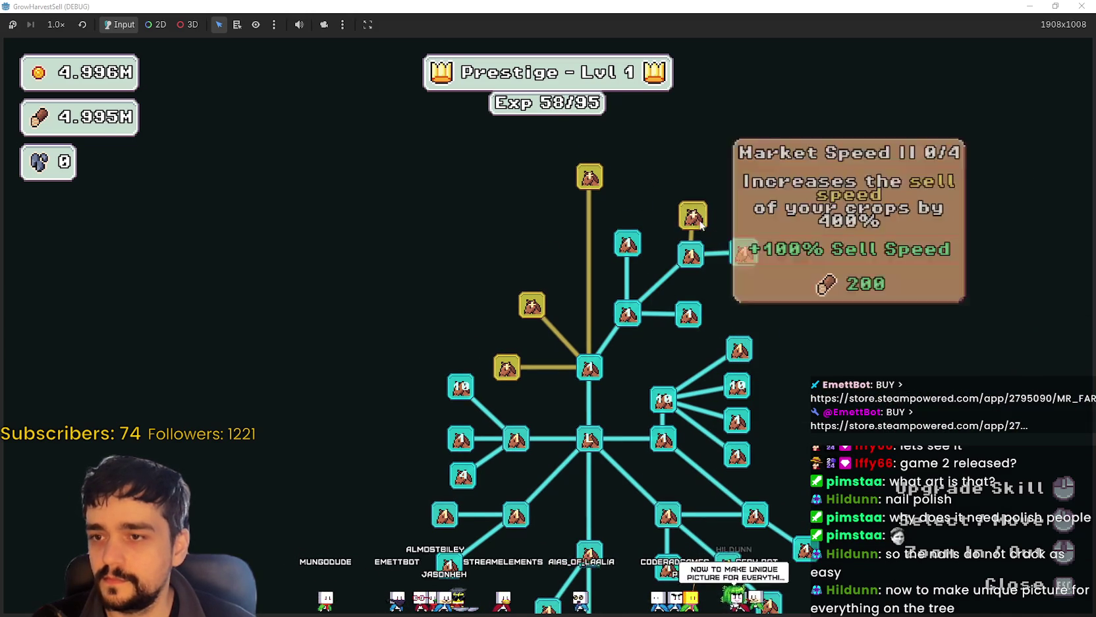
# Step: Leave the skill tree, walk to the purple portal and travel to Stage 1
pyautogui.press('Escape')
pyautogui.press('d')
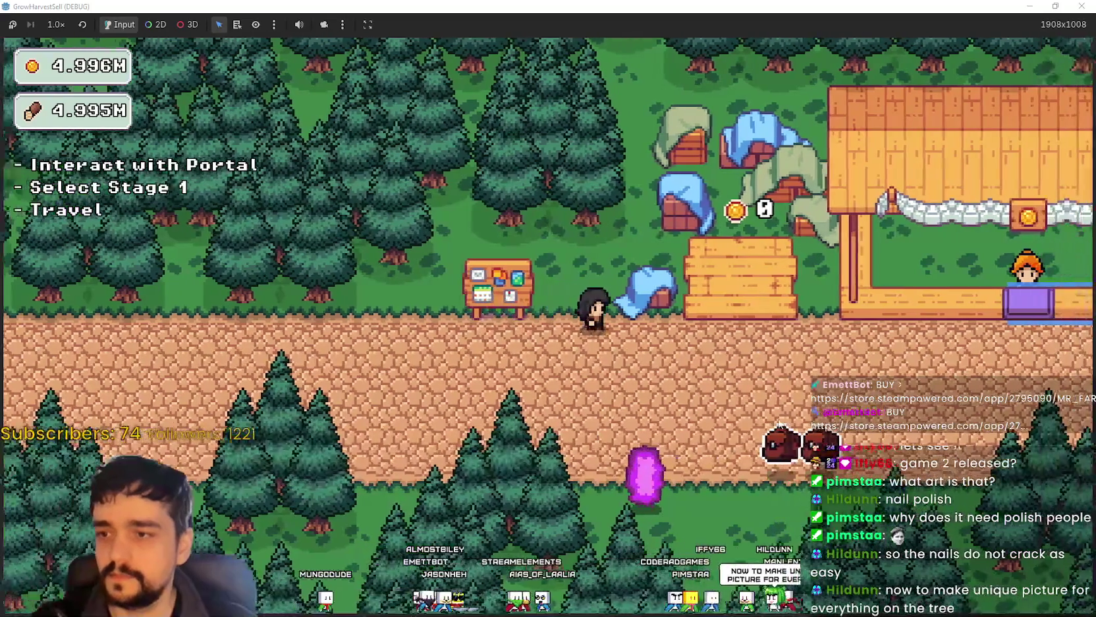
pyautogui.press('s')
pyautogui.press('a')
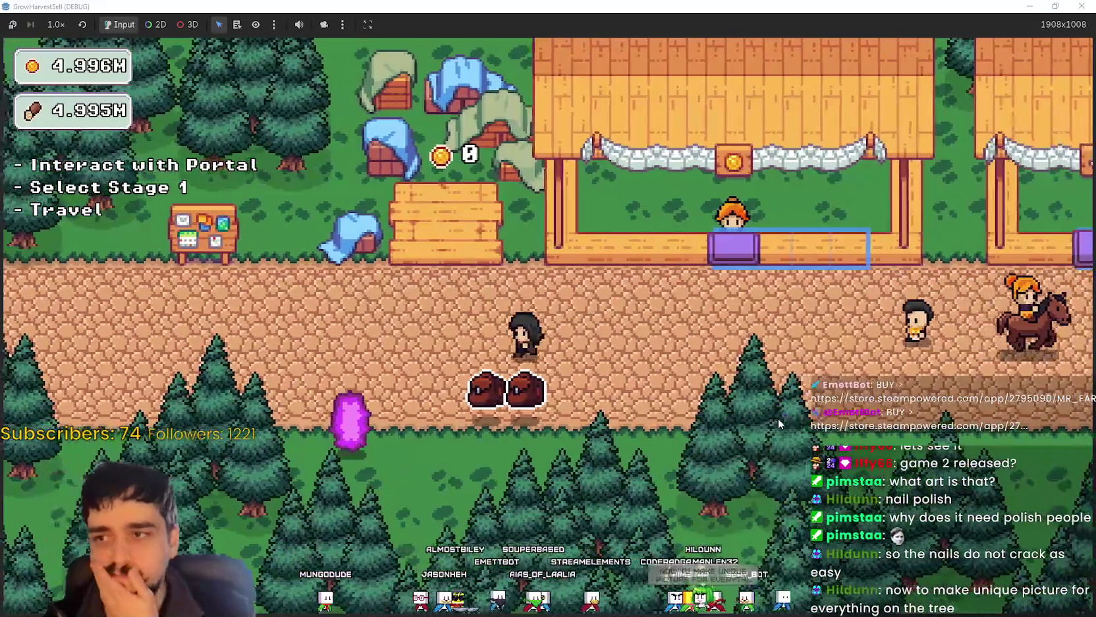
pyautogui.press('s')
pyautogui.press('e')
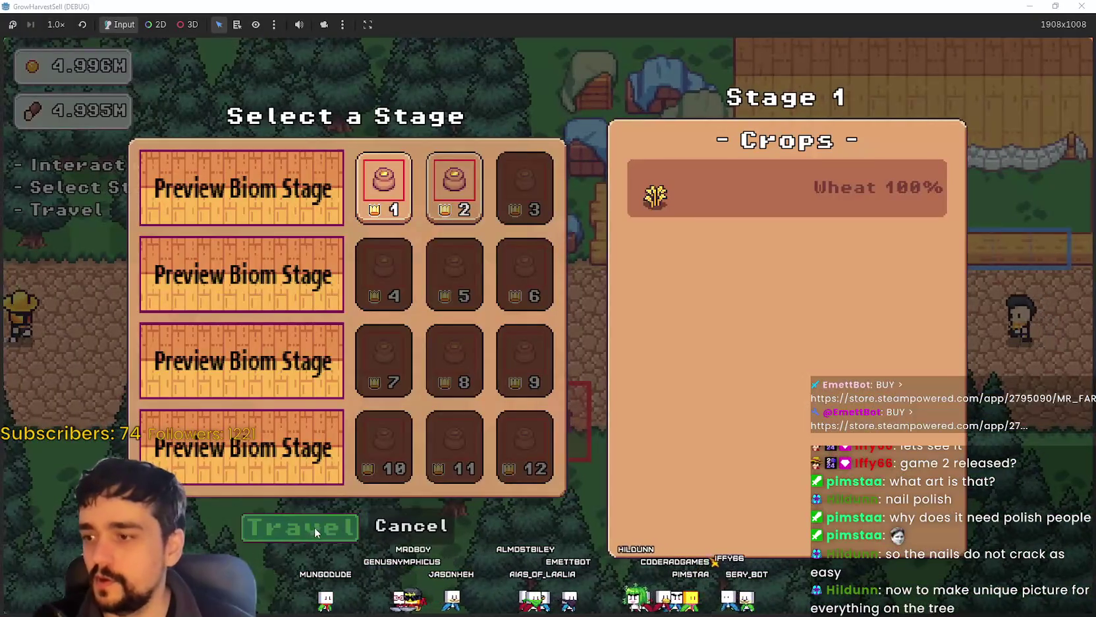
pyautogui.click(314, 528)
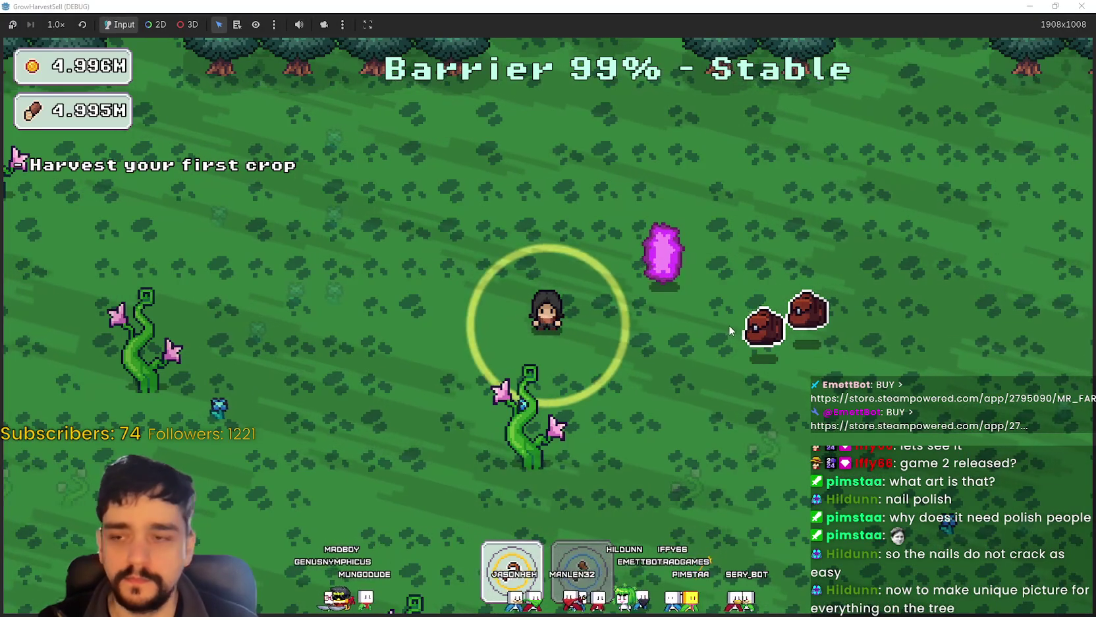
# Step: Harvest the first crop and the blue flowers in the forest
pyautogui.press('a')
pyautogui.press('s')
pyautogui.press('e')
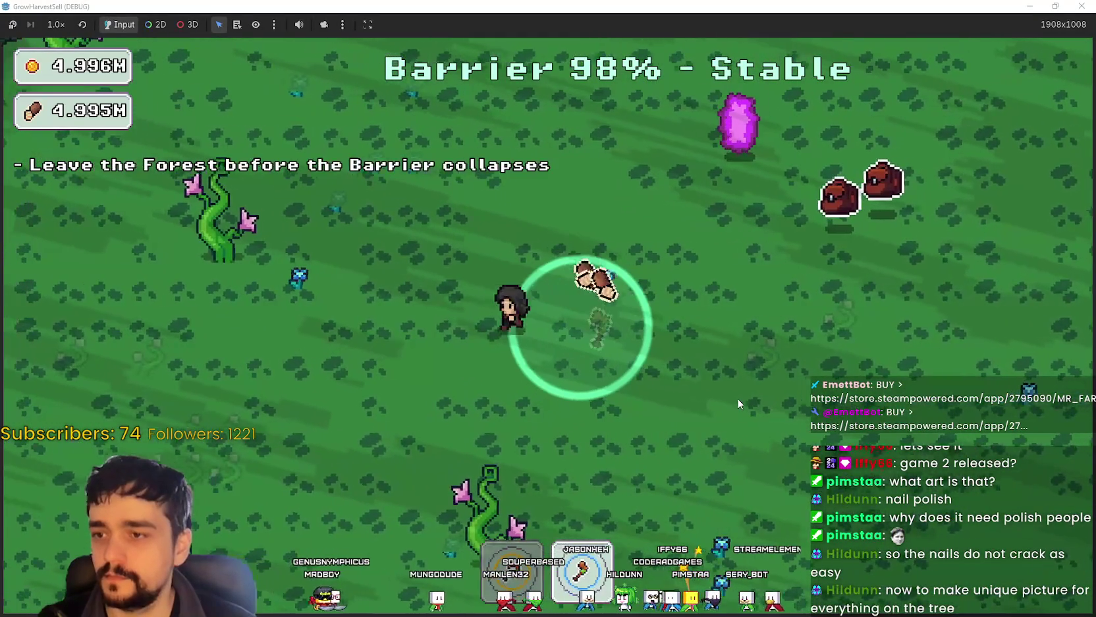
pyautogui.press('d')
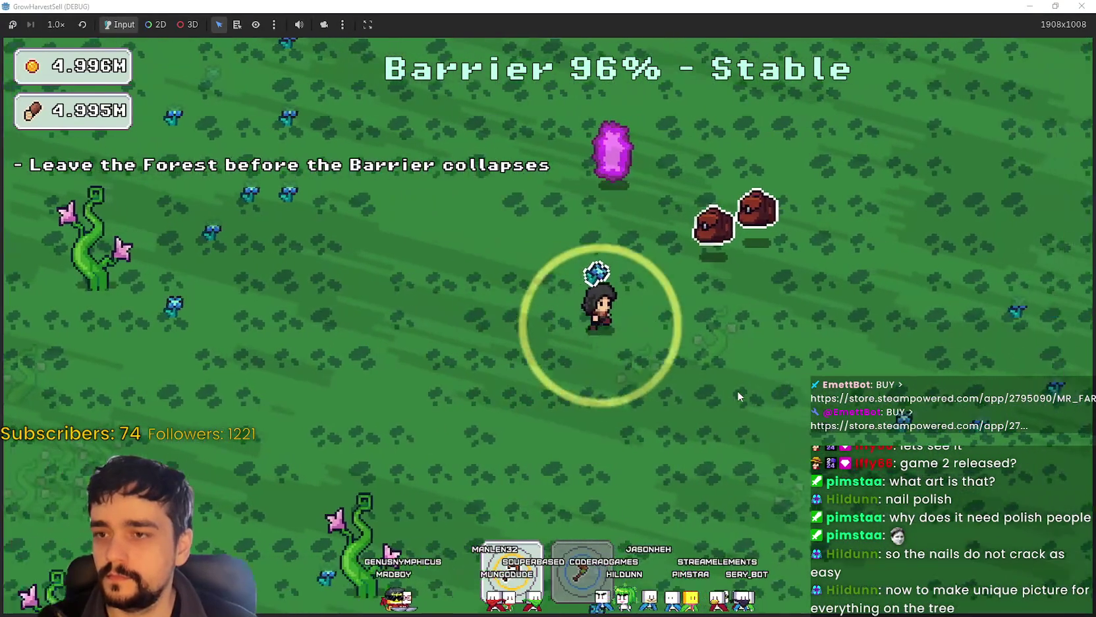
pyautogui.press('s')
pyautogui.press('e')
pyautogui.press('a')
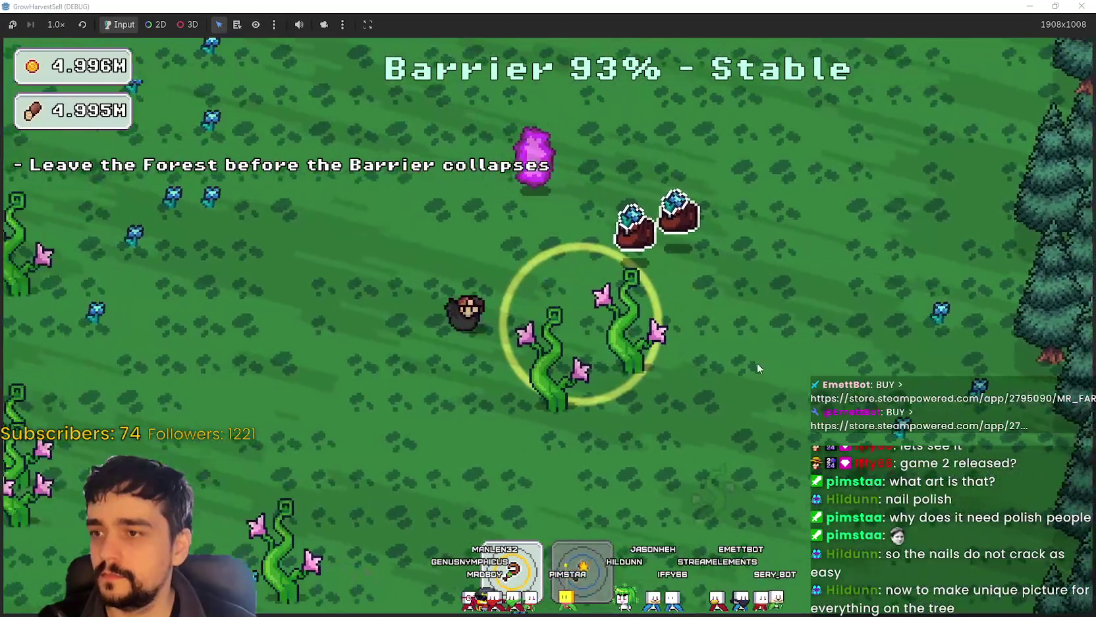
pyautogui.press('a')
pyautogui.press('w')
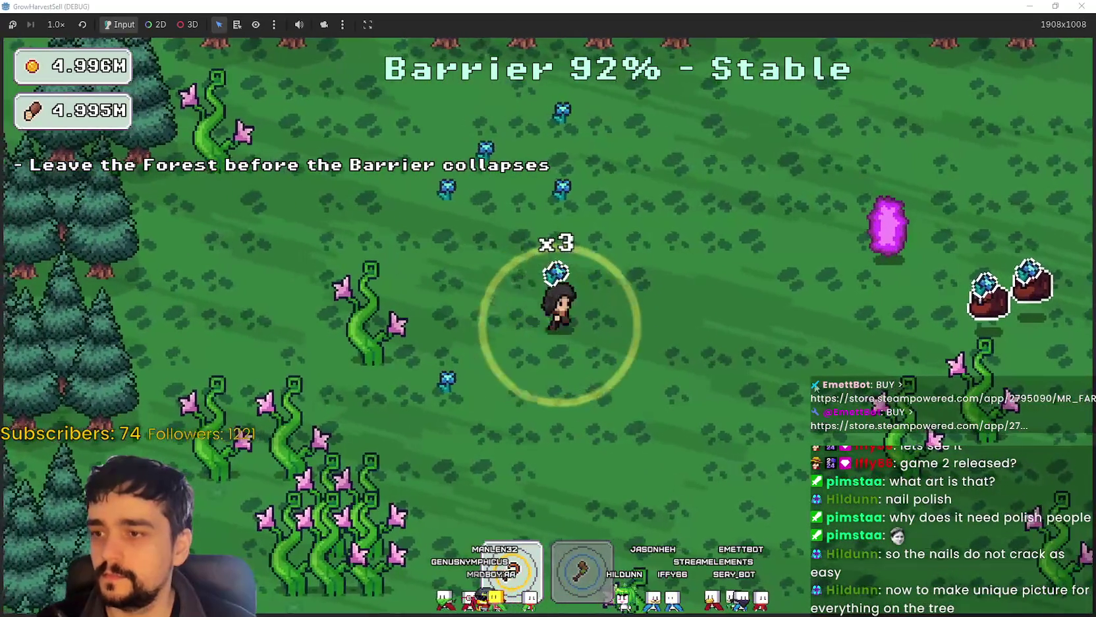
pyautogui.press('d')
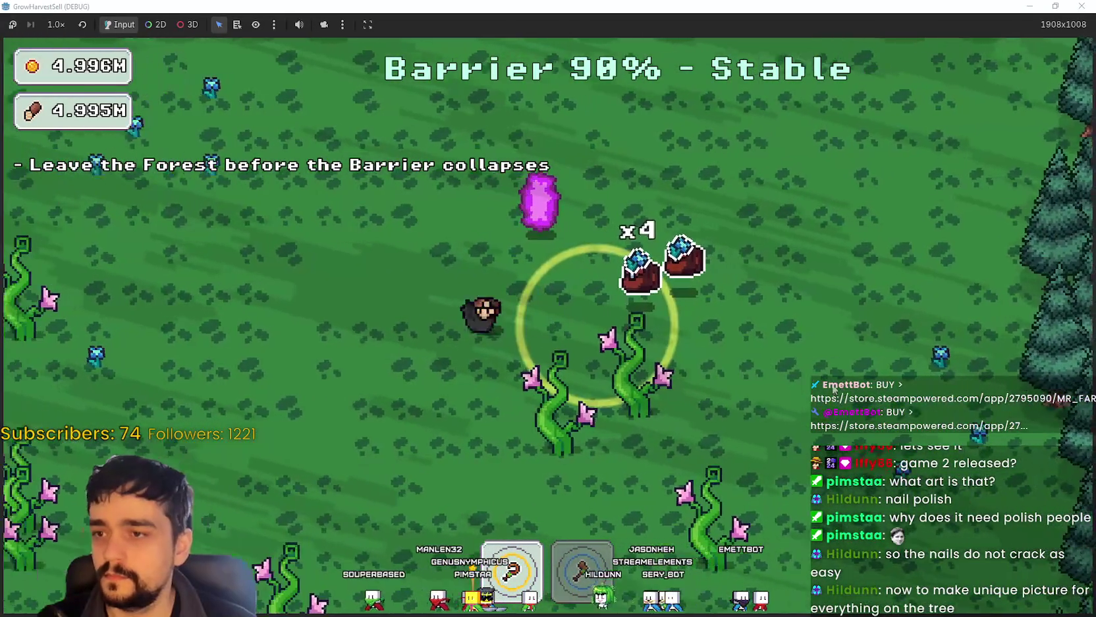
# Step: Work up-left and back across the forest harvesting more crops
pyautogui.press('a')
pyautogui.press('w')
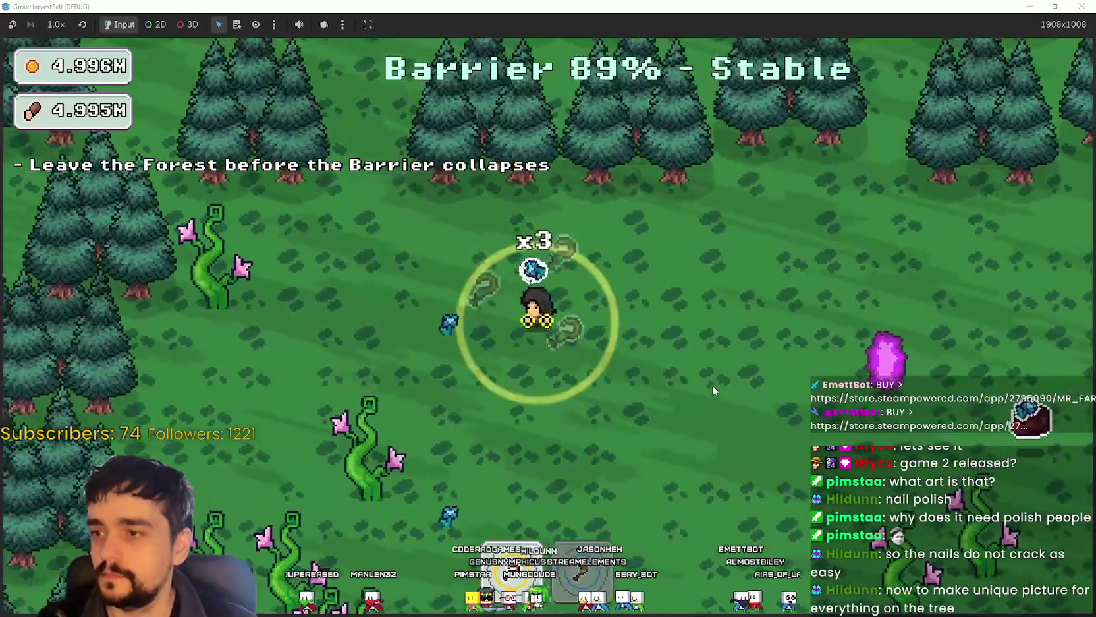
pyautogui.press('d')
pyautogui.press('s')
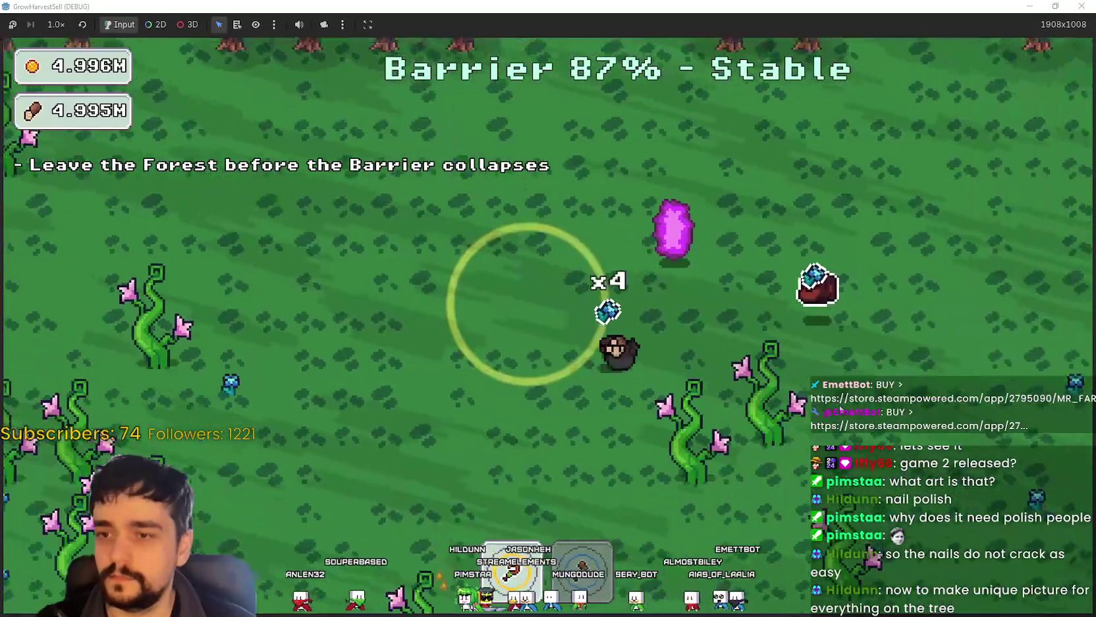
pyautogui.press('d')
pyautogui.press('a')
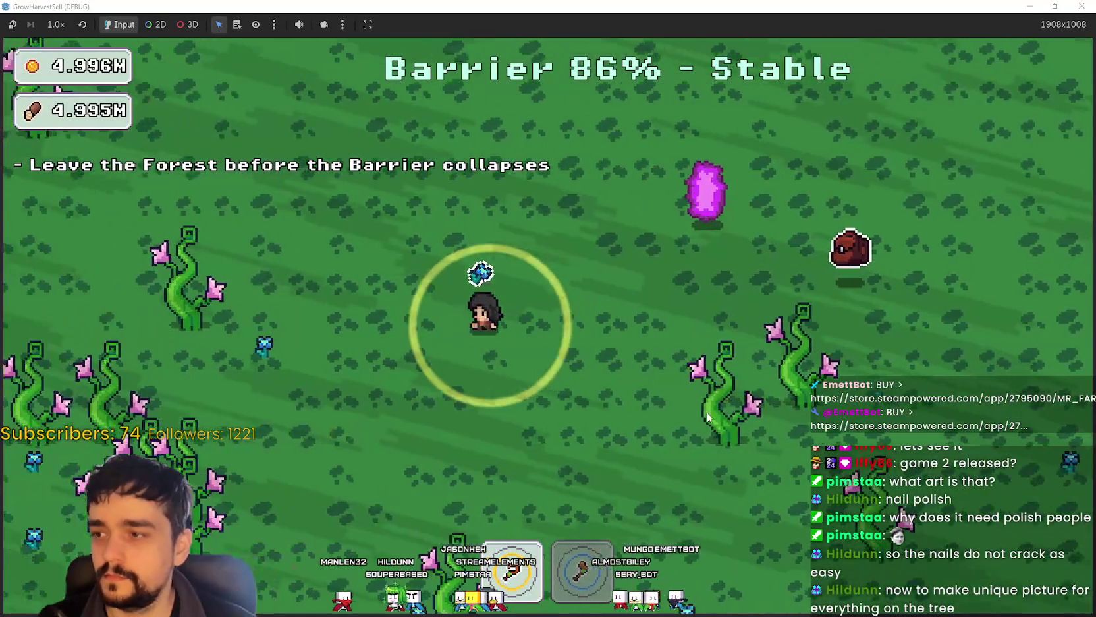
pyautogui.press('a')
pyautogui.press('s')
# Step: Harvest the last plants and step onto the pink crystal to exit the forest
pyautogui.press('d')
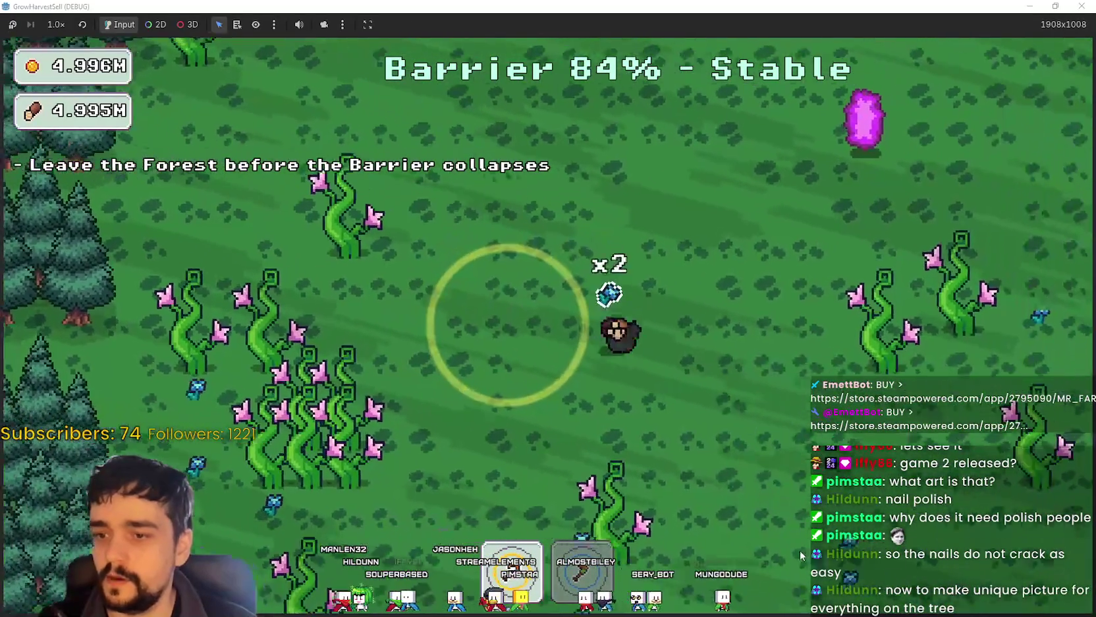
pyautogui.press('s')
pyautogui.press('w')
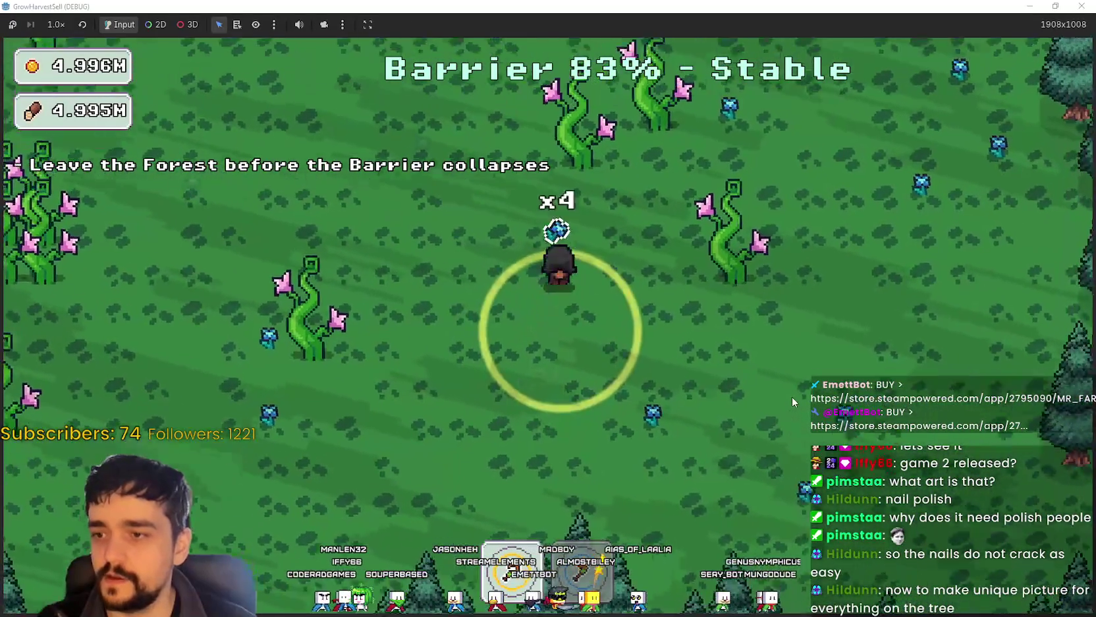
pyautogui.press('d')
pyautogui.press('a')
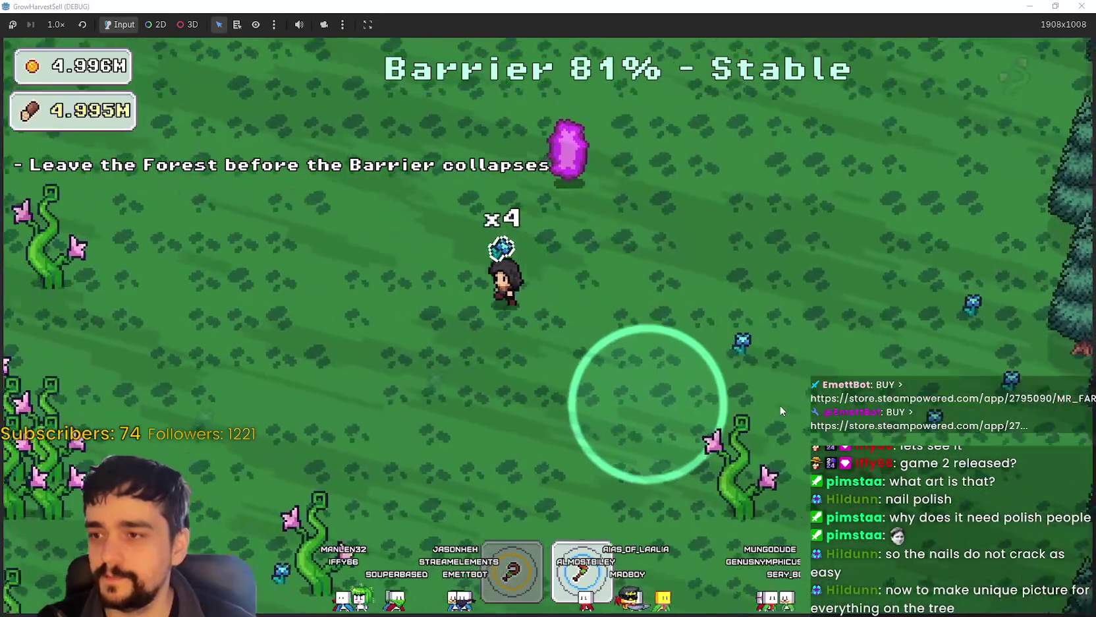
pyautogui.press('w')
pyautogui.press('d')
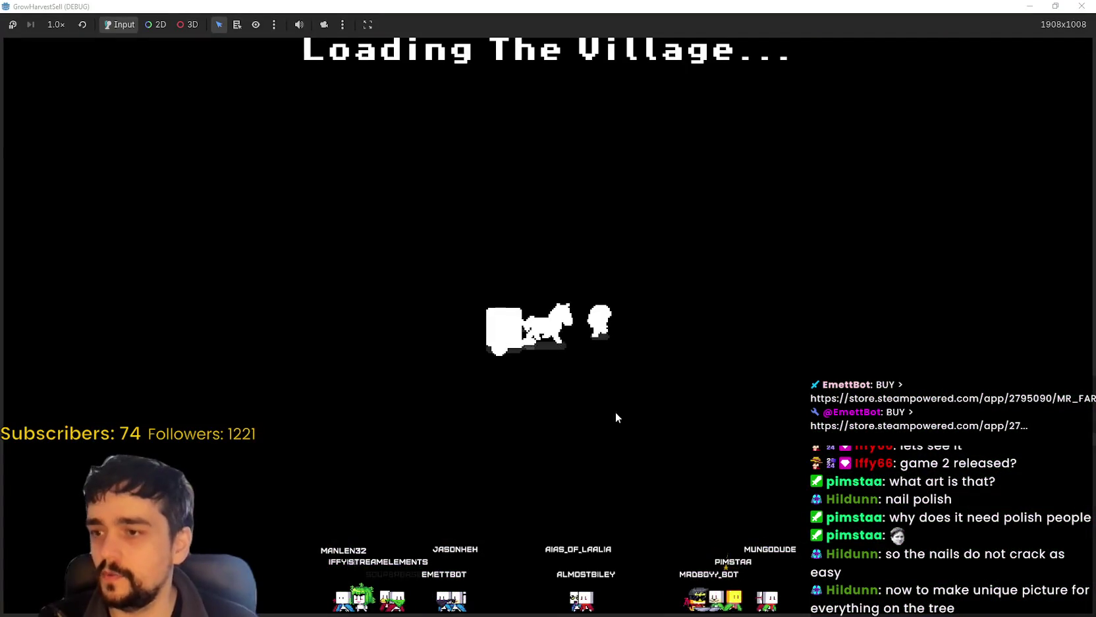
# Step: Walk into the village and drop off the forest crops at the market stall
pyautogui.press('d')
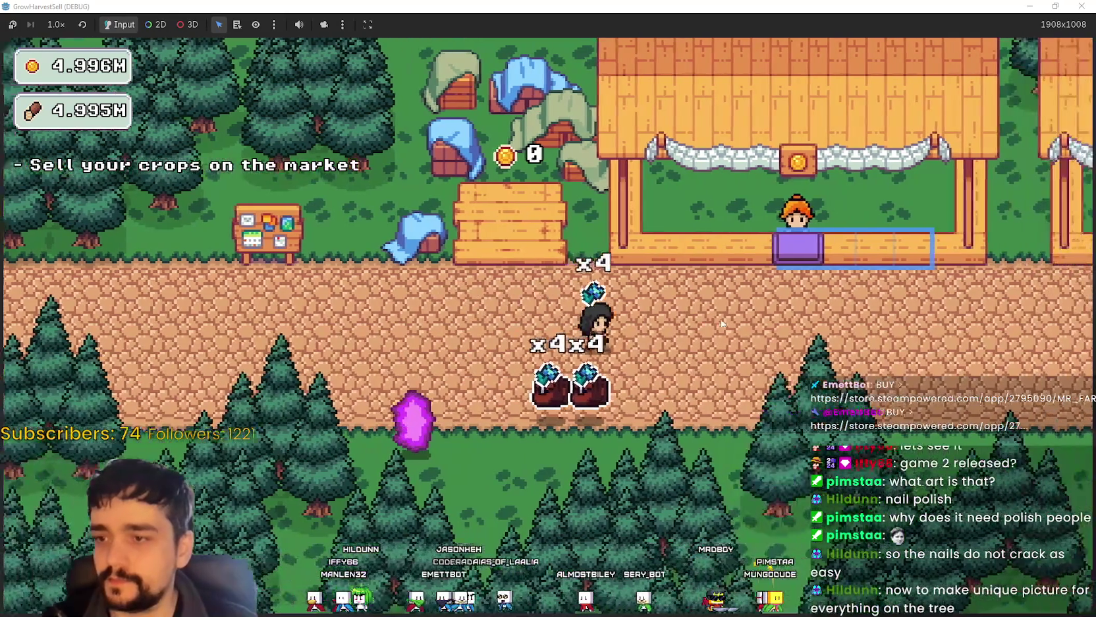
pyautogui.press('d')
pyautogui.press('w')
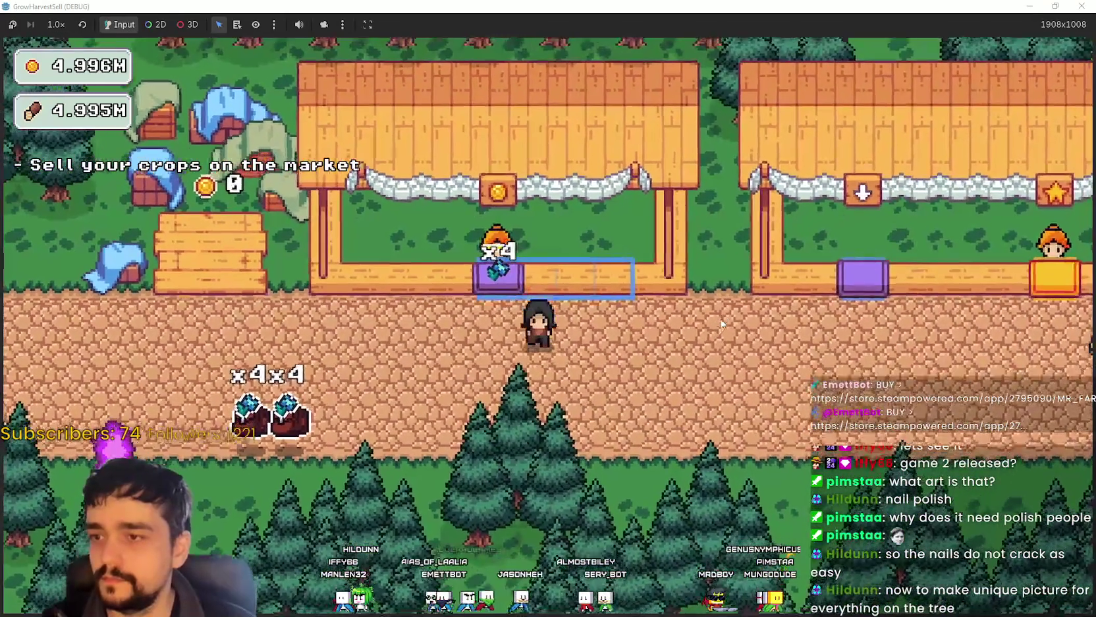
pyautogui.press('a')
pyautogui.press('s')
pyautogui.press('d')
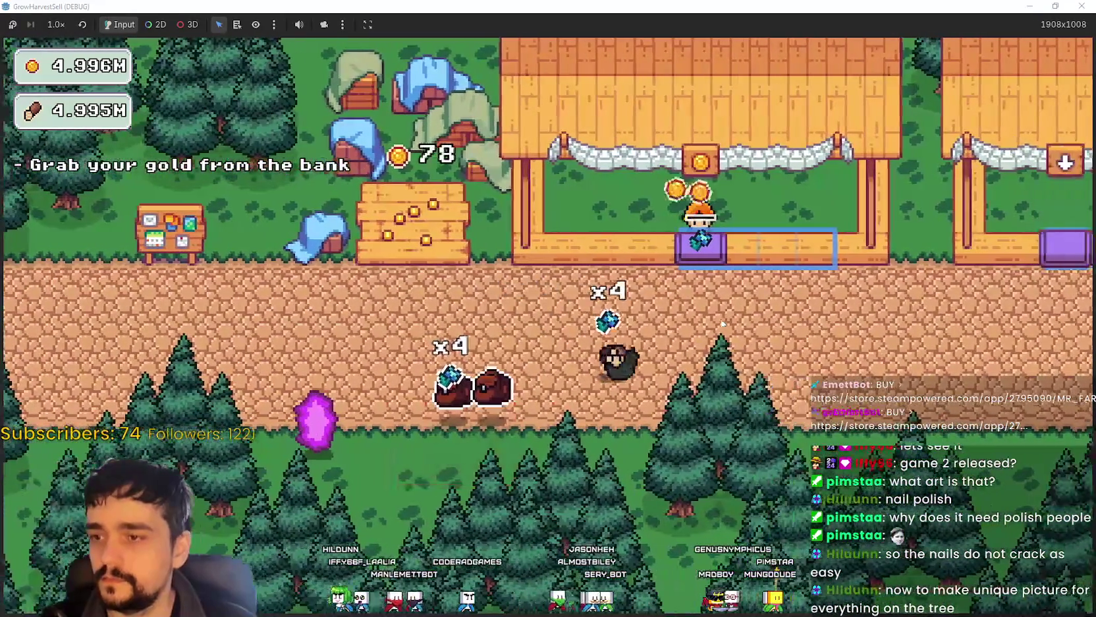
pyautogui.press('a')
pyautogui.press('w')
pyautogui.press('s')
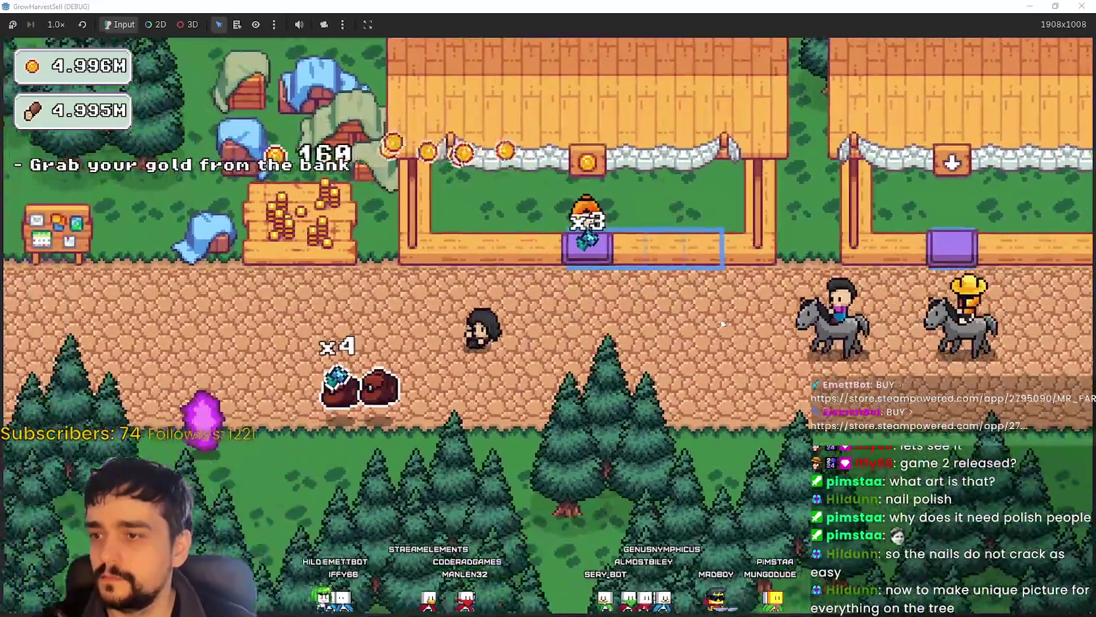
pyautogui.press('a')
pyautogui.press('s')
pyautogui.press('d')
pyautogui.press('w')
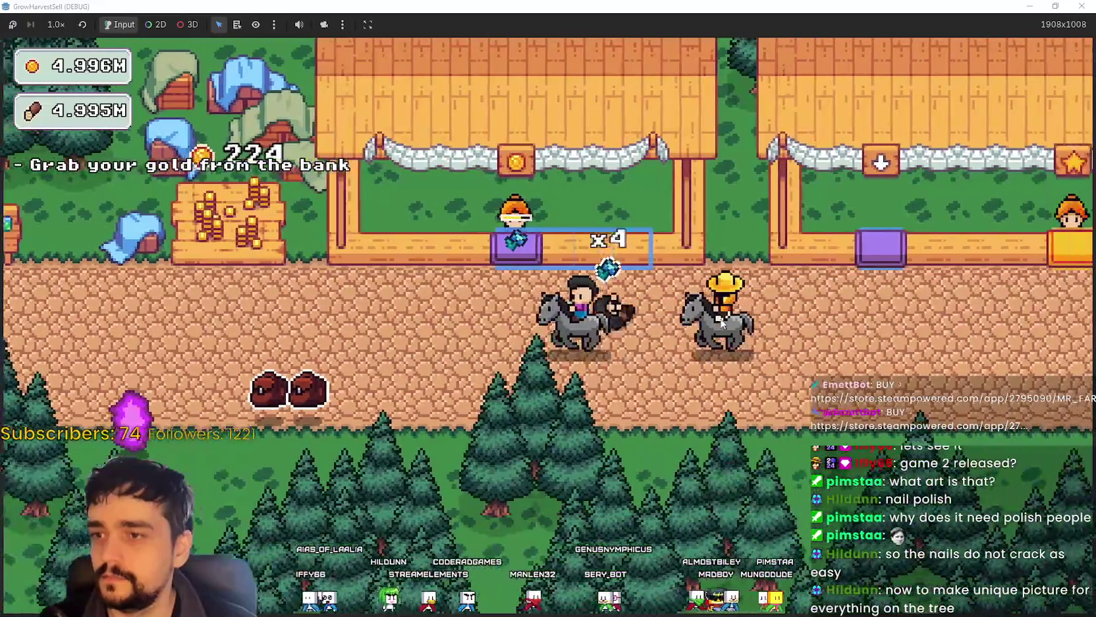
pyautogui.press('a')
pyautogui.press('s')
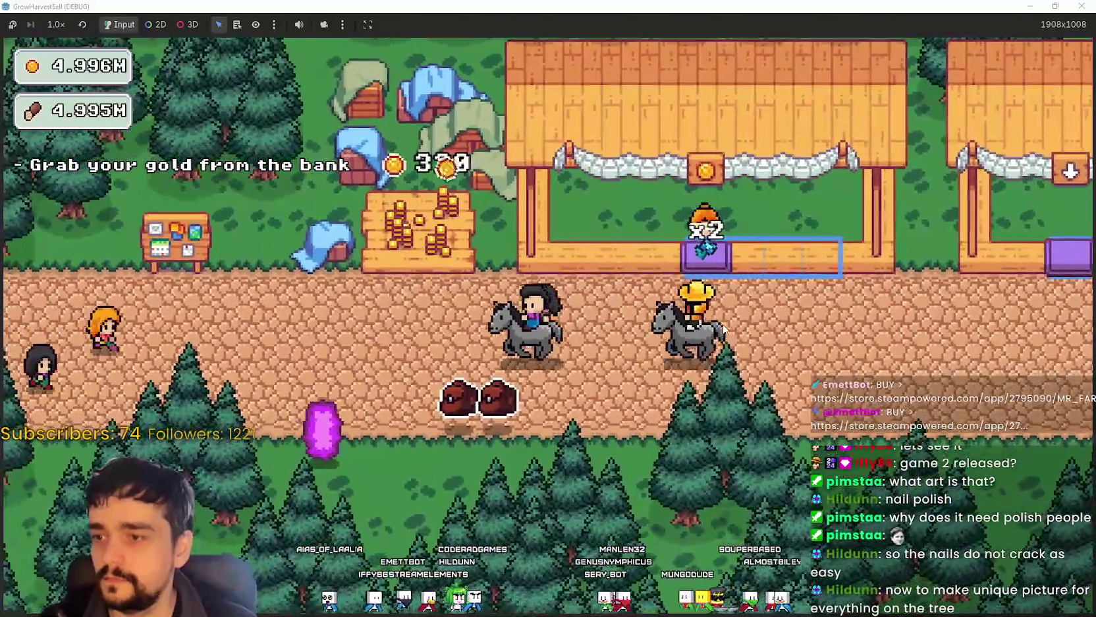
# Step: Walk left along the path toward the bank holding 384 gold
pyautogui.press('a')
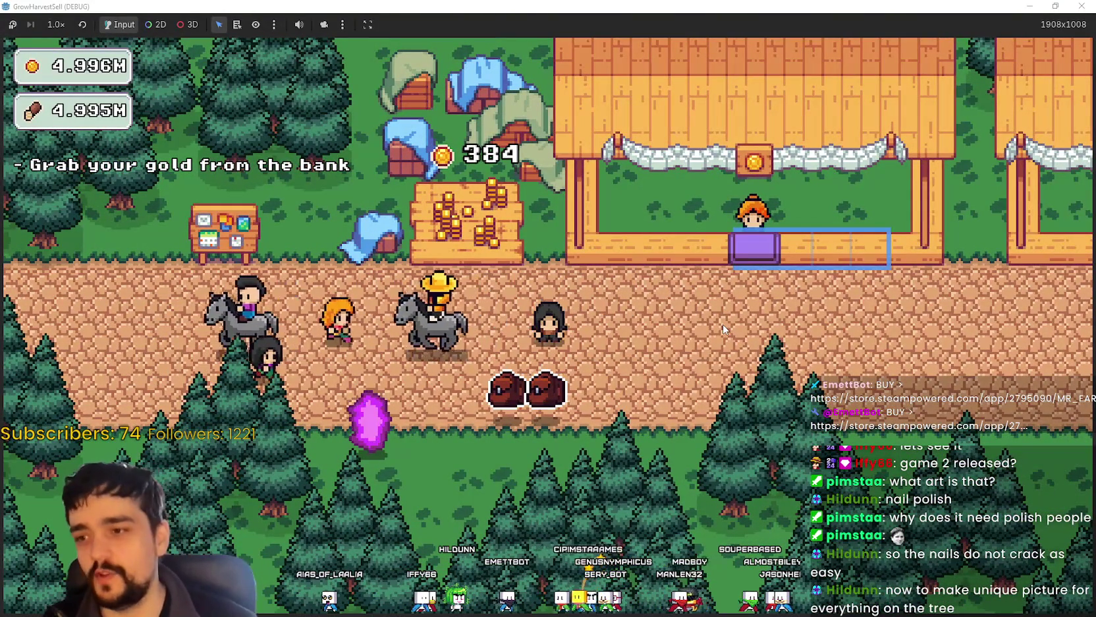
pyautogui.press('a')
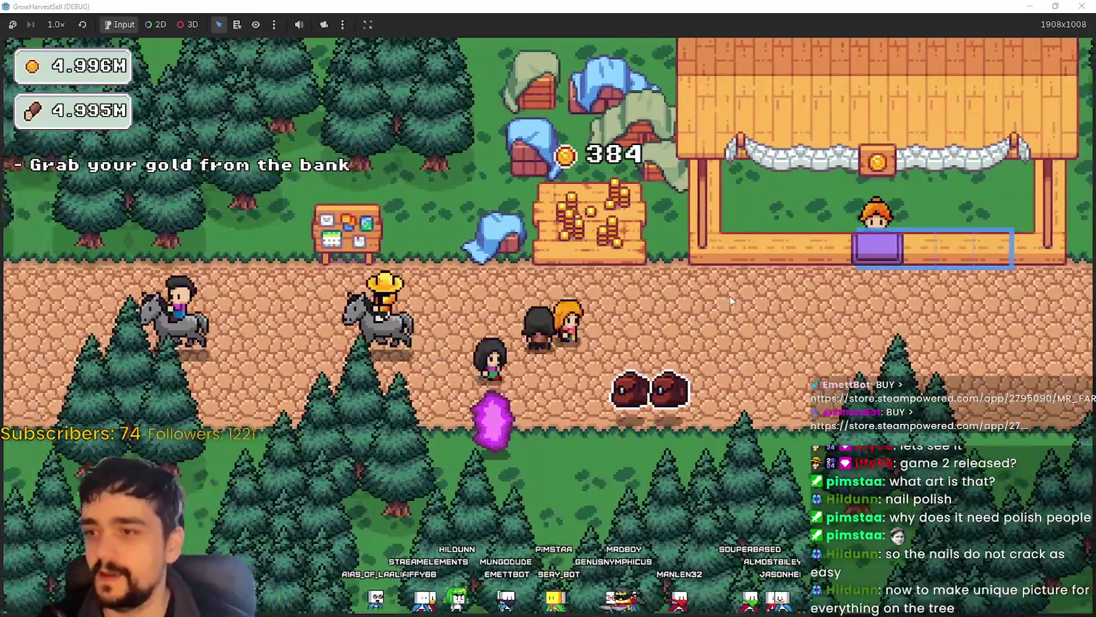
pyautogui.press('a')
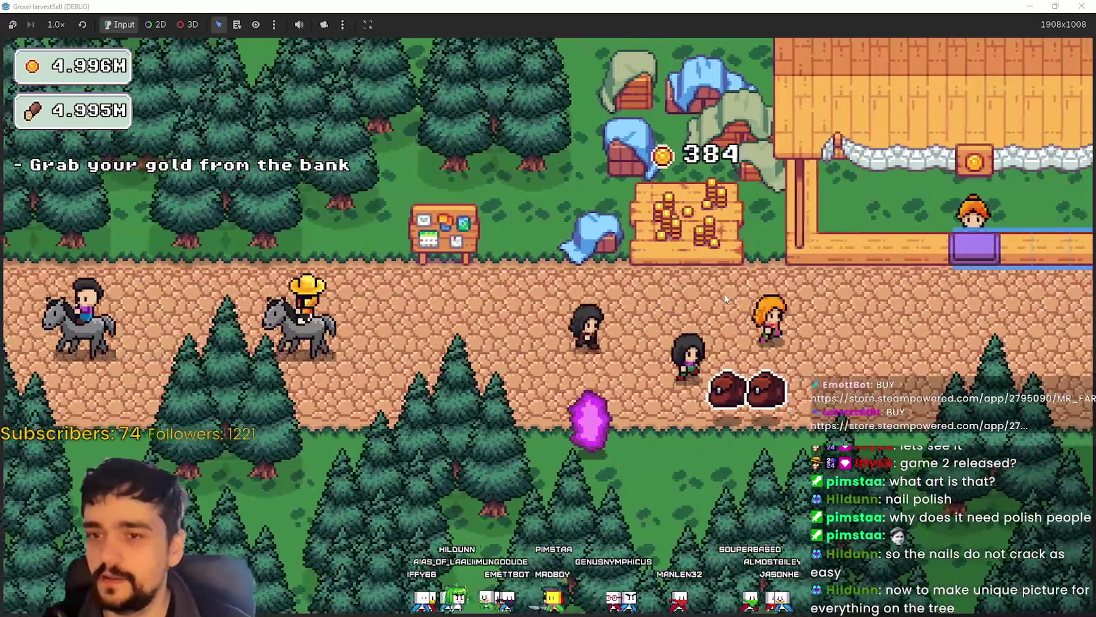
pyautogui.press('a')
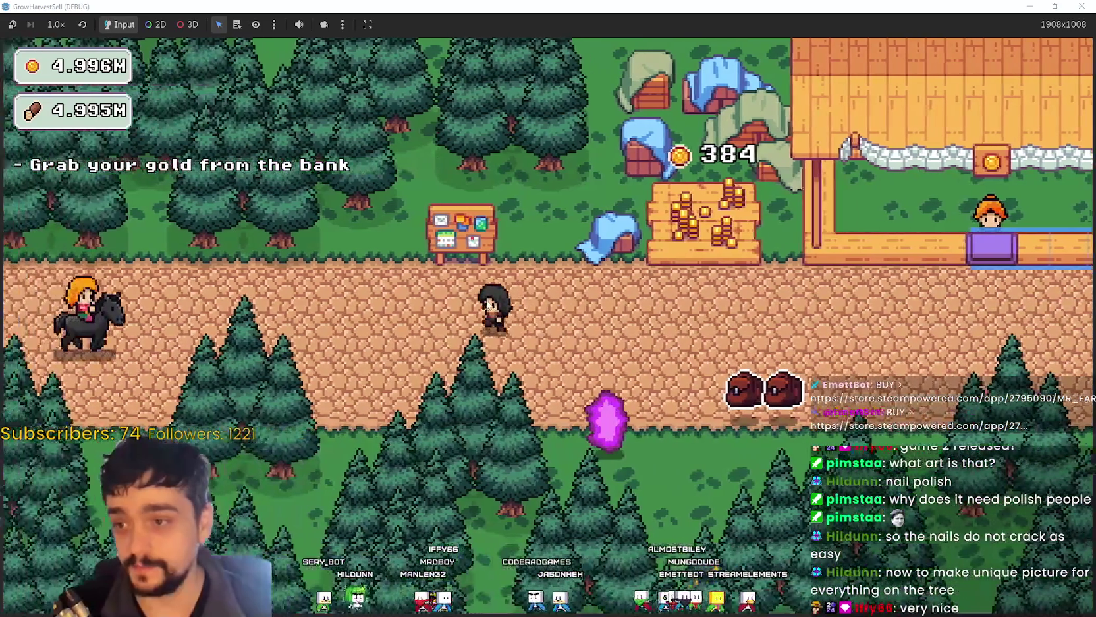
# Step: Buy Item Capacity I and Magical Bags II in the prestige tree, then head right toward the portal
pyautogui.press('p')
pyautogui.scroll(3, 504, 292)
pyautogui.click(560, 314)
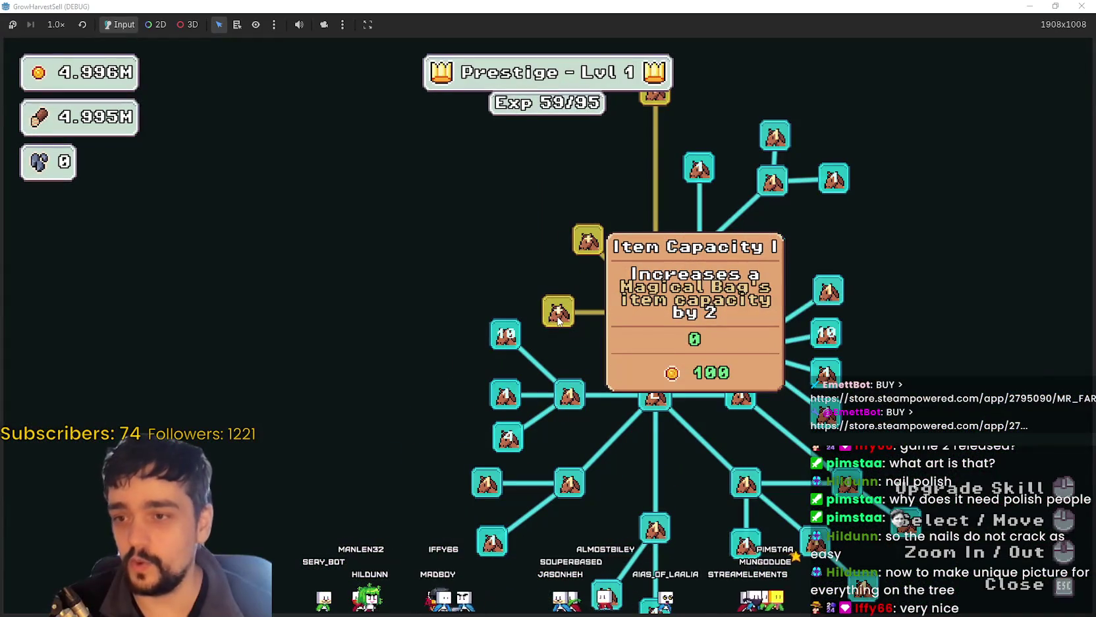
pyautogui.click(589, 243)
pyautogui.scroll(-3, 520, 274)
pyautogui.scroll(2, 464, 300)
pyautogui.press('Escape')
pyautogui.press('d')
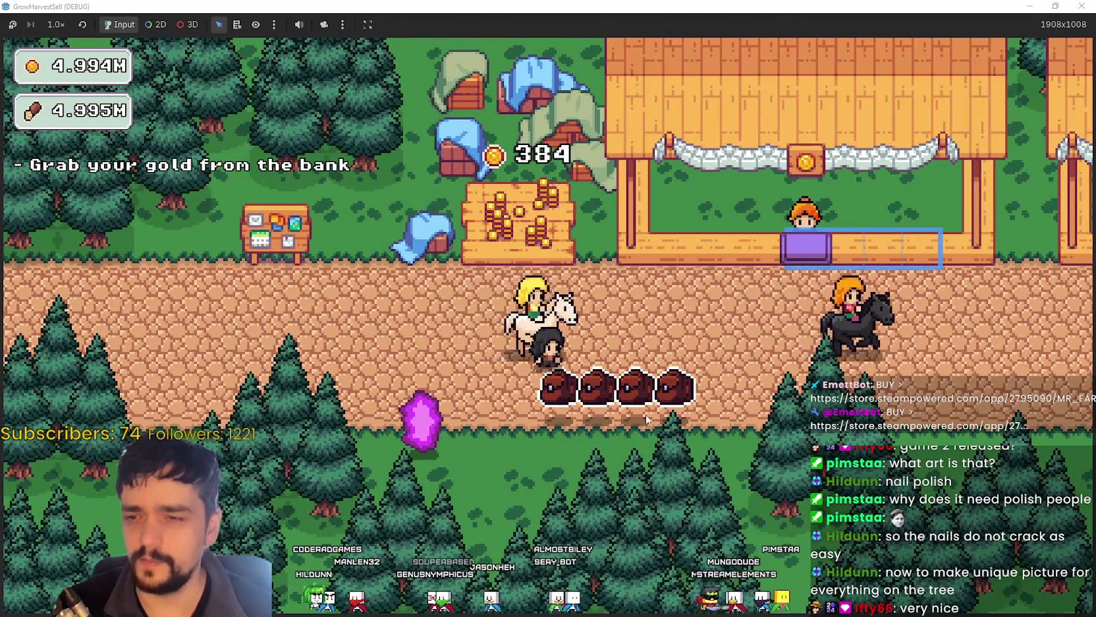
# Step: Walk into the magenta portal and travel to the chosen forest stage
pyautogui.press('a')
pyautogui.press('s')
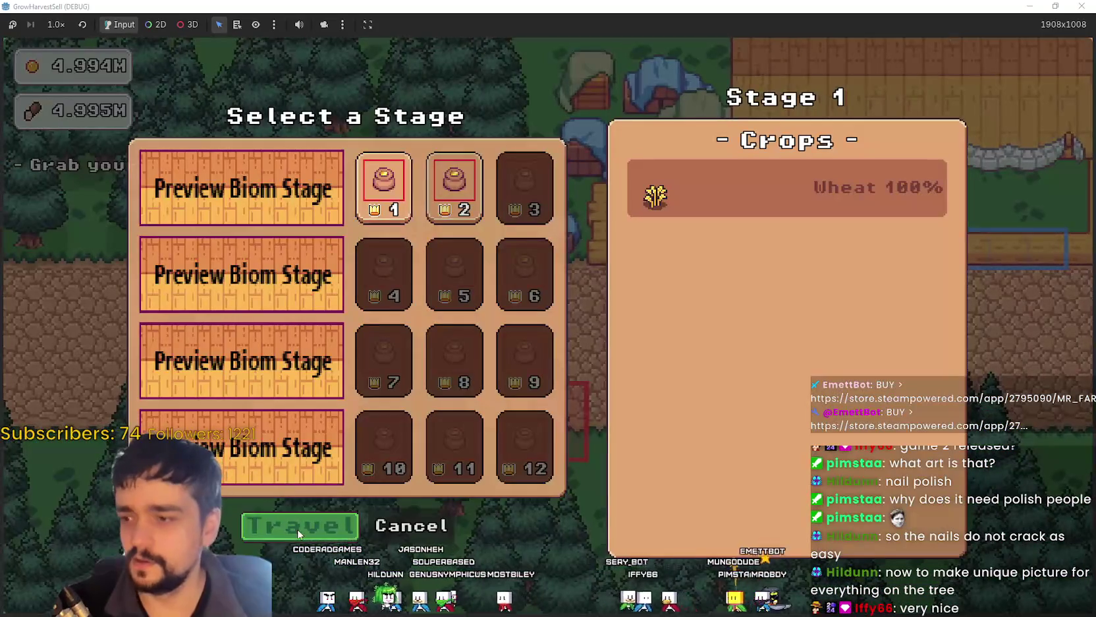
pyautogui.click(297, 529)
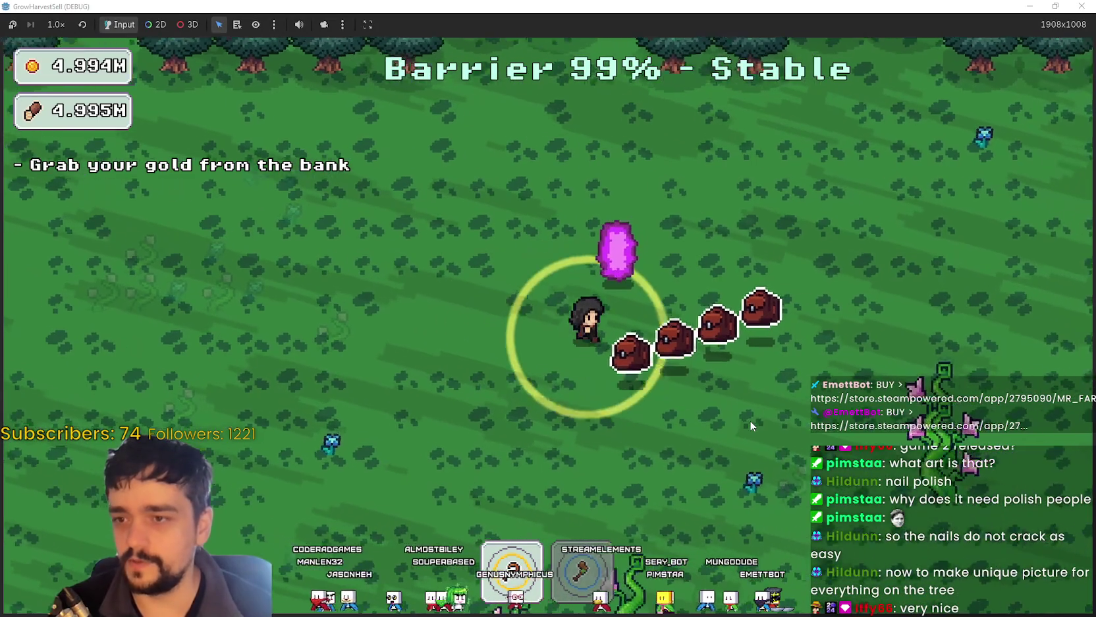
# Step: Roam the forest collecting crystals, moving between the vines and the trees
pyautogui.press('s')
pyautogui.press('d')
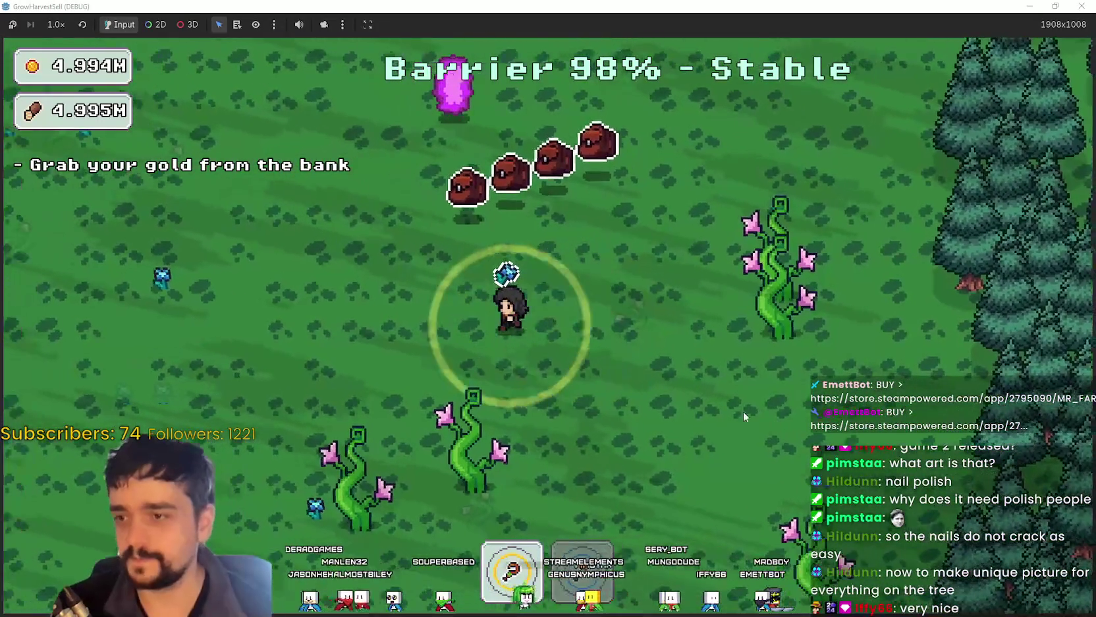
pyautogui.press('a')
pyautogui.press('w')
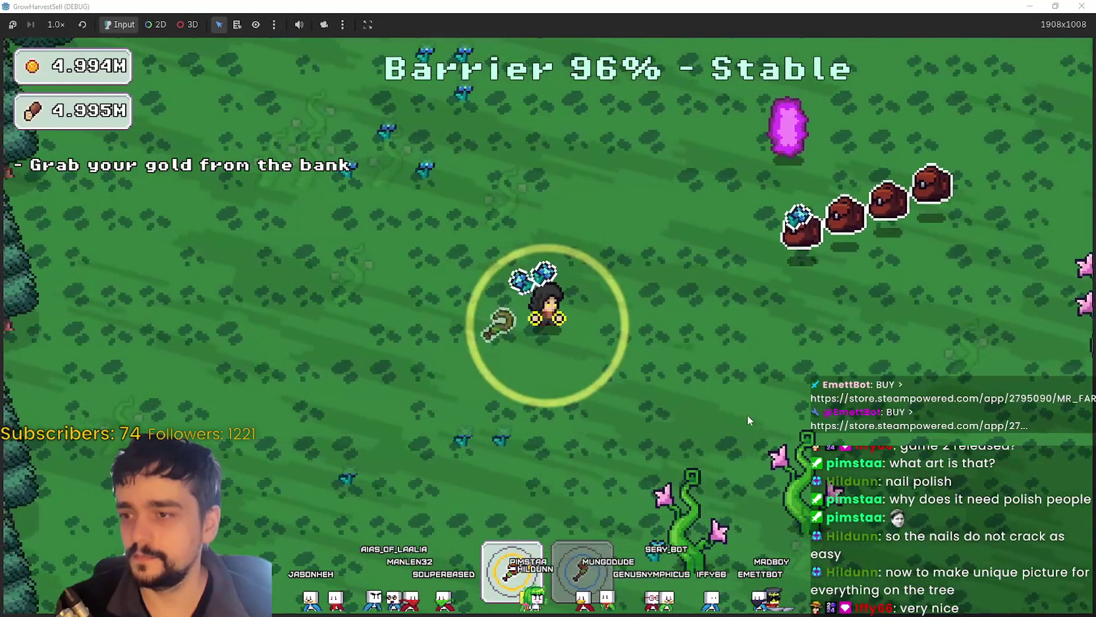
pyautogui.press('w')
pyautogui.press('a')
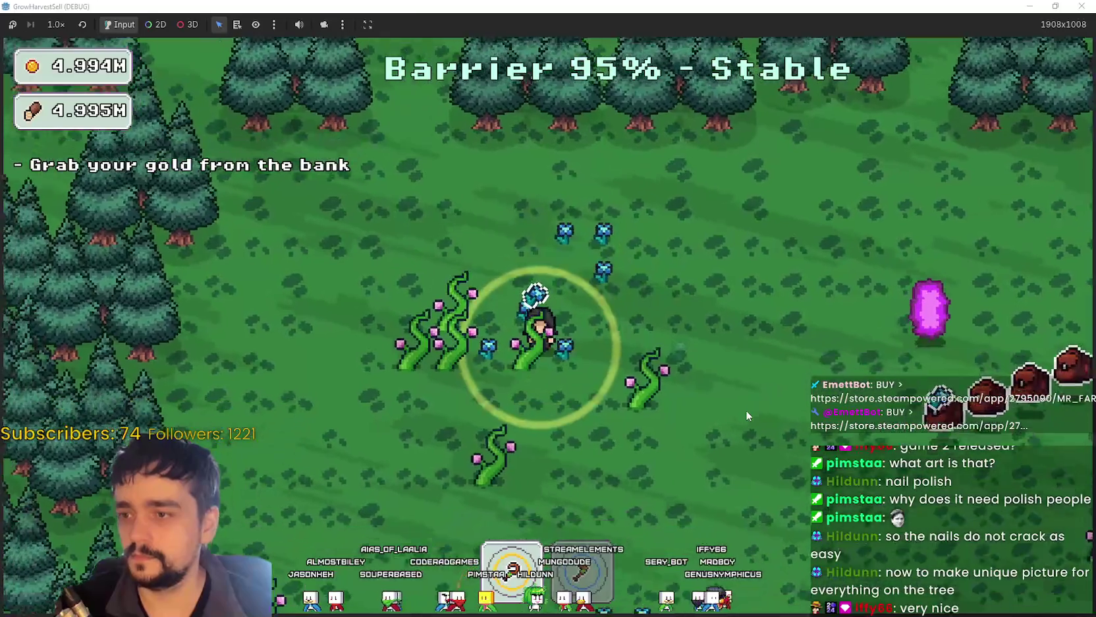
pyautogui.press('s')
pyautogui.press('d')
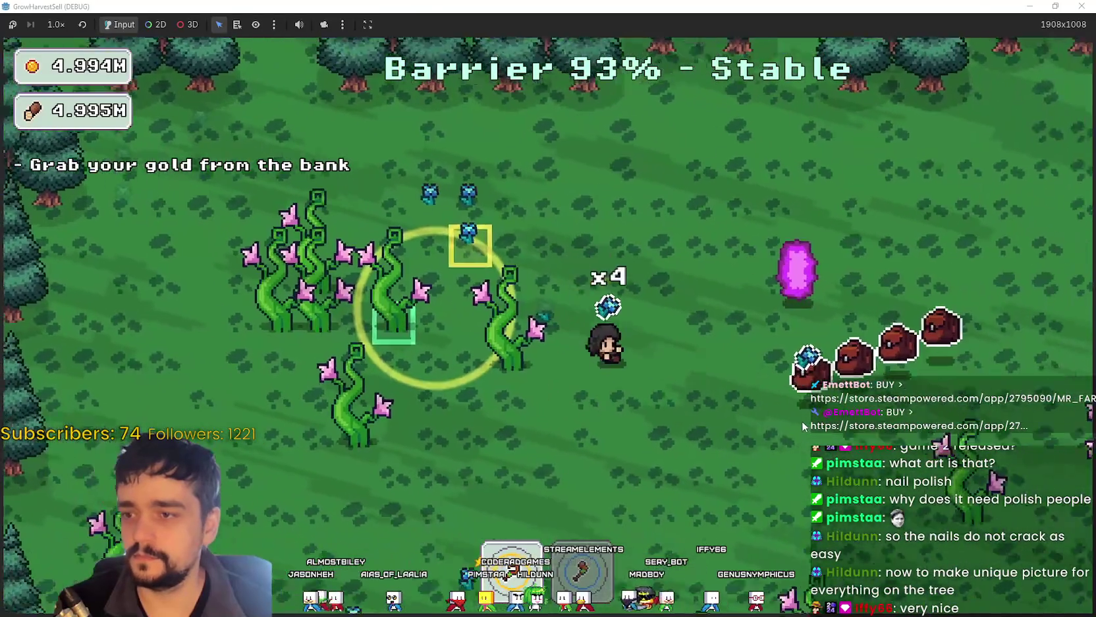
pyautogui.press('w')
pyautogui.press('a')
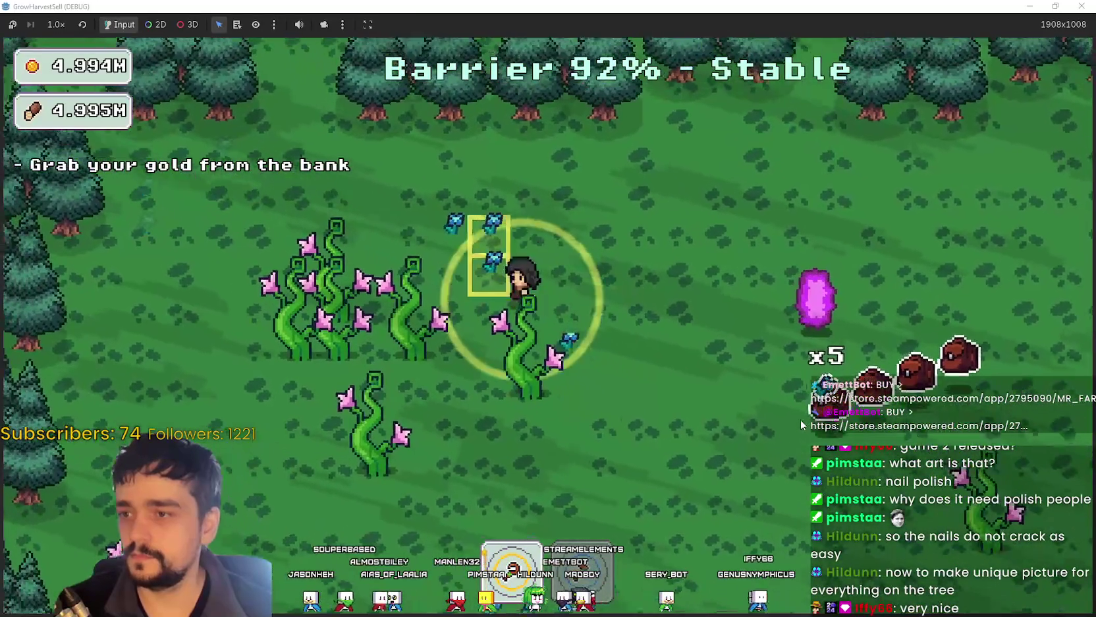
pyautogui.press('d')
pyautogui.press('s')
pyautogui.press('s')
pyautogui.press('a')
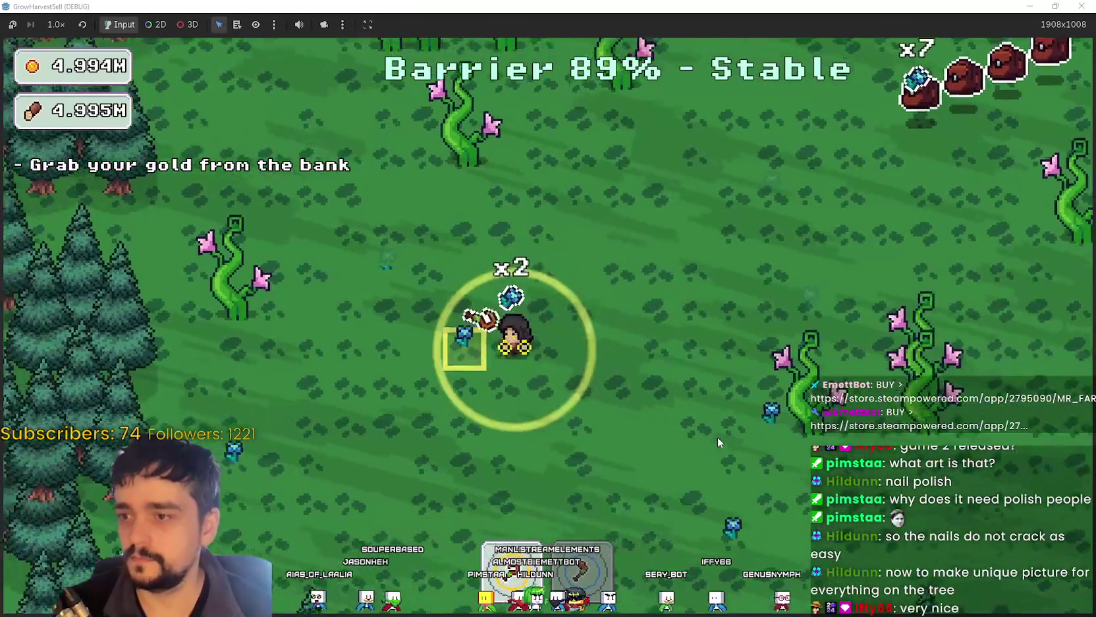
pyautogui.press('s')
pyautogui.press('a')
# Step: Gather more crystals around the trees, then head to the beanstalk patch
pyautogui.press('d')
pyautogui.press('w')
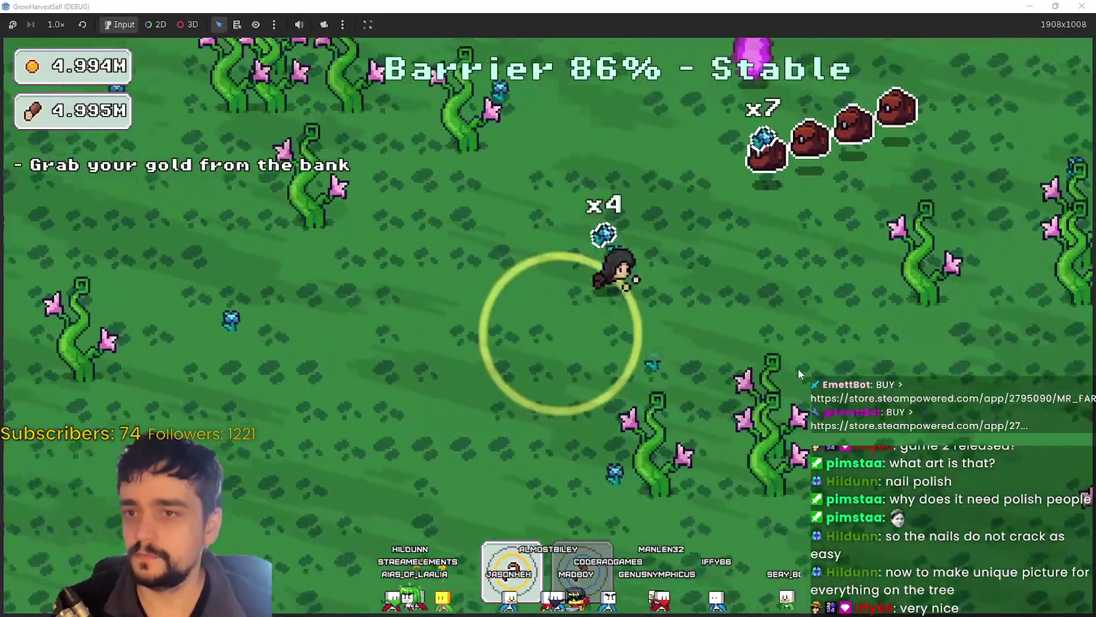
pyautogui.press('d')
pyautogui.press('w')
pyautogui.press('s')
pyautogui.press('a')
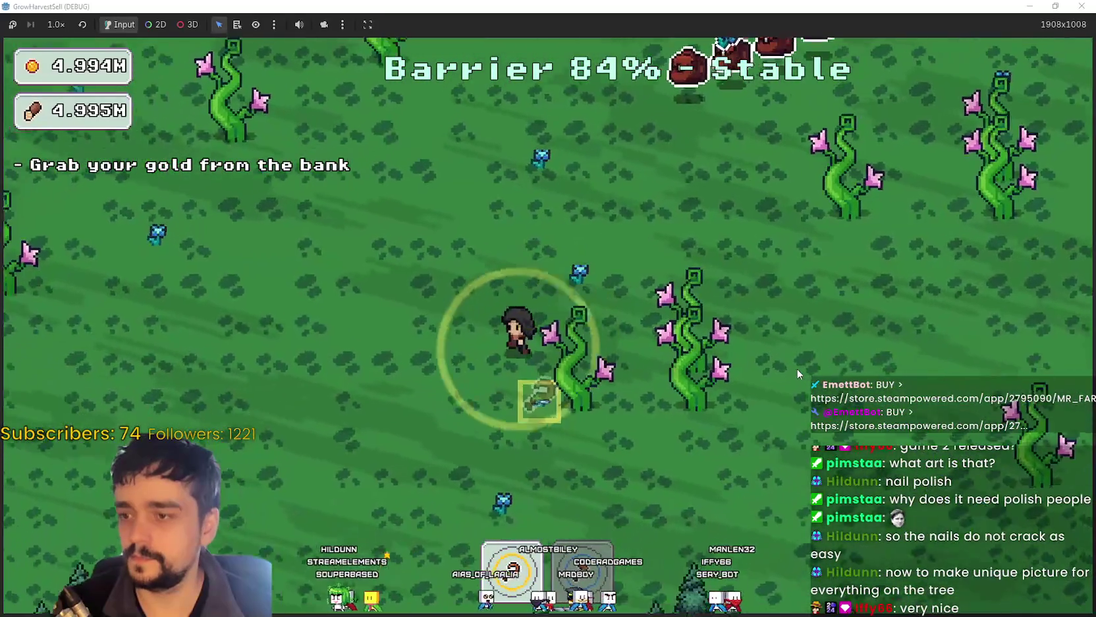
pyautogui.press('s')
pyautogui.press('a')
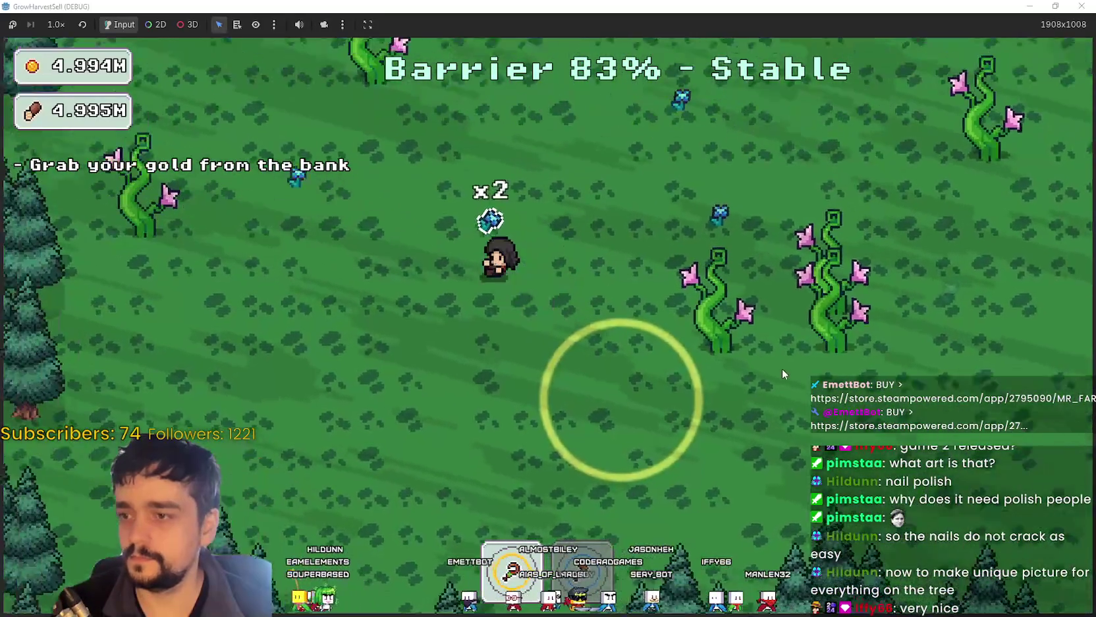
pyautogui.press('a')
pyautogui.press('w')
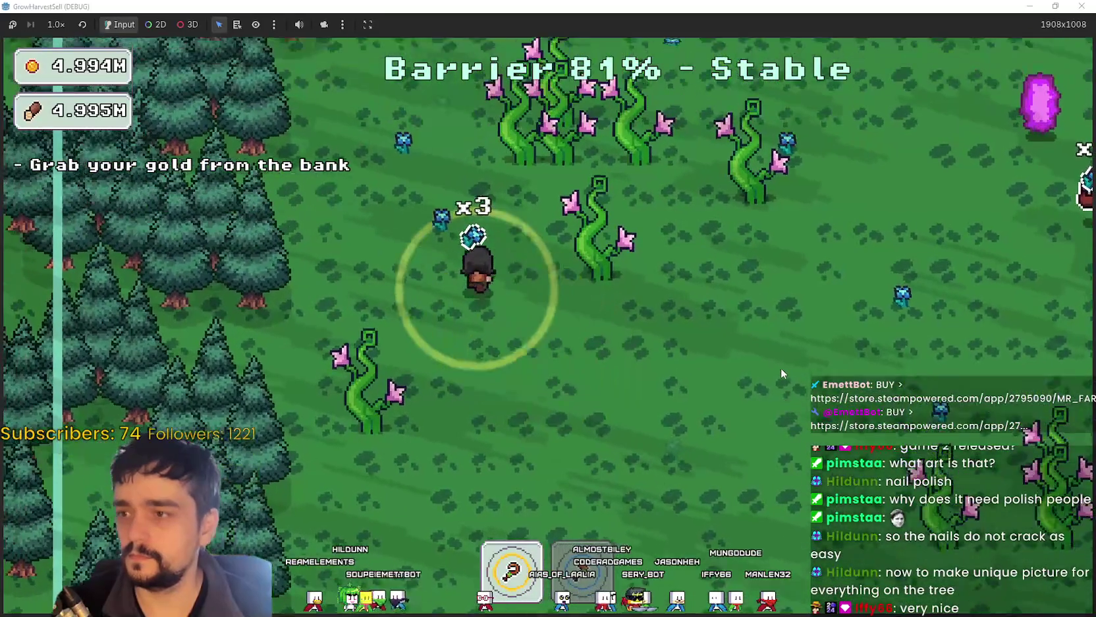
pyautogui.press('w')
pyautogui.press('a')
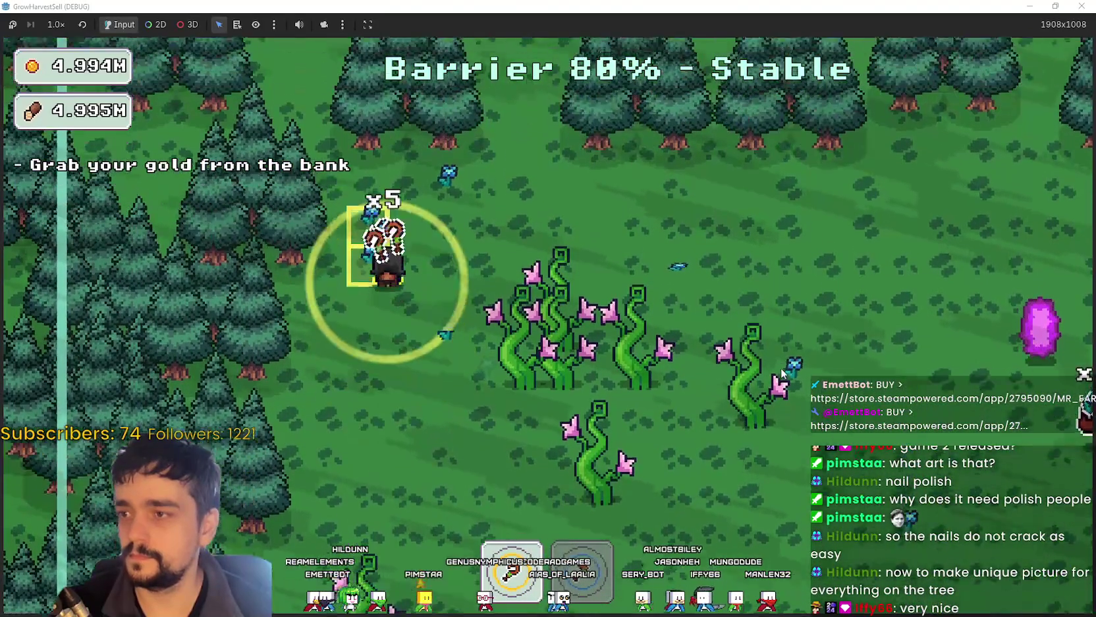
pyautogui.press('w')
pyautogui.press('d')
pyautogui.press('s')
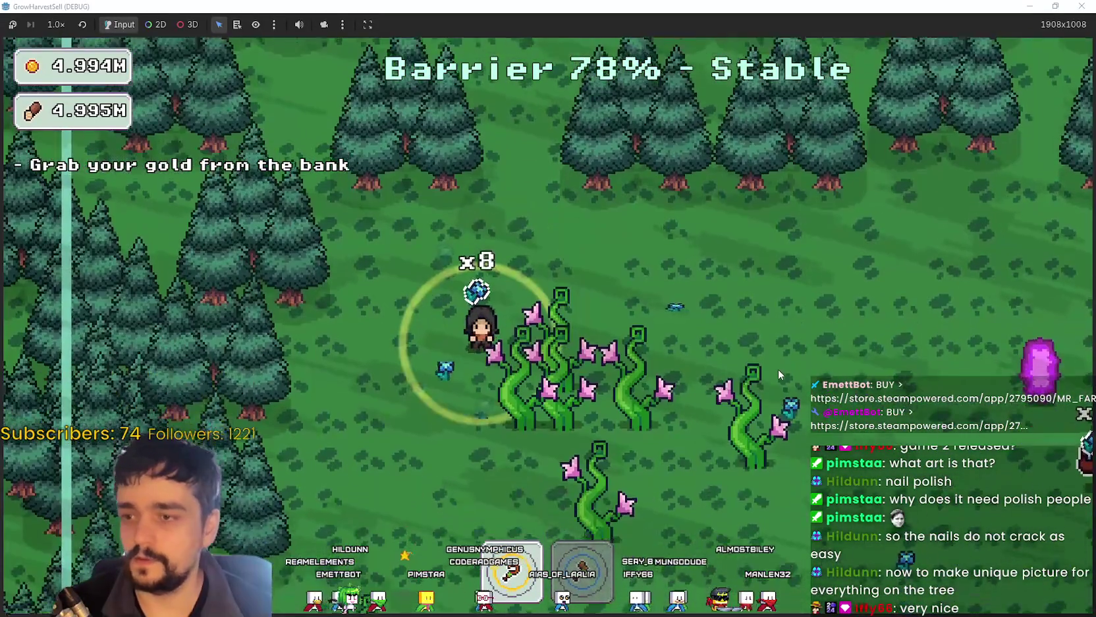
pyautogui.press('s')
# Step: Harvest the beanstalks by moving back and forth through the patch
pyautogui.press('d')
pyautogui.press('a')
pyautogui.press('d')
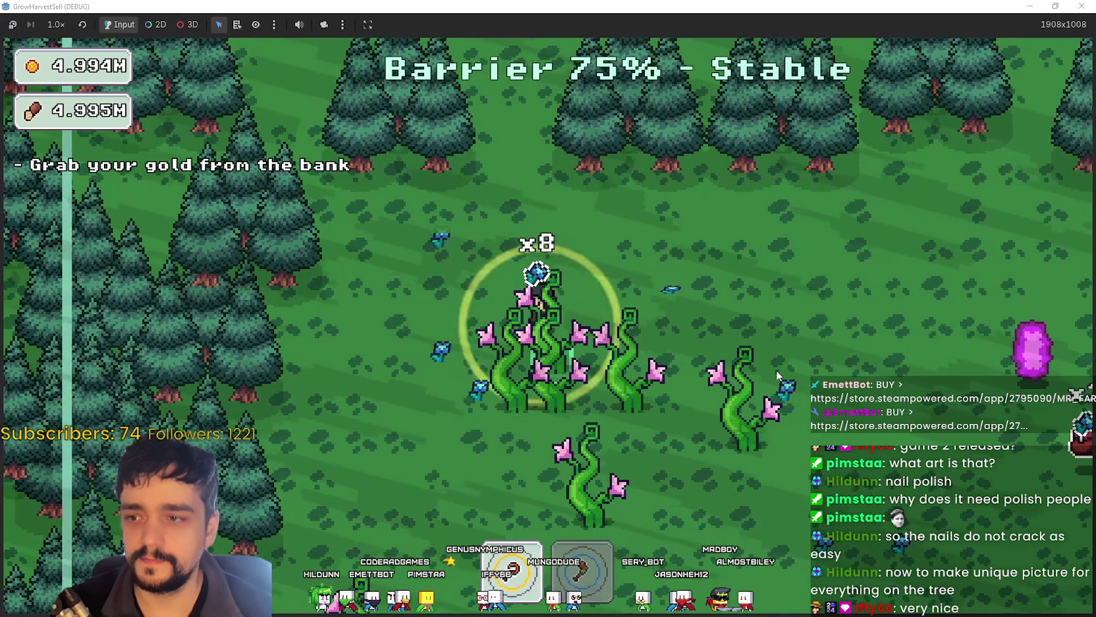
pyautogui.press('a')
pyautogui.press('d')
pyautogui.press('a')
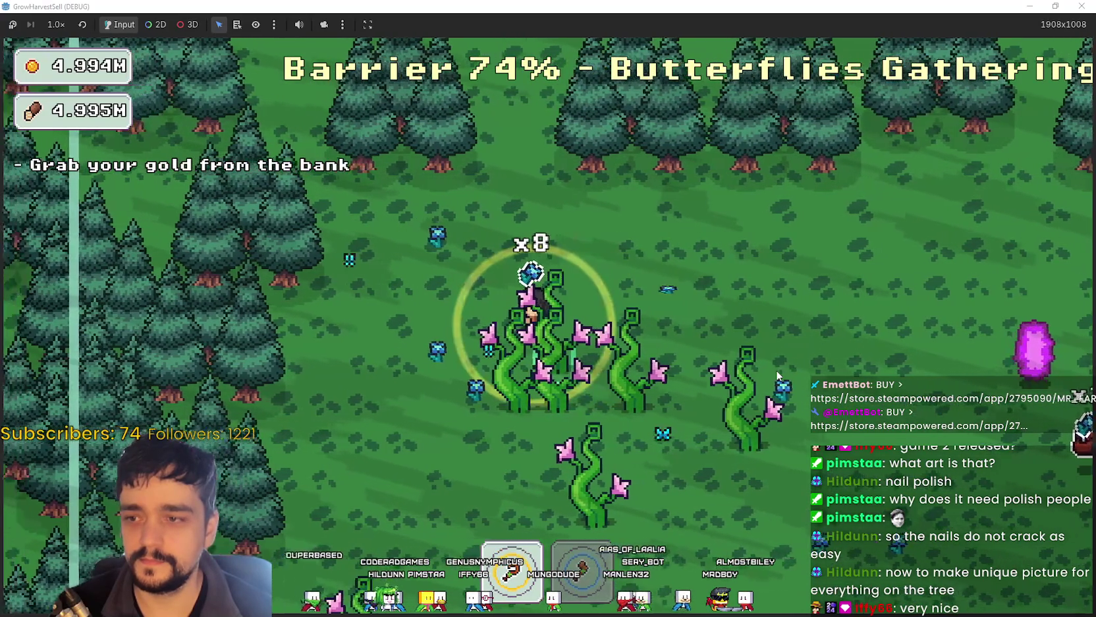
pyautogui.press('d')
pyautogui.press('s')
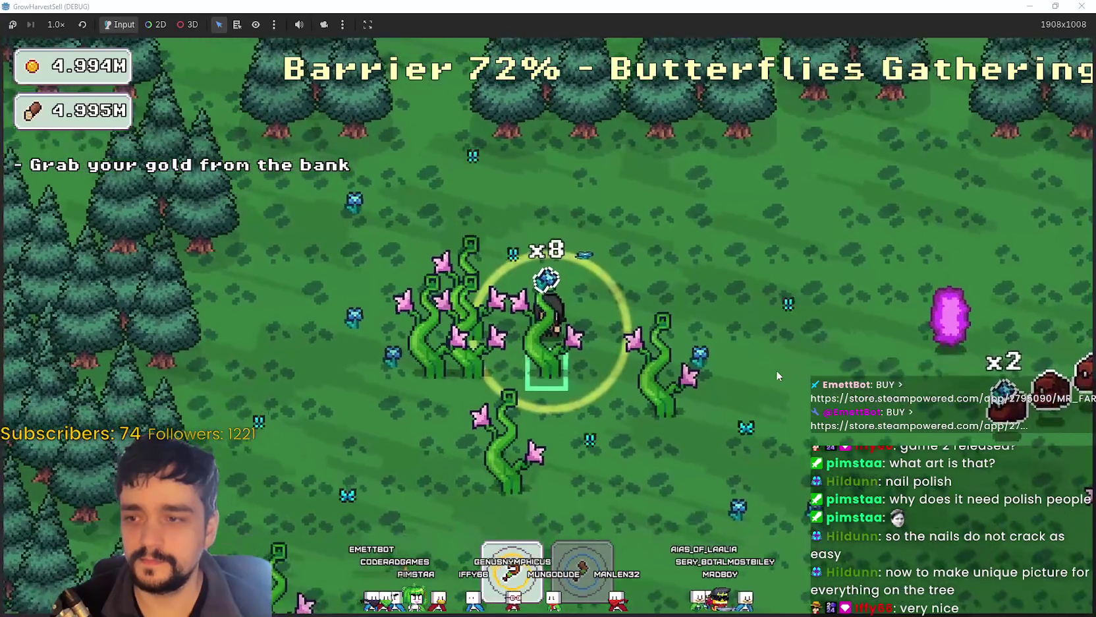
# Step: Sweep back and forth across the clearing, harvesting crops near the beanstalks
pyautogui.press('s')
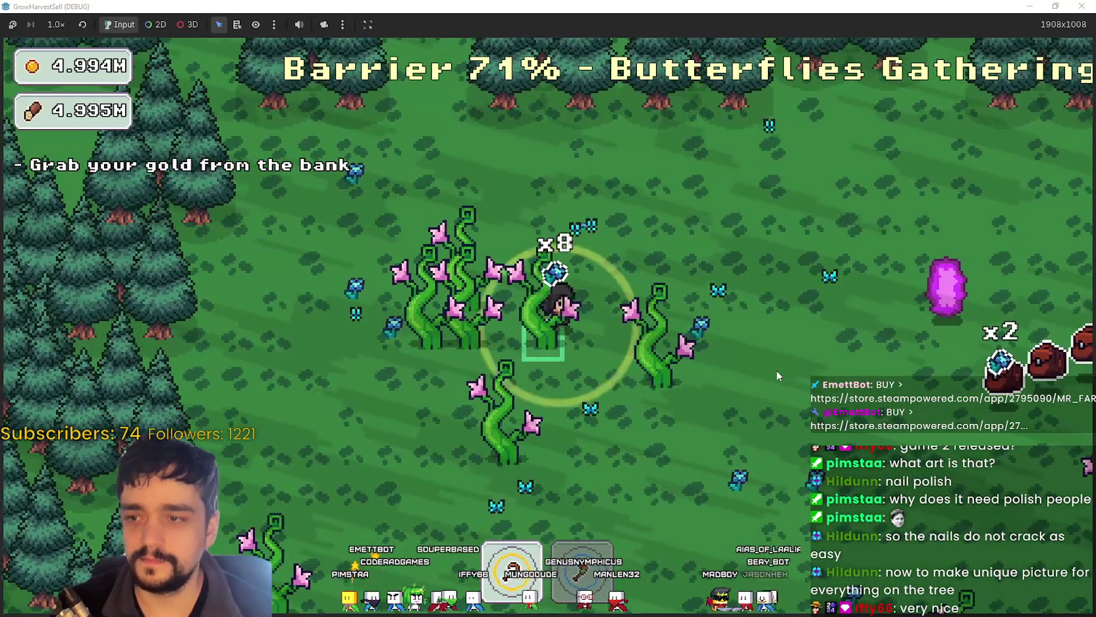
pyautogui.press('s')
pyautogui.press('a')
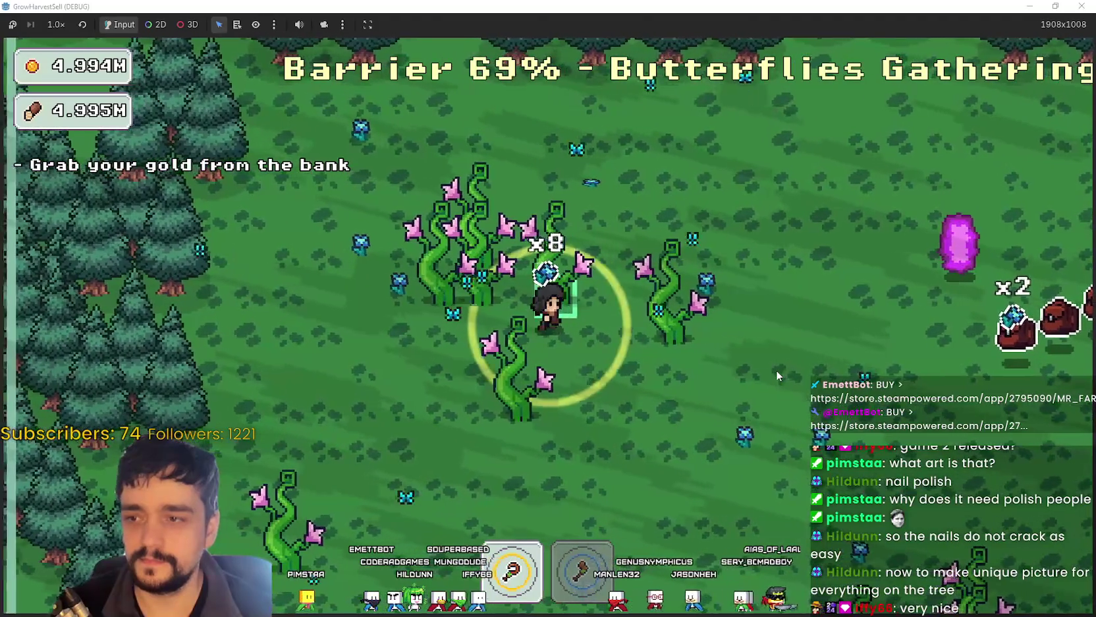
pyautogui.press('d')
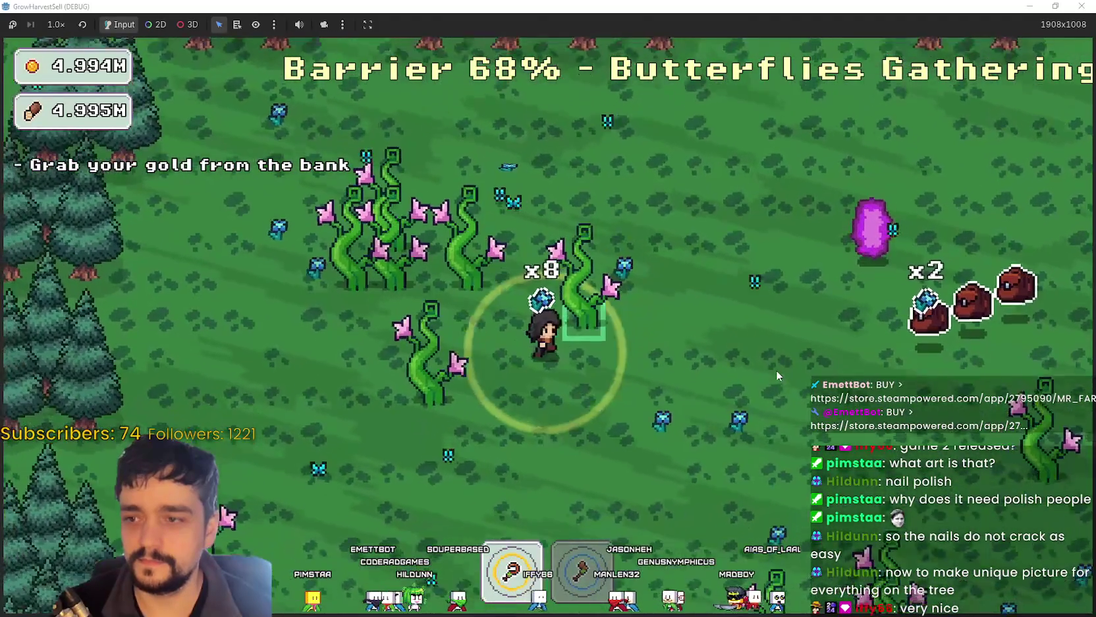
pyautogui.press('d')
pyautogui.press('w')
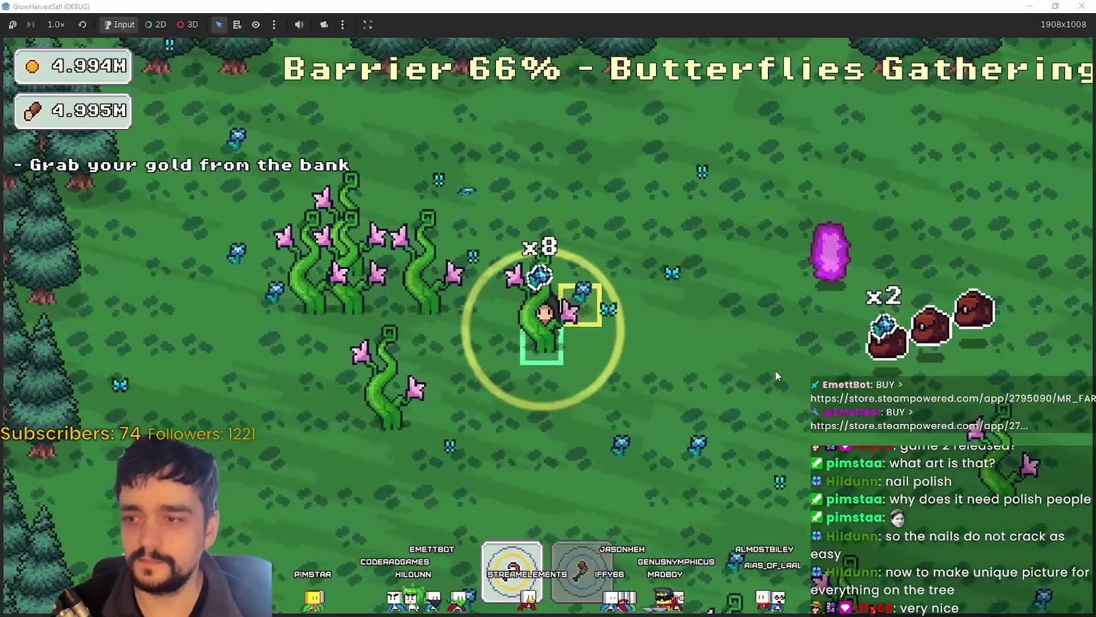
pyautogui.press('d')
pyautogui.press('s')
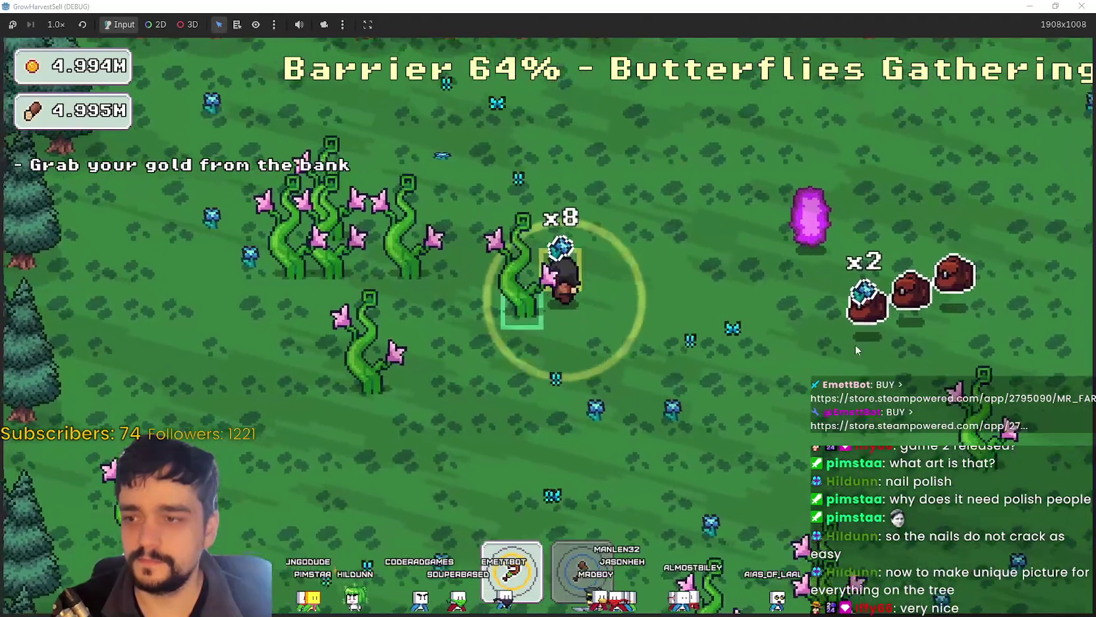
pyautogui.press('d')
pyautogui.press('s')
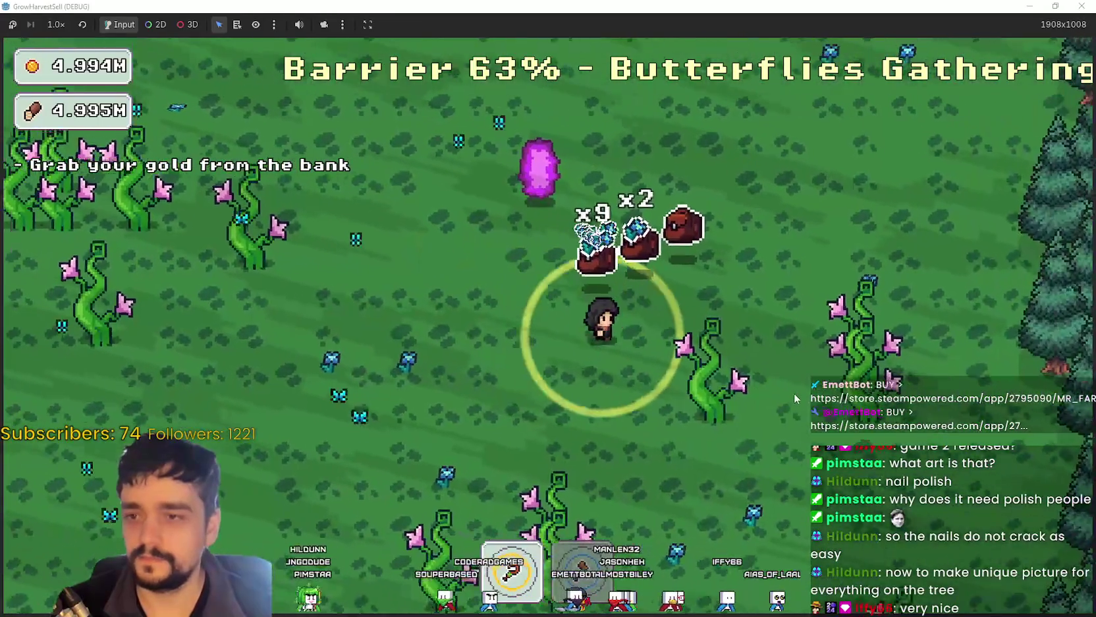
pyautogui.press('s')
pyautogui.press('a')
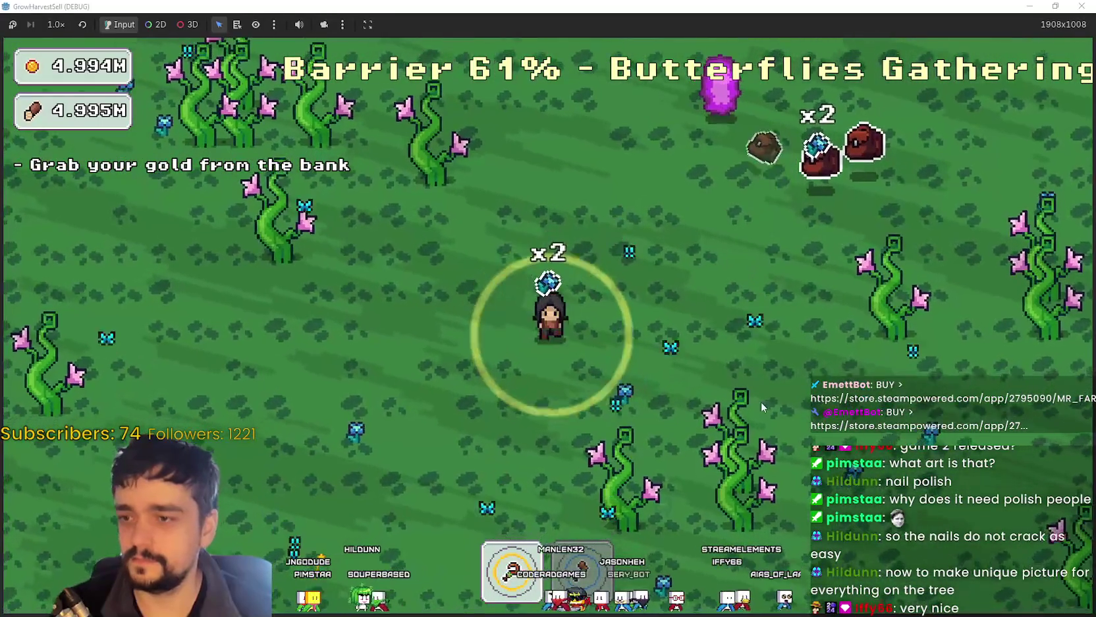
pyautogui.press('d')
pyautogui.press('w')
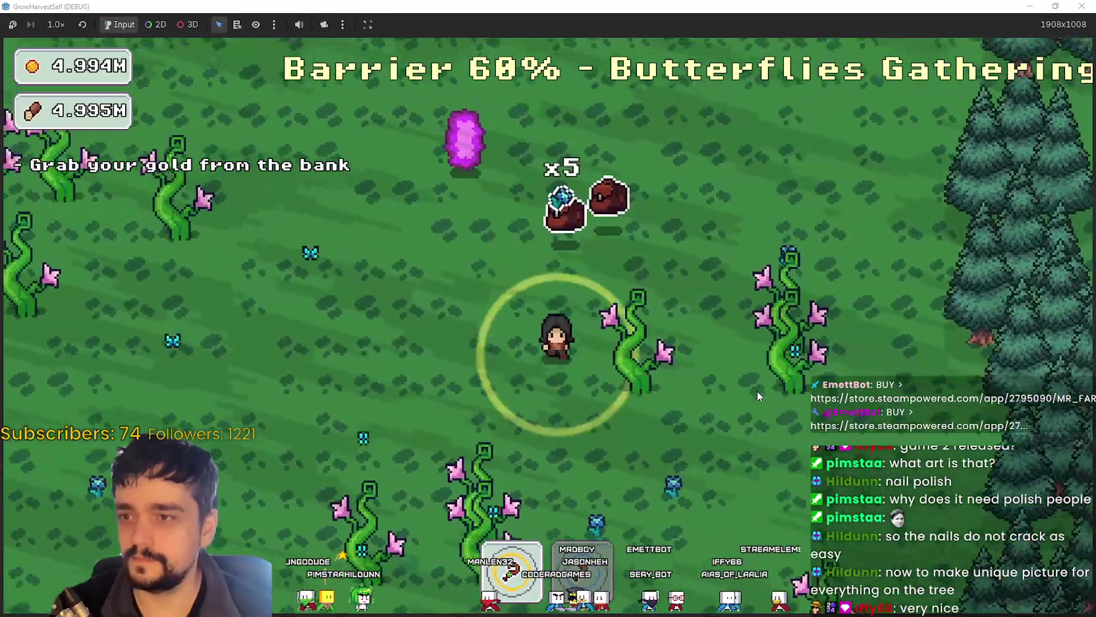
pyautogui.press('s')
pyautogui.press('w')
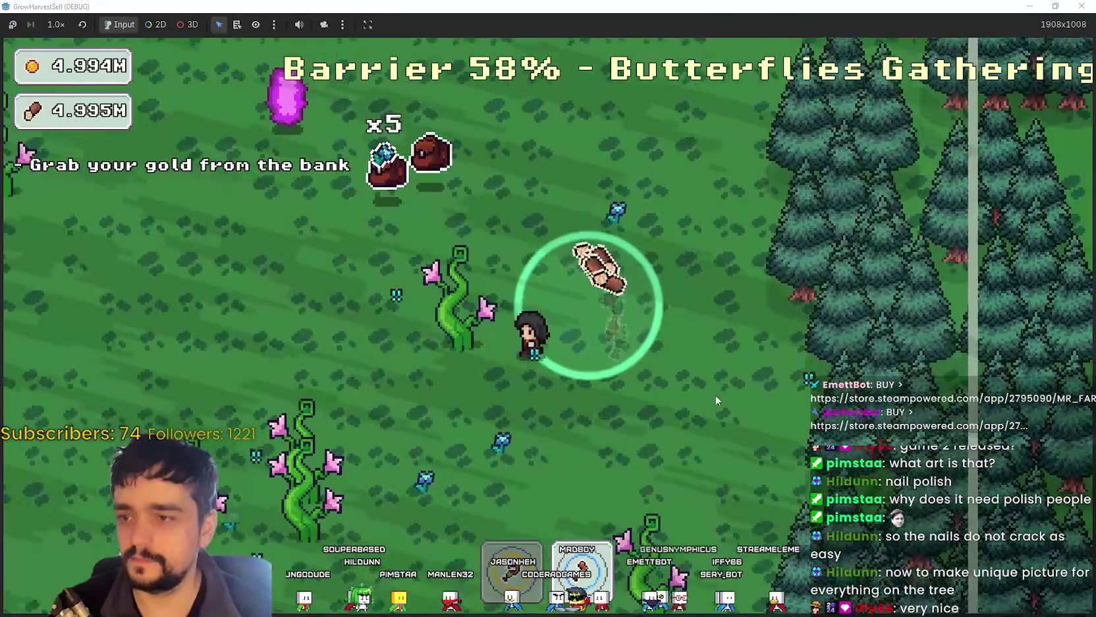
pyautogui.press('s')
pyautogui.press('a')
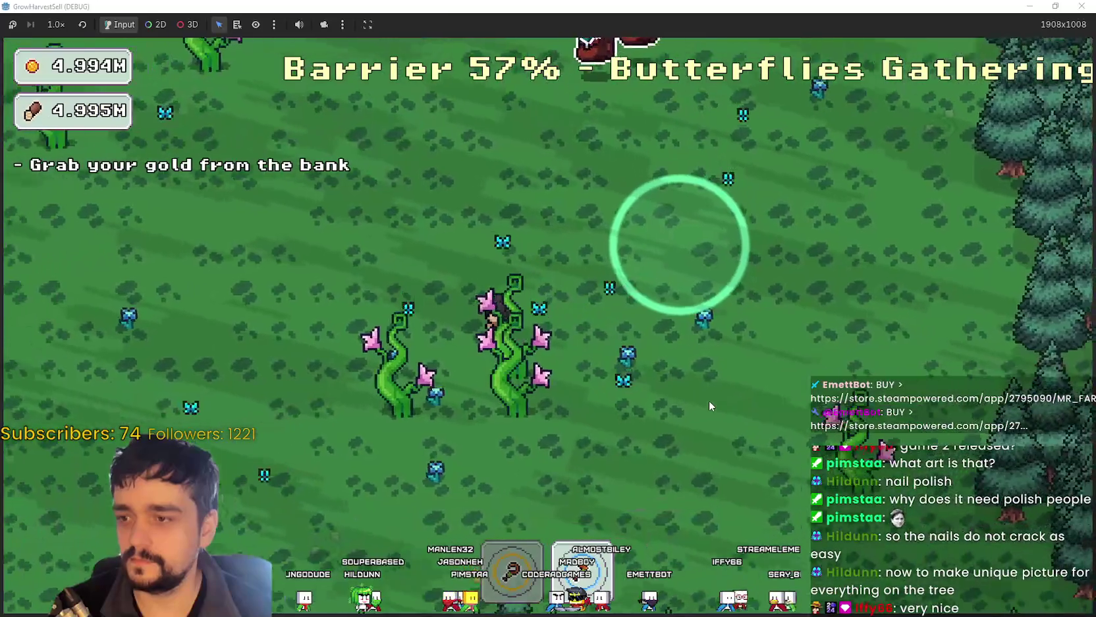
pyautogui.press('d')
pyautogui.press('w')
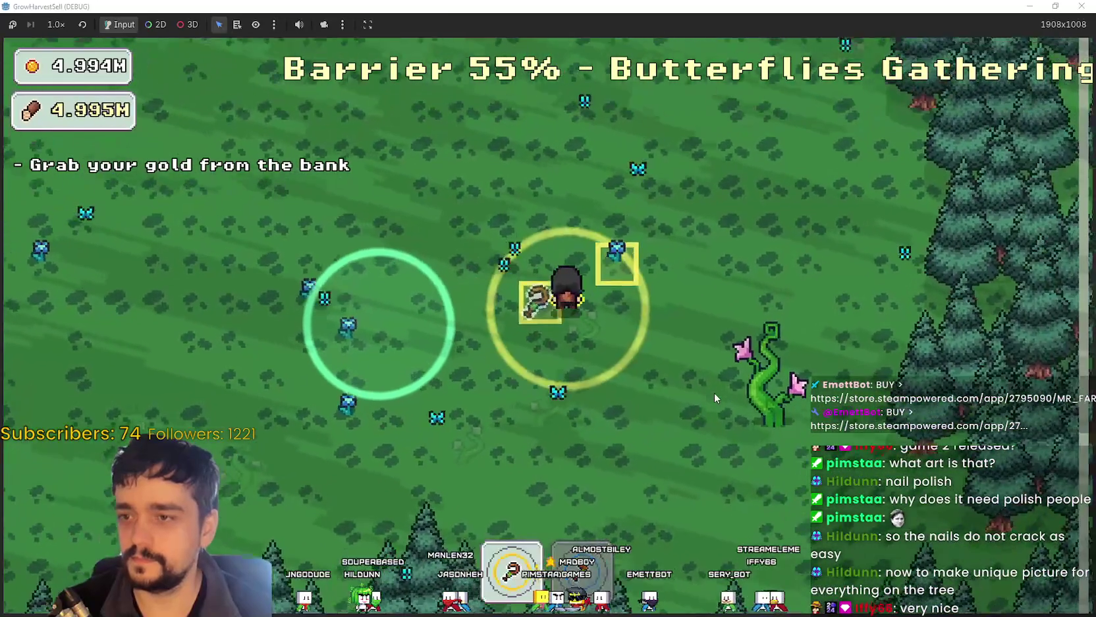
pyautogui.press('s')
pyautogui.press('a')
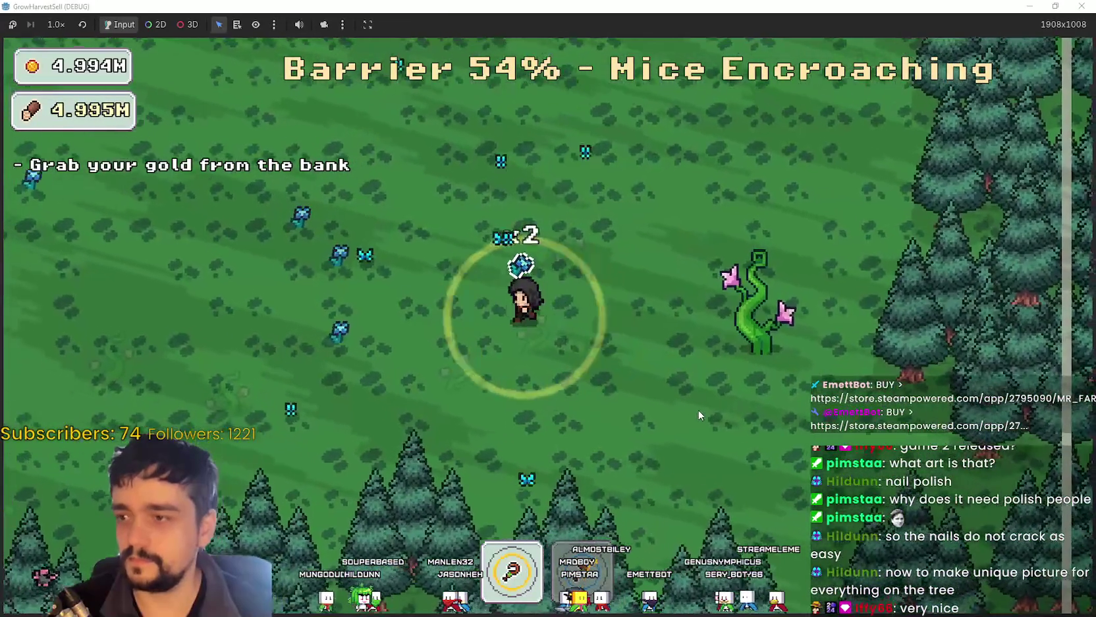
pyautogui.press('a')
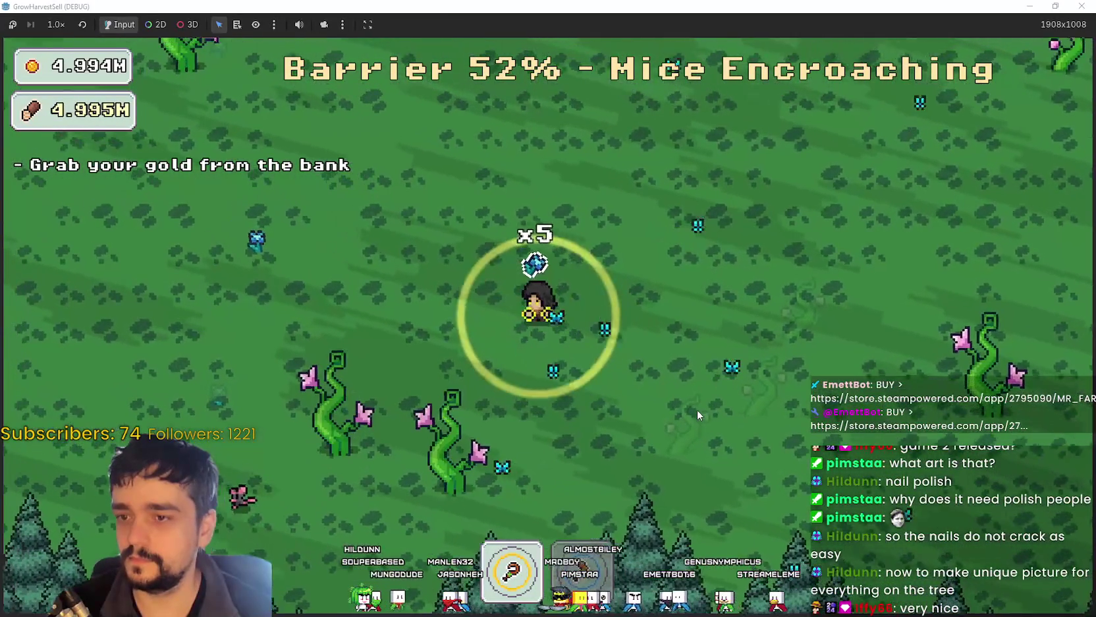
pyautogui.press('s')
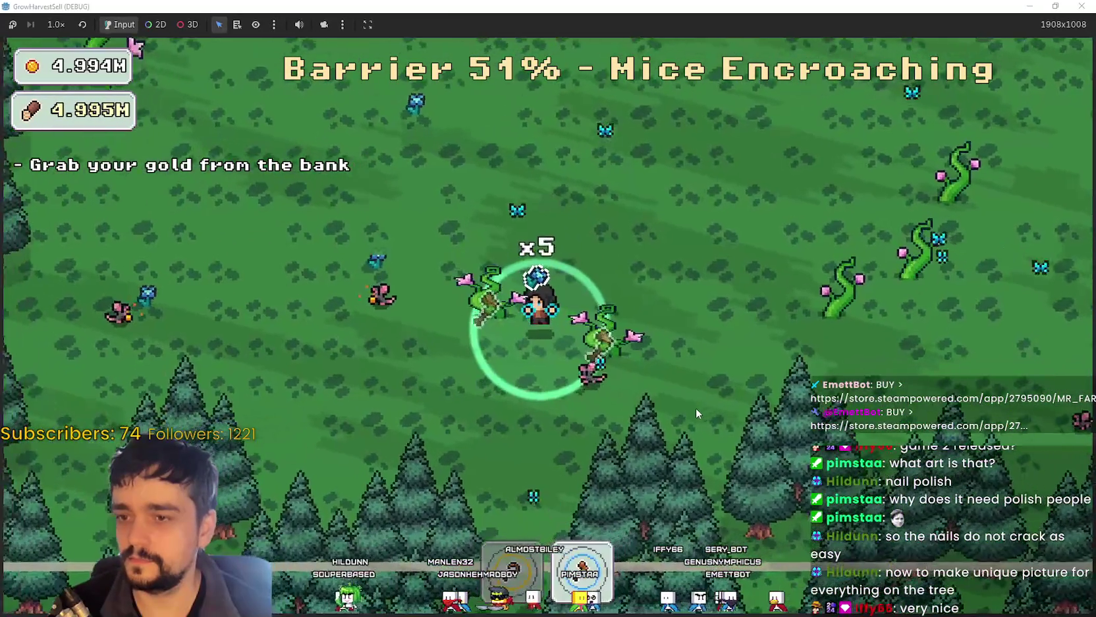
# Step: Run around the clearing and crop plants, gathering loot as the barrier drains
pyautogui.press('w')
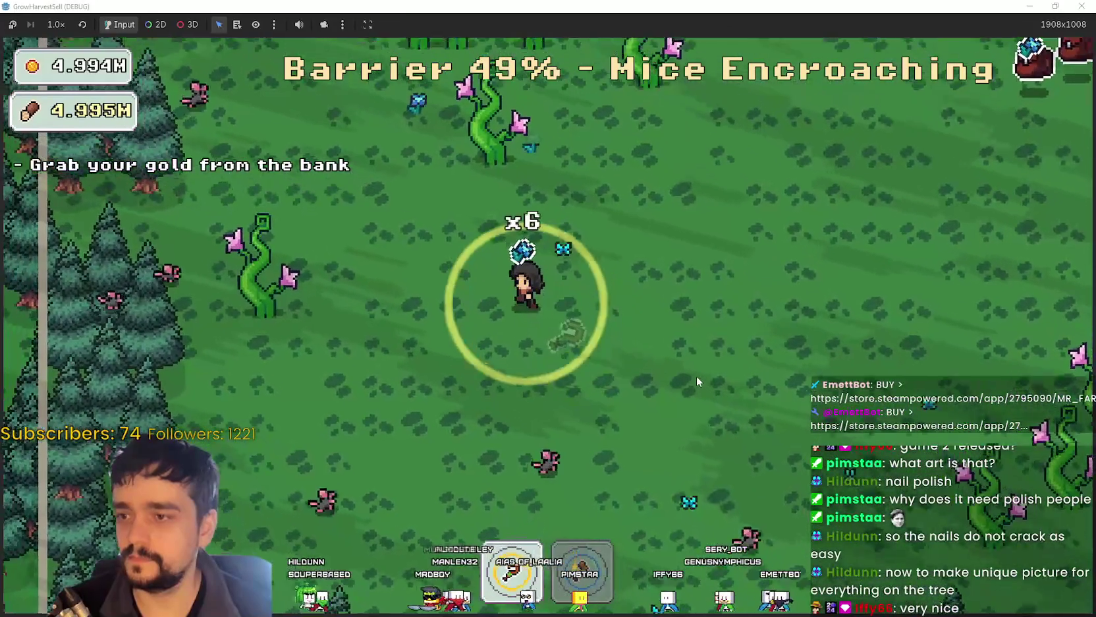
pyautogui.press('w')
pyautogui.press('a')
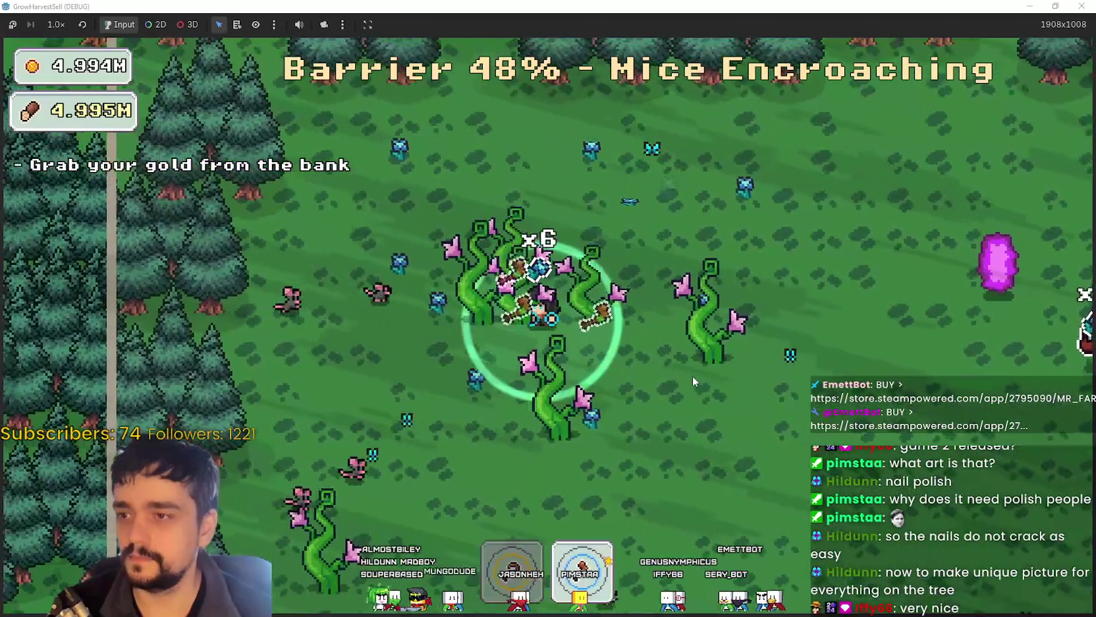
pyautogui.press('d')
pyautogui.press('s')
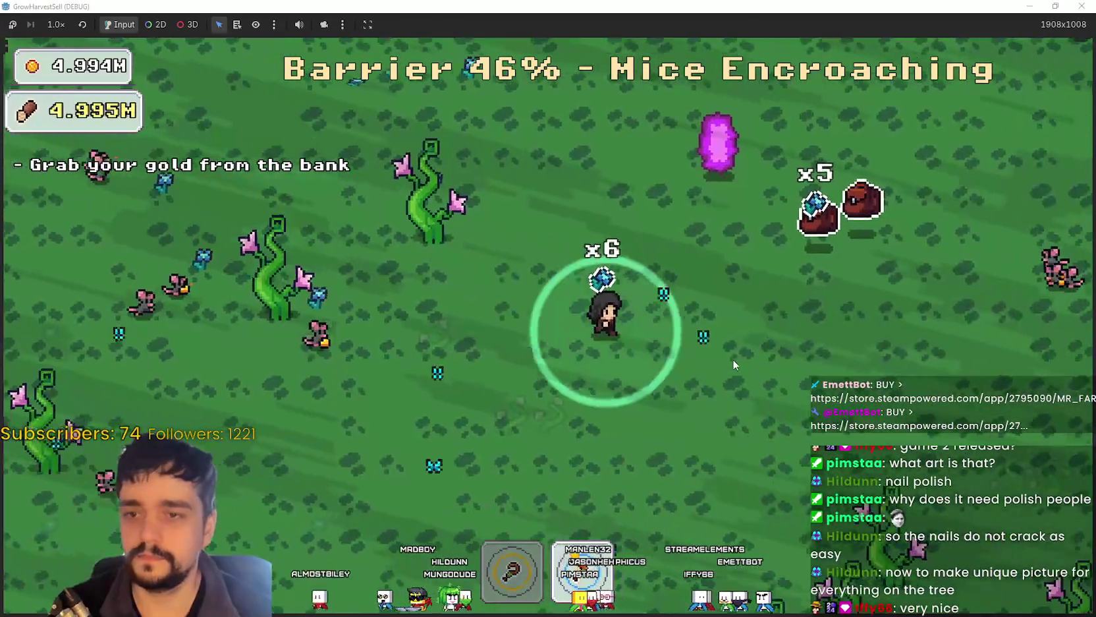
pyautogui.press('w')
pyautogui.press('a')
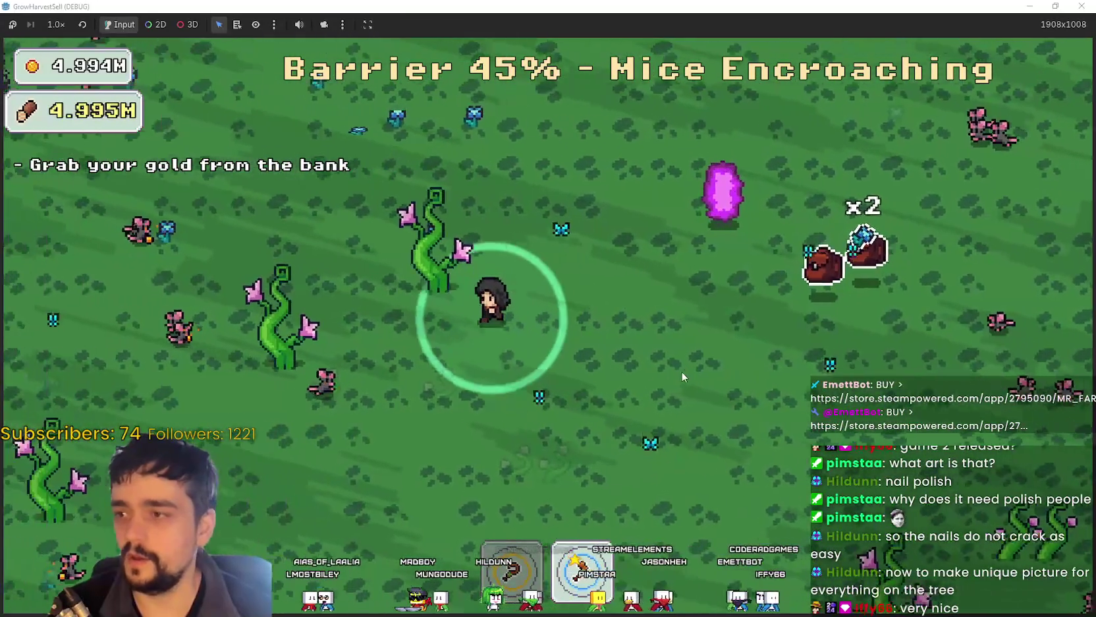
pyautogui.press('w')
pyautogui.press('a')
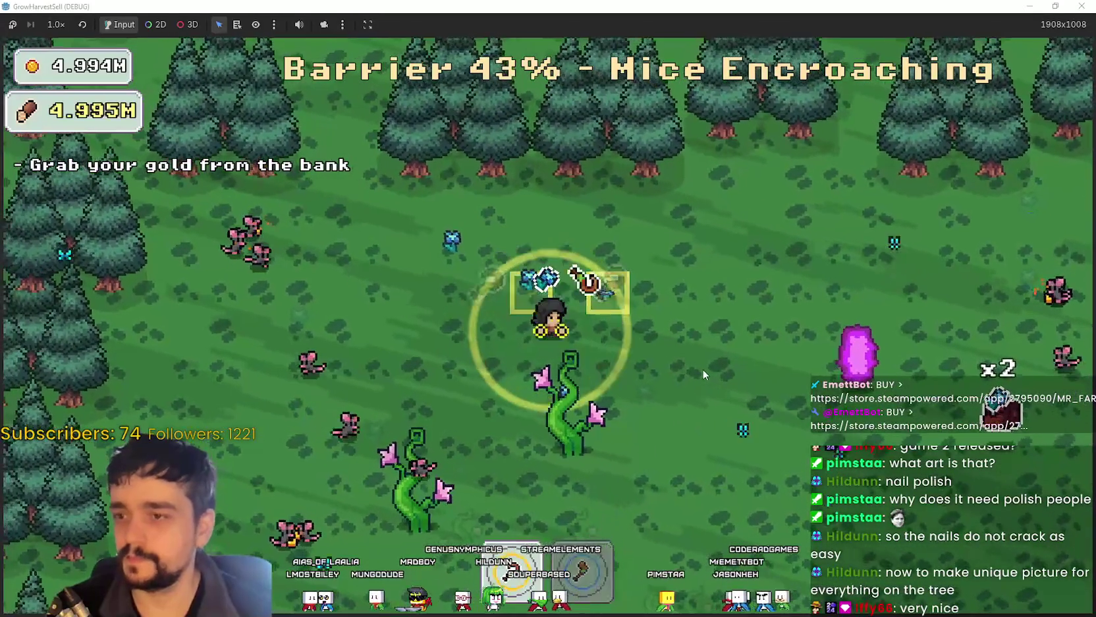
pyautogui.press('d')
pyautogui.press('s')
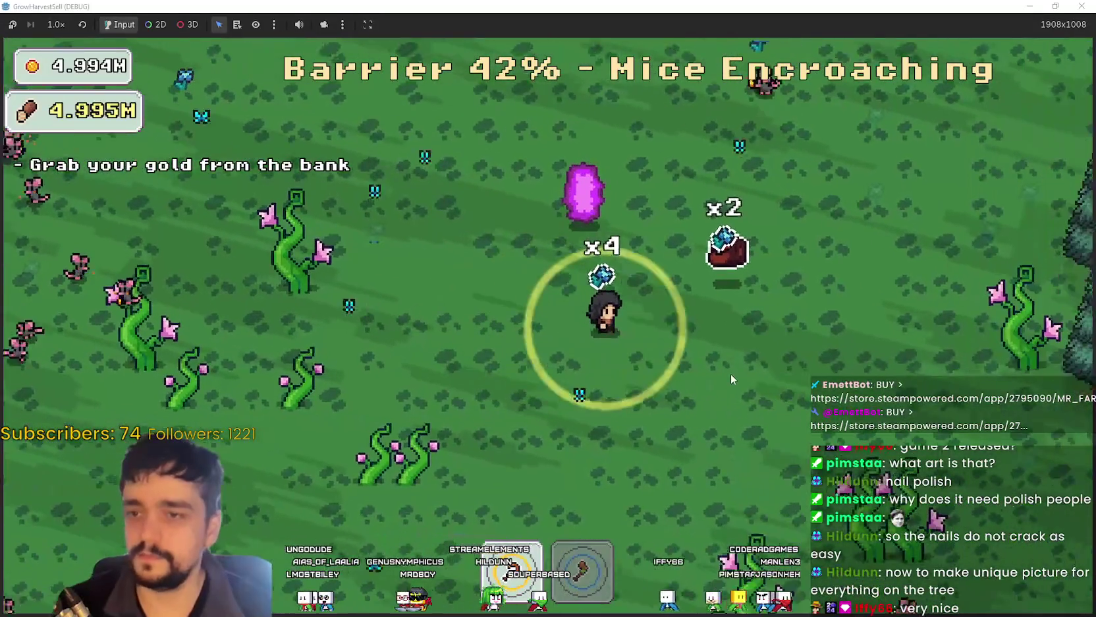
pyautogui.press('d')
pyautogui.press('s')
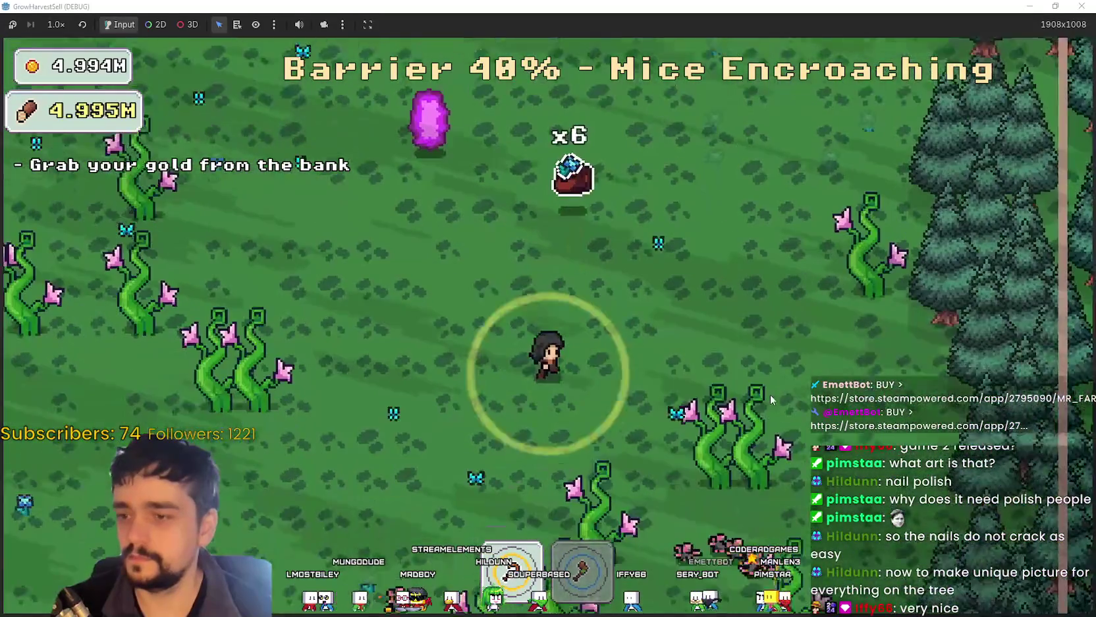
pyautogui.press('s')
pyautogui.press('a')
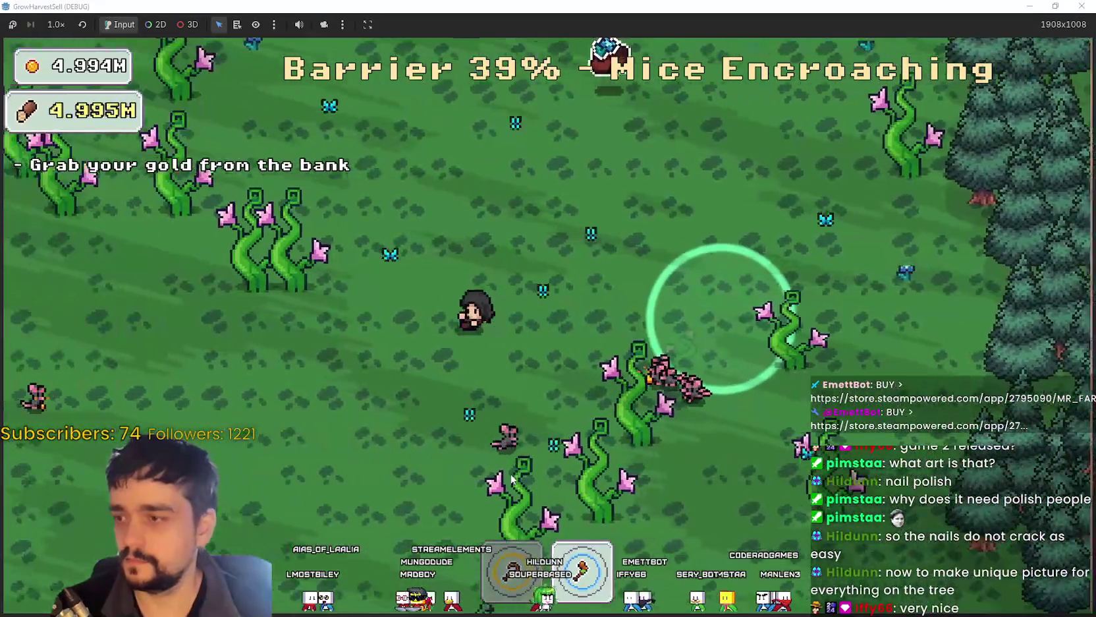
pyautogui.press('s')
pyautogui.press('a')
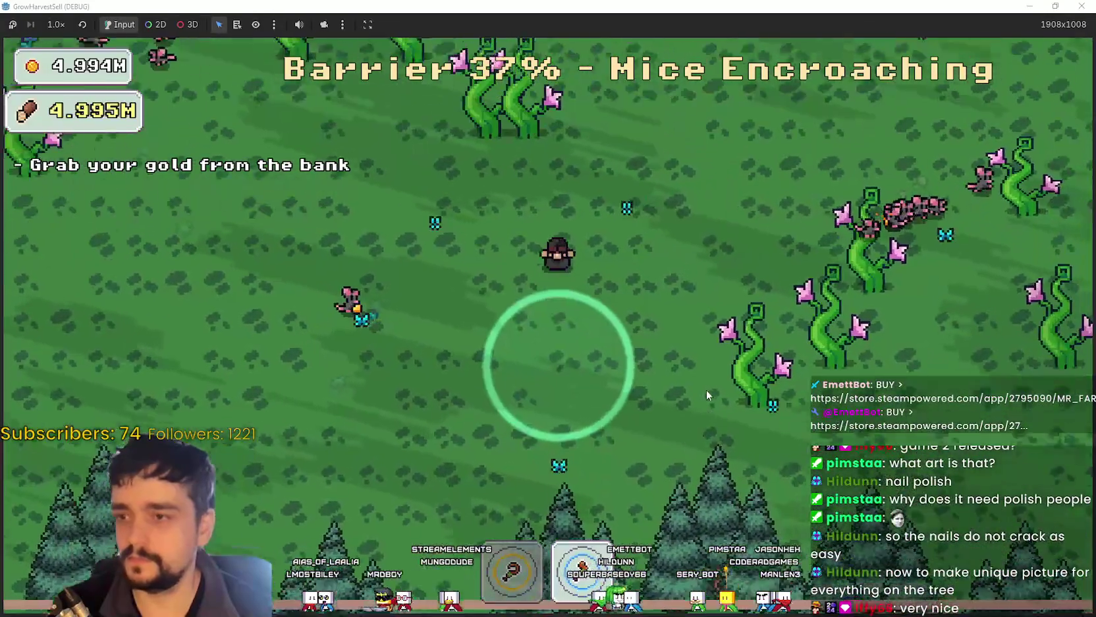
# Step: Switch to the first tool, grab the loot sack near the charging pigs, and enter the portal
pyautogui.press('w')
pyautogui.press('1')
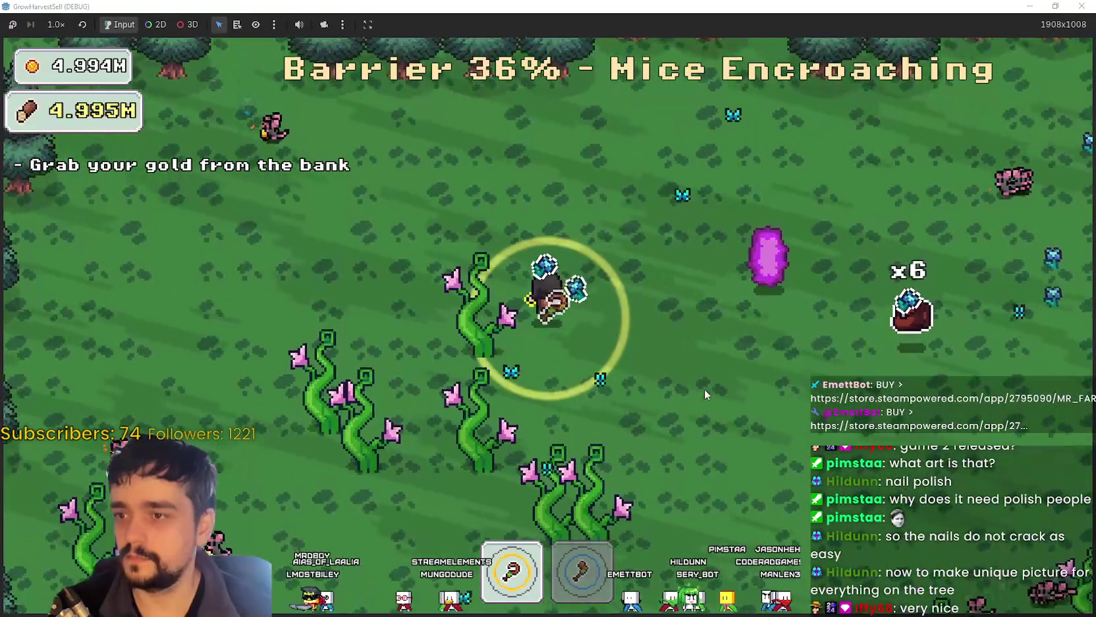
pyautogui.press('d')
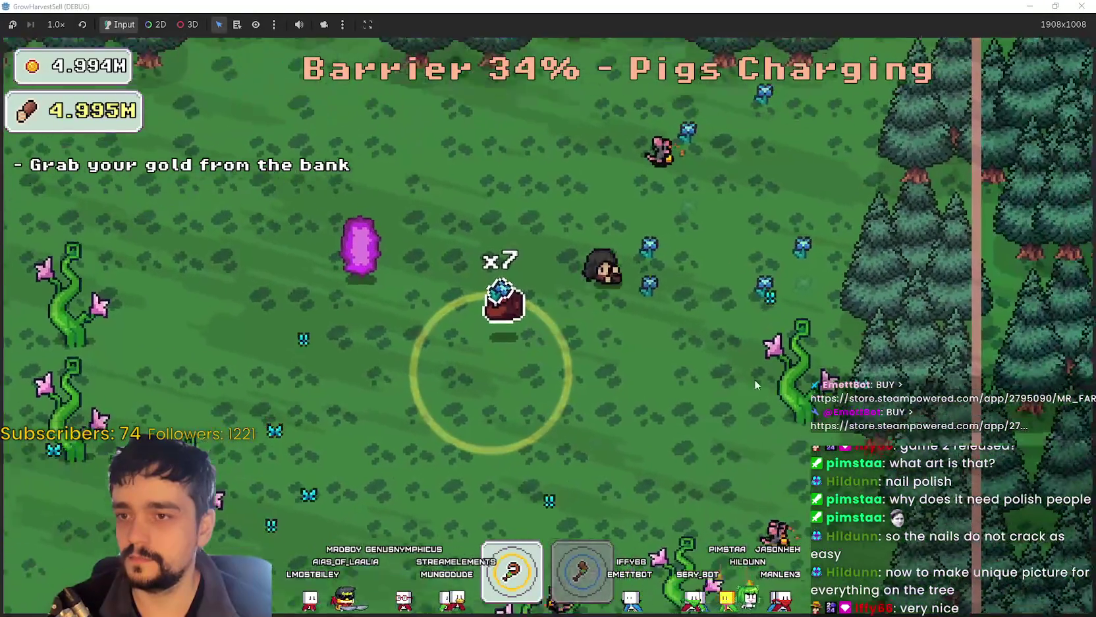
pyautogui.press('d')
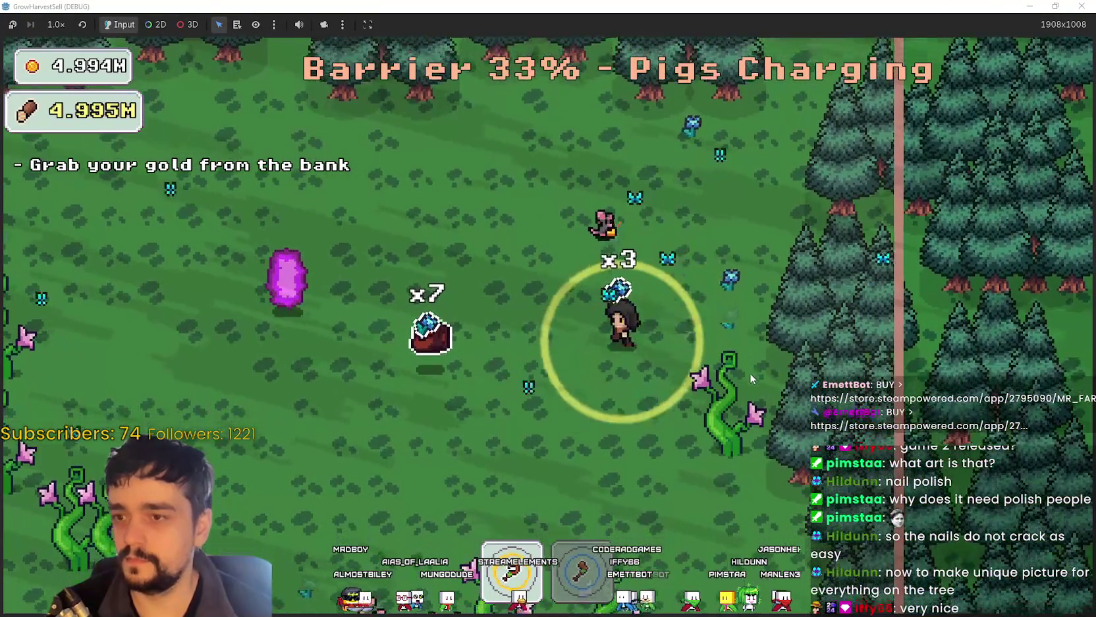
pyautogui.press('a')
pyautogui.press('d')
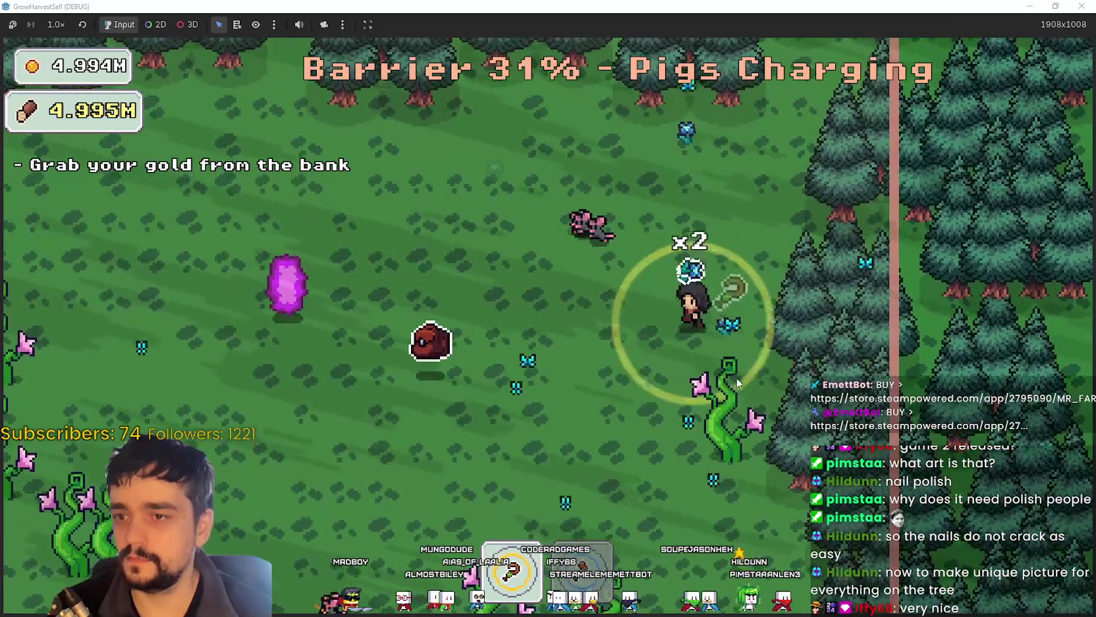
pyautogui.press('a')
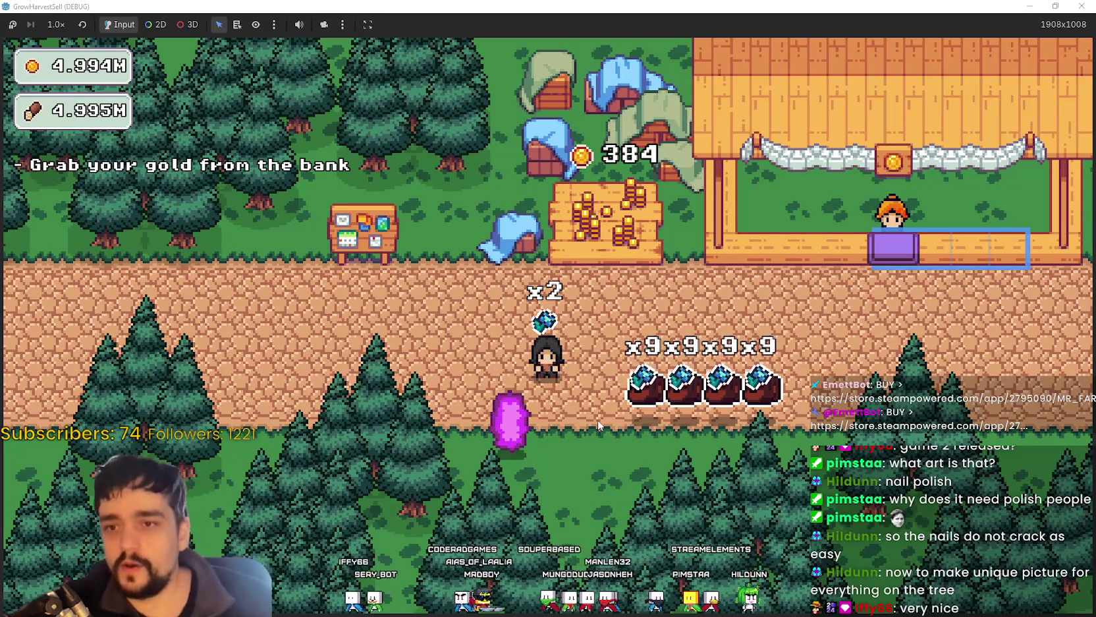
# Step: Sell the crop sacks at the market stall, then open the Prestige tree at the skill board
pyautogui.press('d')
pyautogui.press('d')
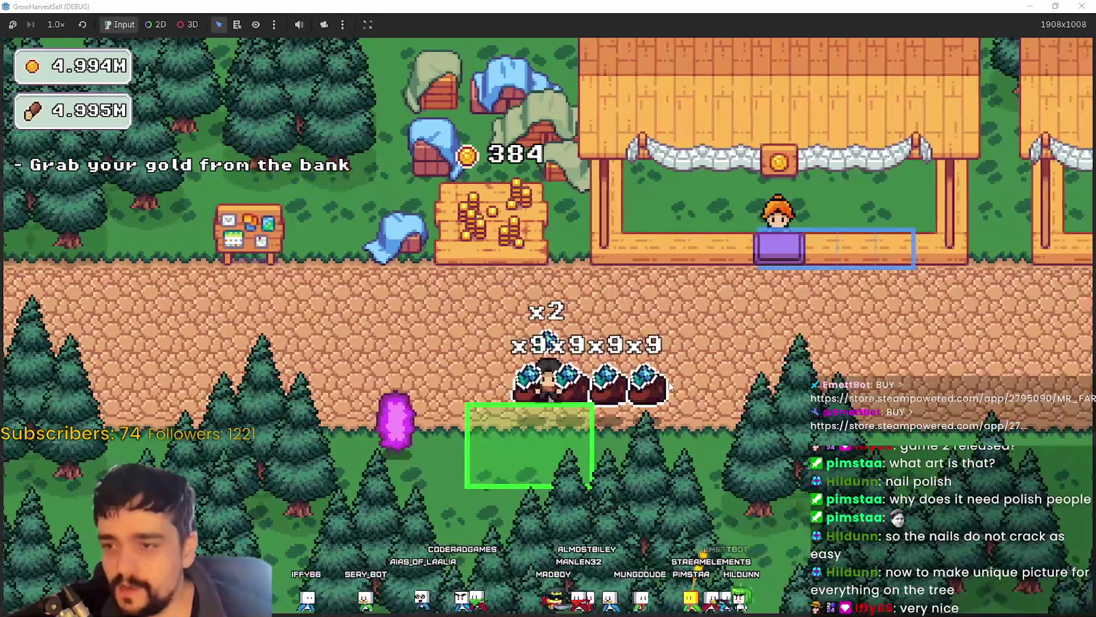
pyautogui.press('w')
pyautogui.press('d')
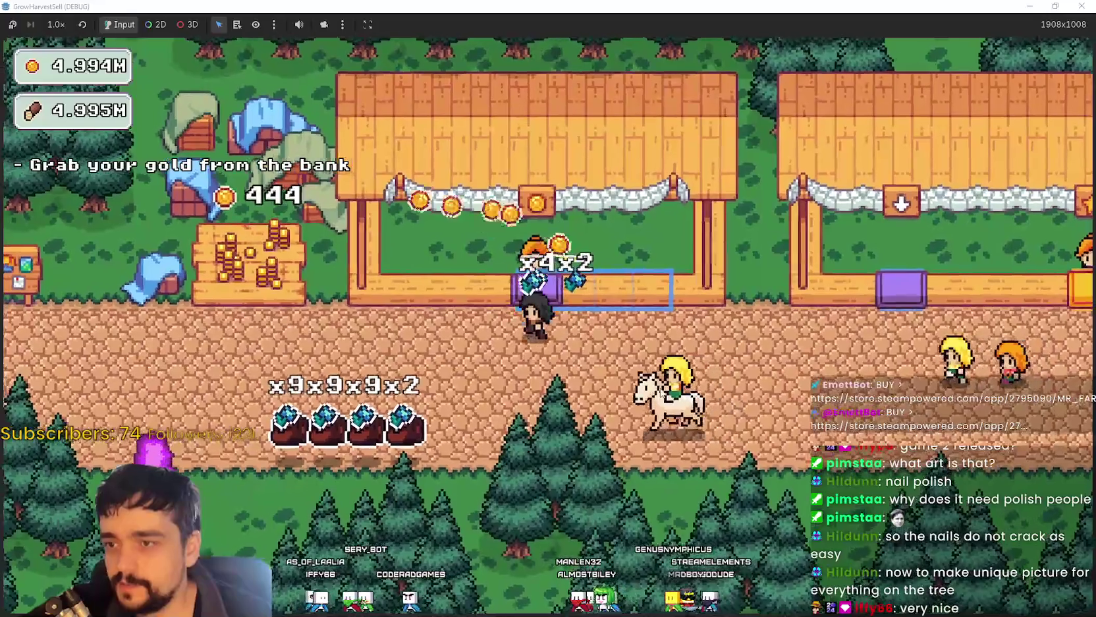
pyautogui.press('a')
pyautogui.press('s')
pyautogui.press('d')
pyautogui.press('a')
pyautogui.press('s')
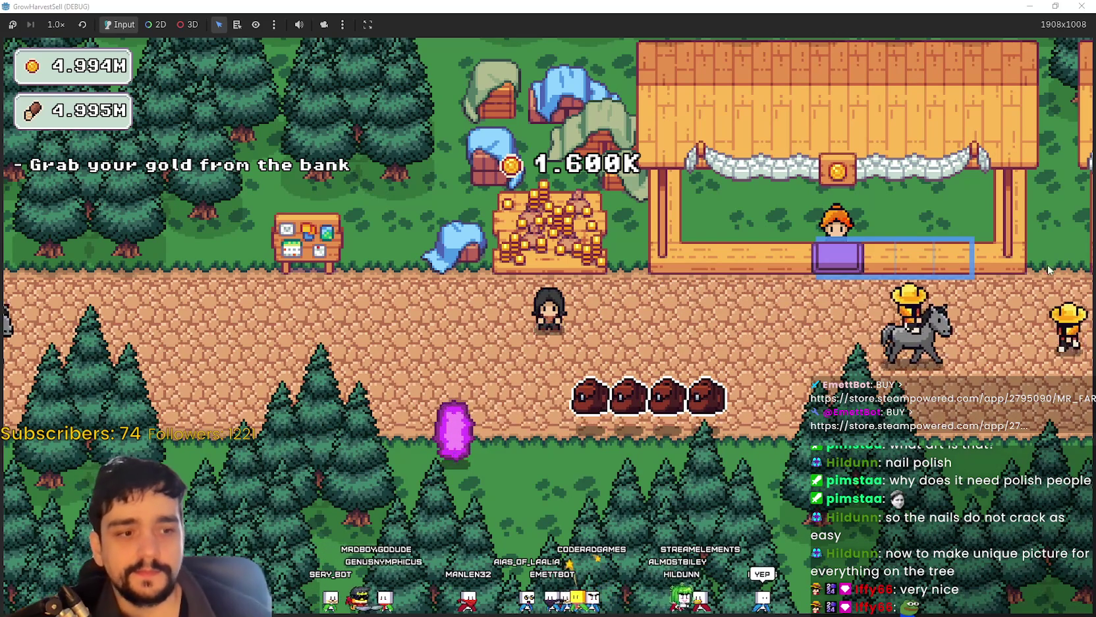
pyautogui.press('a')
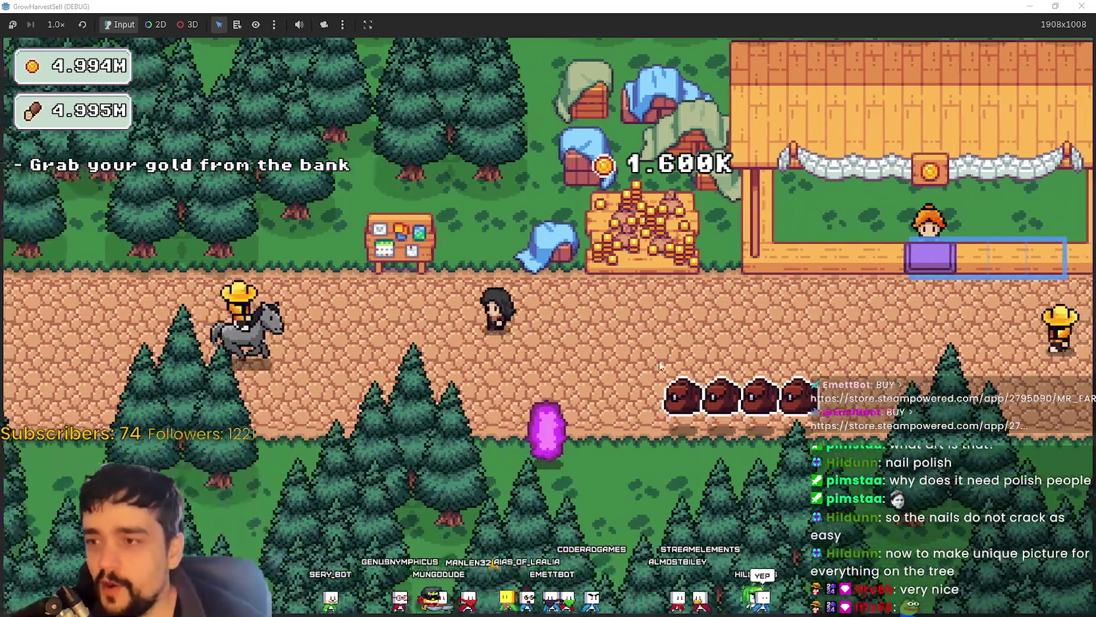
pyautogui.press('e')
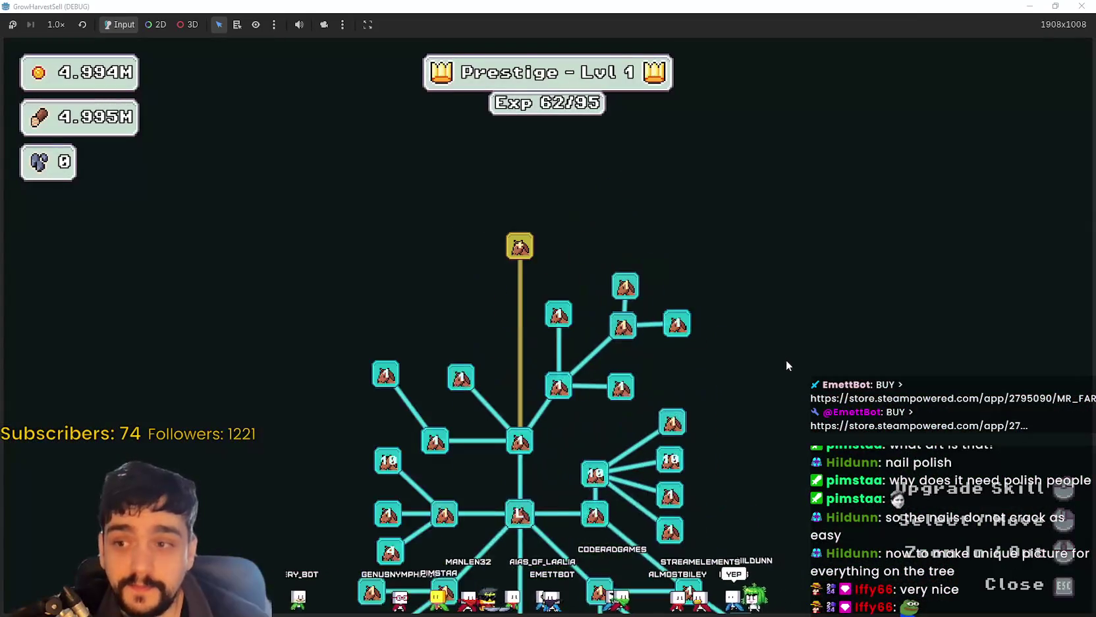
# Step: Zoom into the Prestige tree, check the Special Magical Bag's 15.000K cost, then close it
pyautogui.scroll(3, 796, 387)
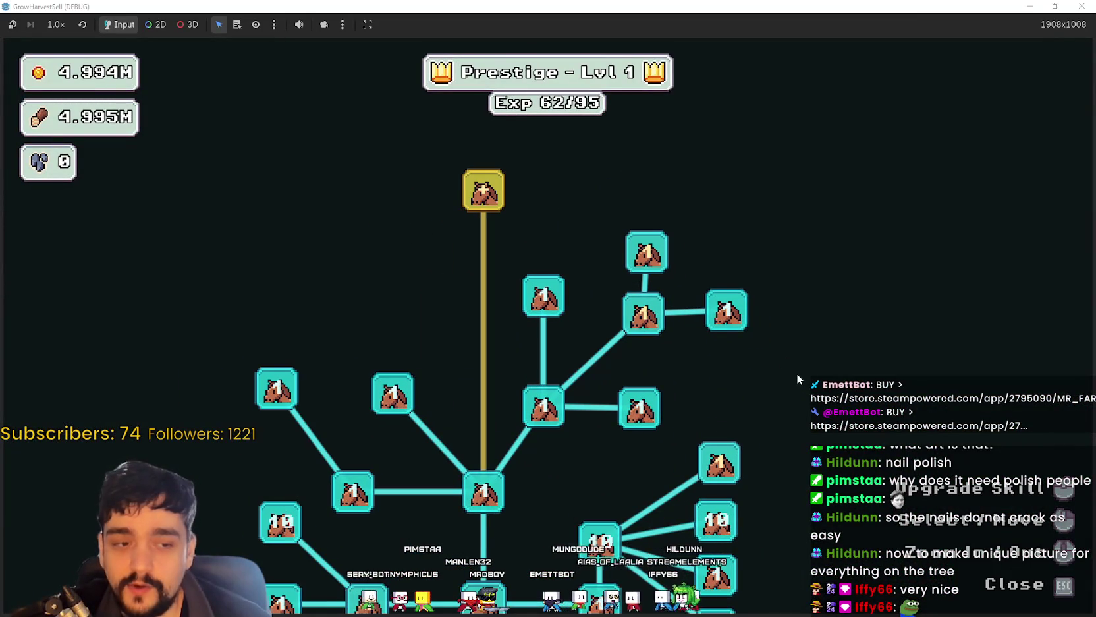
pyautogui.moveTo(563, 260)
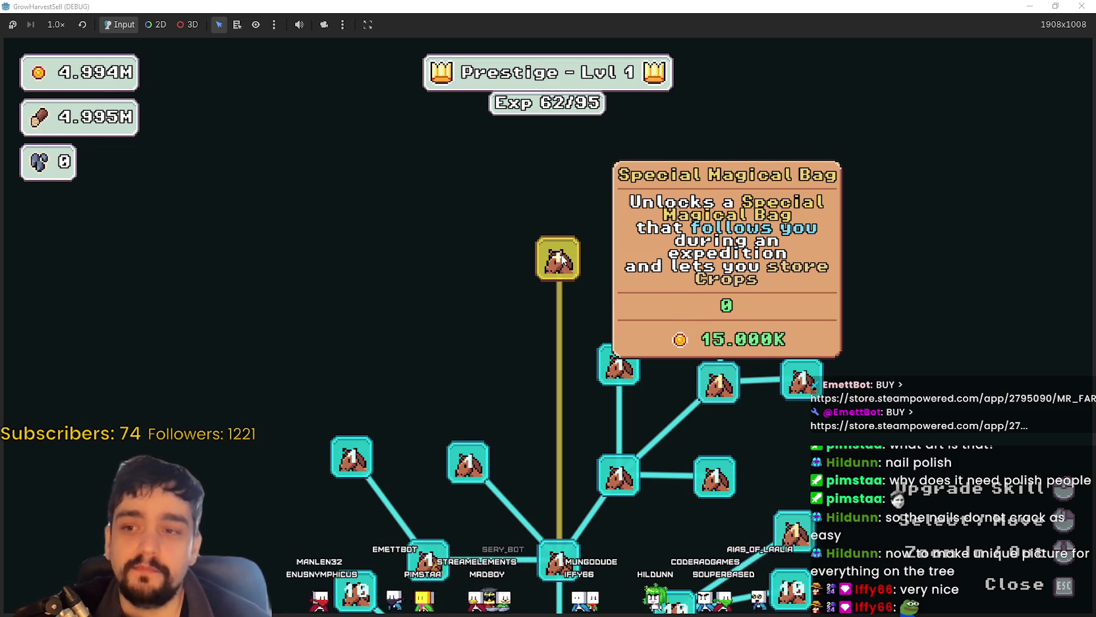
pyautogui.press('Escape')
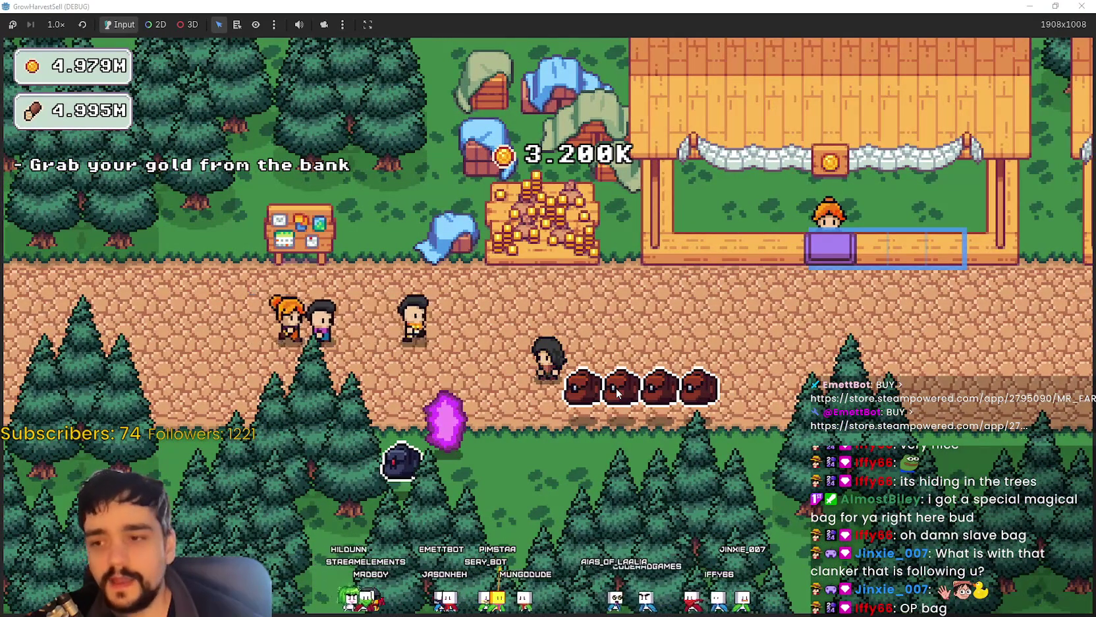
# Step: Walk to the bank and collect the 3.200K gold pile
pyautogui.press('w')
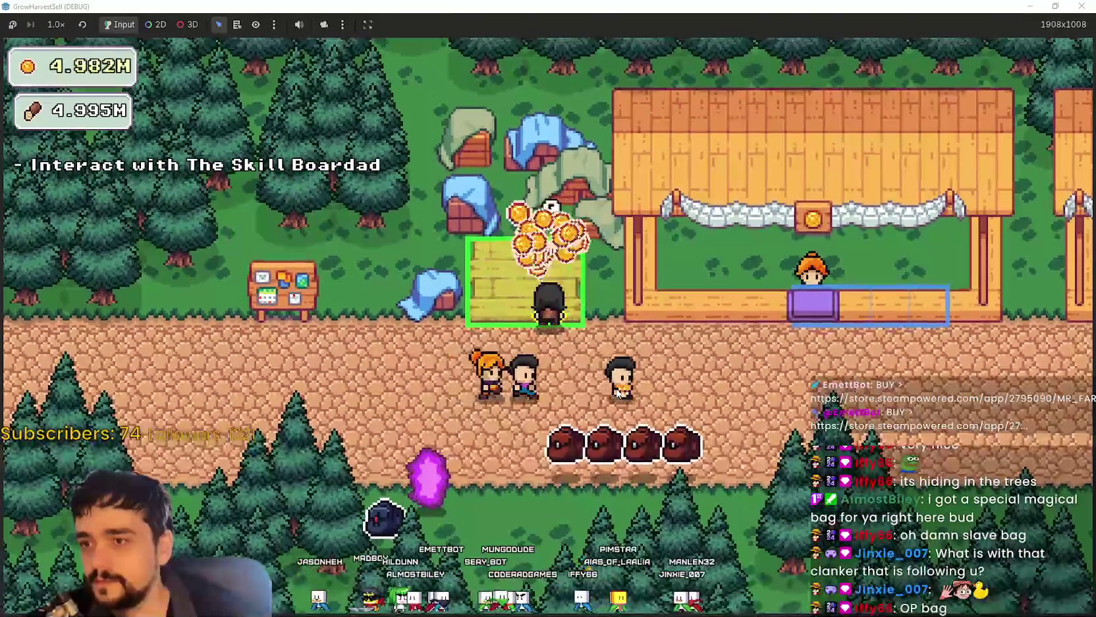
# Step: Upgrade Crop Domain Damage, Magical Bags, and Deep Barrier 3/3; max Forest 1-3 Spawn Rate and Barrier Energy
pyautogui.press('a')
pyautogui.press('e')
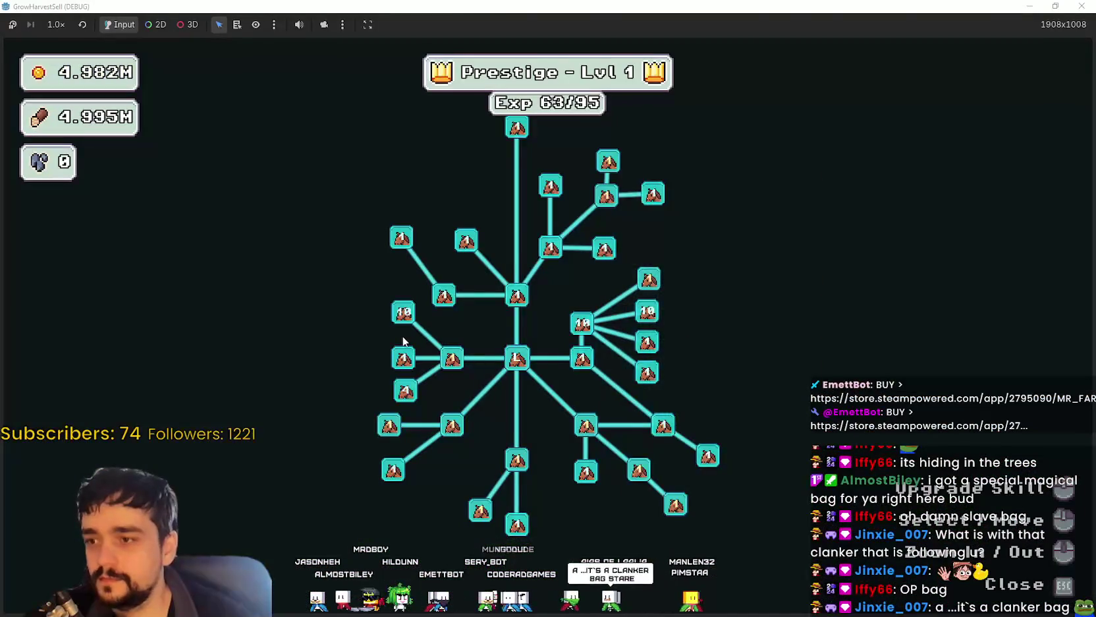
pyautogui.scroll(2, 454, 359)
pyautogui.click(468, 370)
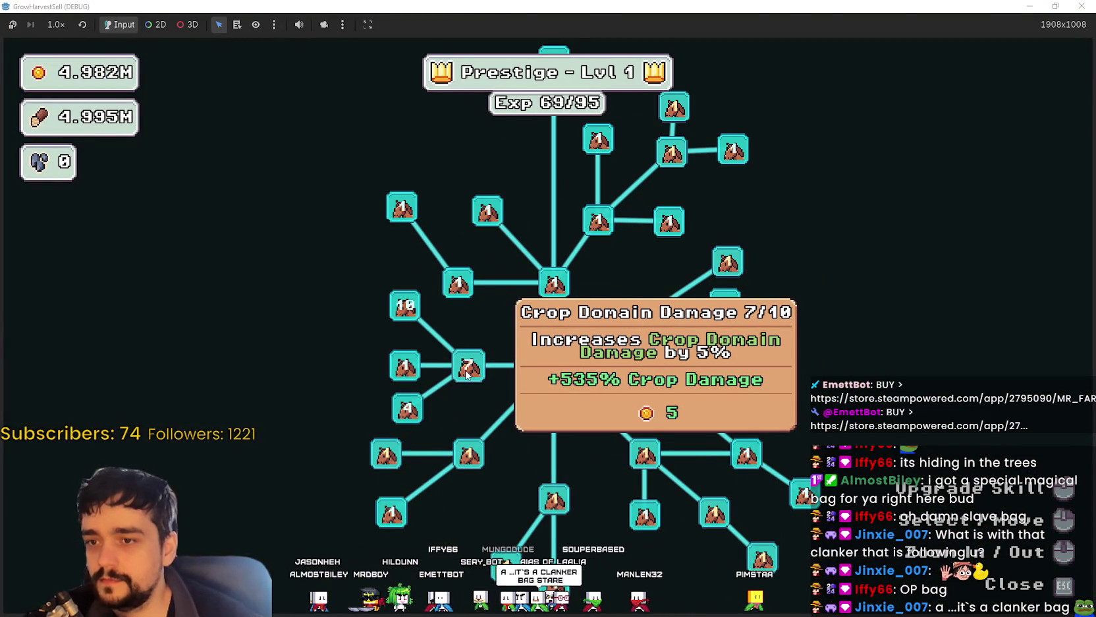
pyautogui.click(382, 458)
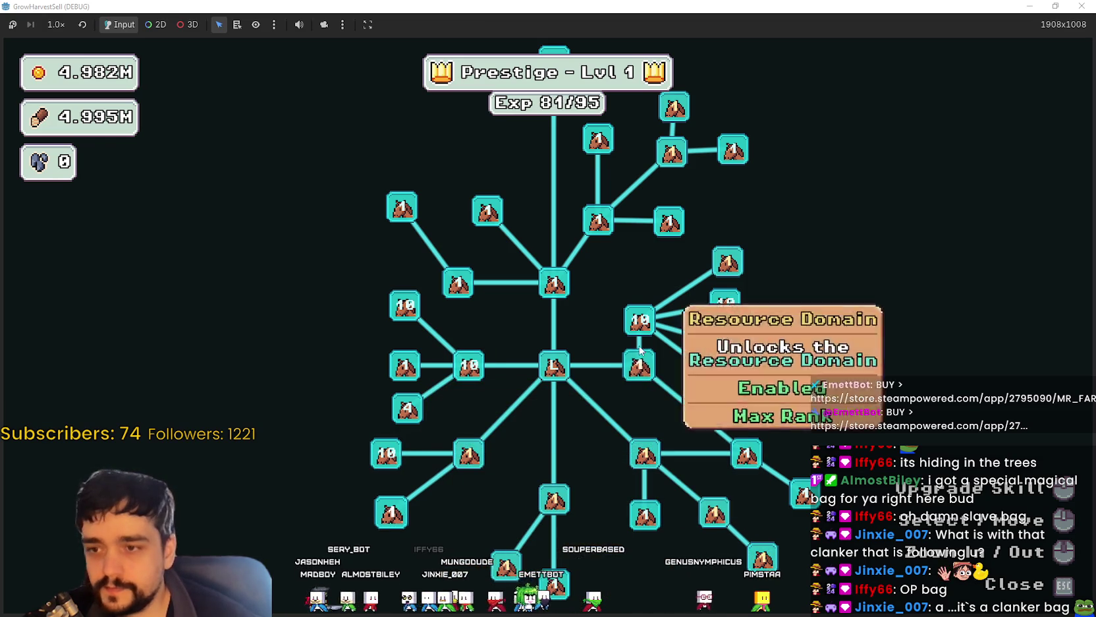
pyautogui.click(728, 261)
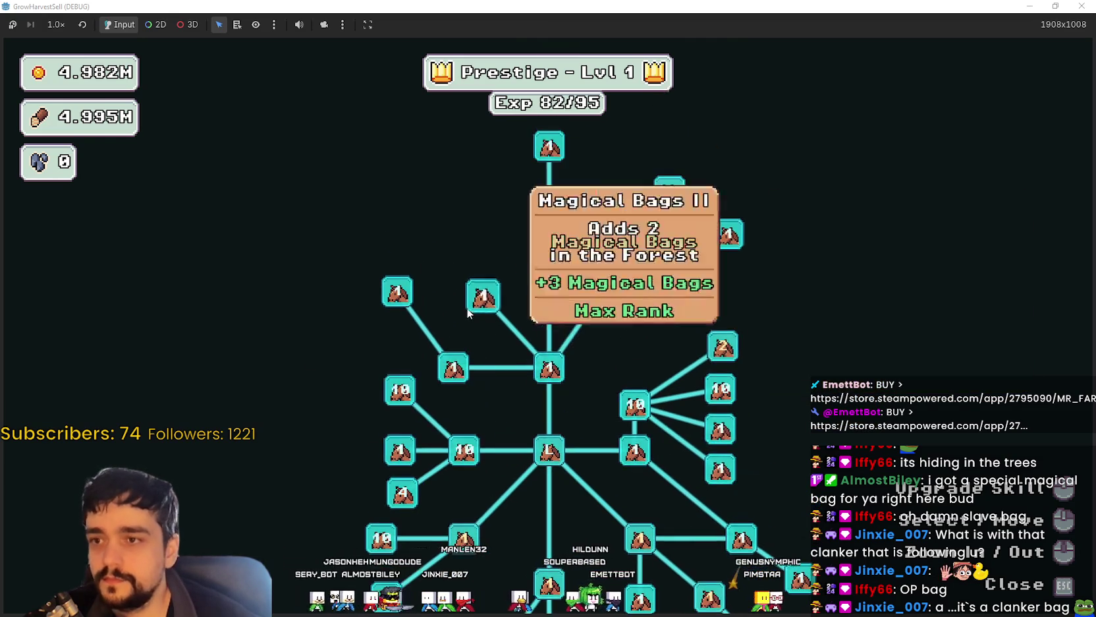
pyautogui.moveTo(757, 506)
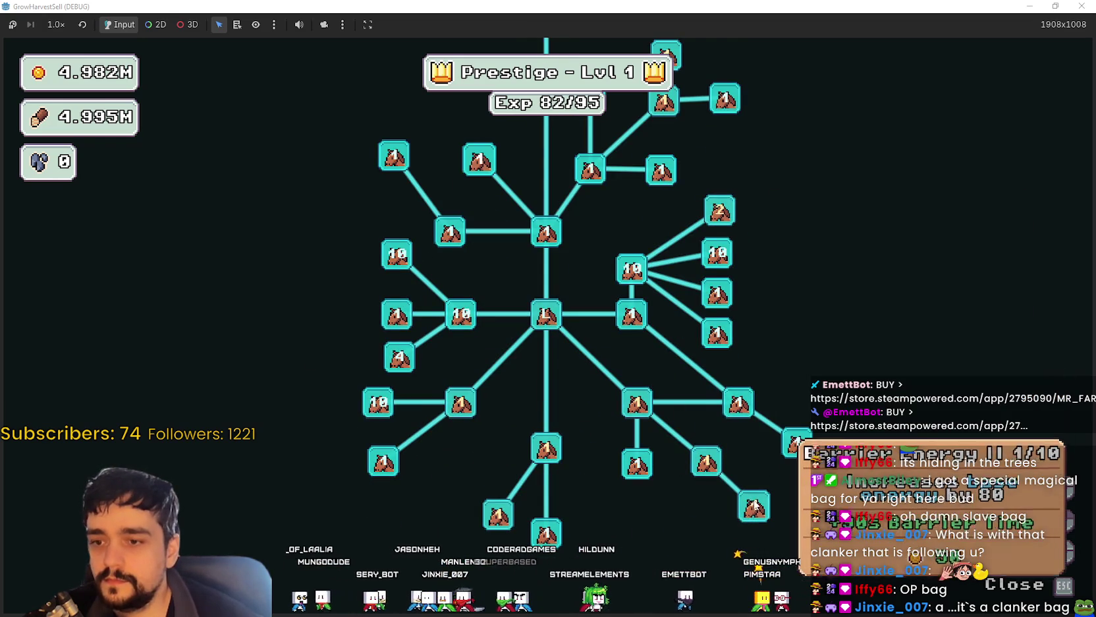
pyautogui.click(754, 506)
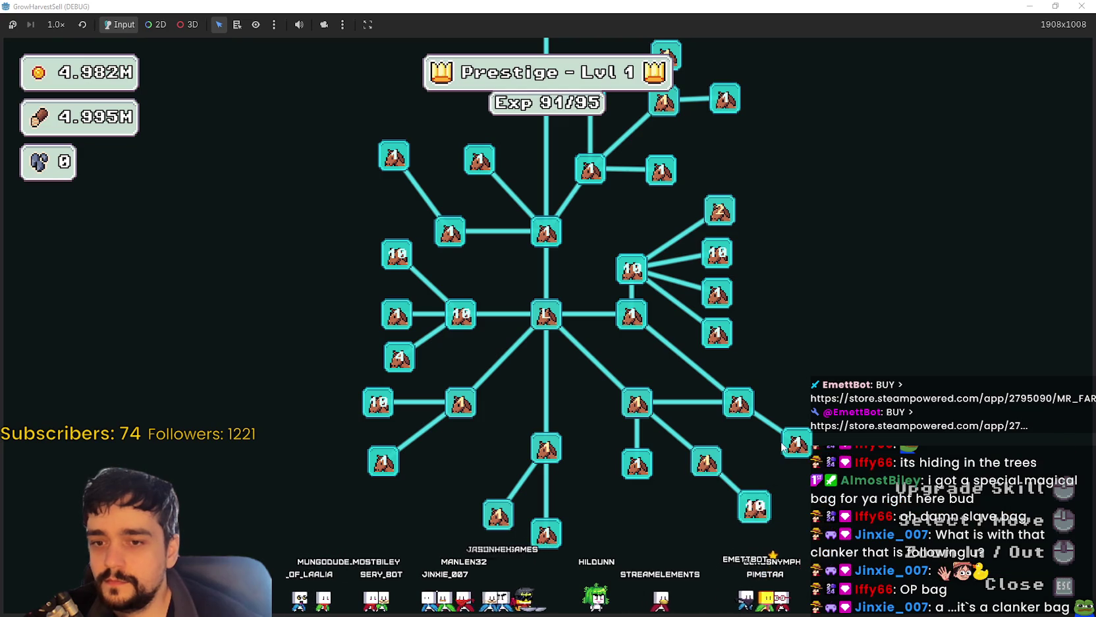
pyautogui.click(634, 414)
pyautogui.click(634, 414)
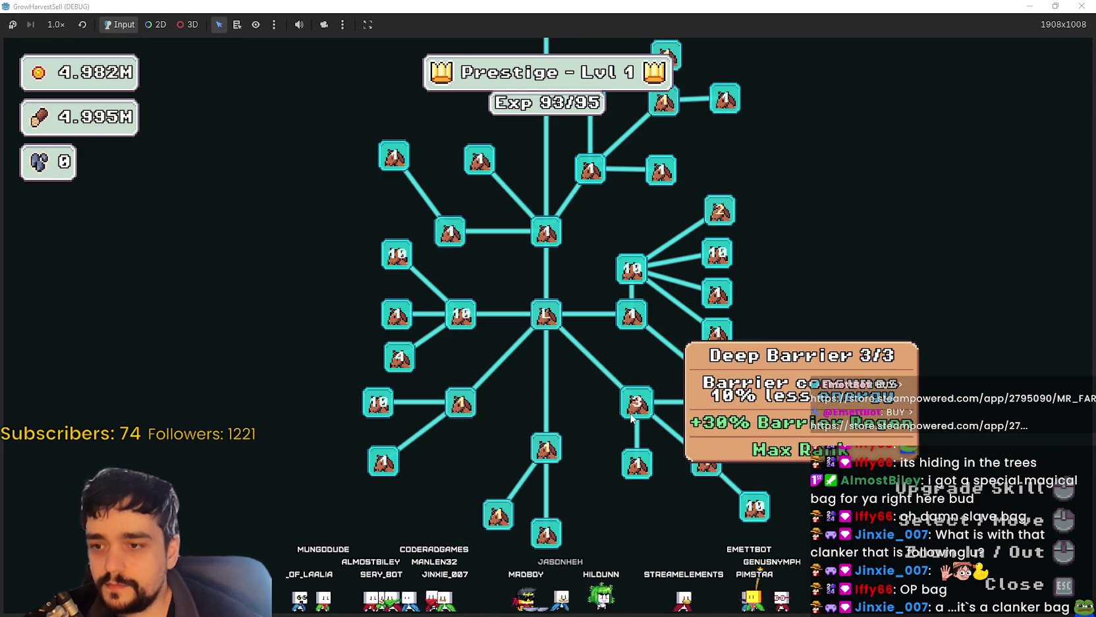
# Step: Buy a new skill, raise Market Speed ranks, max Domain Charge, then close the tree
pyautogui.moveTo(494, 521)
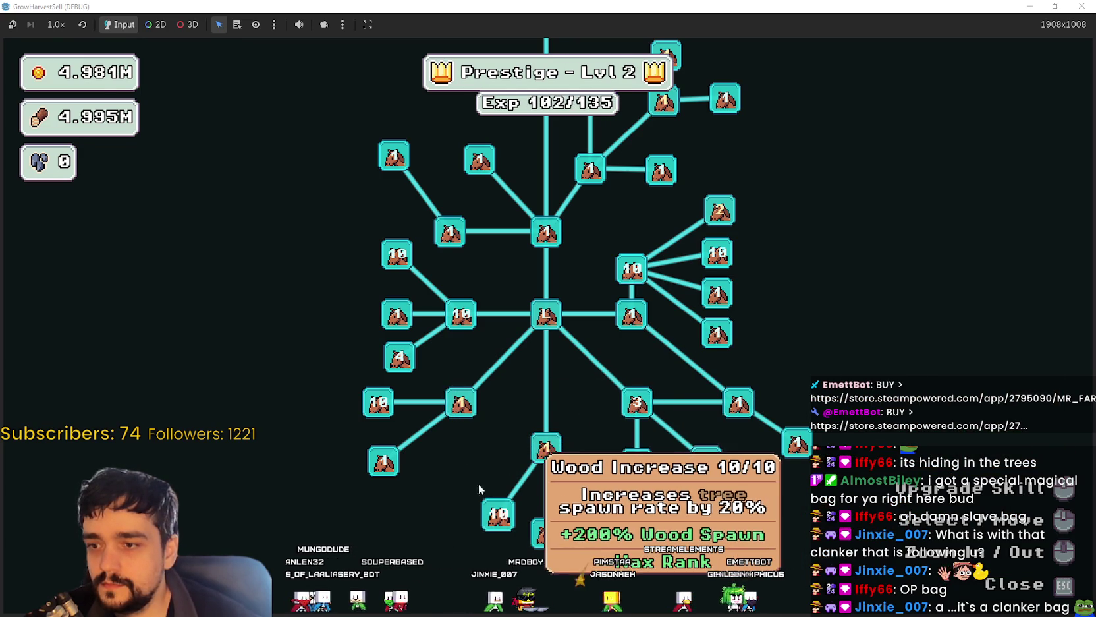
pyautogui.moveTo(459, 400)
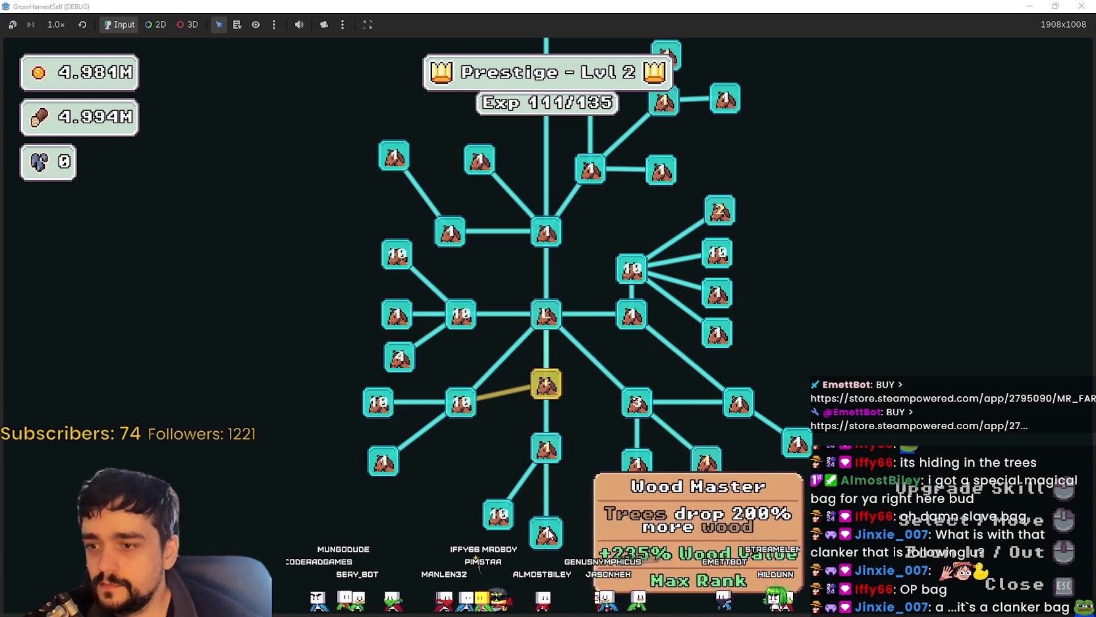
pyautogui.click(547, 390)
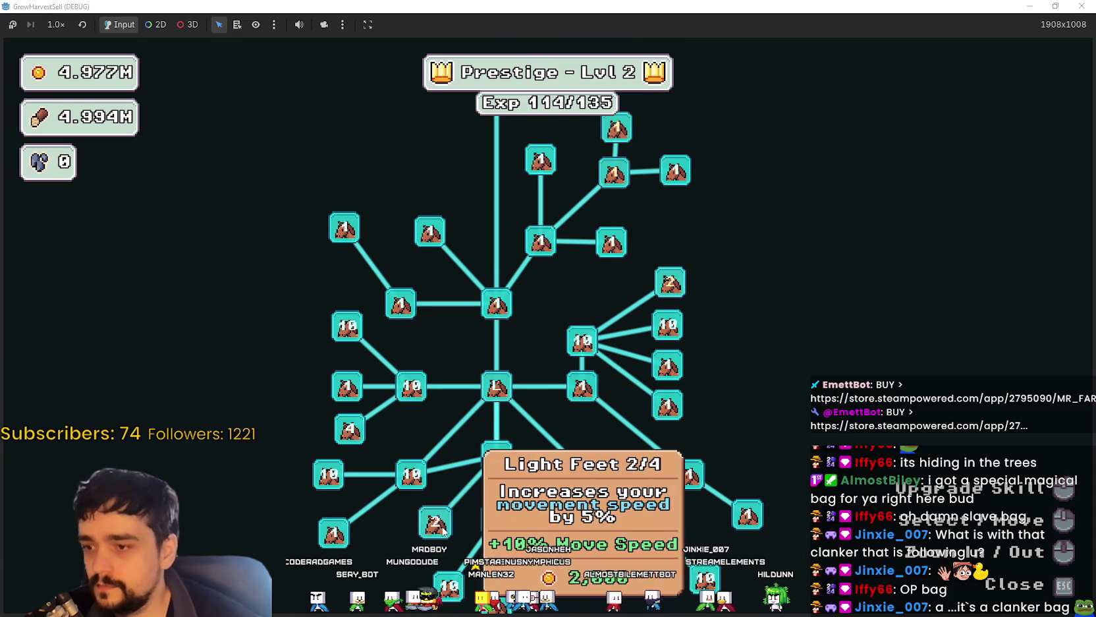
pyautogui.click(616, 188)
pyautogui.click(618, 194)
pyautogui.click(614, 241)
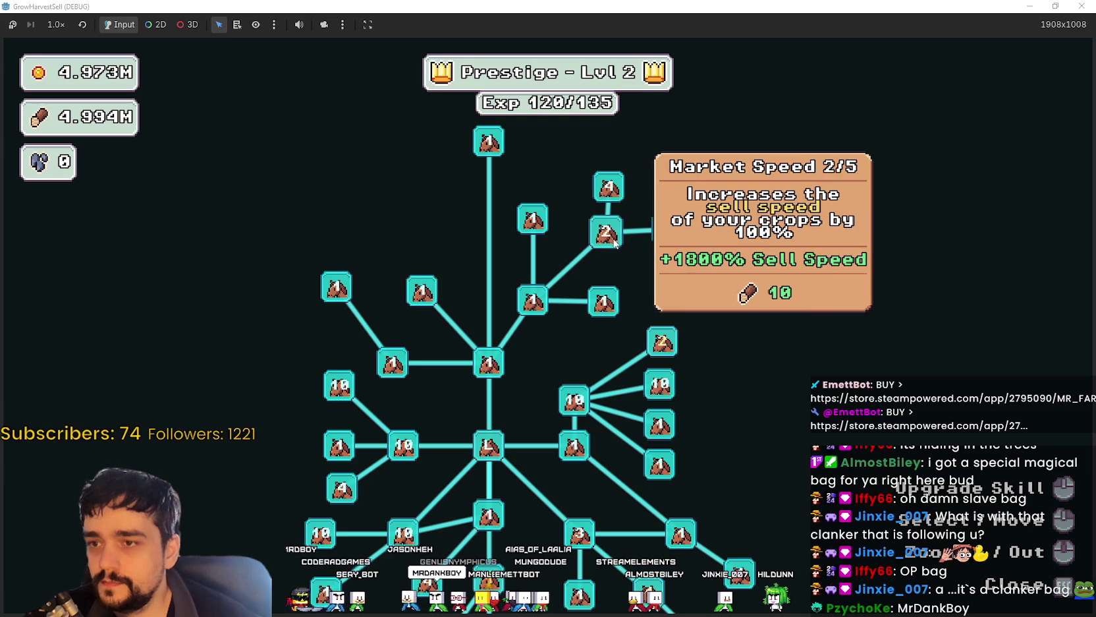
pyautogui.click(613, 241)
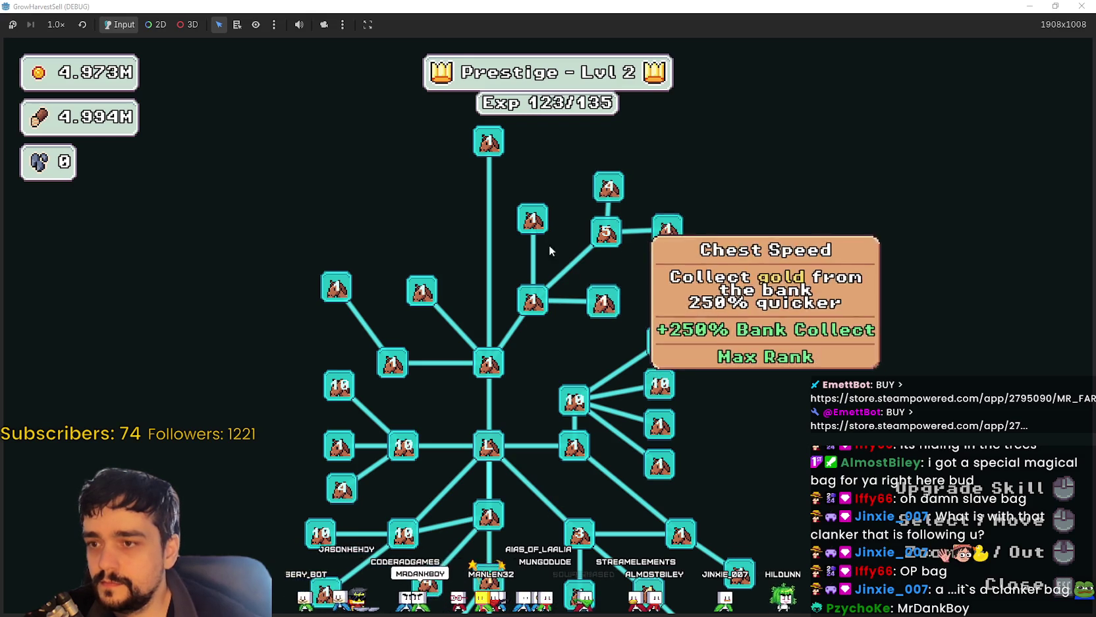
pyautogui.click(652, 298)
pyautogui.click(653, 297)
pyautogui.click(652, 298)
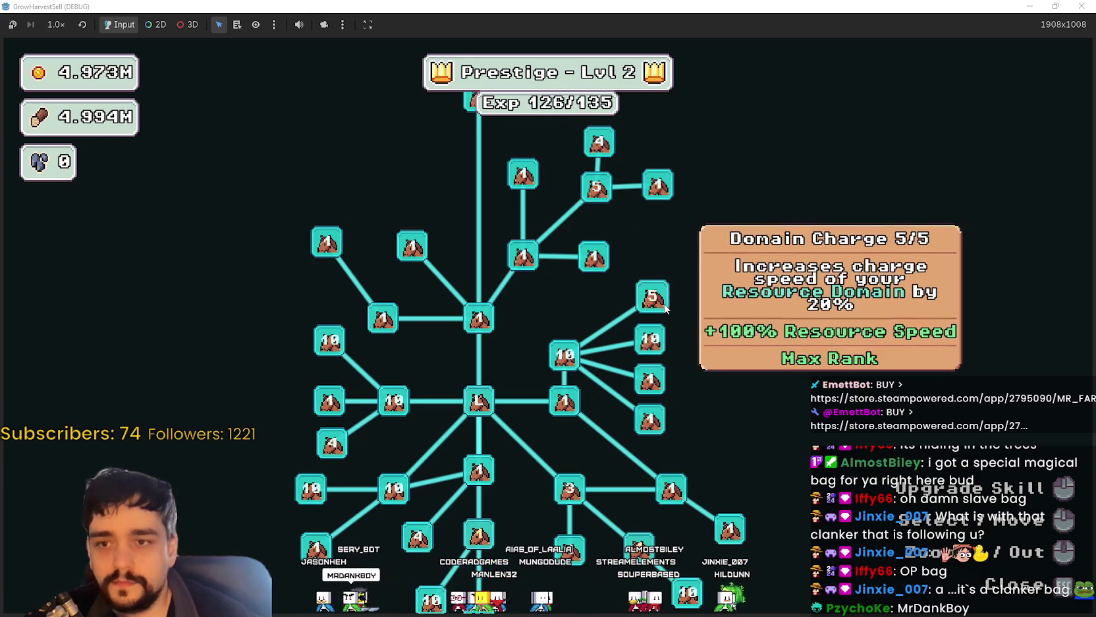
pyautogui.press('Escape')
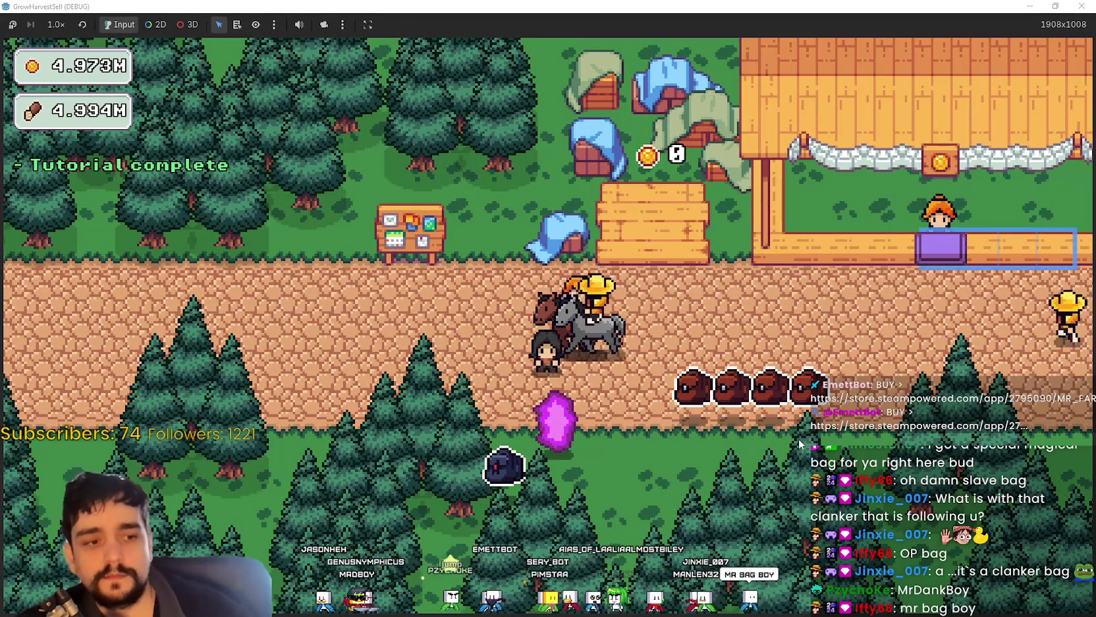
# Step: Travel from the stage selection to The Forest and head up-left into it
pyautogui.press('e')
pyautogui.click(293, 527)
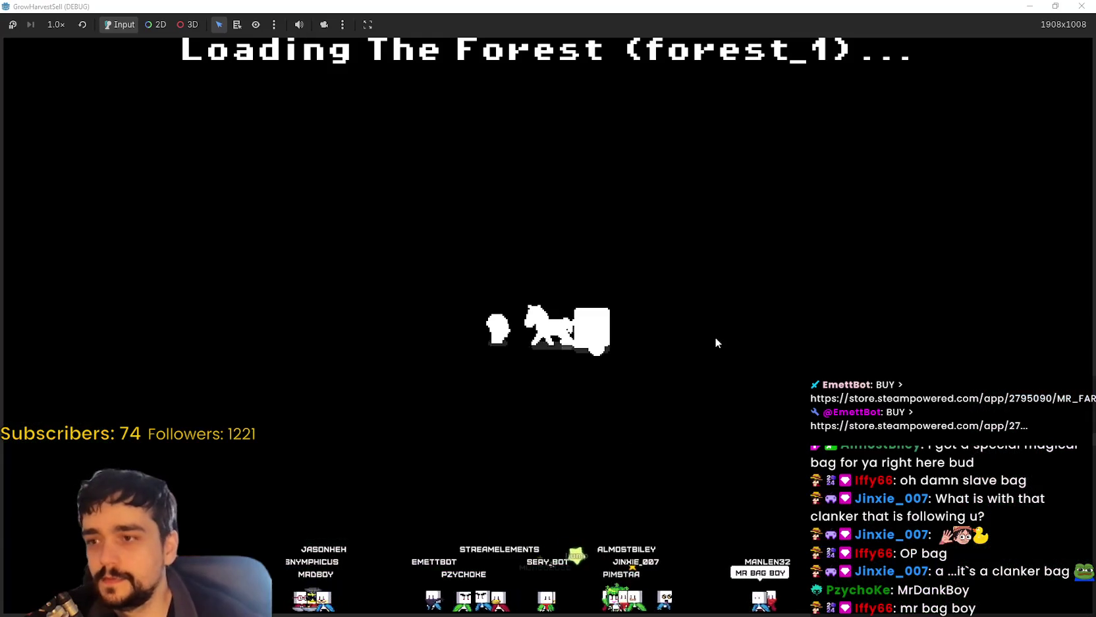
pyautogui.press('w')
pyautogui.press('a')
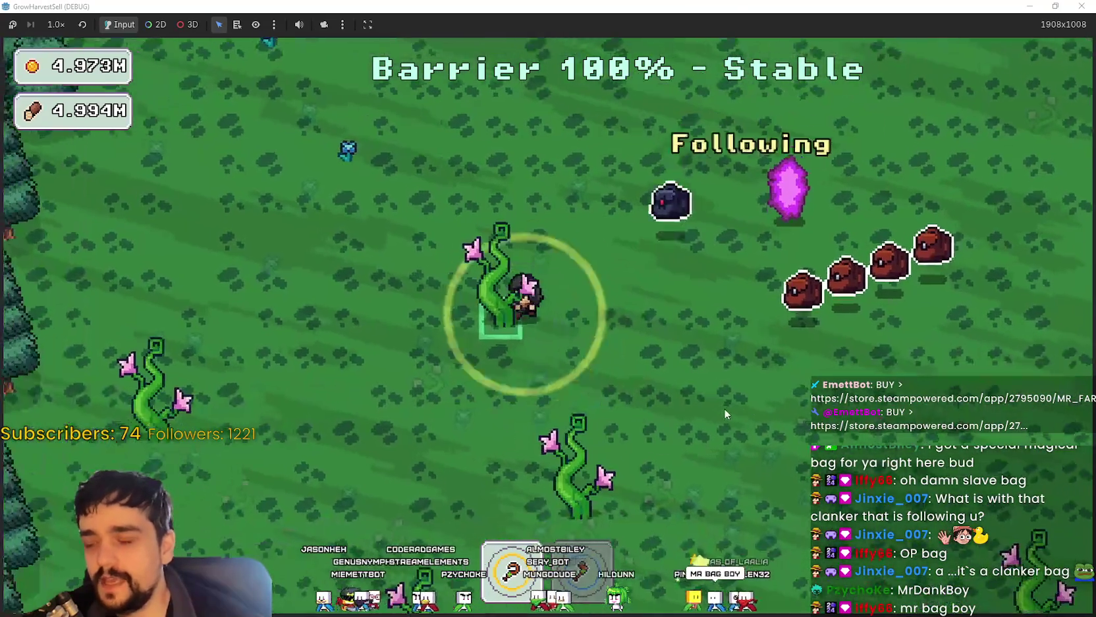
# Step: Harvest the vines and flowers while moving right across the field toward the tree line
pyautogui.press('s')
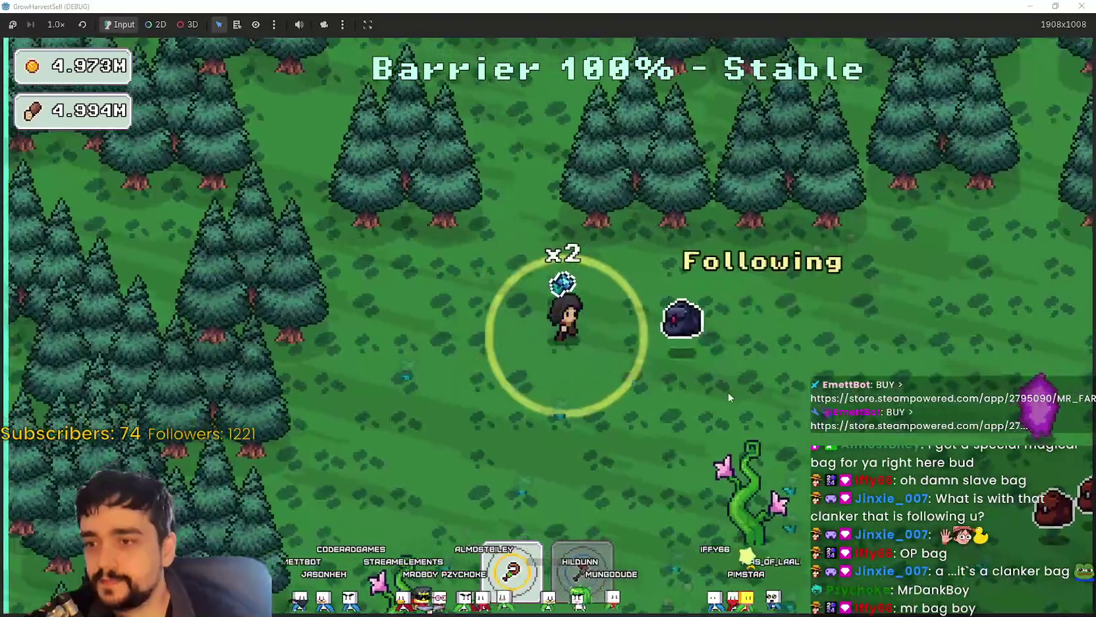
pyautogui.press('s')
pyautogui.press('d')
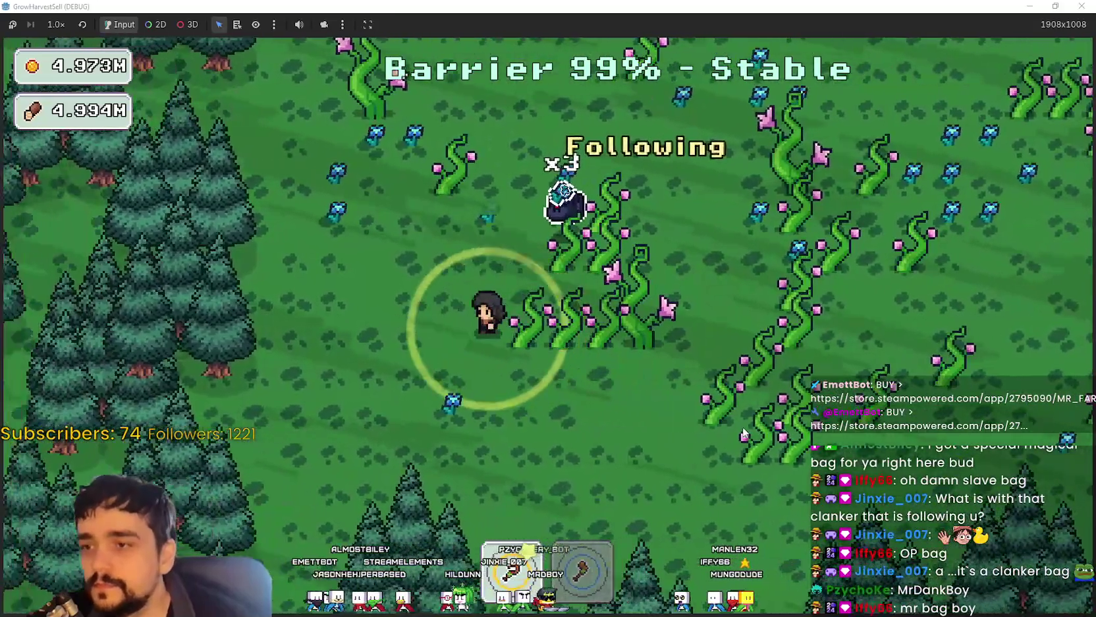
pyautogui.press('d')
pyautogui.press('w')
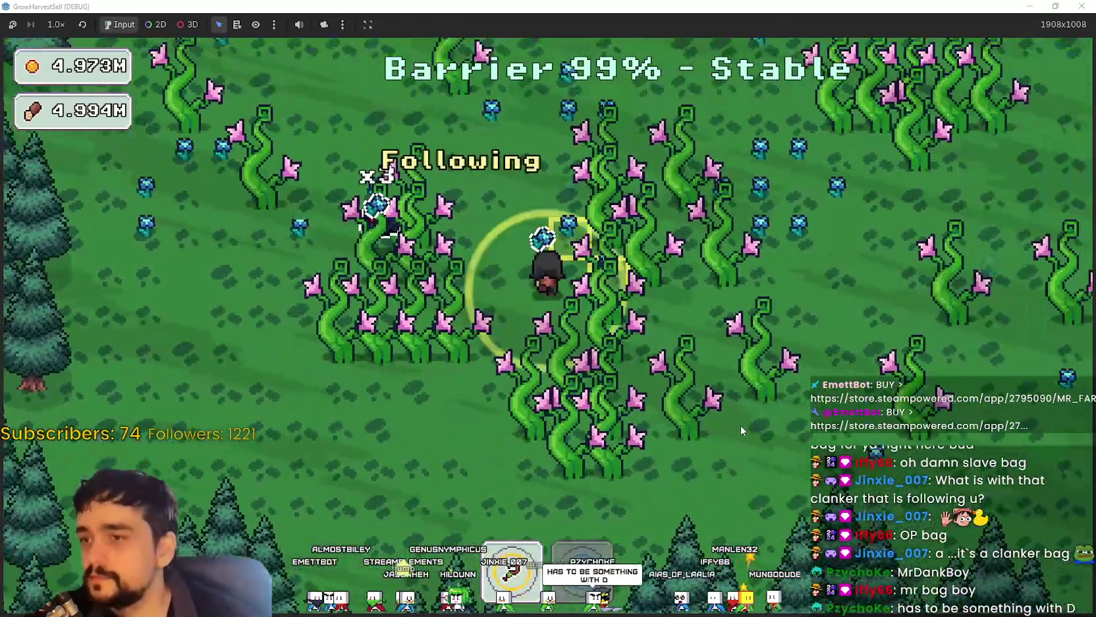
pyautogui.press('w')
pyautogui.press('d')
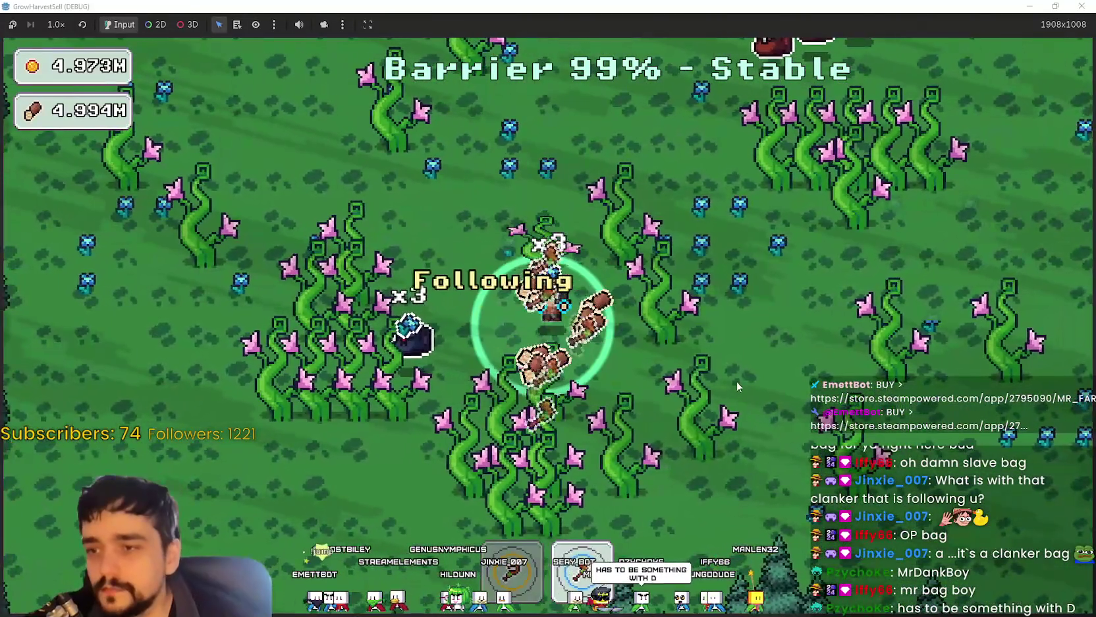
pyautogui.press('w')
pyautogui.press('d')
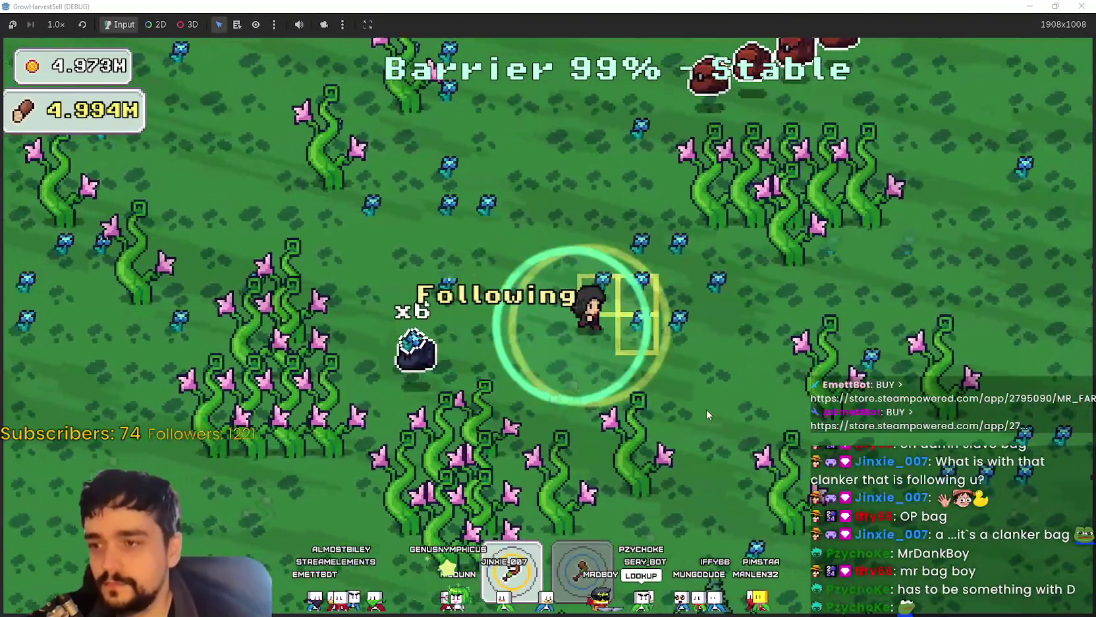
pyautogui.press('d')
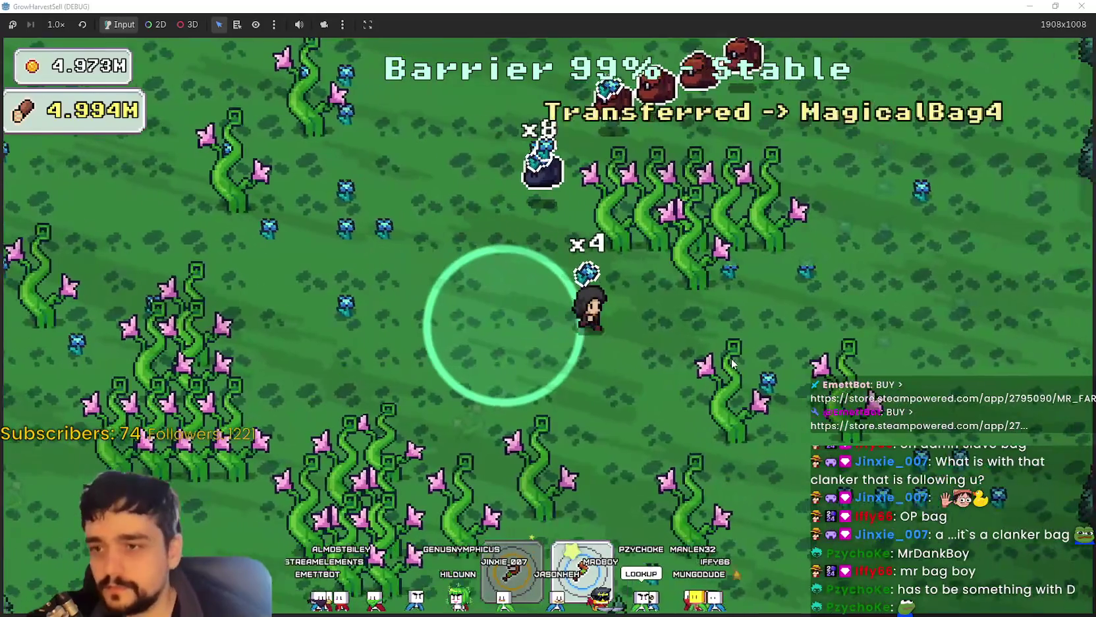
pyautogui.press('w')
pyautogui.press('d')
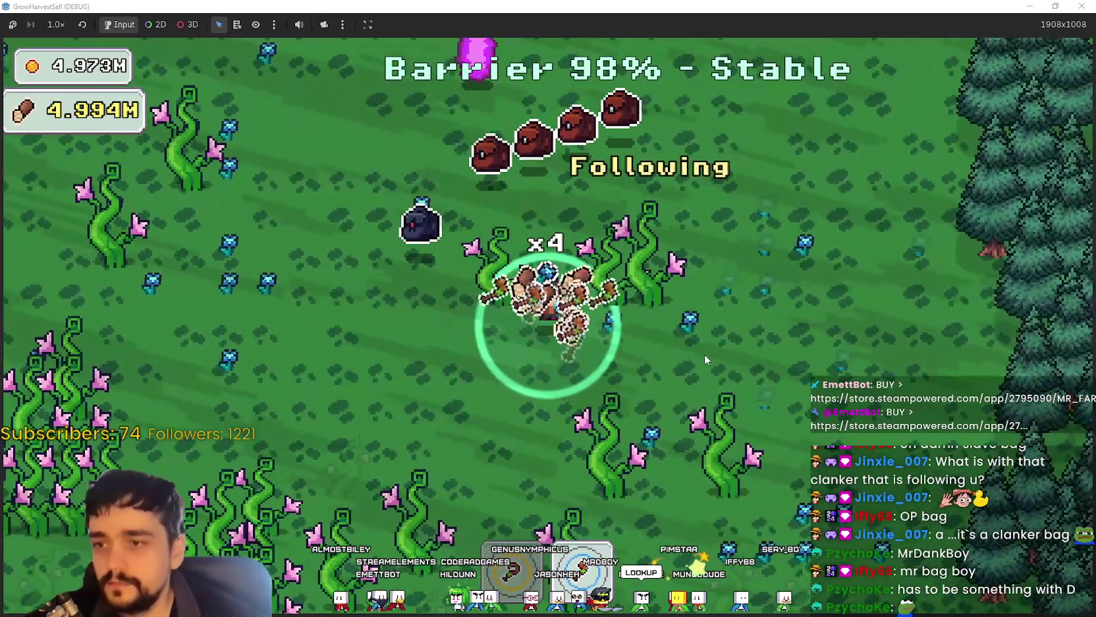
pyautogui.press('d')
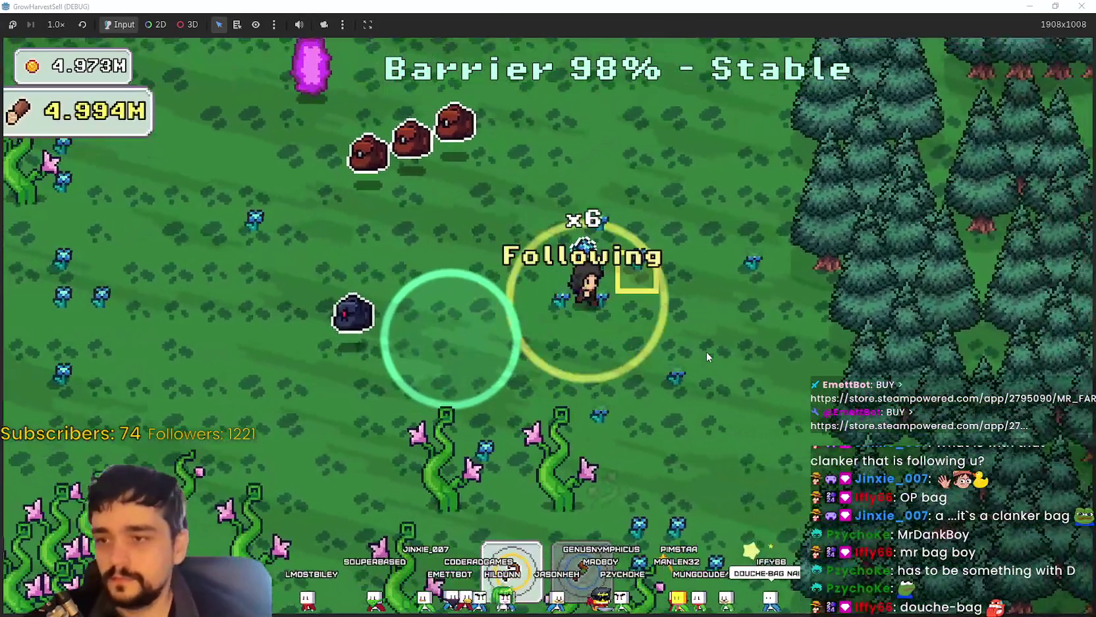
# Step: Sweep back down and left through the vines, harvesting more plants
pyautogui.press('s')
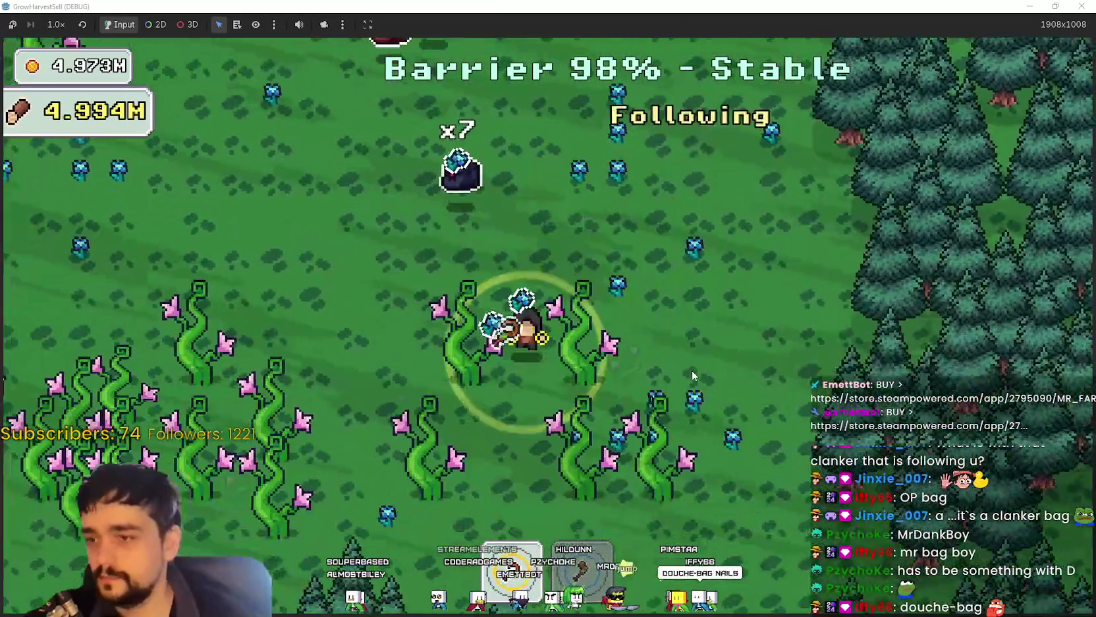
pyautogui.press('s')
pyautogui.press('d')
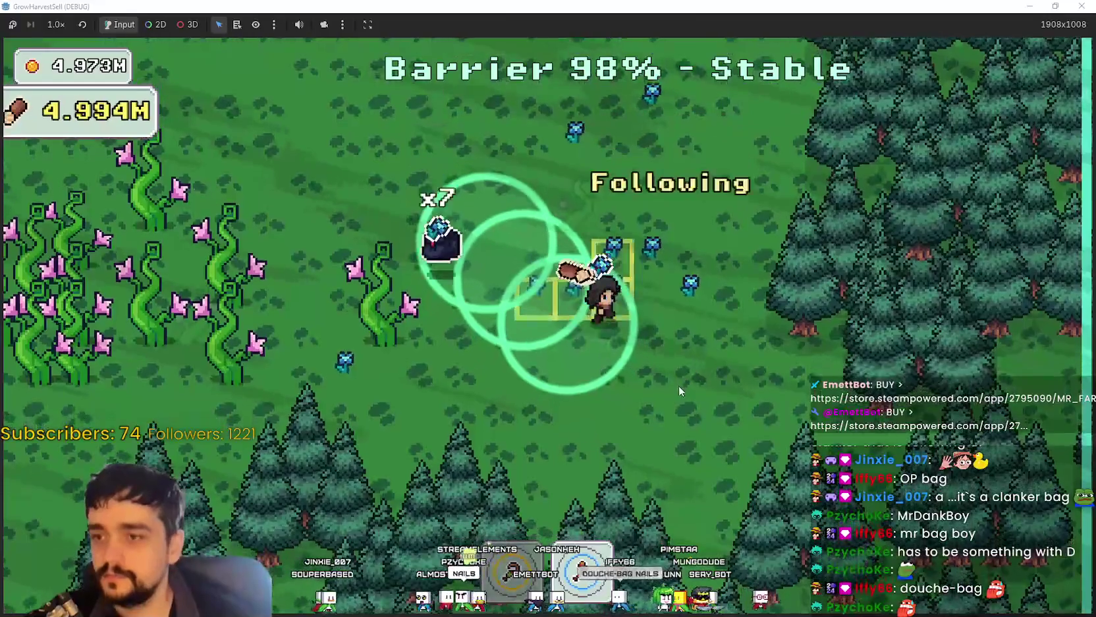
pyautogui.press('a')
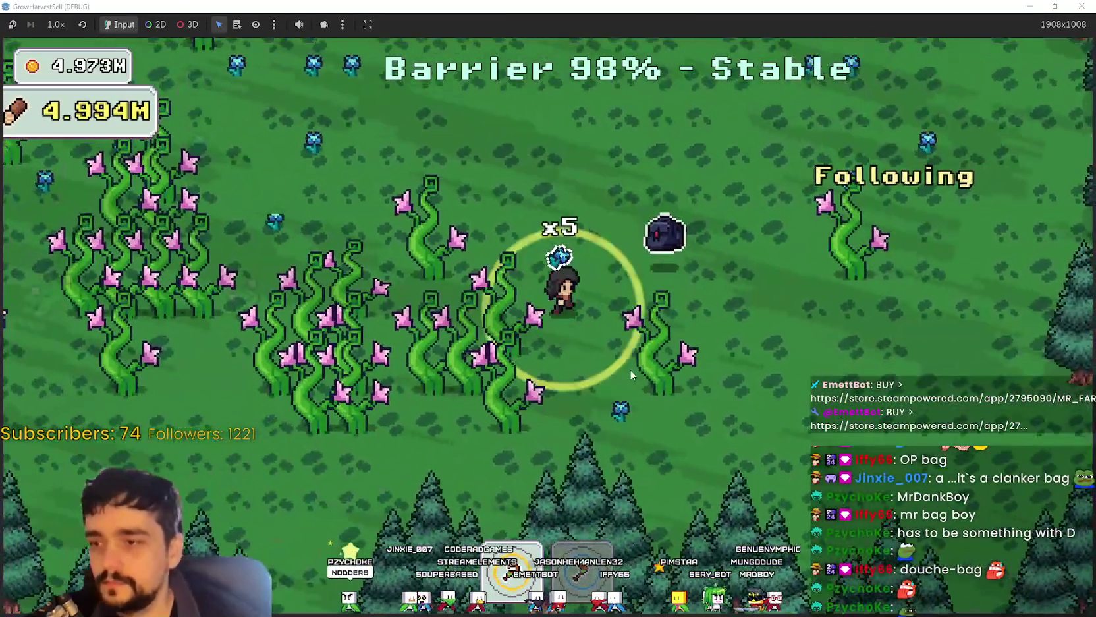
pyautogui.press('a')
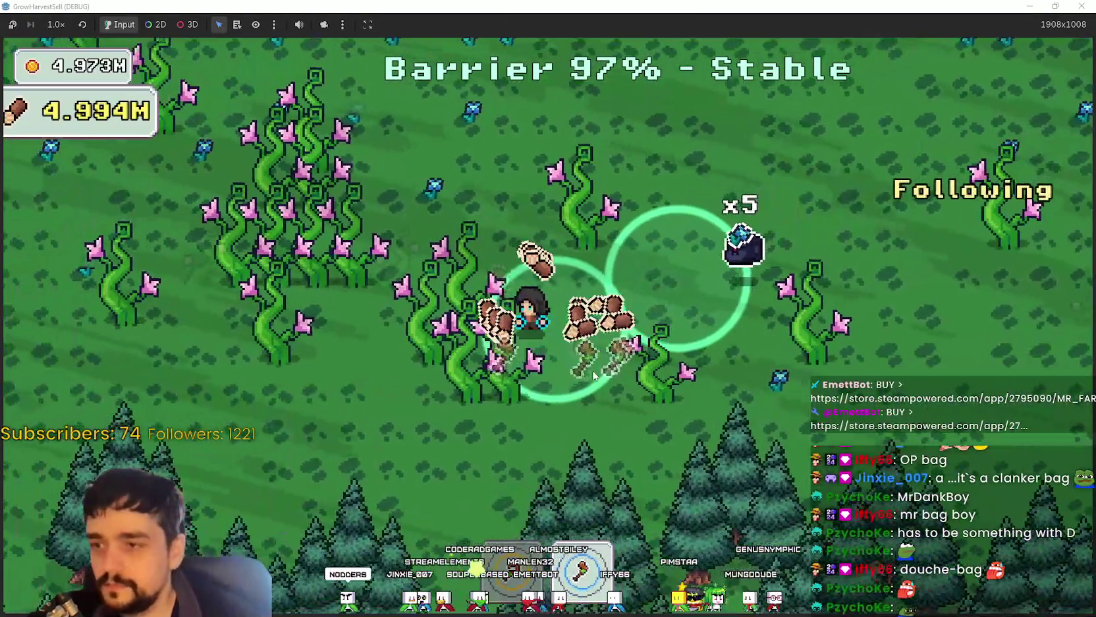
pyautogui.press('a')
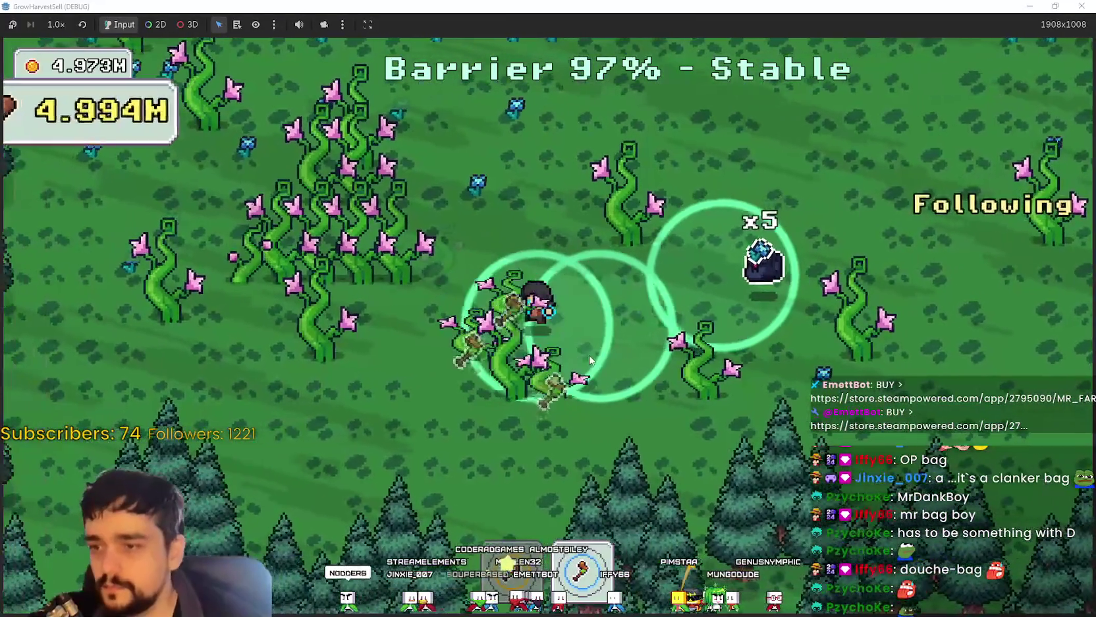
pyautogui.press('w')
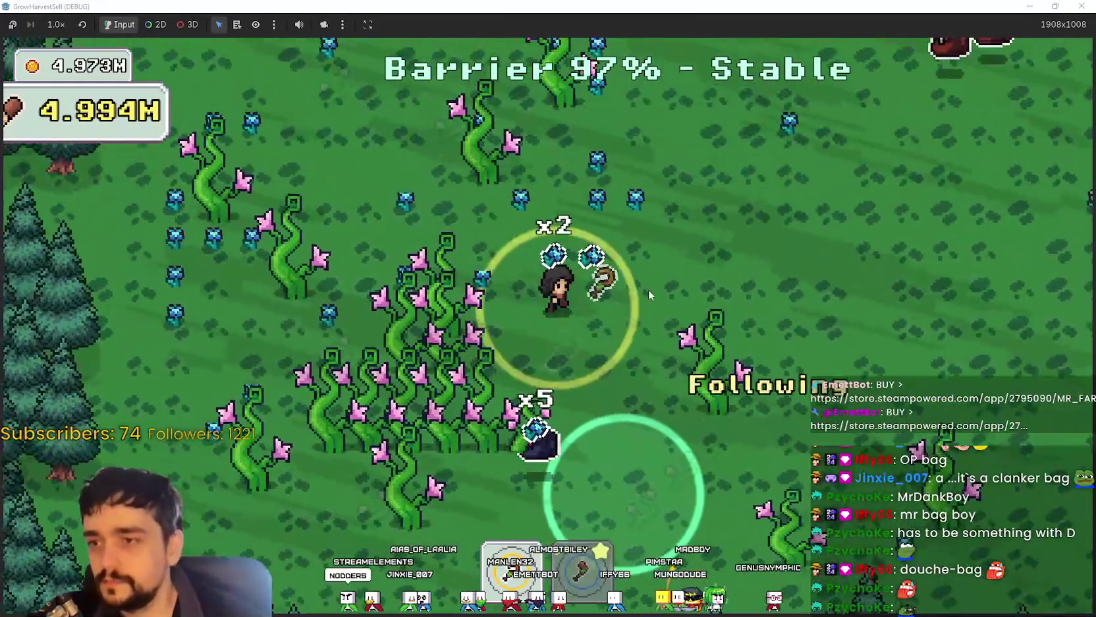
pyautogui.press('a')
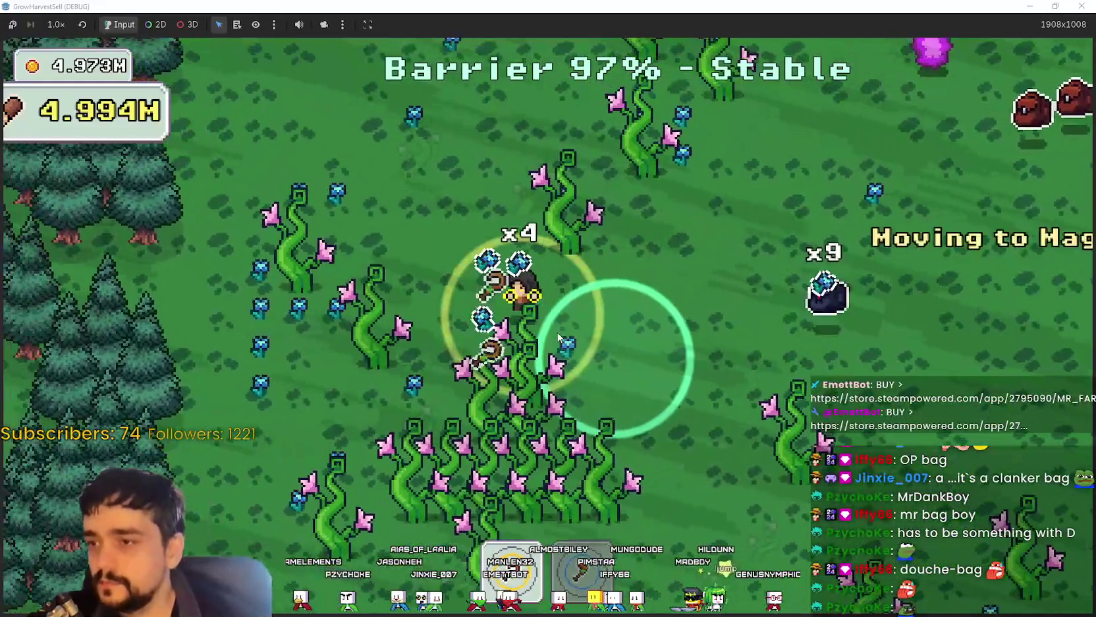
pyautogui.press('a')
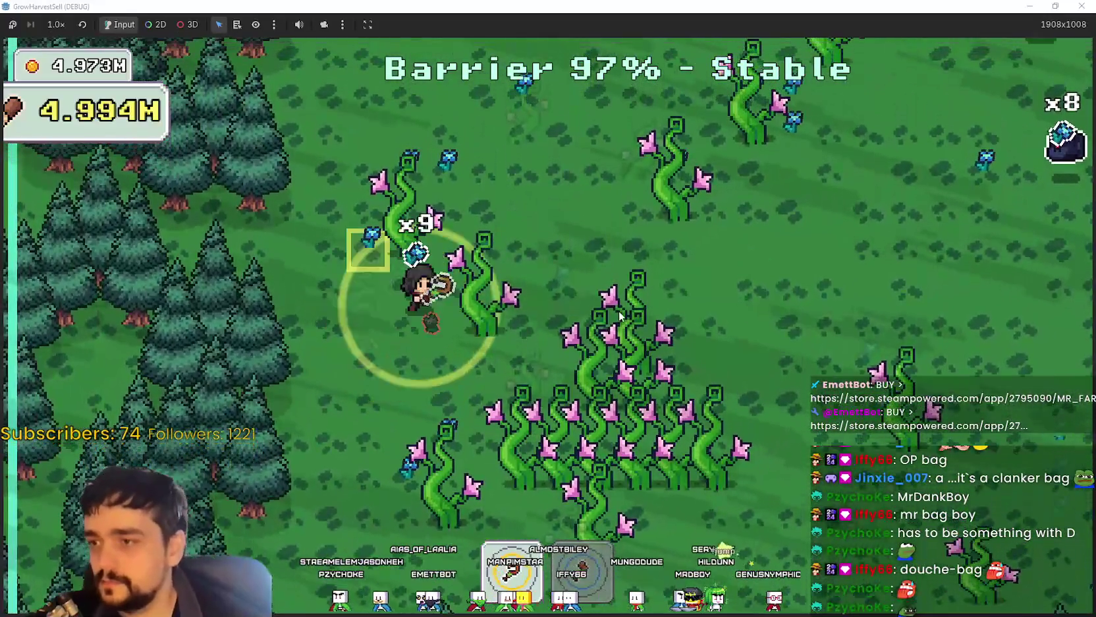
pyautogui.press('d')
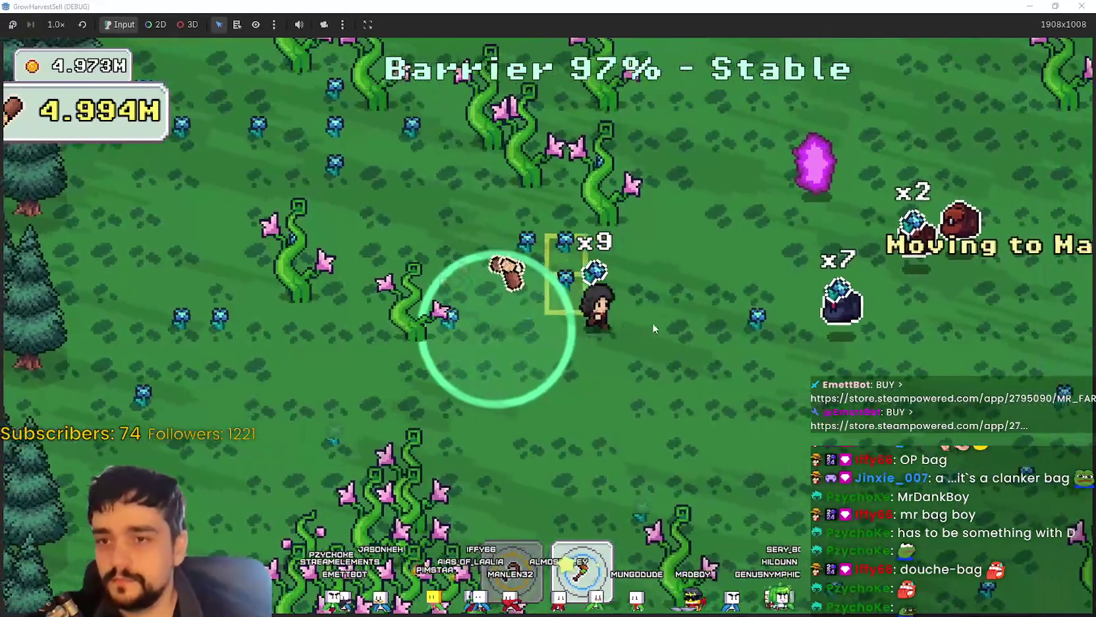
pyautogui.press('s')
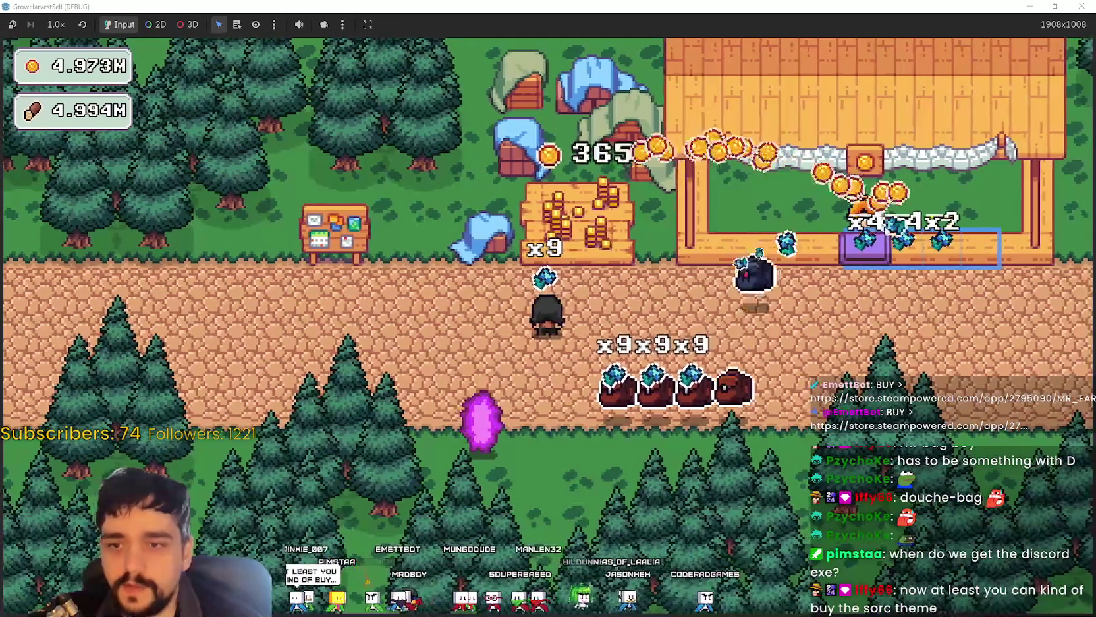
# Step: Walk back and forth between the market stalls so the bags sell their harvest
pyautogui.press('d')
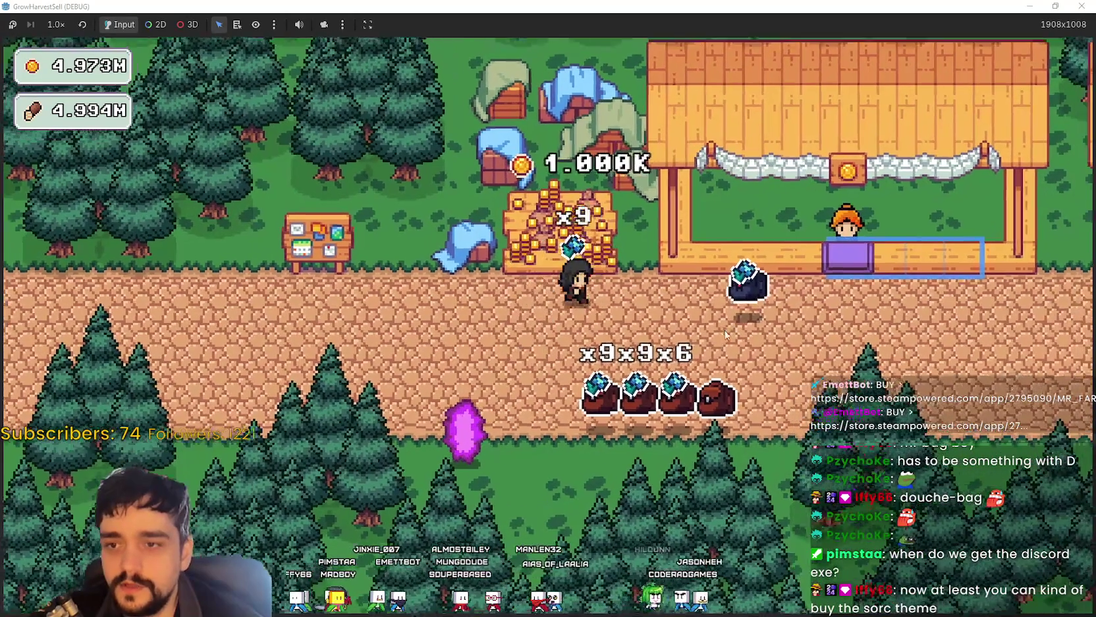
pyautogui.press('a')
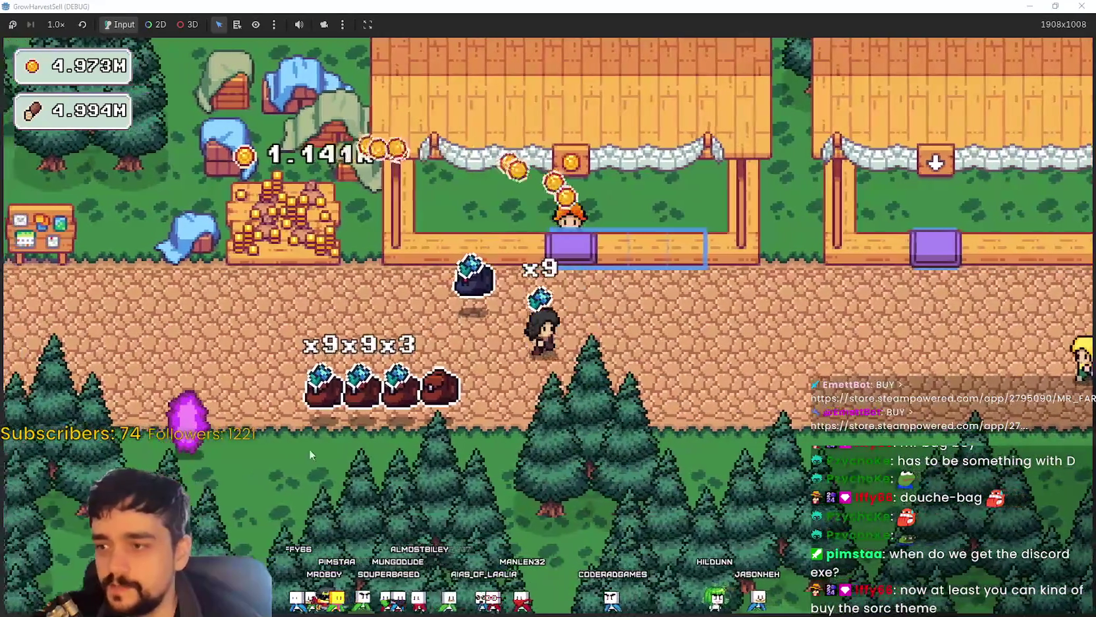
pyautogui.press('d')
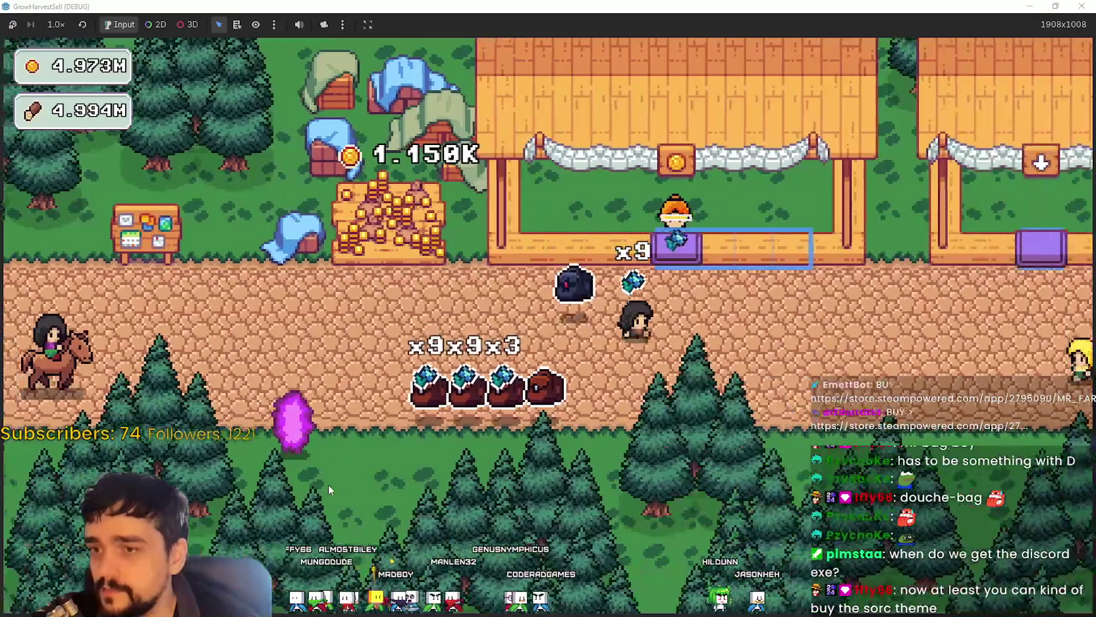
pyautogui.press('a')
pyautogui.press('s')
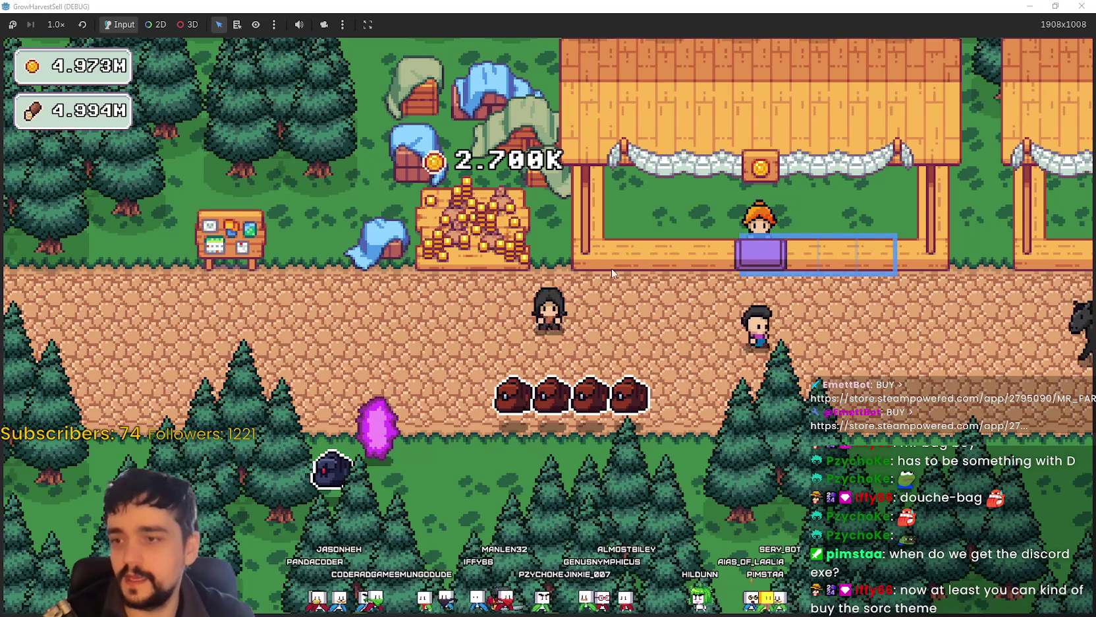
# Step: Toggle the prestige skill tree, then confirm travel to The Forest
pyautogui.press('Tab')
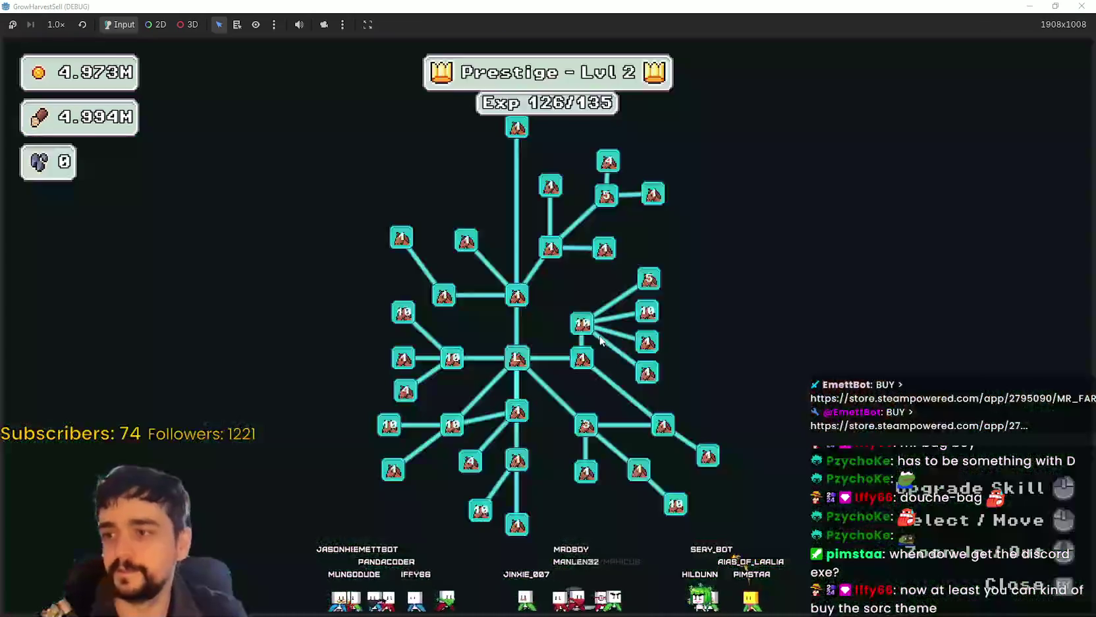
pyautogui.press('Tab')
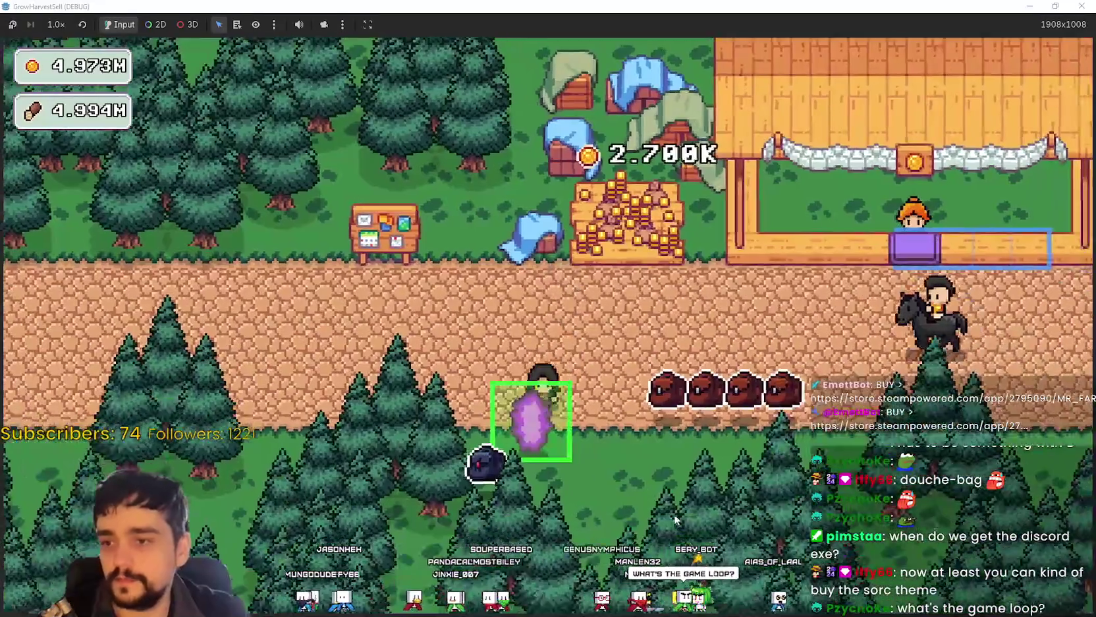
pyautogui.press('e')
pyautogui.press('Return')
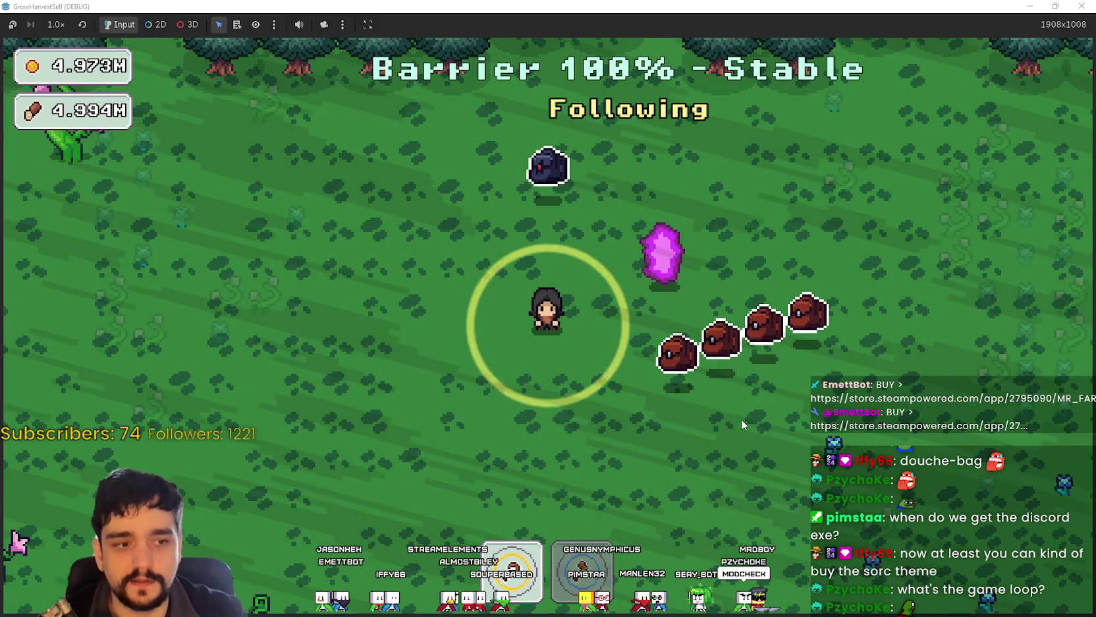
# Step: Walk through the forest clearing into the vine patch, harvesting the vines
pyautogui.press('d')
pyautogui.press('d')
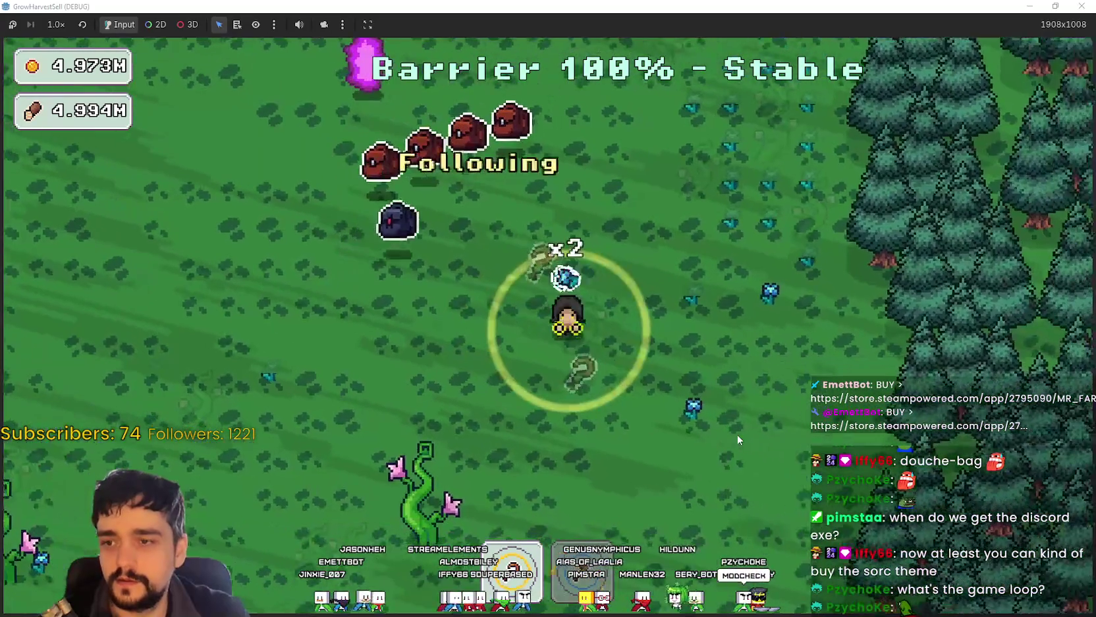
pyautogui.press('w')
pyautogui.press('a')
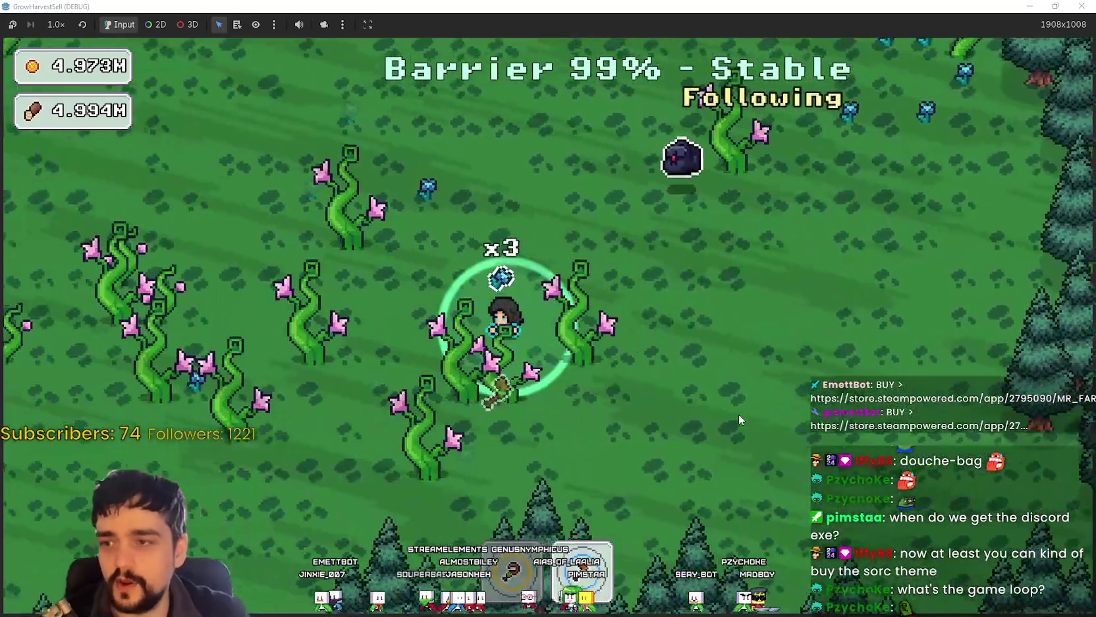
pyautogui.press('s')
pyautogui.press('a')
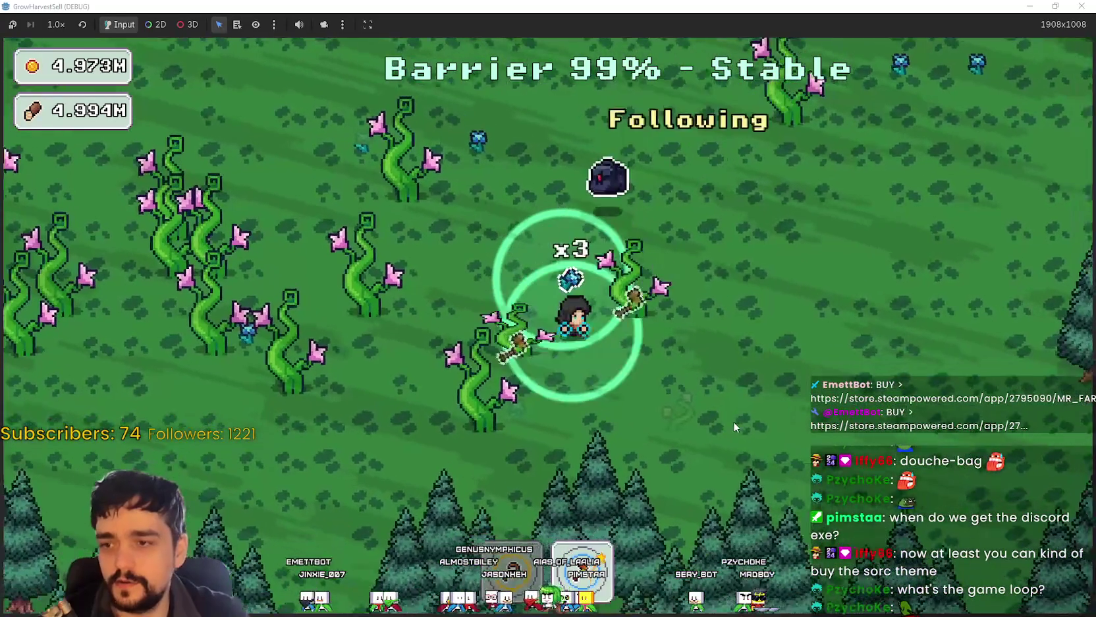
pyautogui.press('w')
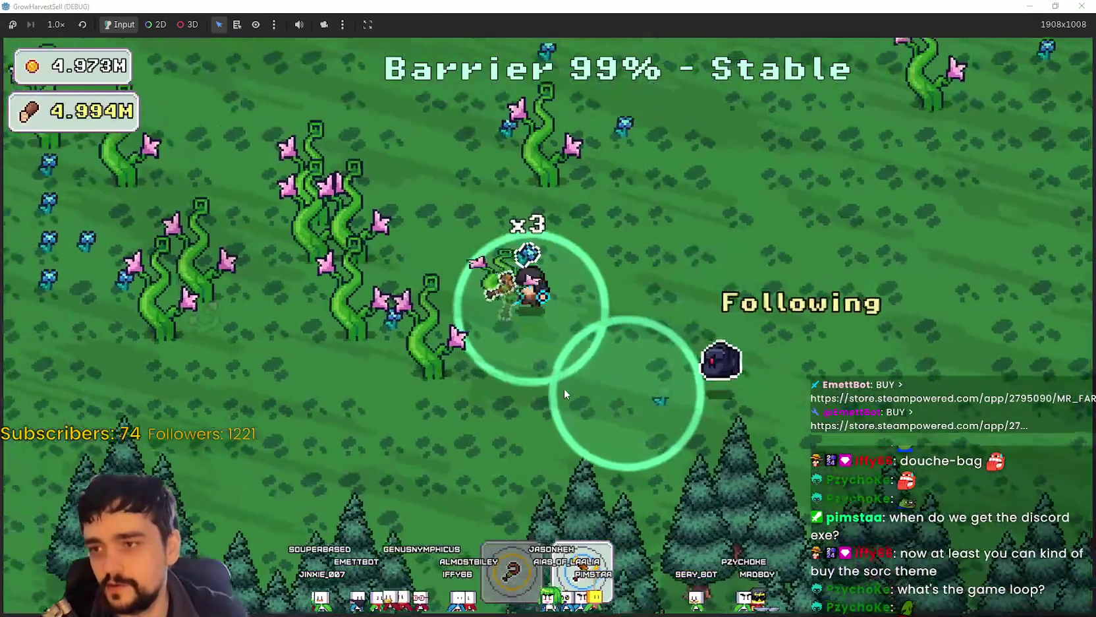
pyautogui.press('a')
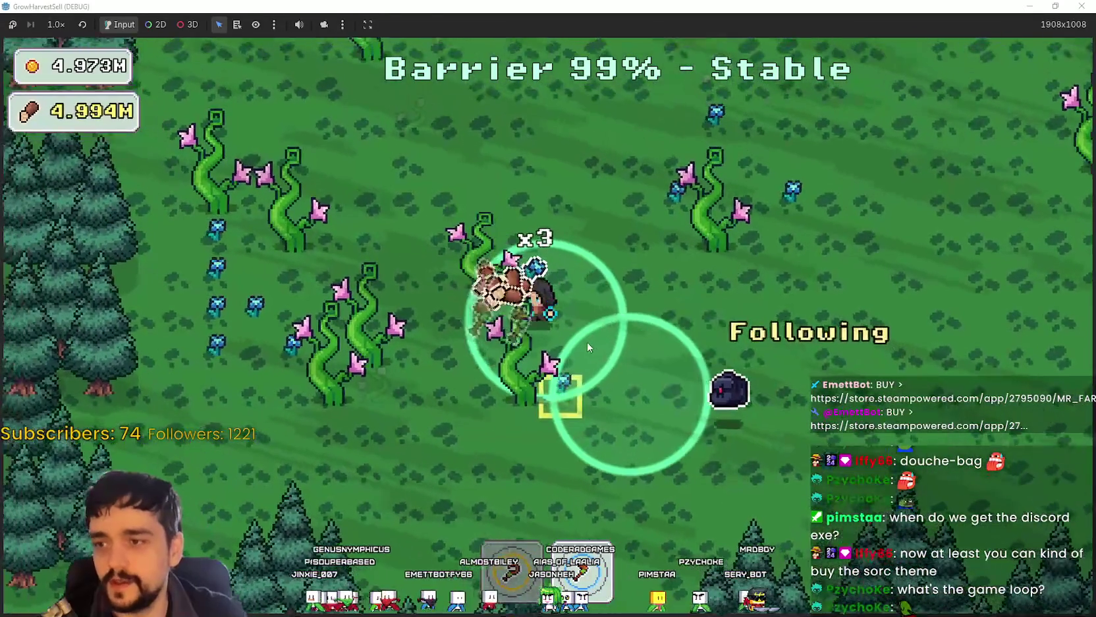
pyautogui.press('a')
pyautogui.press('w')
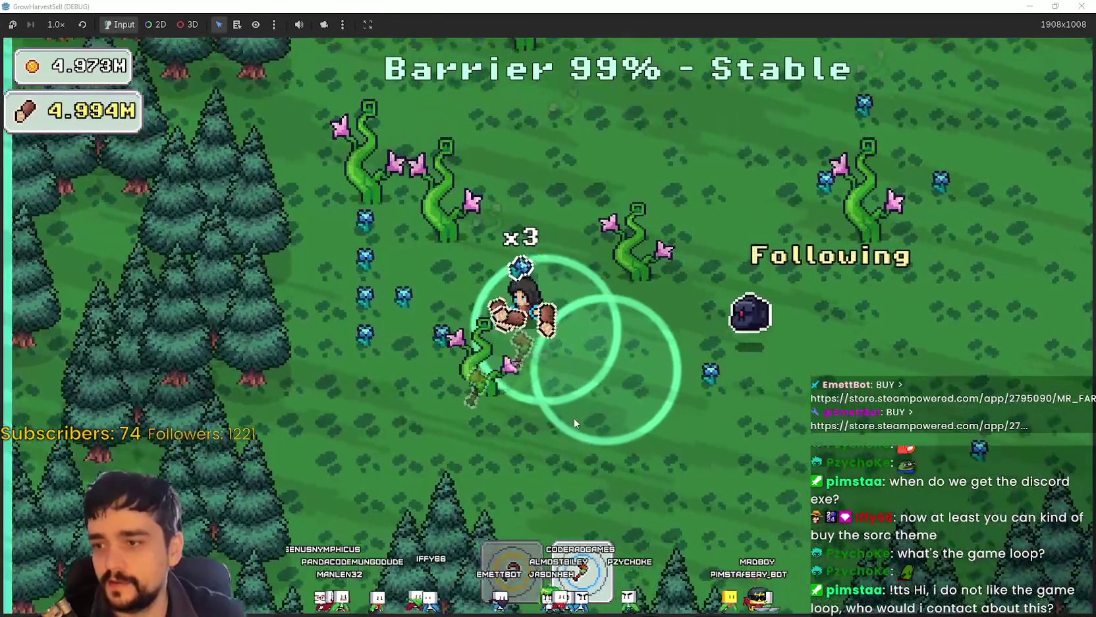
# Step: Steer around the vine cluster and blob, collecting dropped items until the pickup count reaches x7
pyautogui.press('w')
pyautogui.press('d')
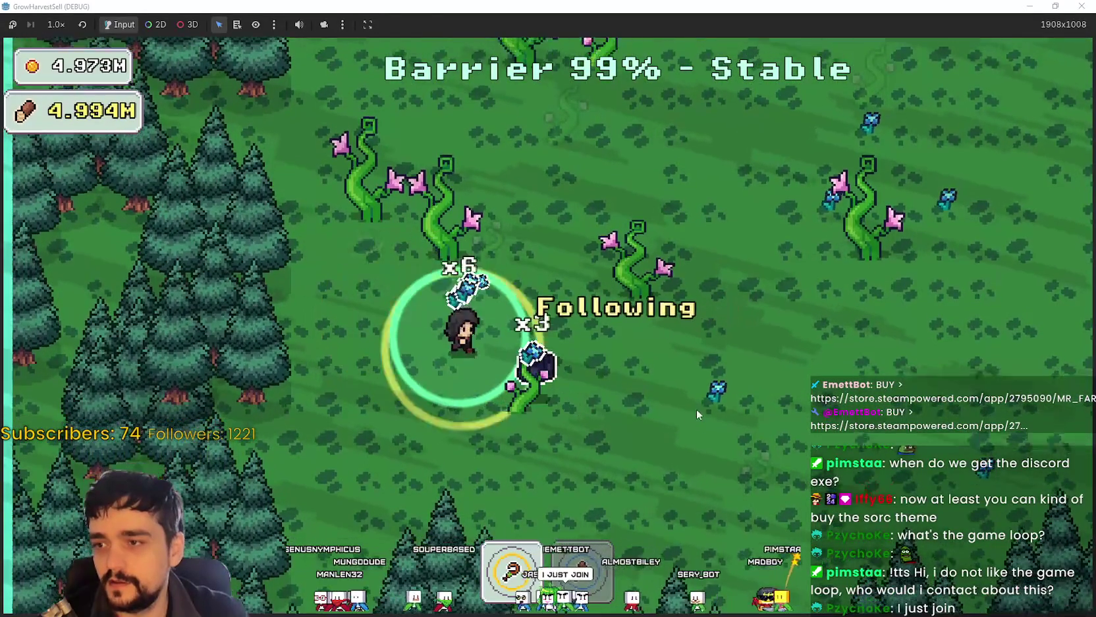
pyautogui.press('w')
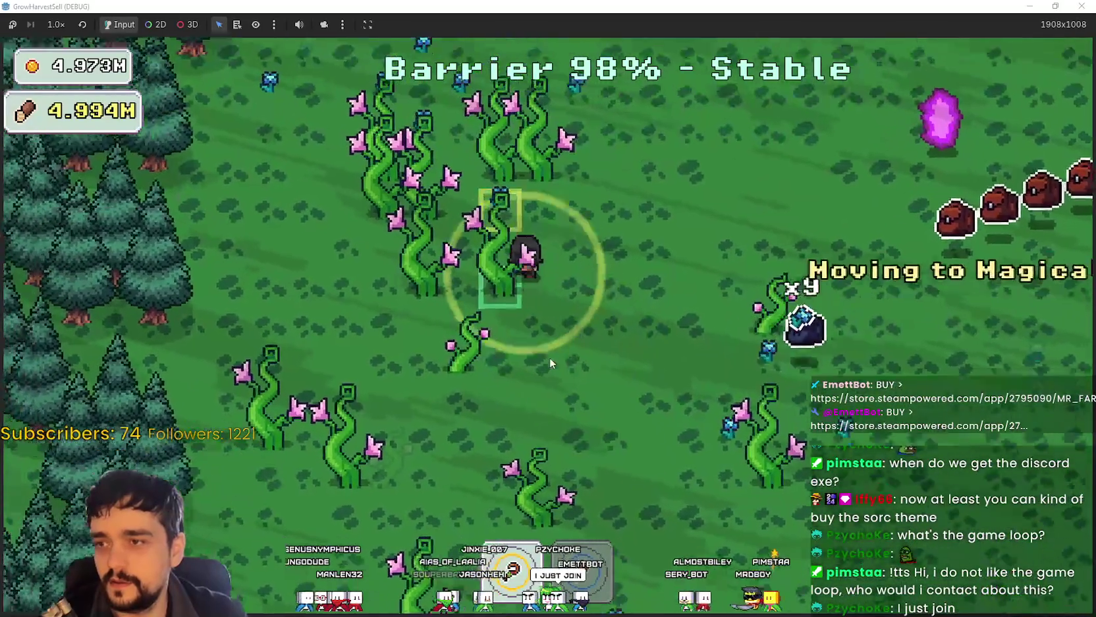
pyautogui.press('a')
pyautogui.press('d')
pyautogui.press('s')
pyautogui.press('w')
pyautogui.press('a')
pyautogui.press('w')
pyautogui.press('d')
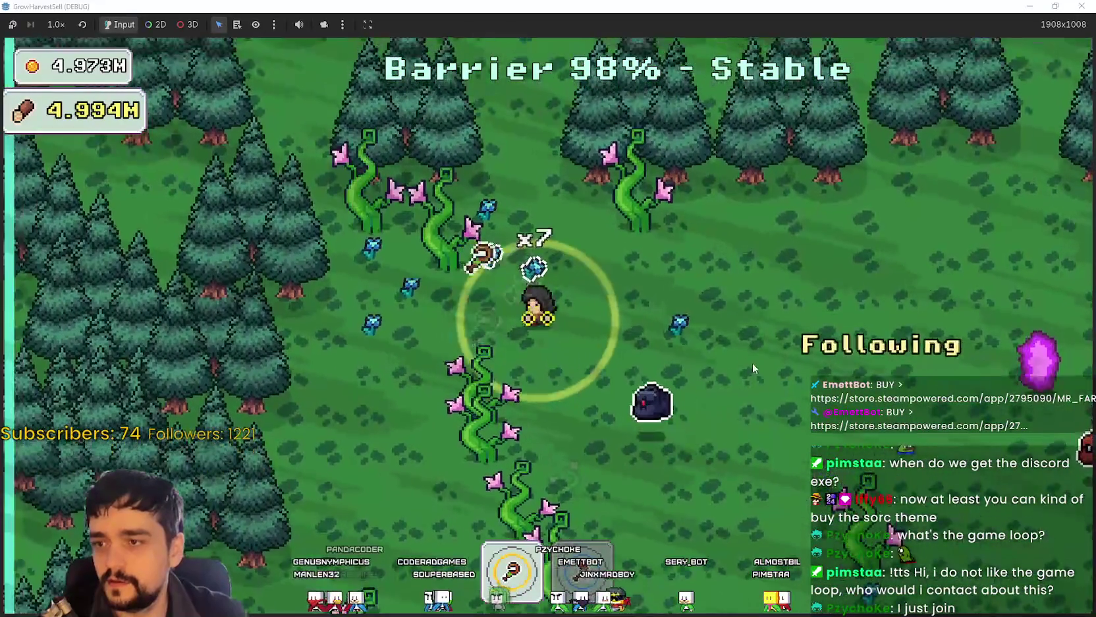
pyautogui.press('d')
pyautogui.press('s')
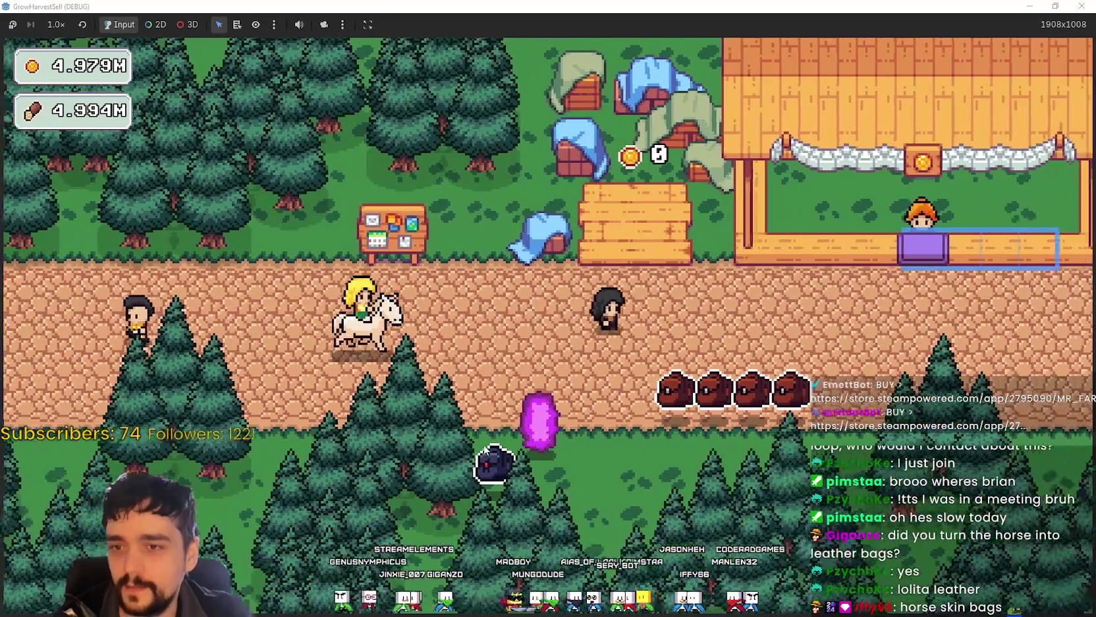
# Step: Toggle the prestige skill tree, then shrink the game window and stop the playtest
pyautogui.press('Tab')
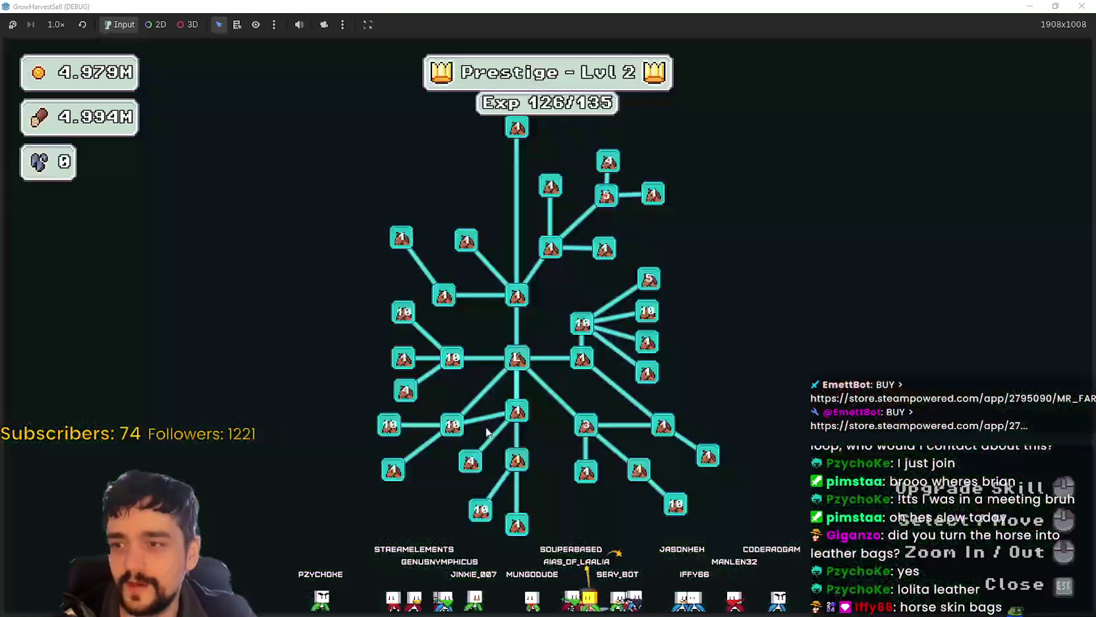
pyautogui.press('Tab')
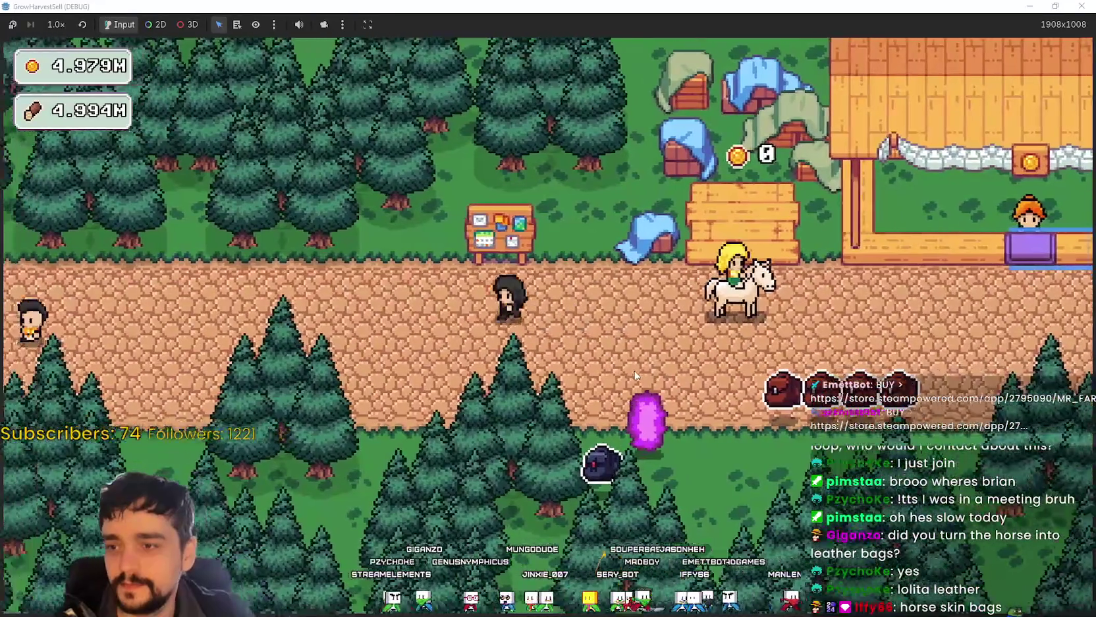
pyautogui.press('Tab')
pyautogui.press('Tab')
pyautogui.click(1056, 6)
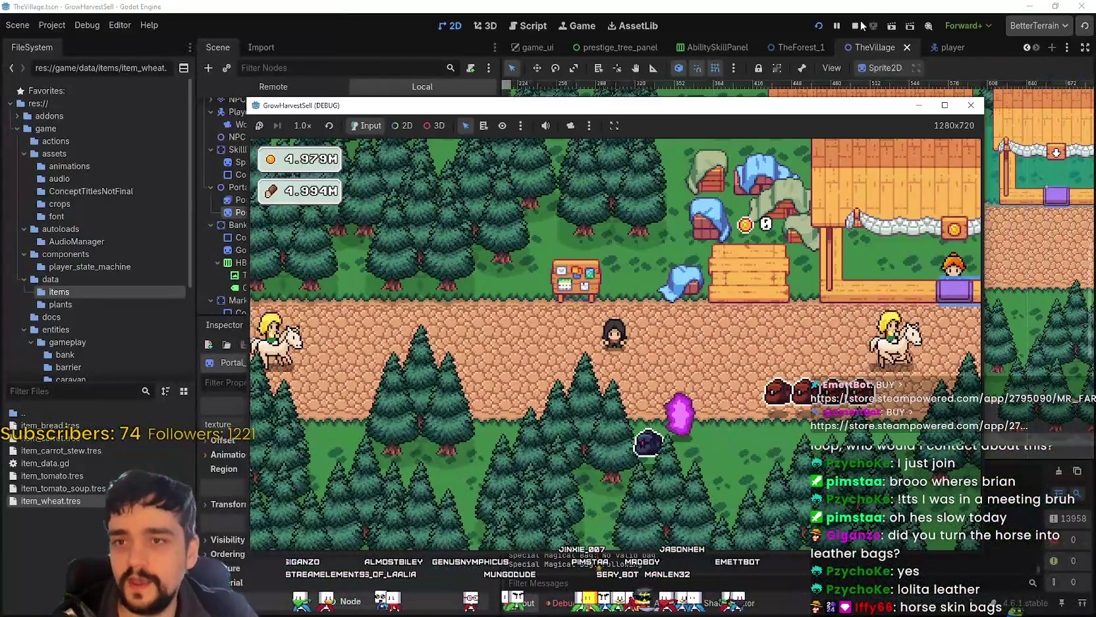
pyautogui.click(857, 25)
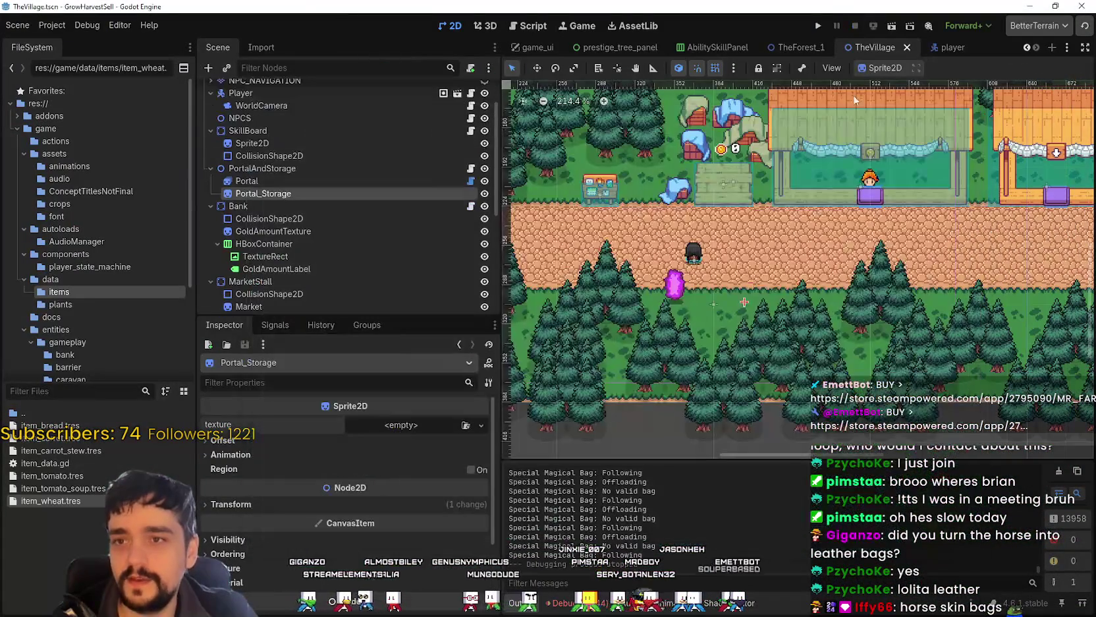
# Step: Filter the FileSystem for 'Toma' and select crop_tomato.tres
pyautogui.click(47, 391)
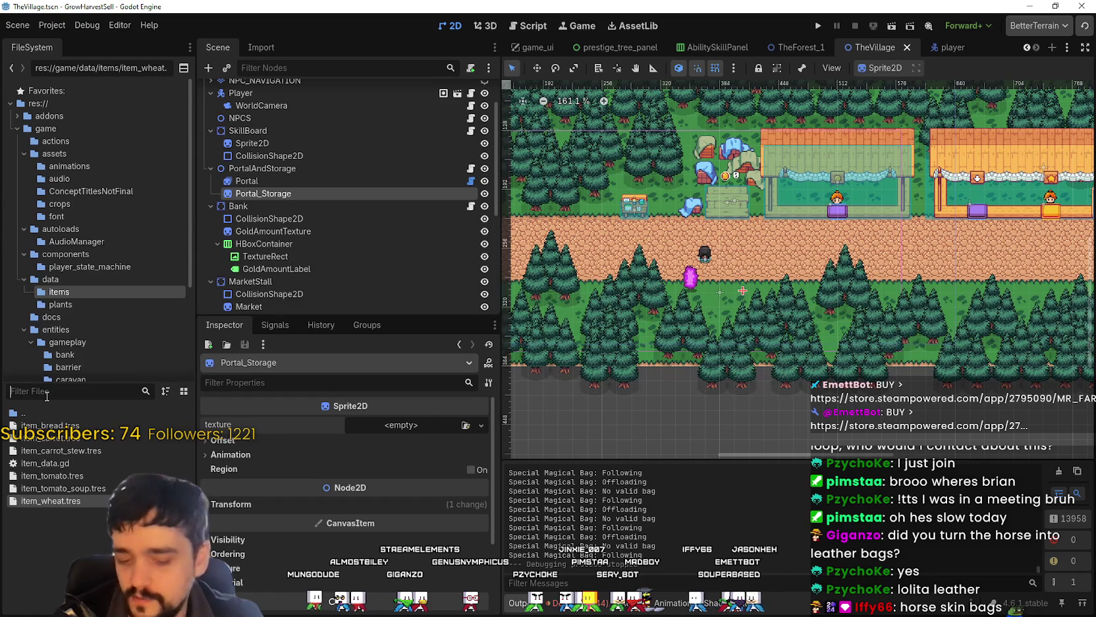
pyautogui.write('Toma')
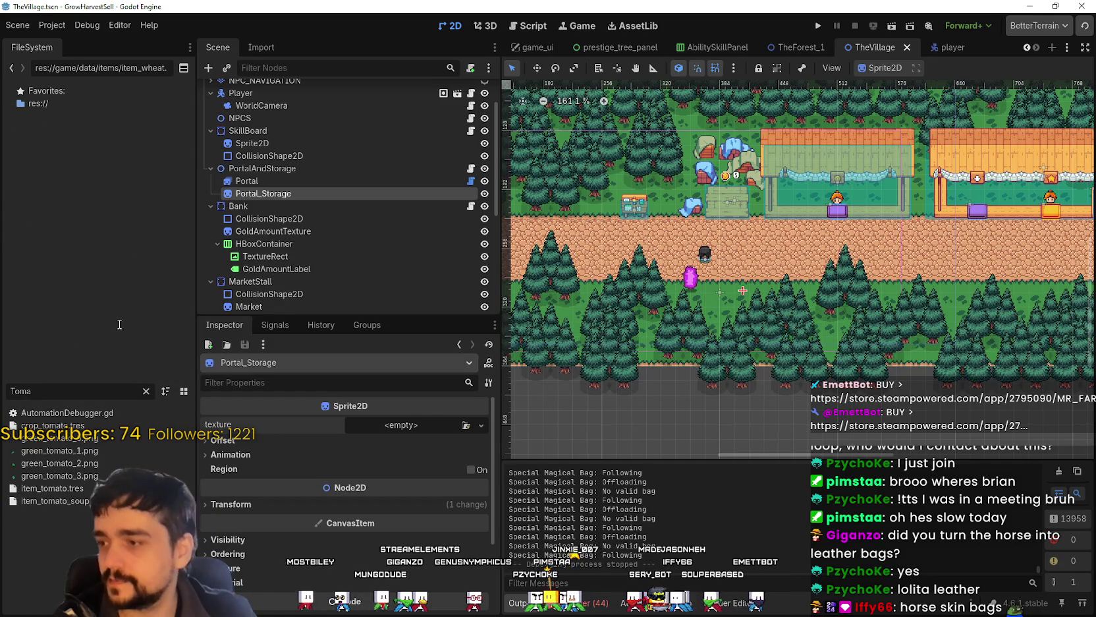
pyautogui.click(85, 491)
pyautogui.click(77, 425)
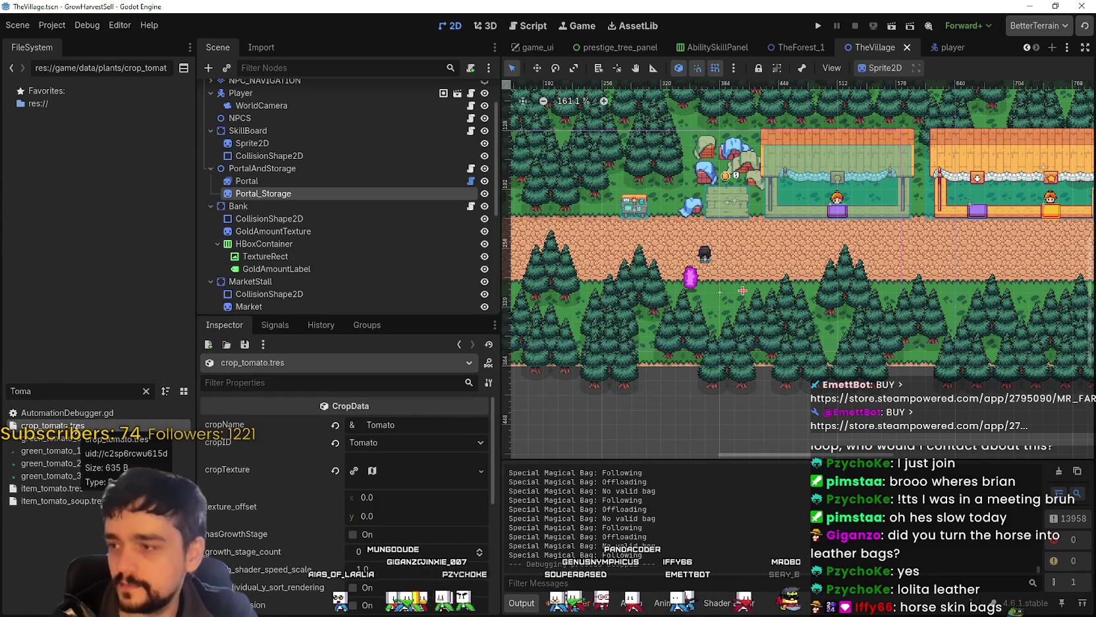
# Step: Set the cropTexture atlas region to a 16×16 sprite at 48, 1008 and save
pyautogui.click(385, 463)
pyautogui.scroll(2, 387, 501)
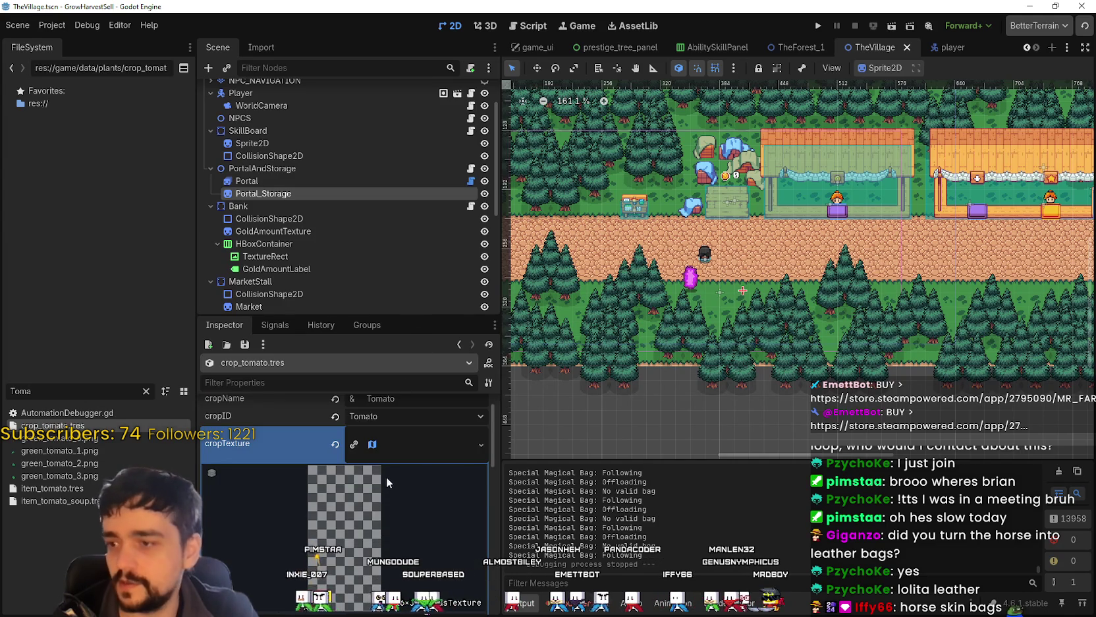
pyautogui.scroll(-5, 354, 449)
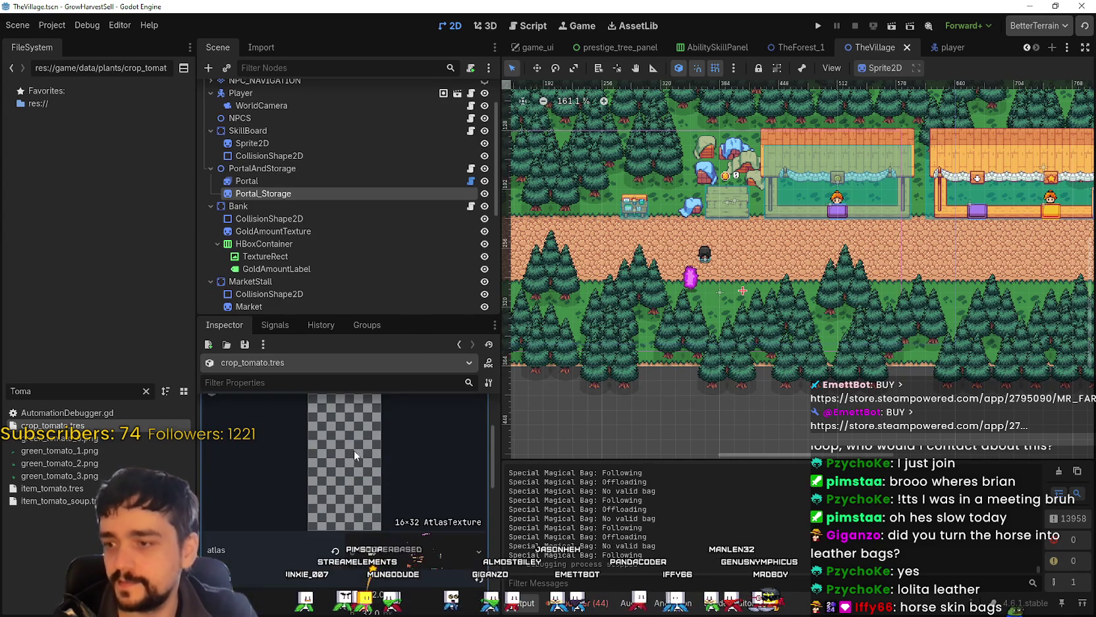
pyautogui.scroll(-1, 368, 500)
pyautogui.click(357, 525)
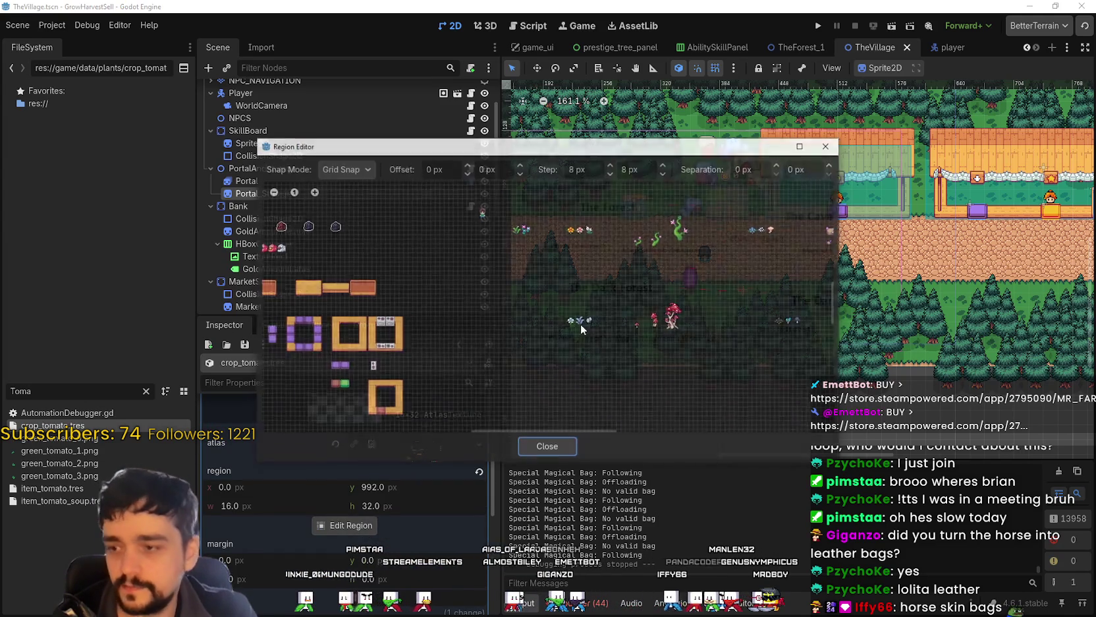
pyautogui.scroll(5, 539, 373)
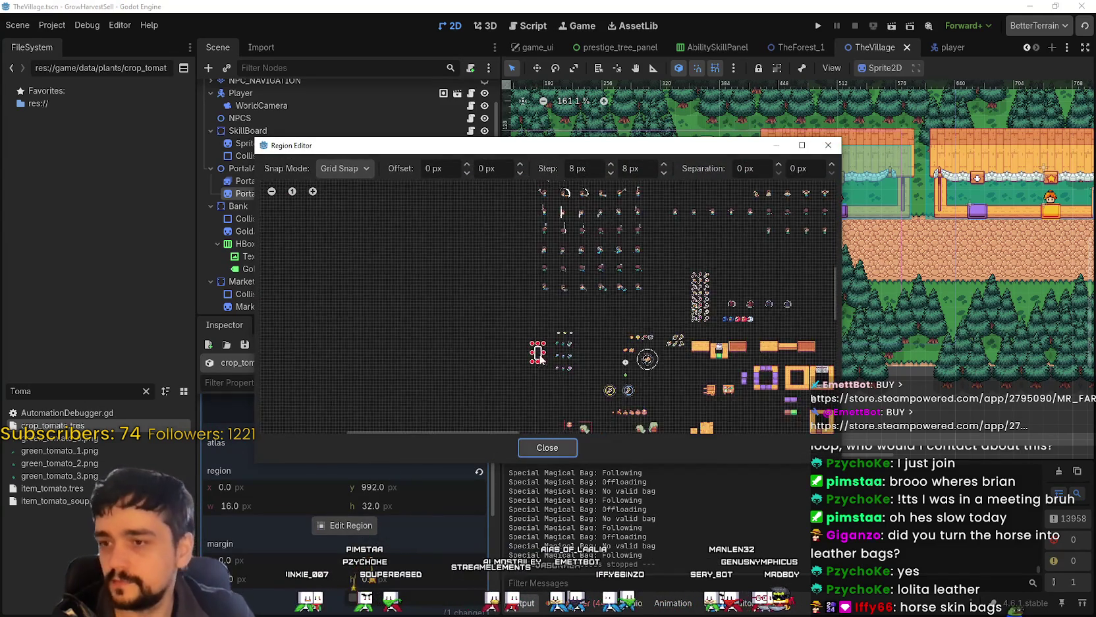
pyautogui.scroll(4, 558, 358)
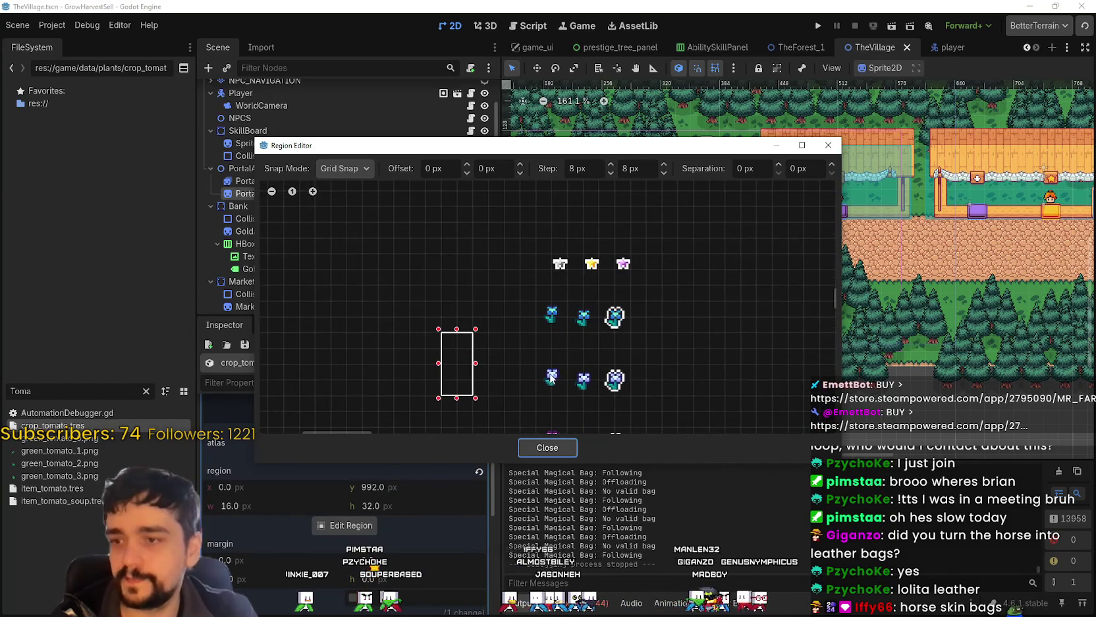
pyautogui.scroll(2, 547, 333)
pyautogui.moveTo(537, 293); pyautogui.dragTo(587, 343)
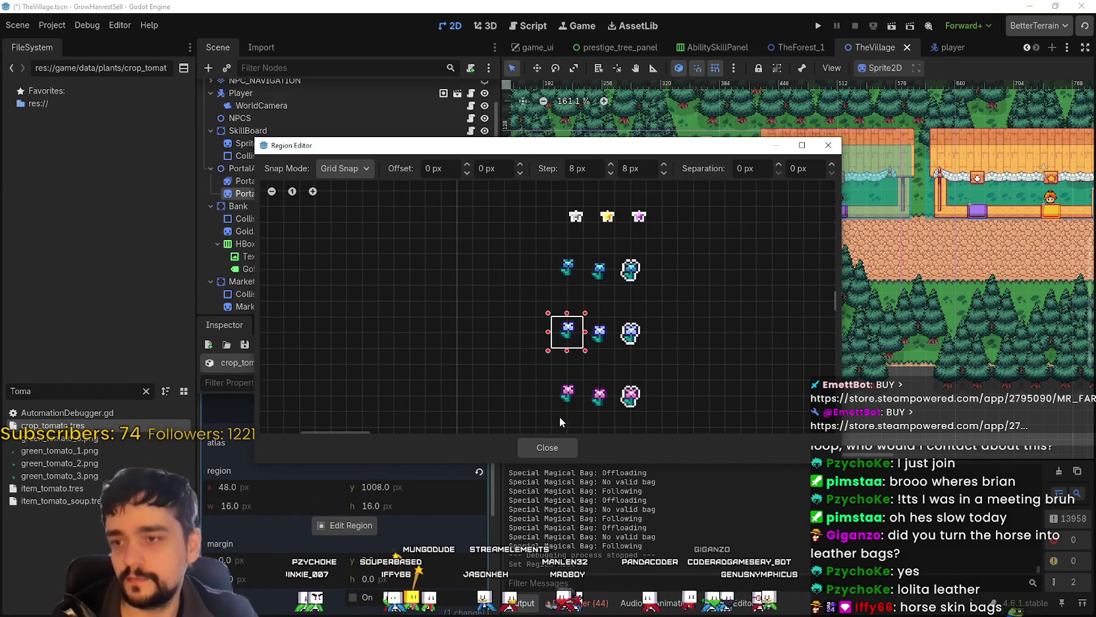
pyautogui.click(545, 447)
pyautogui.scroll(5, 388, 489)
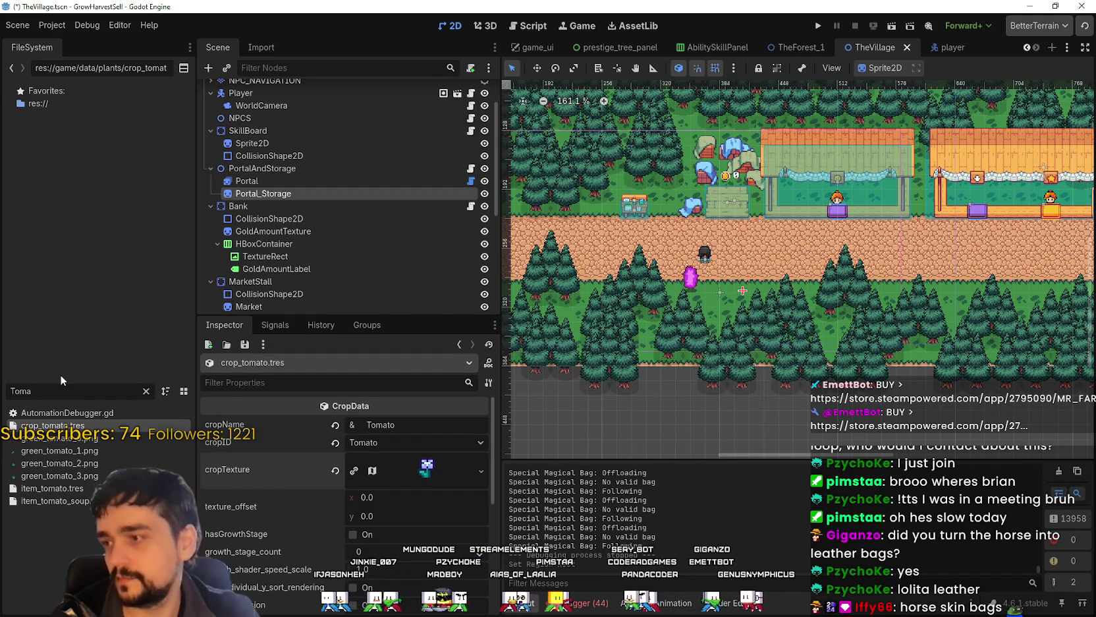
pyautogui.moveTo(40, 391); pyautogui.dragTo(3, 375)
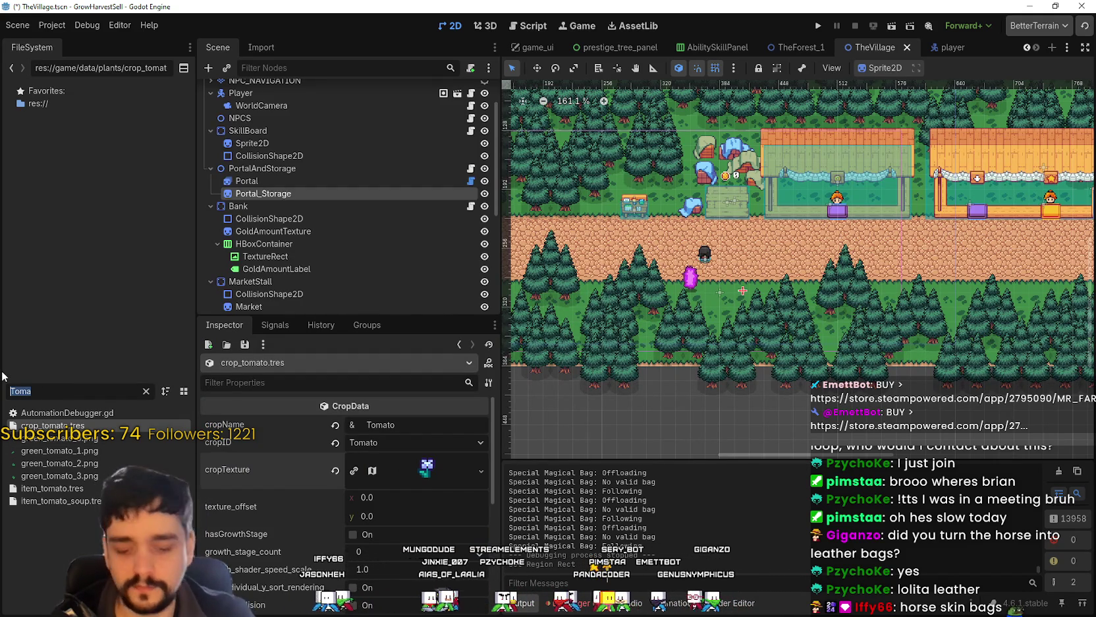
pyautogui.hotkey('ctrl', 's')
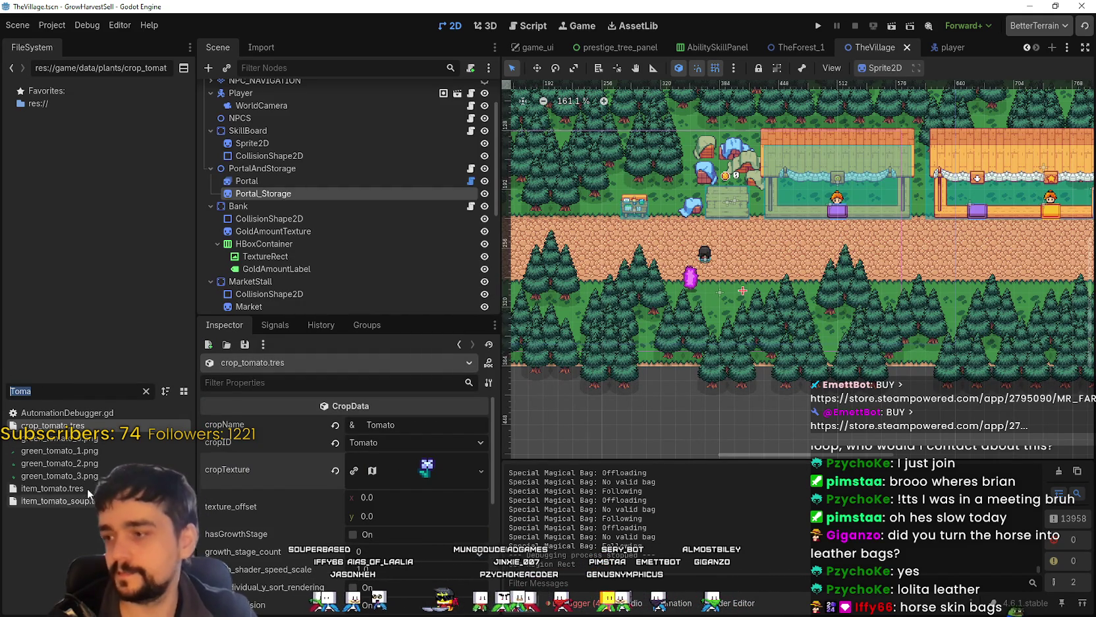
# Step: Select the tomato item data, hide the CropProcessor stall from the canvas, and save
pyautogui.click(89, 488)
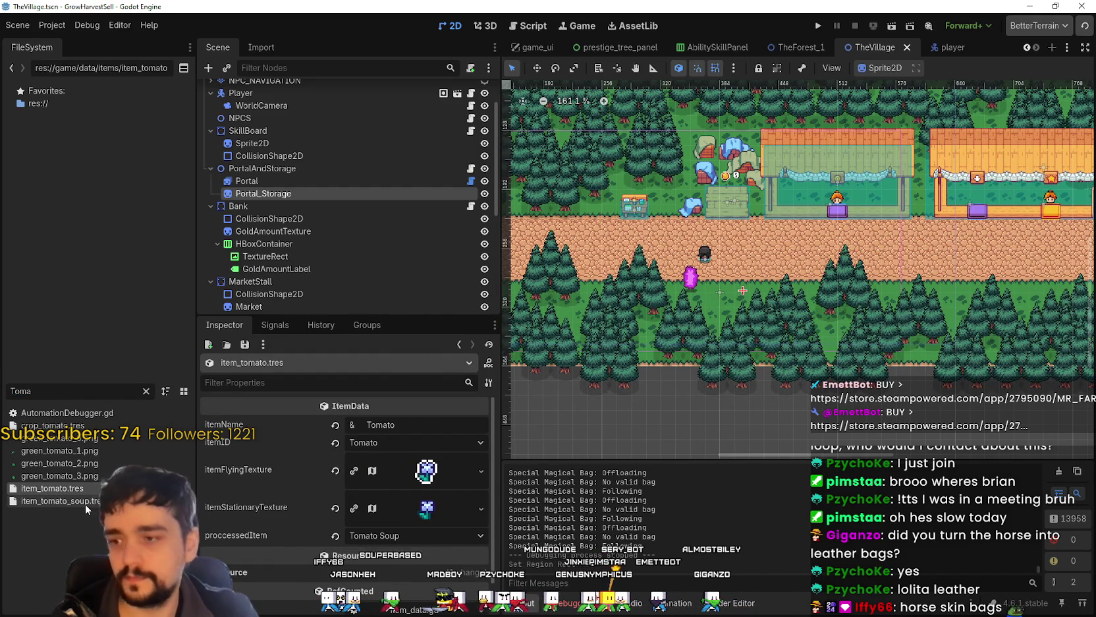
pyautogui.scroll(-4, 735, 267)
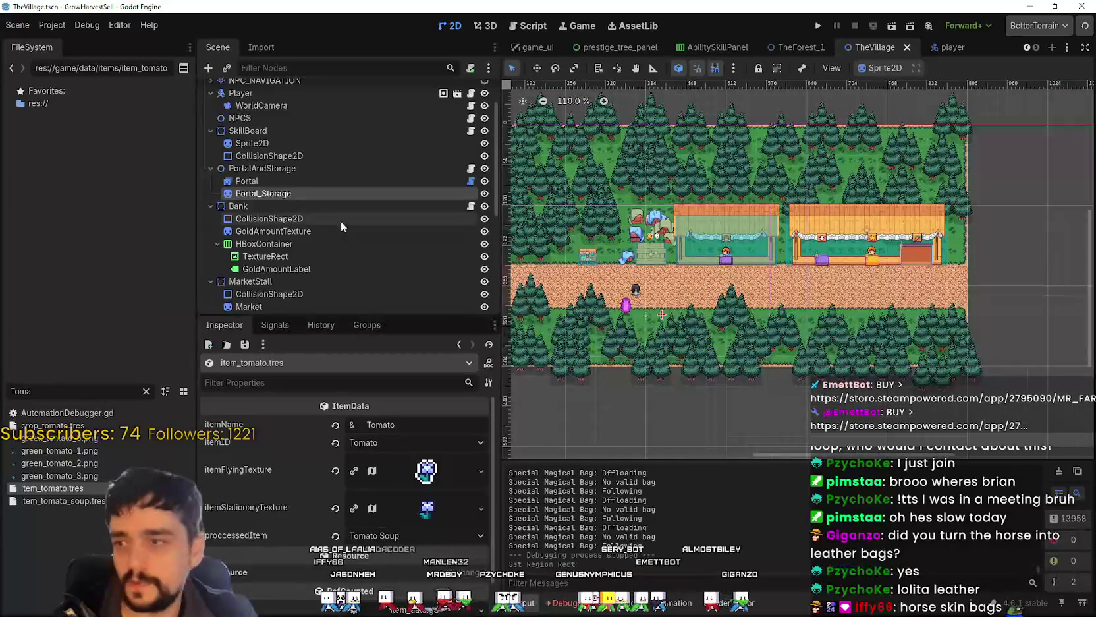
pyautogui.scroll(-3, 356, 232)
pyautogui.scroll(-2, 382, 243)
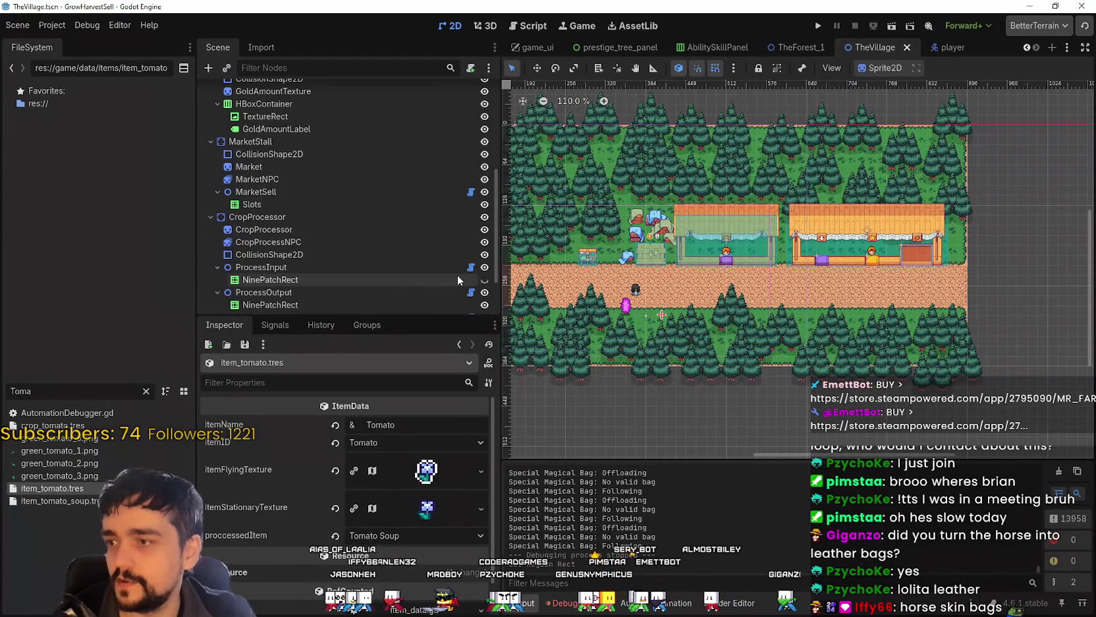
pyautogui.click(485, 217)
pyautogui.scroll(3, 856, 231)
pyautogui.hotkey('ctrl', 's')
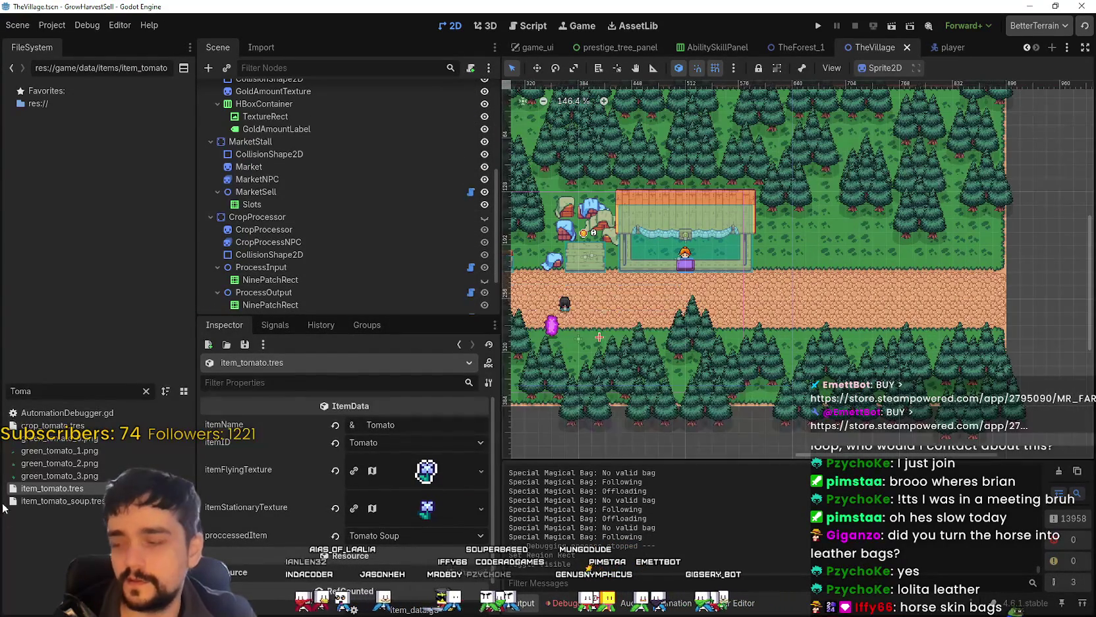
# Step: Look over the Tomato Soup and tomato items, then filter for 'carrot' and load crop_carrot.tres
pyautogui.click(70, 499)
pyautogui.click(86, 487)
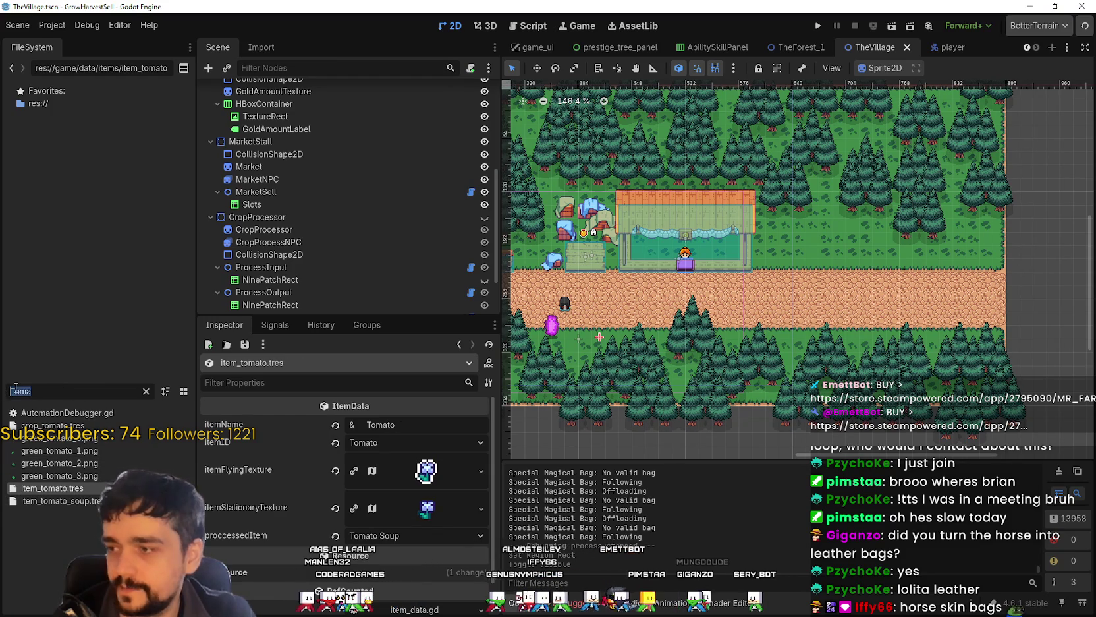
pyautogui.write('carrot')
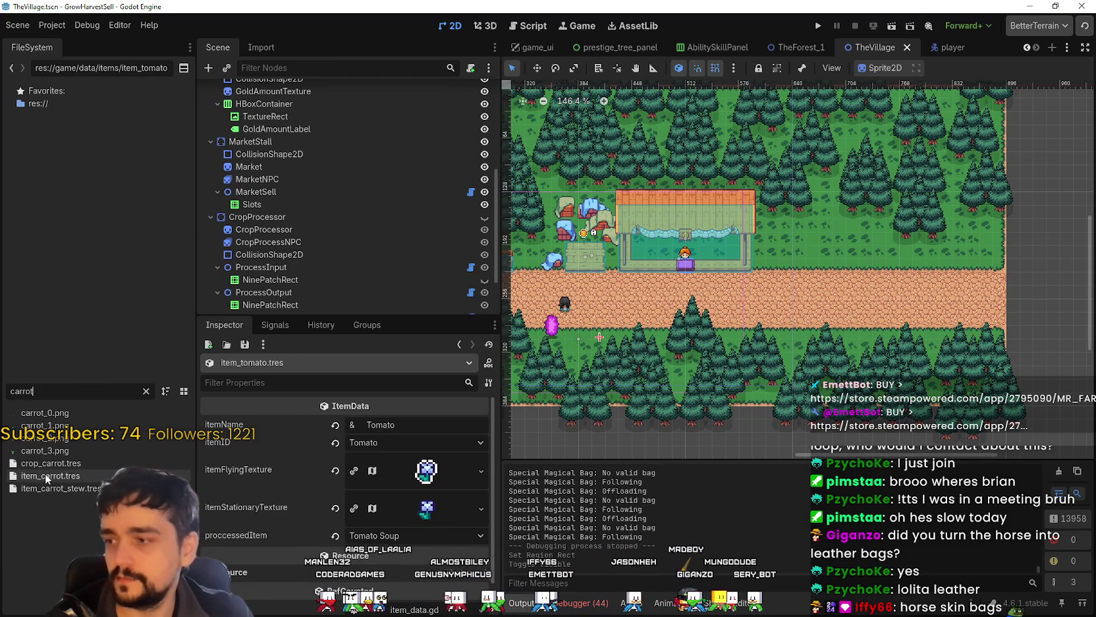
pyautogui.click(53, 462)
pyautogui.click(377, 471)
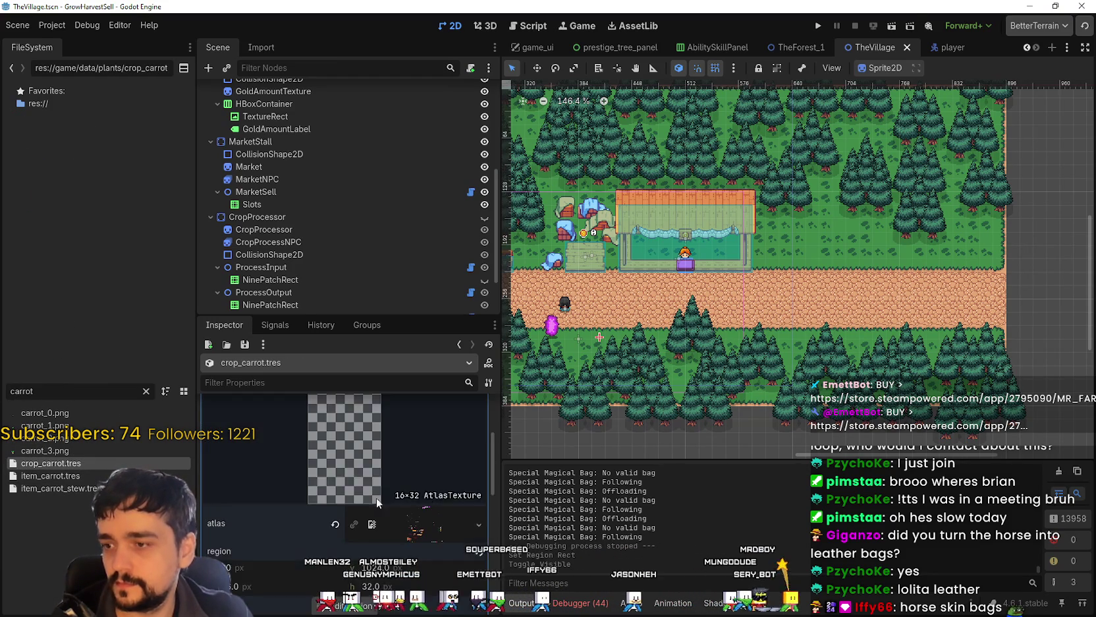
# Step: Check the carrot texture's 16×16 atlas region at 48, 1040, collapse its details, and save
pyautogui.scroll(-2, 376, 498)
pyautogui.click(346, 552)
pyautogui.scroll(5, 533, 329)
pyautogui.scroll(3, 312, 328)
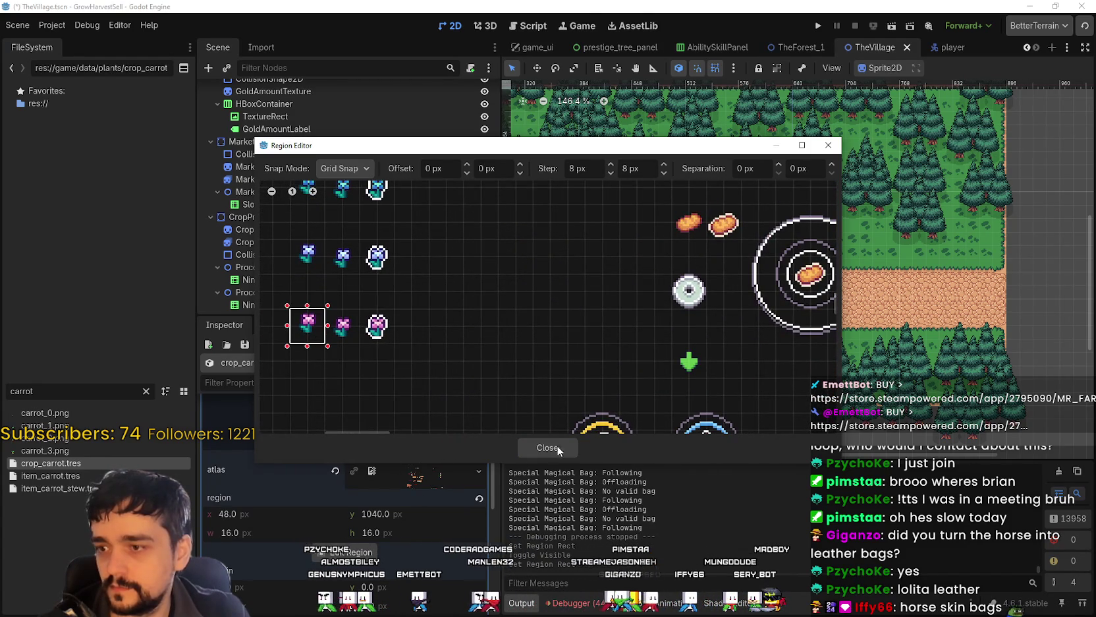
pyautogui.click(547, 448)
pyautogui.hotkey('ctrl', 's')
pyautogui.scroll(1, 773, 330)
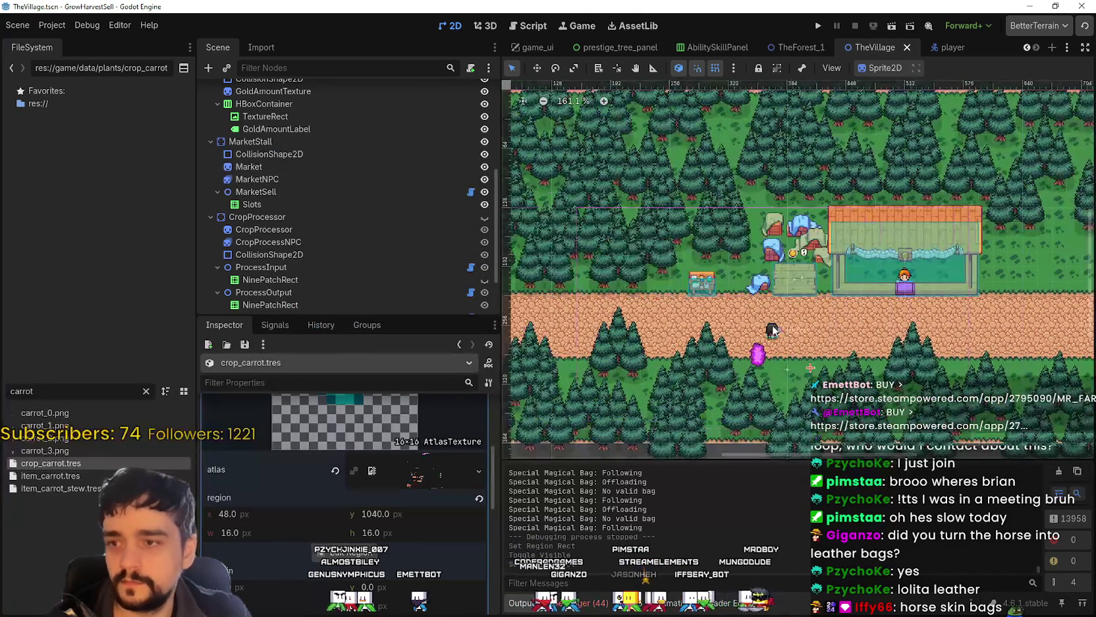
pyautogui.scroll(2, 877, 389)
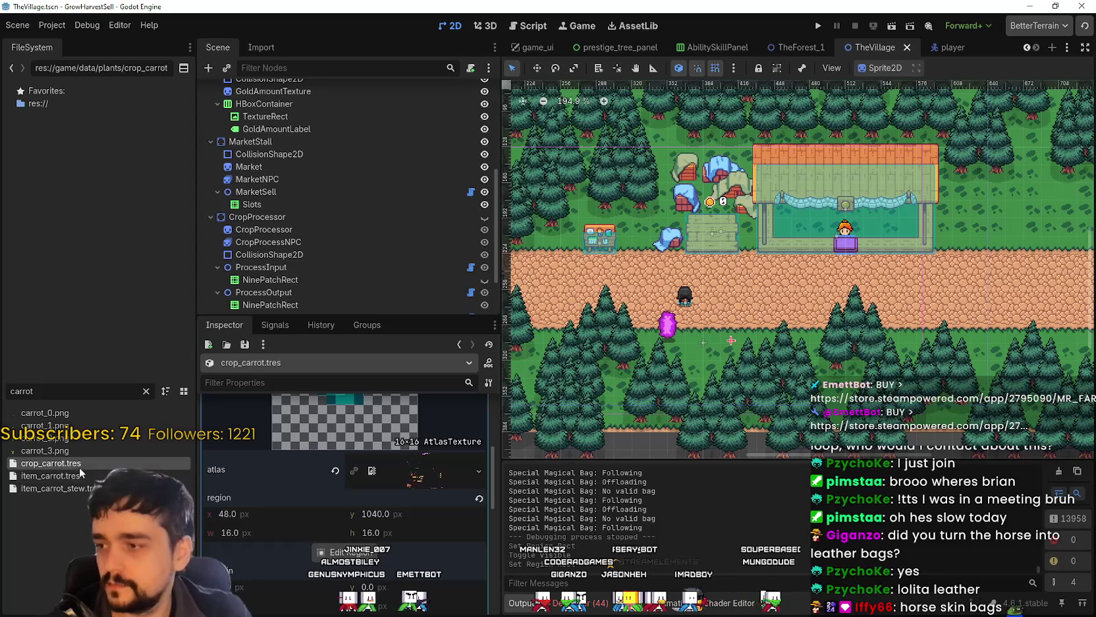
pyautogui.scroll(5, 322, 494)
pyautogui.click(421, 464)
pyautogui.hotkey('ctrl', 's')
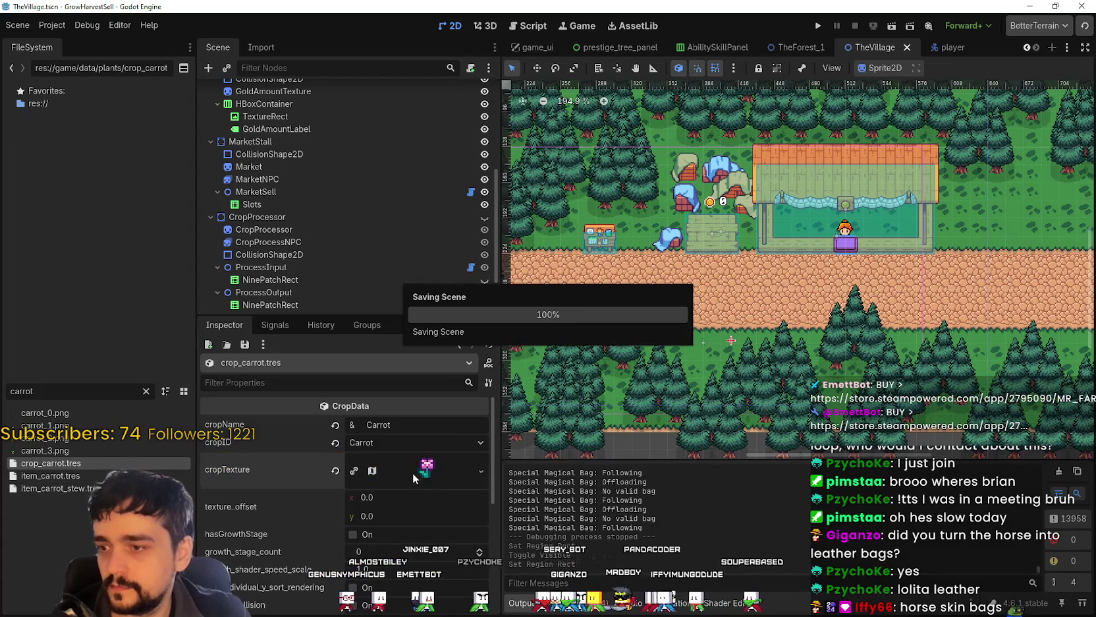
pyautogui.scroll(-3, 840, 171)
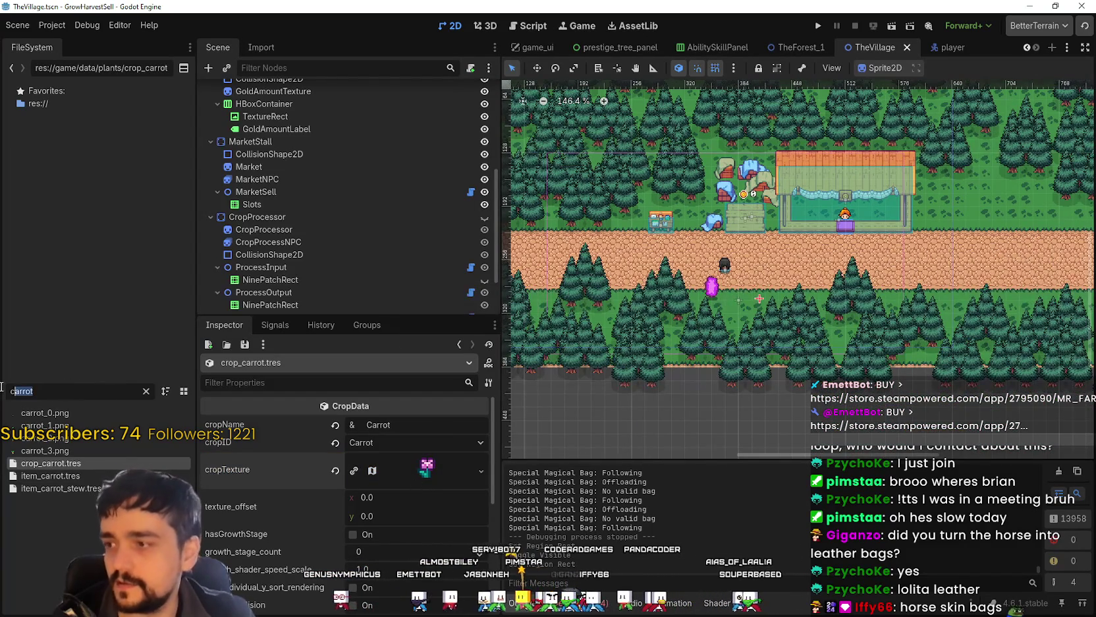
# Step: Filter files for 'rock' and bring up crop_rock.tres's texture region in the atlas editor
pyautogui.press('BackSpace')
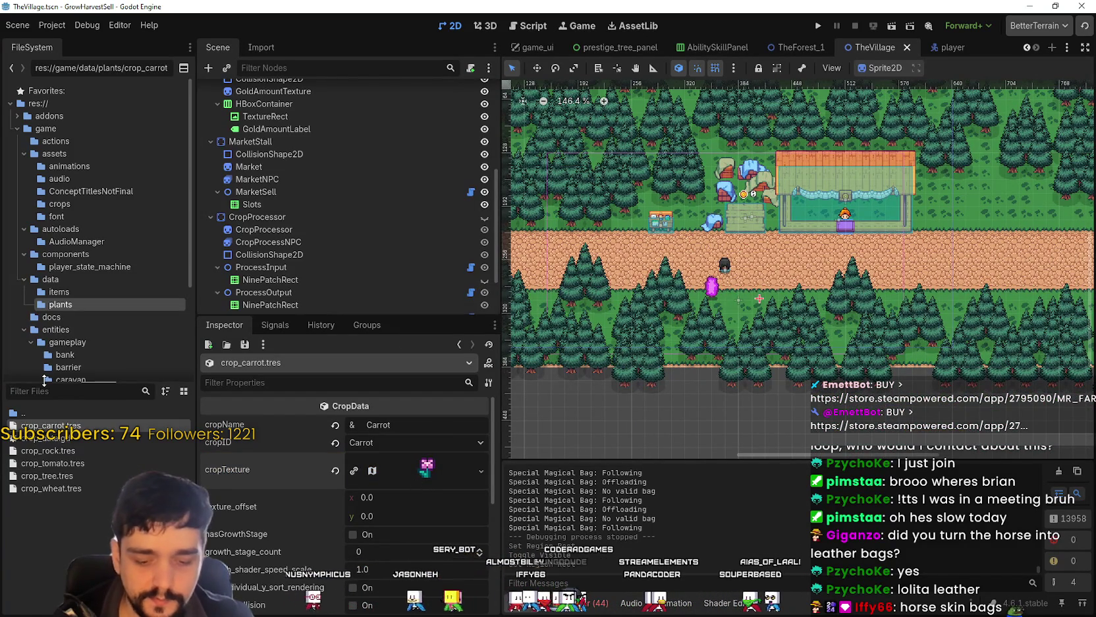
pyautogui.write('stone')
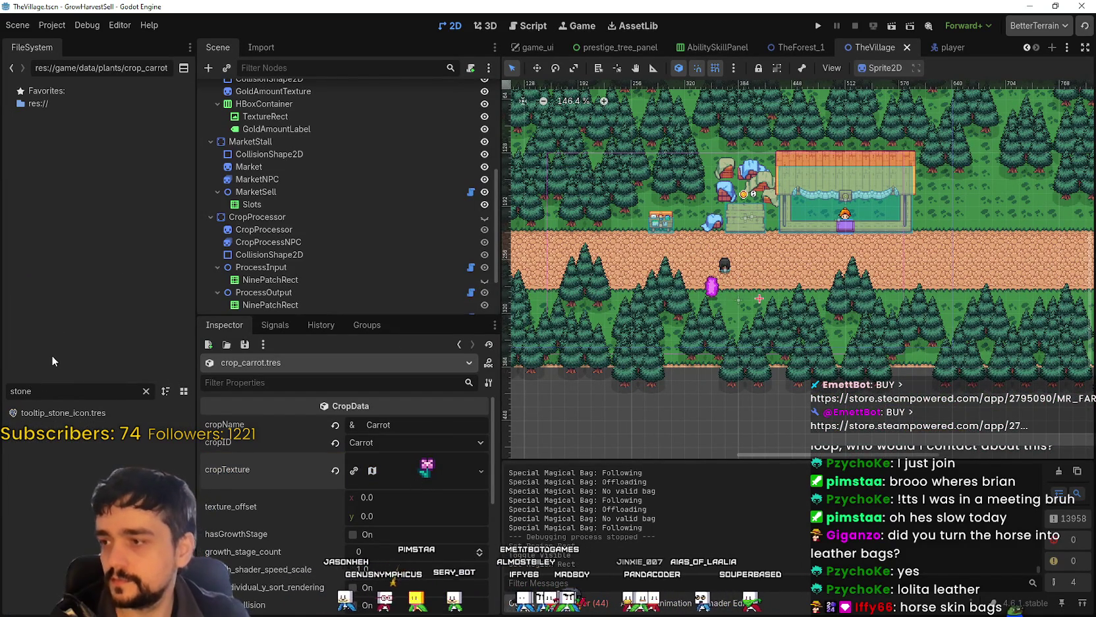
pyautogui.press('BackSpace')
pyautogui.press('BackSpace')
pyautogui.press('BackSpace')
pyautogui.write('rock')
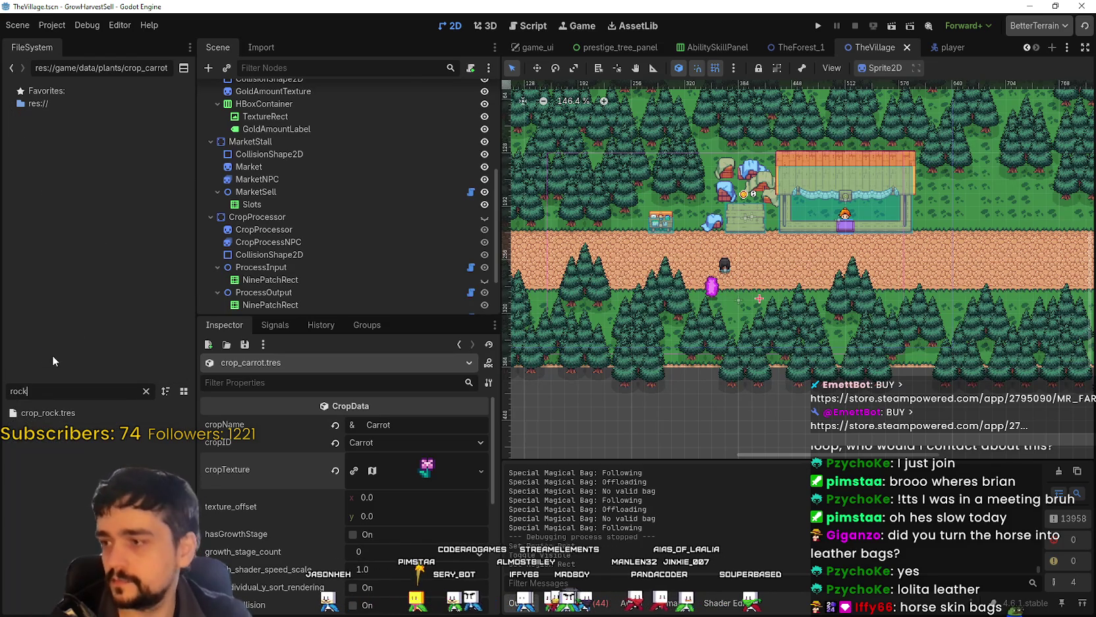
pyautogui.click(89, 411)
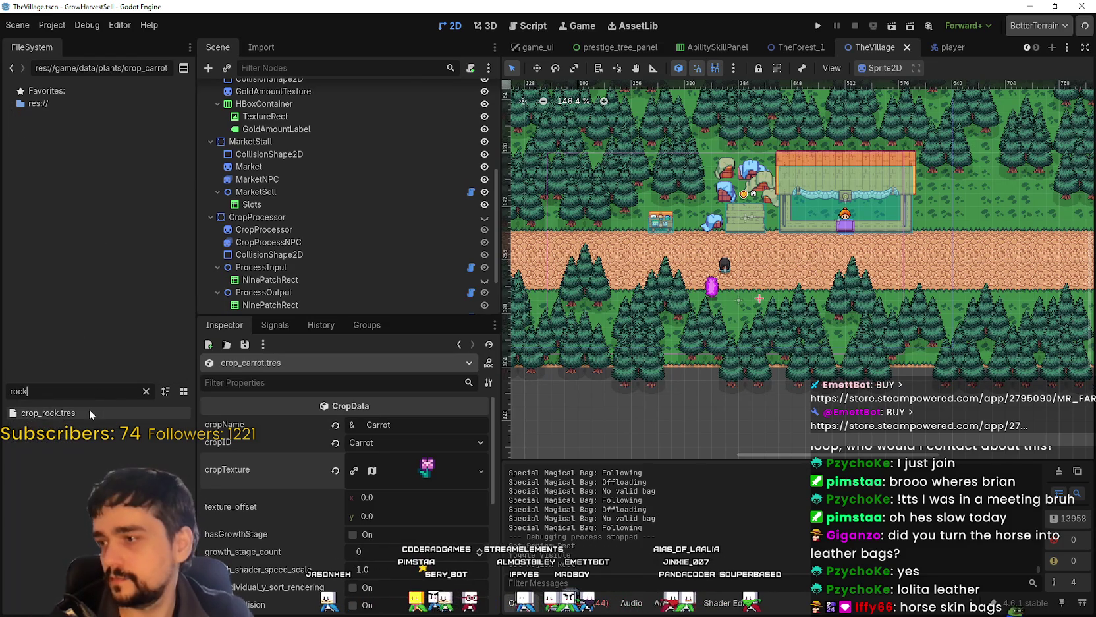
pyautogui.click(426, 476)
pyautogui.scroll(-5, 424, 473)
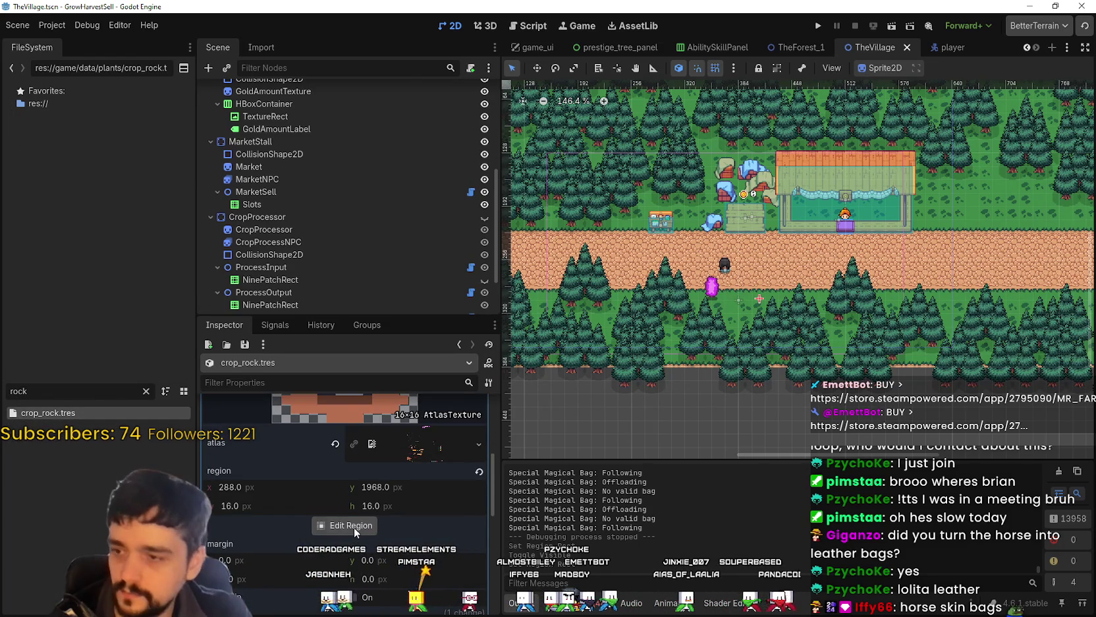
pyautogui.click(349, 525)
# Step: Pan and zoom the atlas to locate the small red mushroom sprite
pyautogui.scroll(-8, 557, 360)
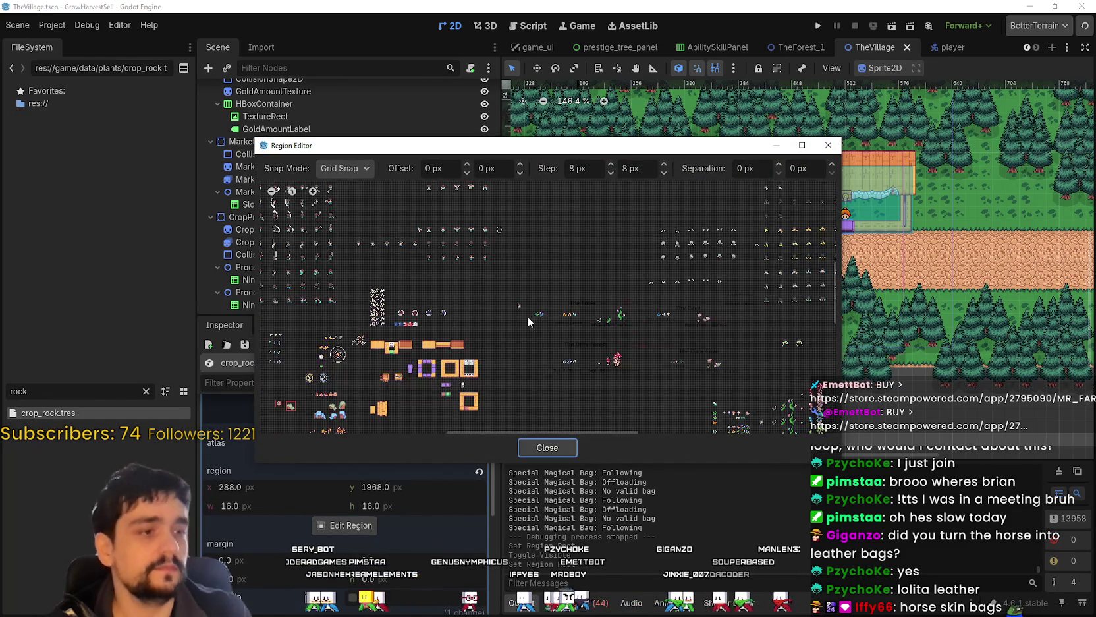
pyautogui.scroll(6, 602, 324)
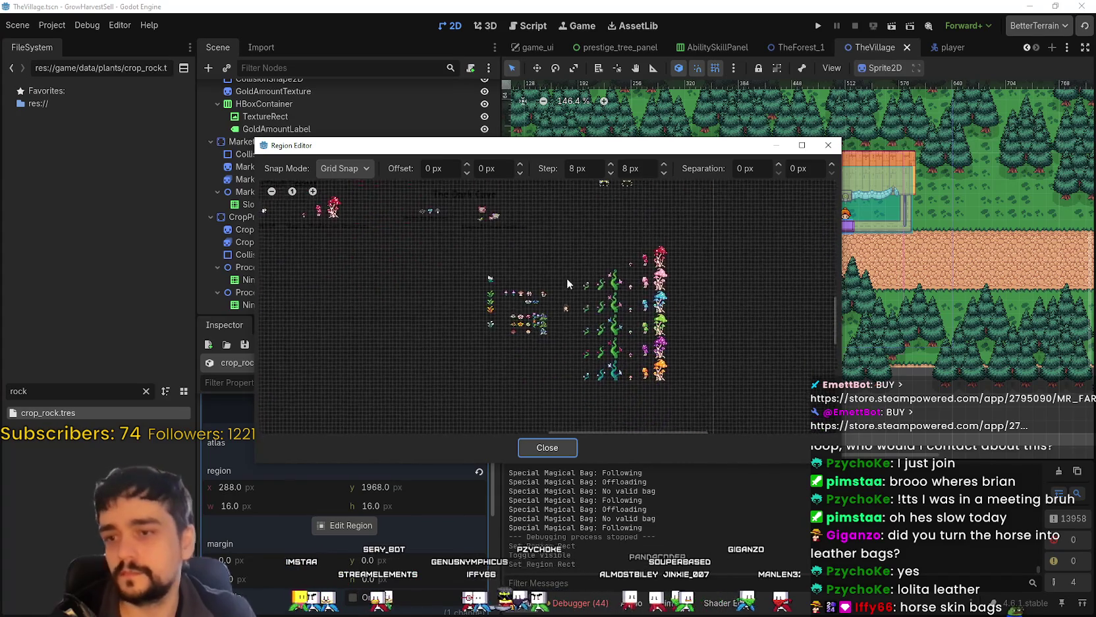
pyautogui.scroll(2, 618, 302)
pyautogui.scroll(-3, 617, 296)
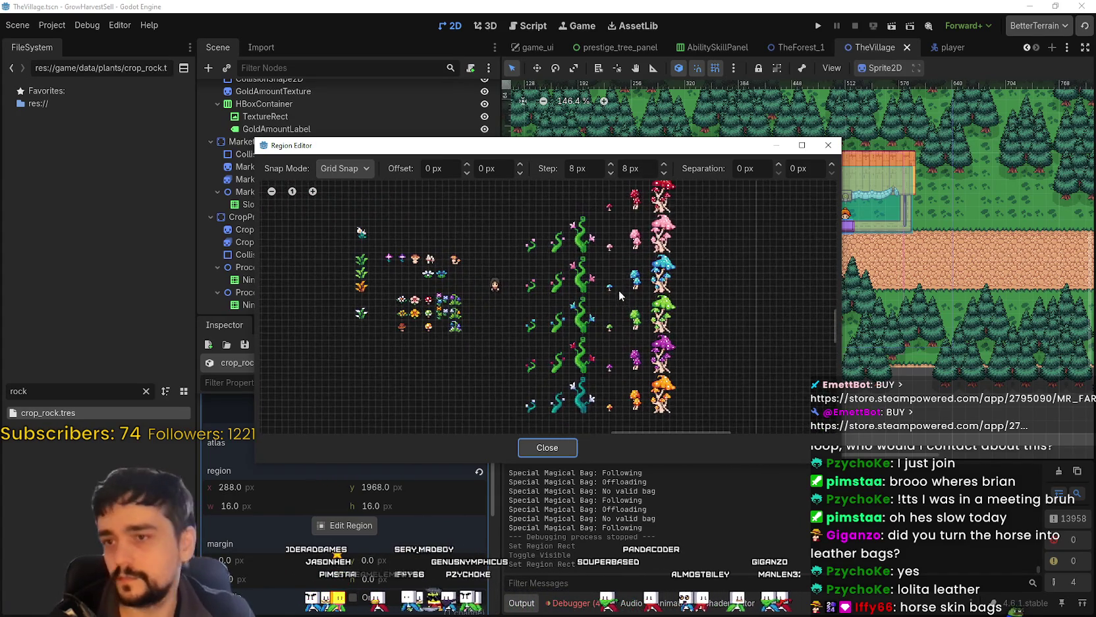
pyautogui.scroll(-3, 573, 306)
pyautogui.moveTo(634, 306)
pyautogui.mouseDown()
pyautogui.moveTo(726, 358)
pyautogui.moveTo(715, 335)
pyautogui.moveTo(608, 328)
pyautogui.moveTo(418, 274)
pyautogui.moveTo(376, 283)
pyautogui.mouseUp()
pyautogui.scroll(6, 751, 359)
pyautogui.moveTo(755, 364)
pyautogui.mouseDown()
pyautogui.moveTo(516, 354)
pyautogui.moveTo(451, 226)
pyautogui.mouseUp()
pyautogui.scroll(2, 506, 345)
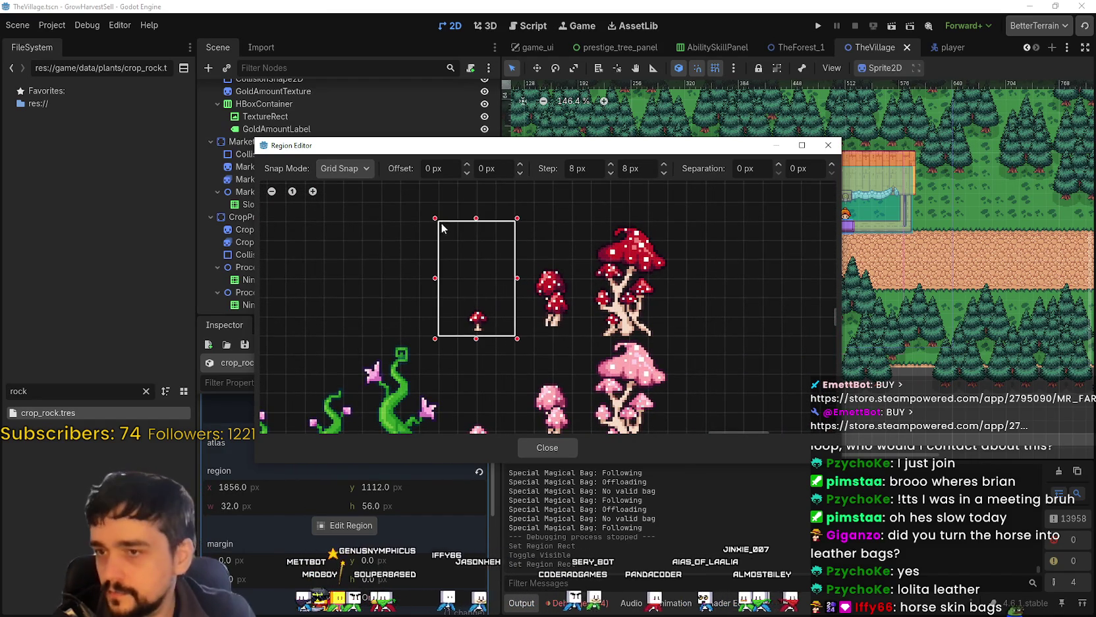
pyautogui.scroll(-3, 502, 417)
# Step: Frame the red mushroom as a 32×48 region at 1856, 1120 and save
pyautogui.moveTo(502, 416); pyautogui.dragTo(644, 333)
pyautogui.scroll(-1, 593, 387)
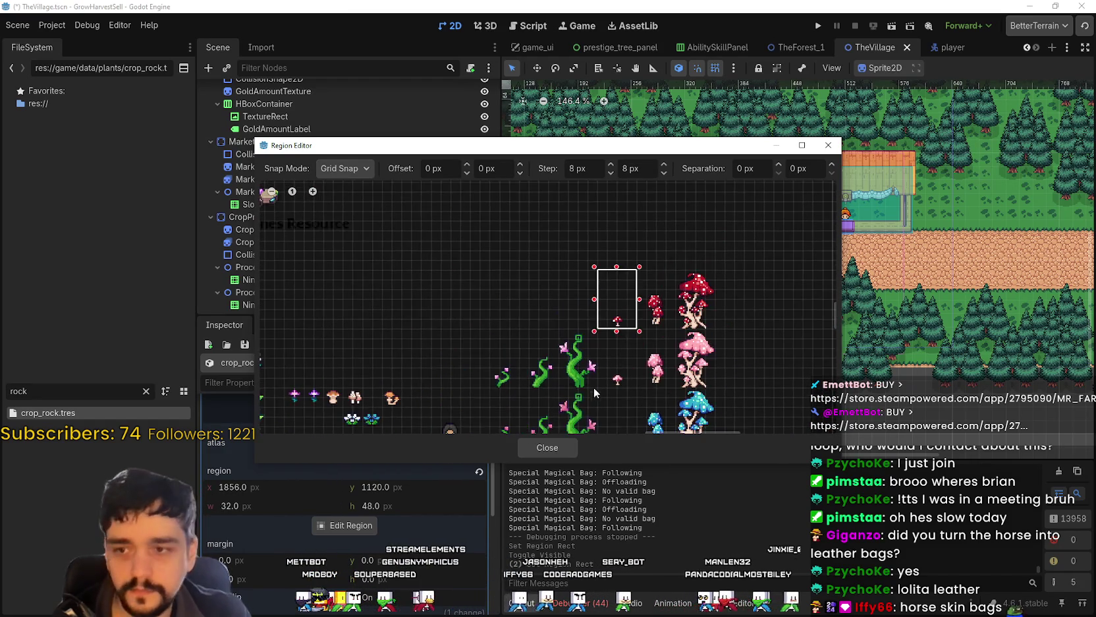
pyautogui.scroll(-2, 552, 404)
pyautogui.scroll(-8, 599, 368)
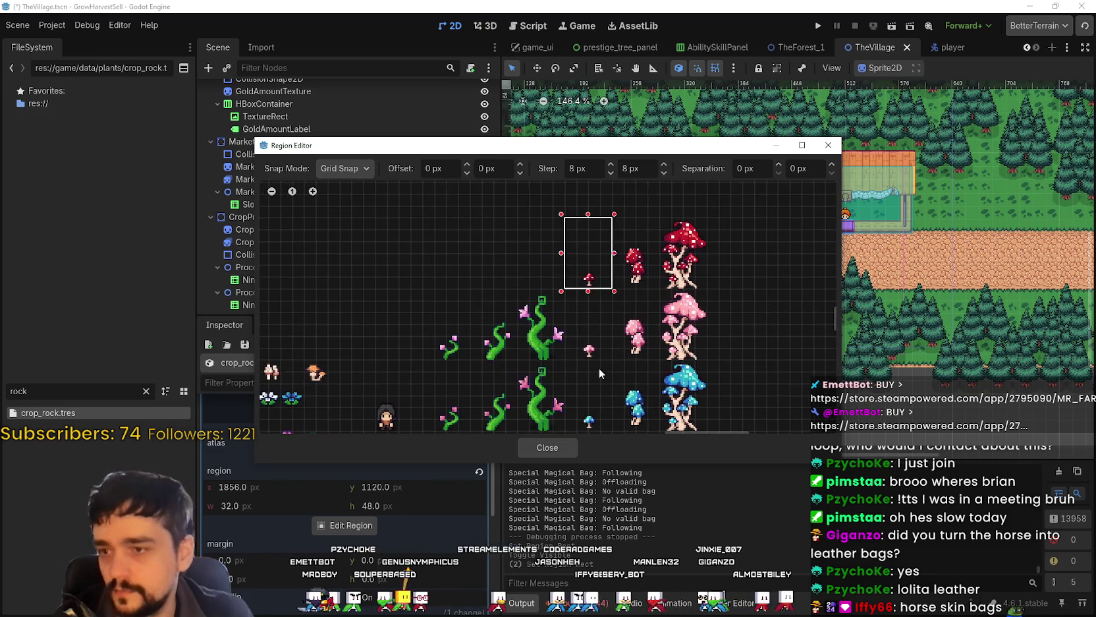
pyautogui.moveTo(561, 272)
pyautogui.mouseDown()
pyautogui.moveTo(591, 328)
pyautogui.moveTo(587, 282)
pyautogui.mouseUp()
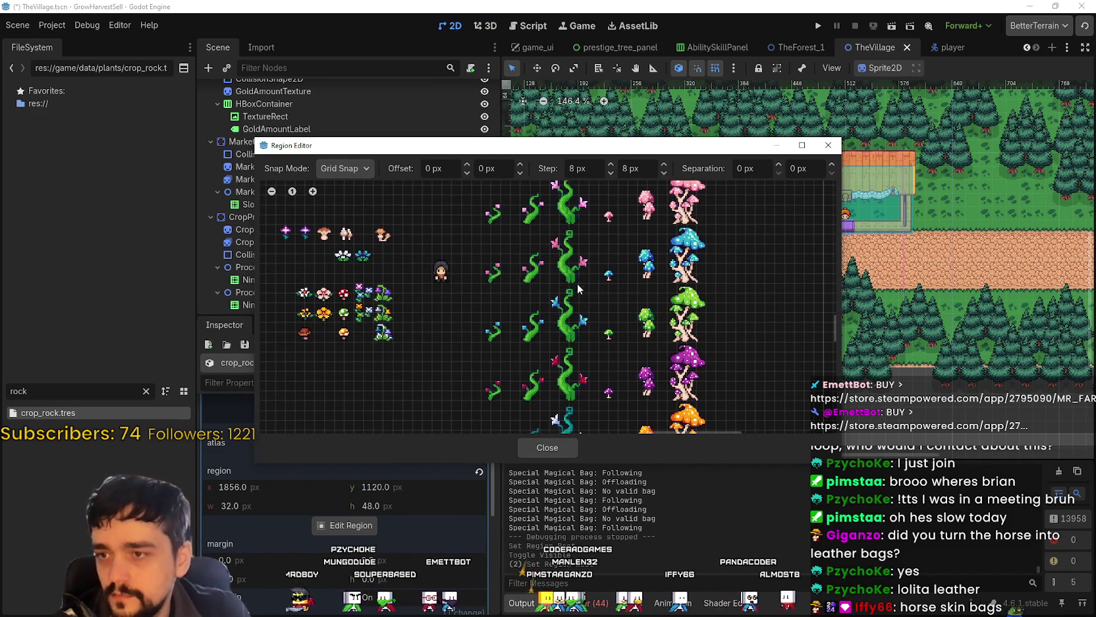
pyautogui.click(560, 448)
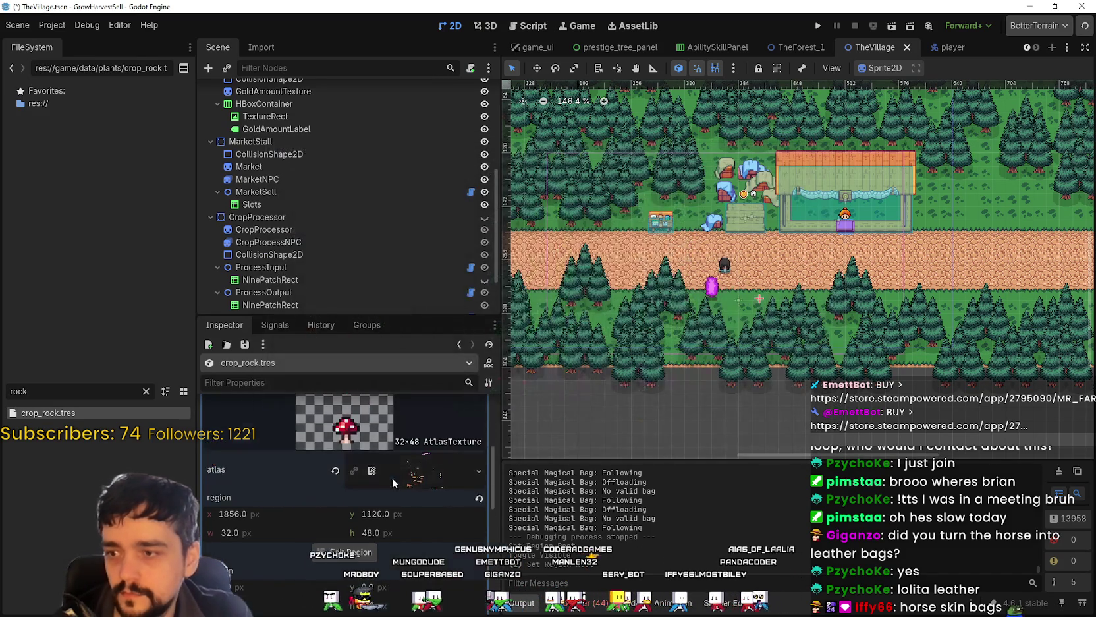
pyautogui.click(407, 463)
pyautogui.hotkey('ctrl', 's')
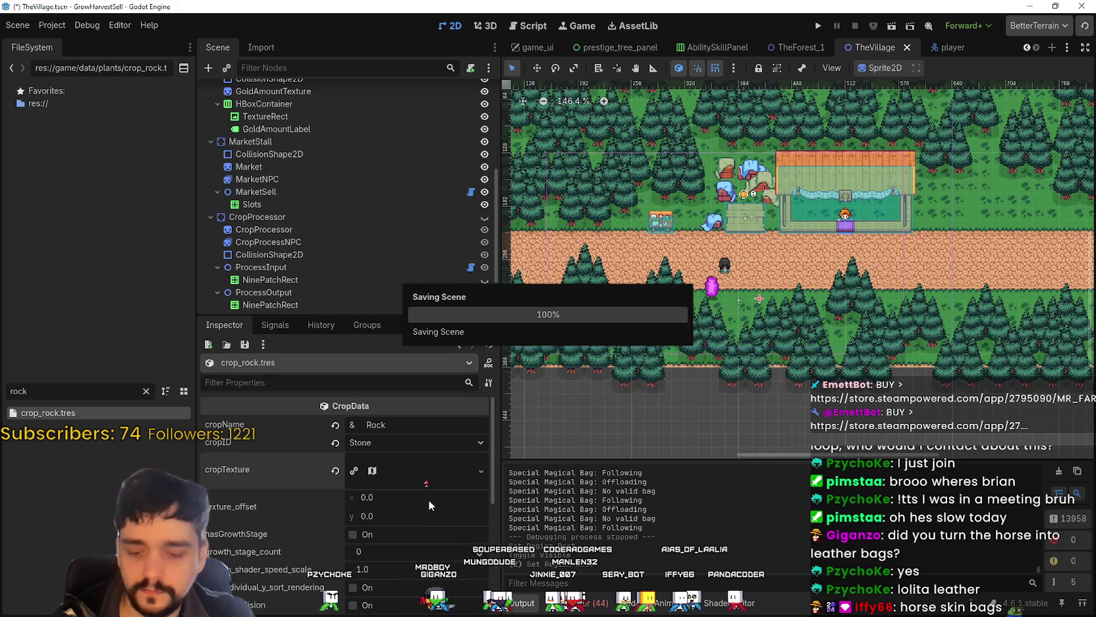
# Step: Confirm Stone in the cropID dropdown, save, and clear the FileSystem filter to list all crop files
pyautogui.click(405, 443)
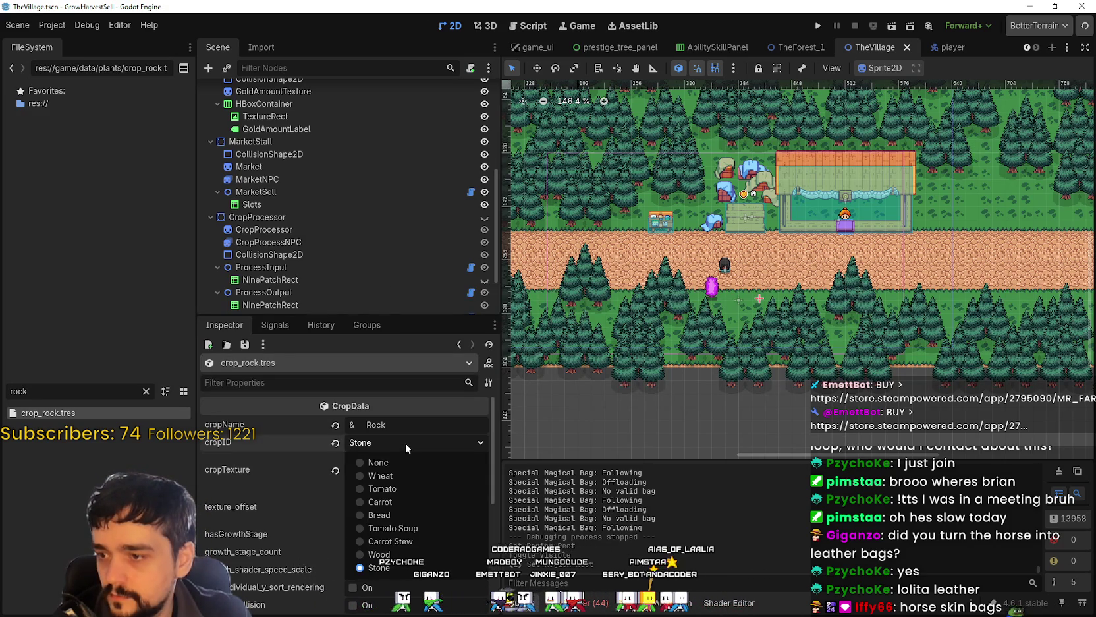
pyautogui.click(405, 443)
pyautogui.click(405, 444)
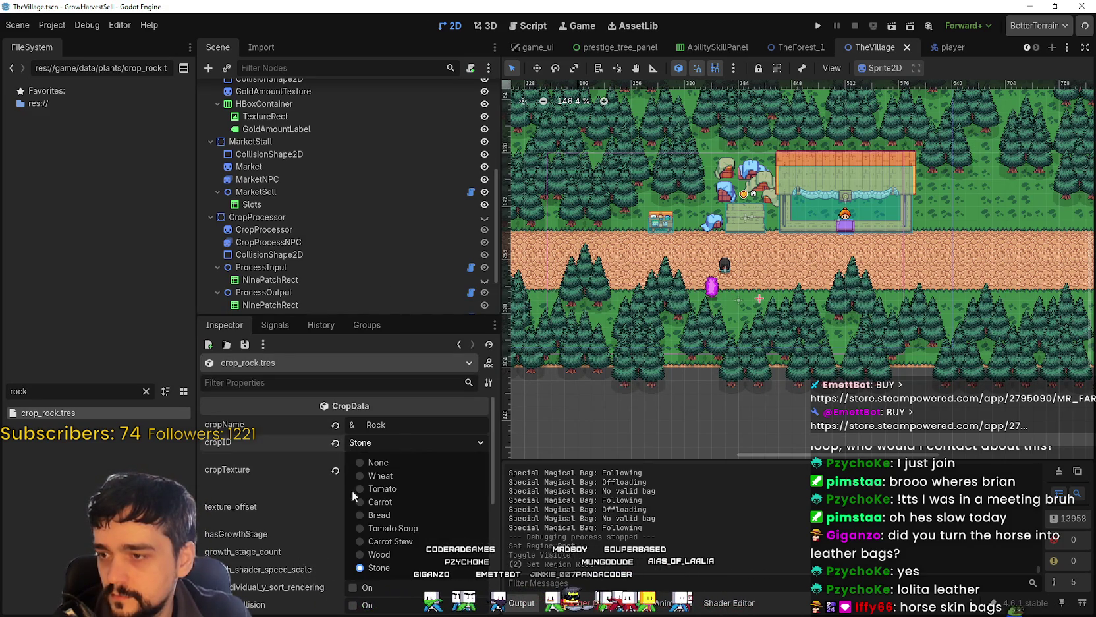
pyautogui.click(384, 568)
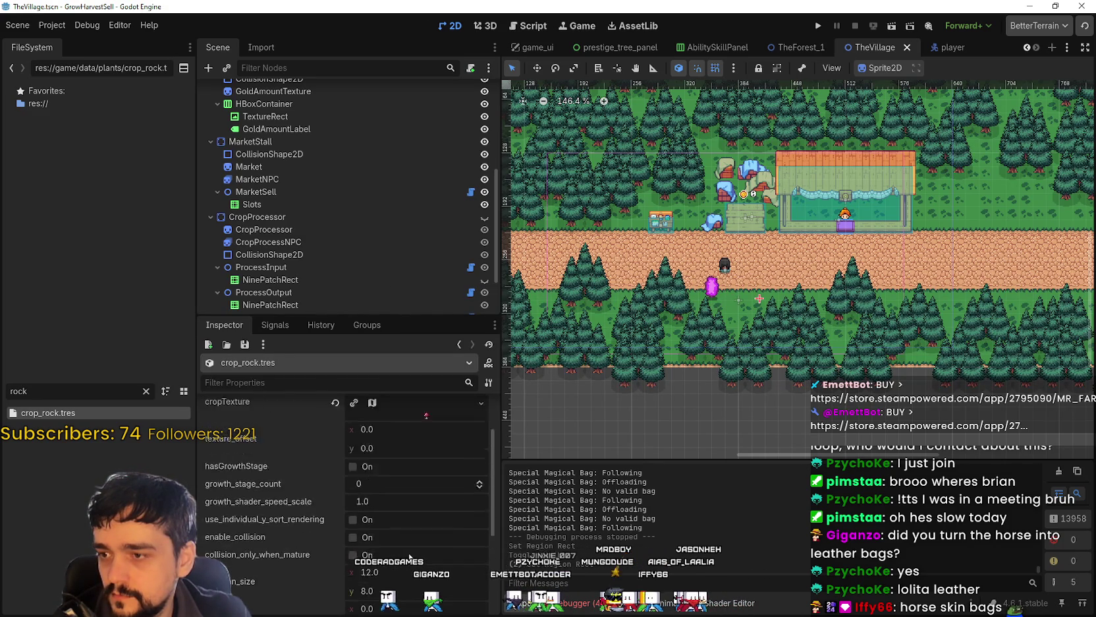
pyautogui.click(403, 441)
pyautogui.click(400, 427)
pyautogui.click(401, 444)
pyautogui.click(401, 450)
pyautogui.hotkey('ctrl', 's')
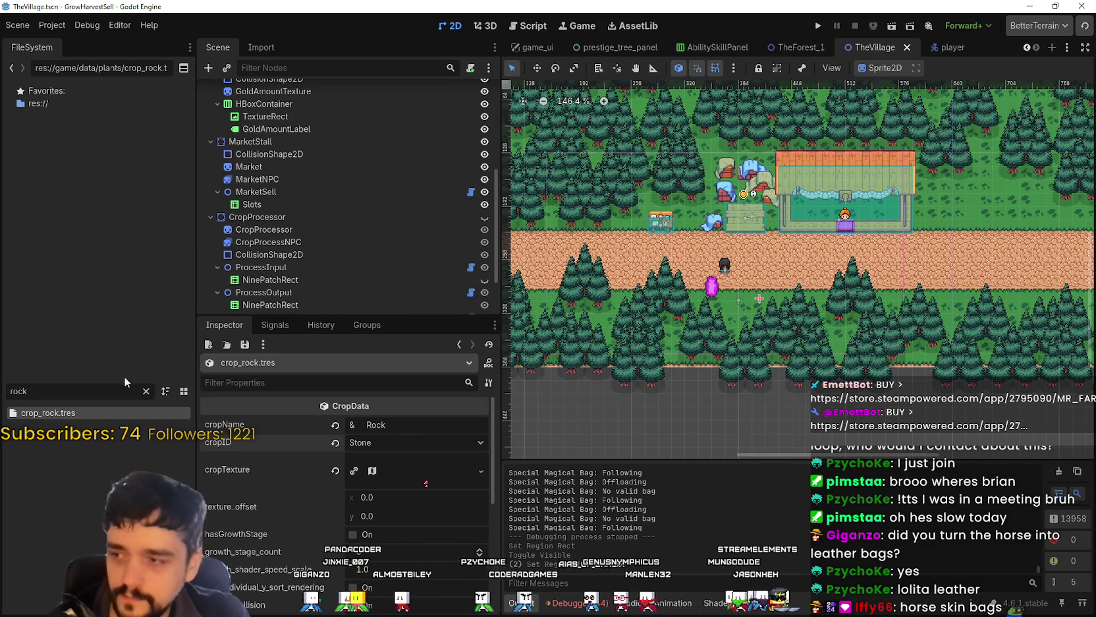
pyautogui.click(147, 392)
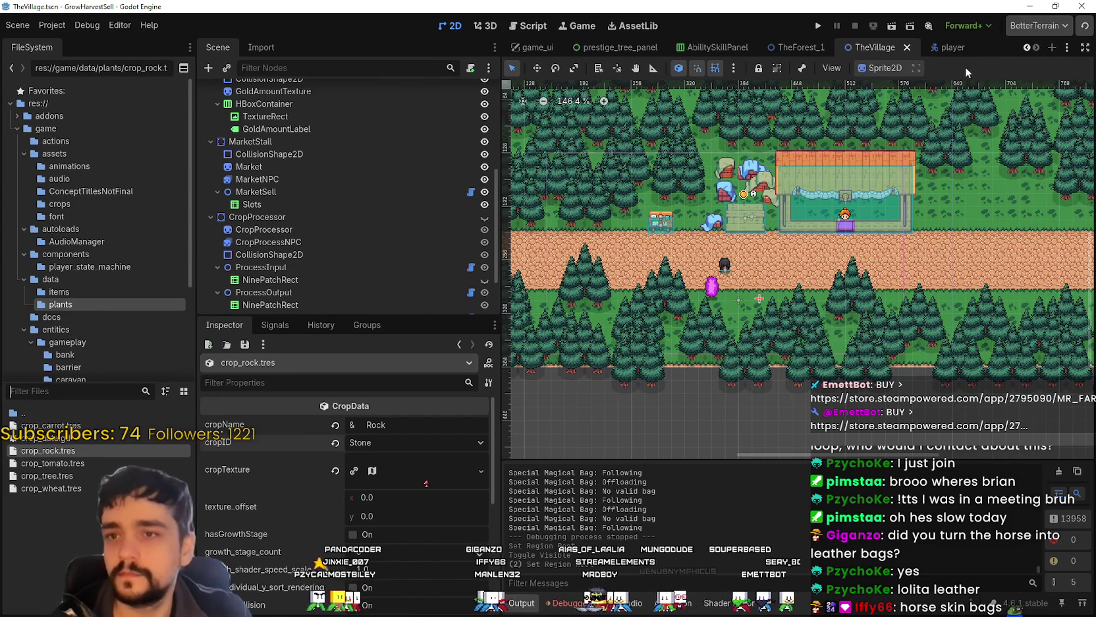
# Step: Filter the files by 'The' and open the TheForest_2 scene
pyautogui.click(109, 390)
pyautogui.write('The')
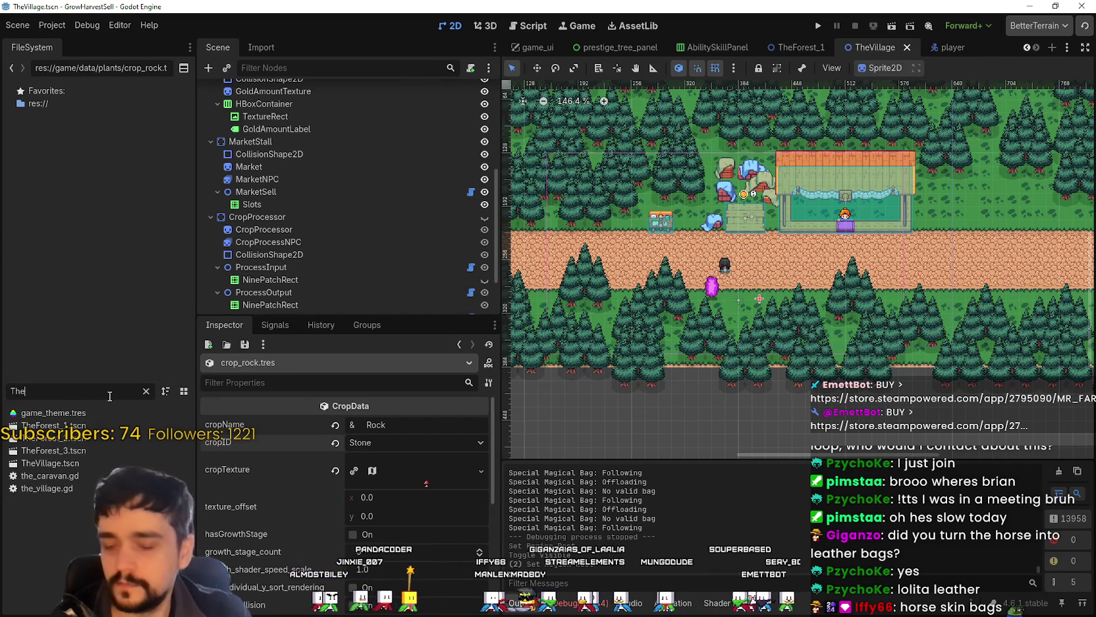
pyautogui.doubleClick(96, 437)
pyautogui.scroll(-3, 823, 197)
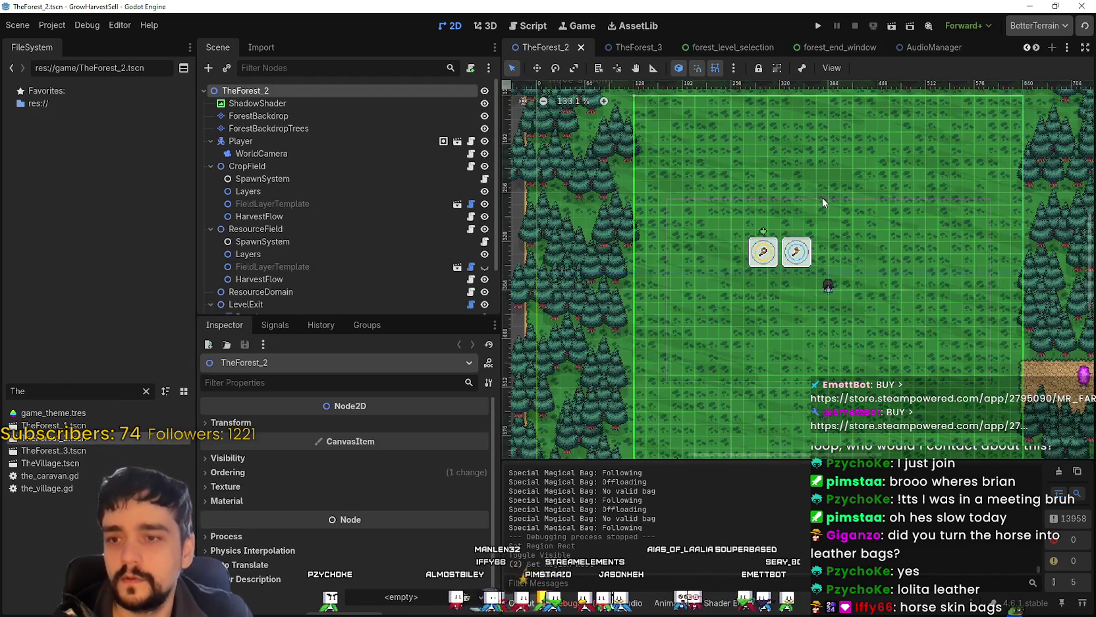
pyautogui.scroll(-2, 448, 212)
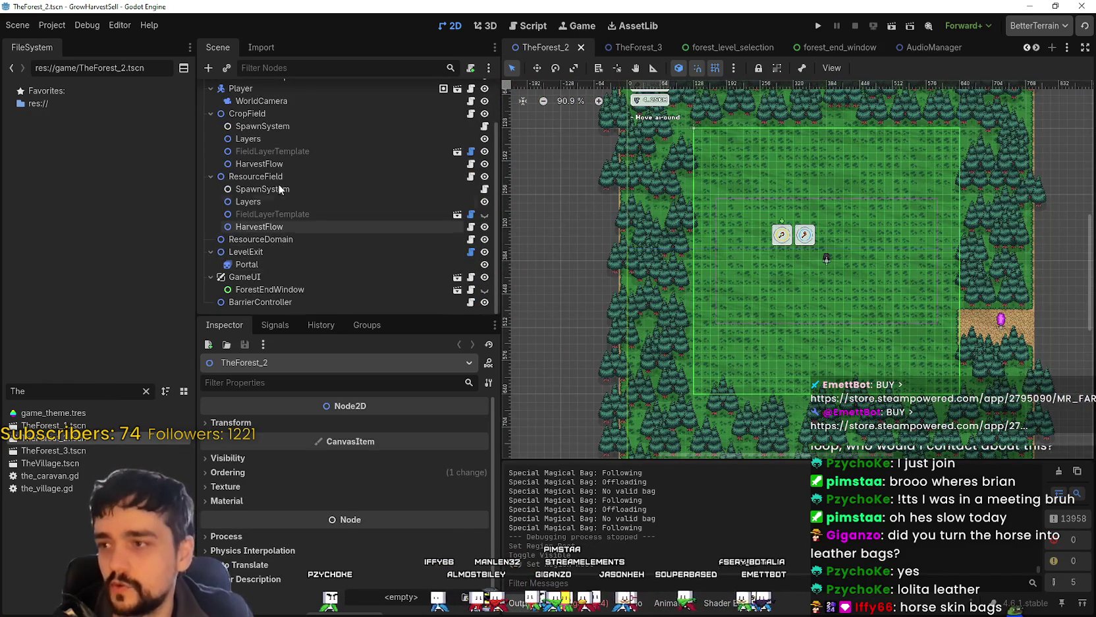
# Step: Inspect the ResourceField, Layers and ResourceDomain nodes, then run a brief playtest and stop it
pyautogui.click(288, 178)
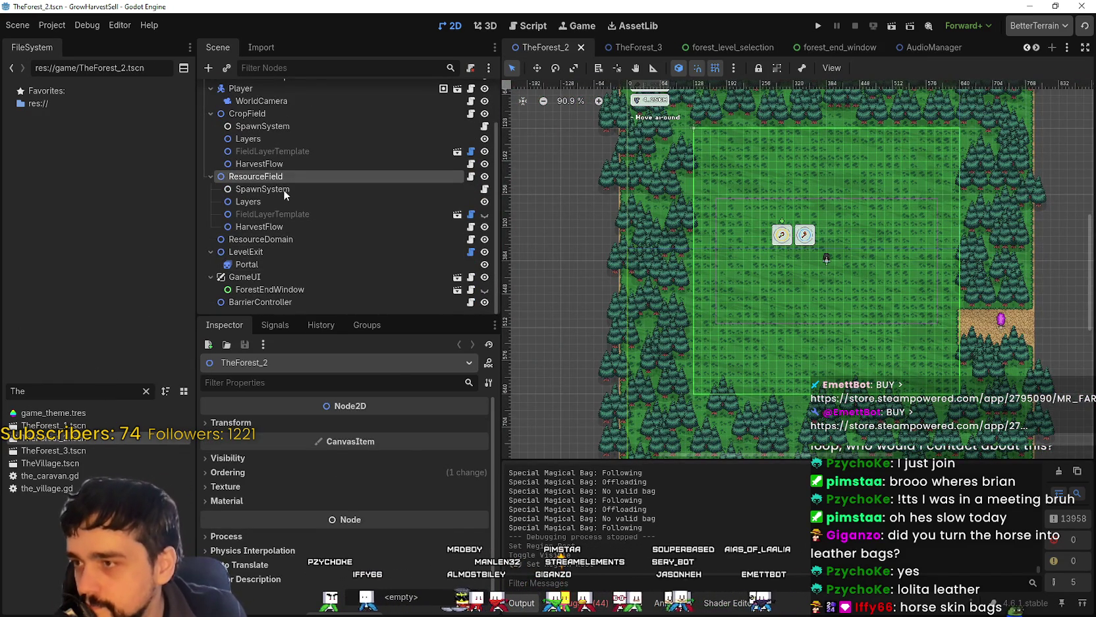
pyautogui.click(283, 189)
pyautogui.scroll(-3, 390, 533)
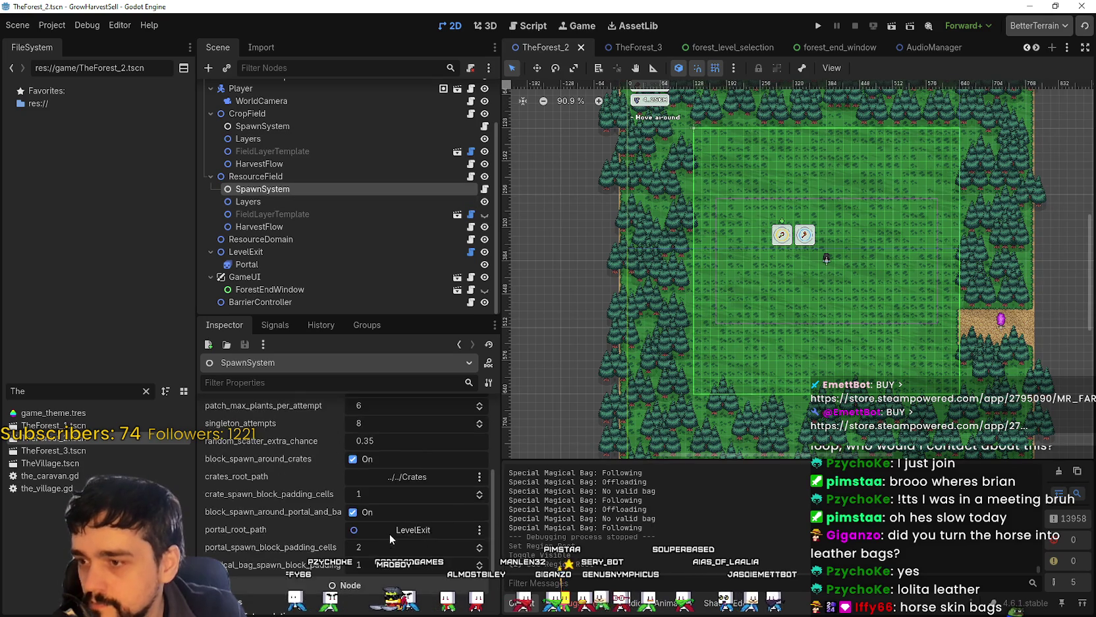
pyautogui.scroll(-1, 390, 533)
pyautogui.click(283, 202)
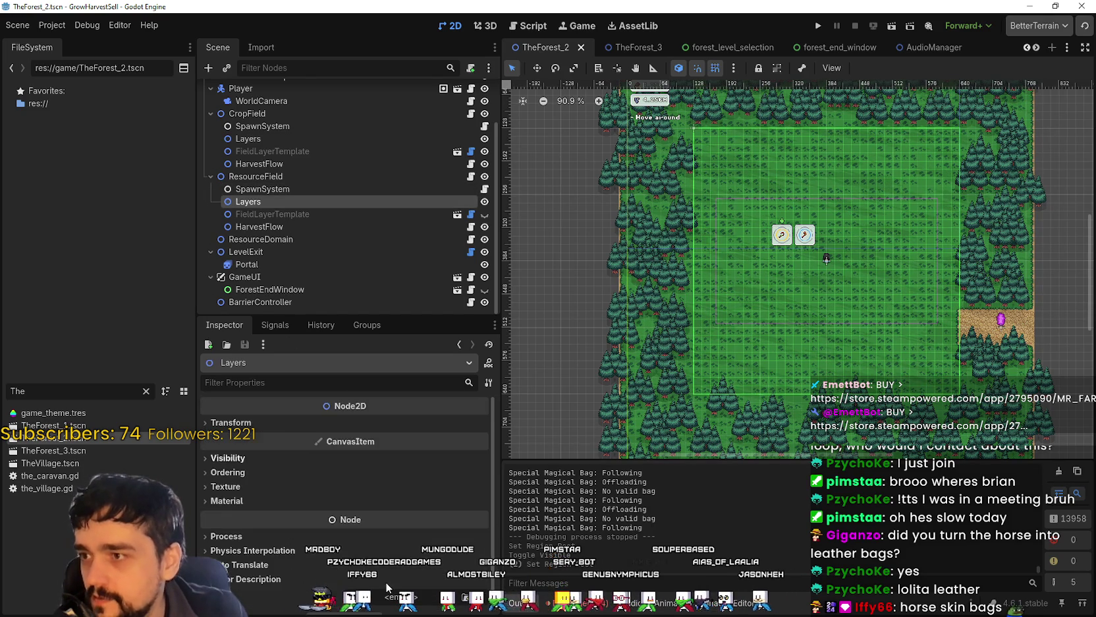
pyautogui.click(277, 226)
pyautogui.click(281, 244)
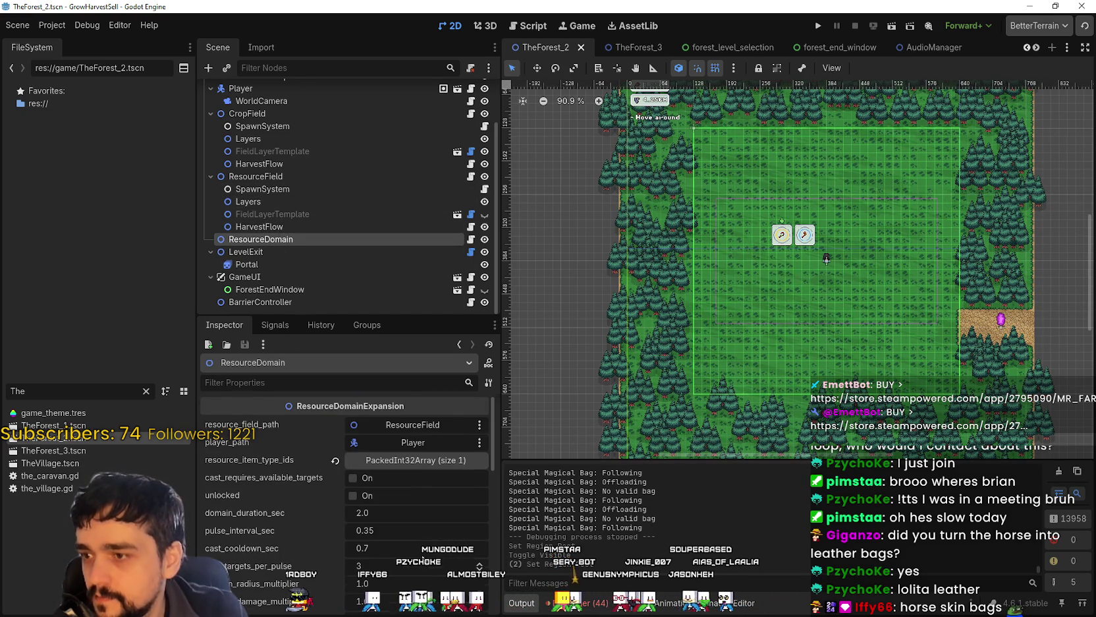
pyautogui.scroll(-5, 346, 494)
pyautogui.click(818, 26)
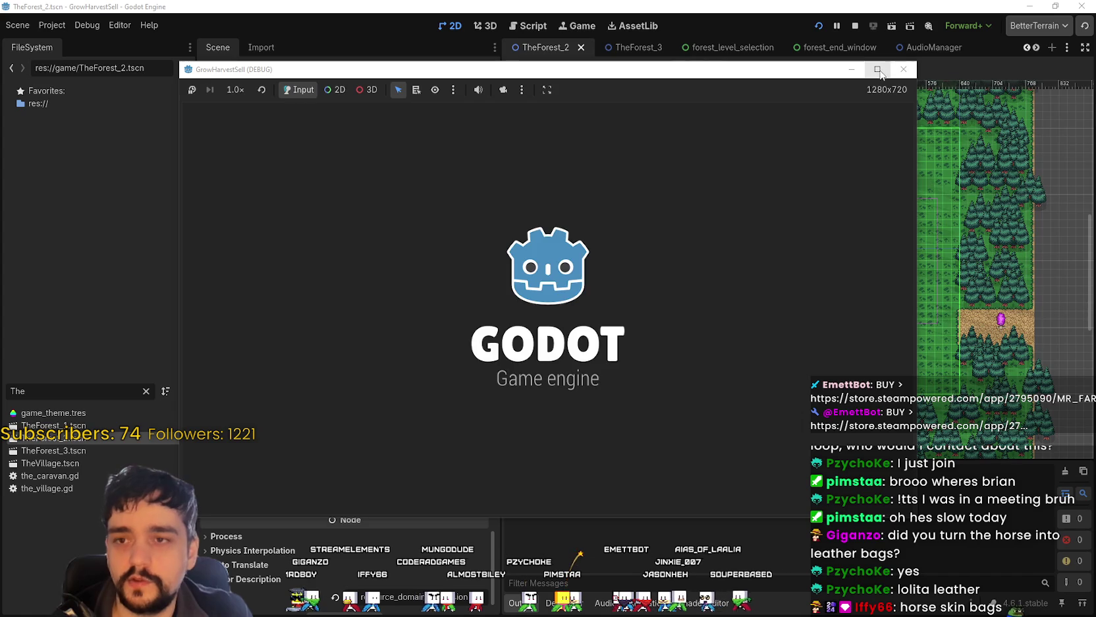
pyautogui.click(855, 25)
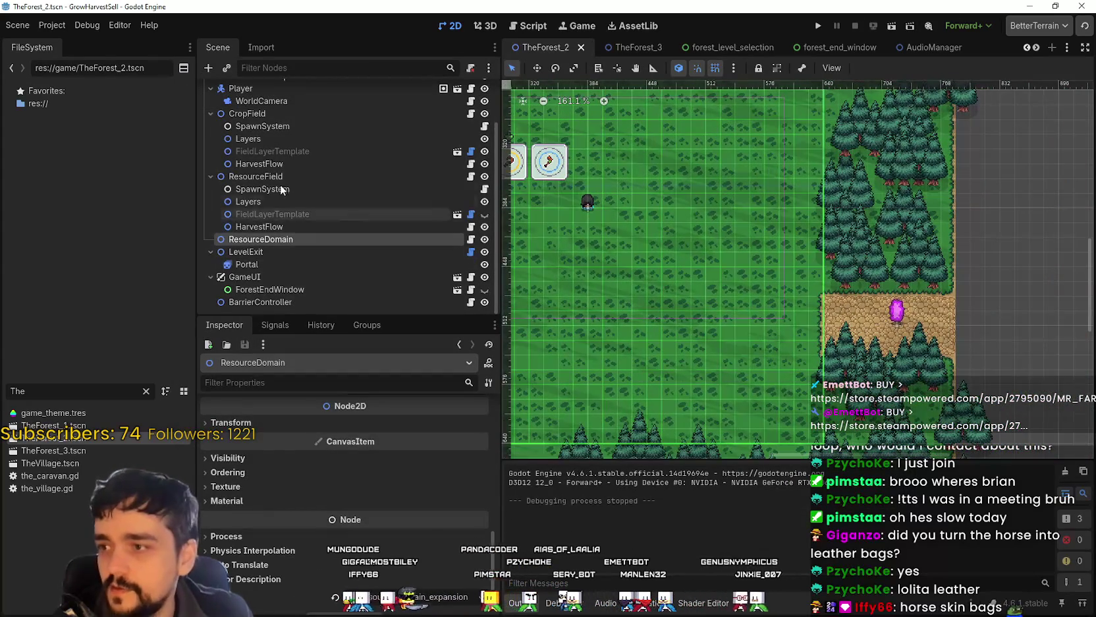
# Step: Drag the LevelExit portal off the sandy path to 448, 528 in the grass field
pyautogui.click(280, 178)
pyautogui.click(273, 252)
pyautogui.scroll(-3, 738, 290)
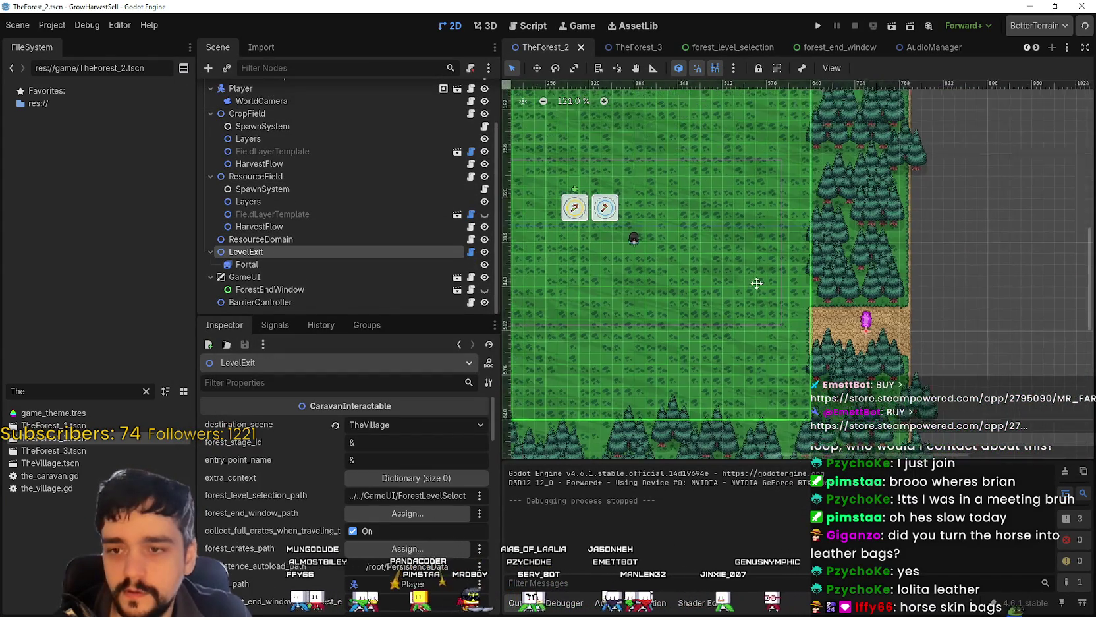
pyautogui.moveTo(757, 284); pyautogui.dragTo(781, 290)
pyautogui.scroll(1, 942, 321)
pyautogui.moveTo(872, 330); pyautogui.dragTo(830, 312)
pyautogui.moveTo(690, 200)
pyautogui.mouseDown()
pyautogui.moveTo(673, 137)
pyautogui.moveTo(823, 234)
pyautogui.moveTo(797, 163)
pyautogui.mouseUp()
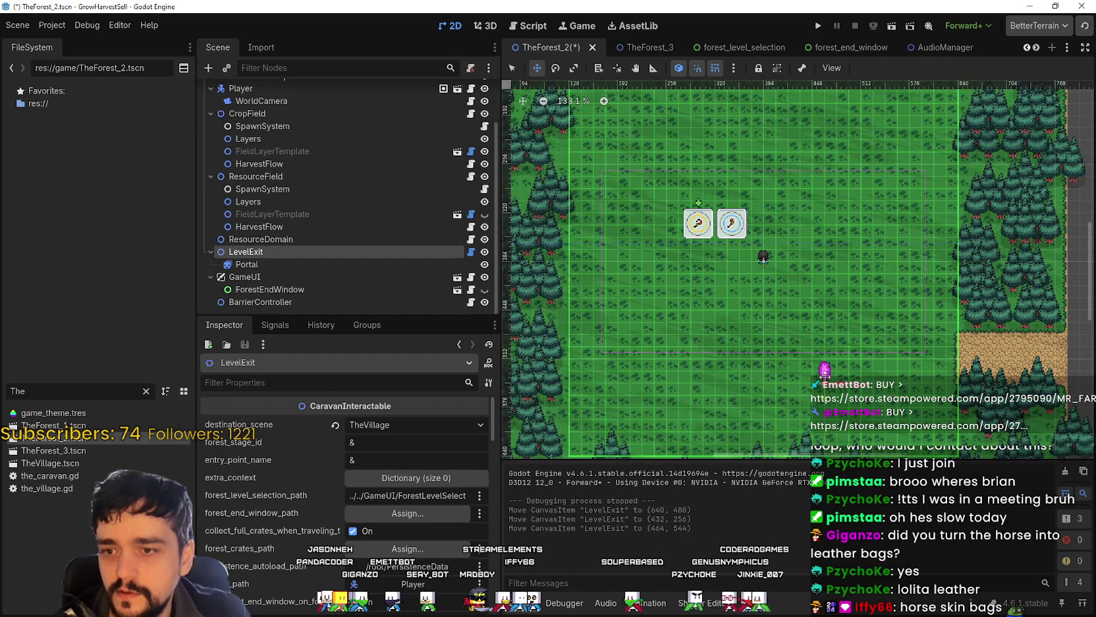
pyautogui.scroll(1, 937, 346)
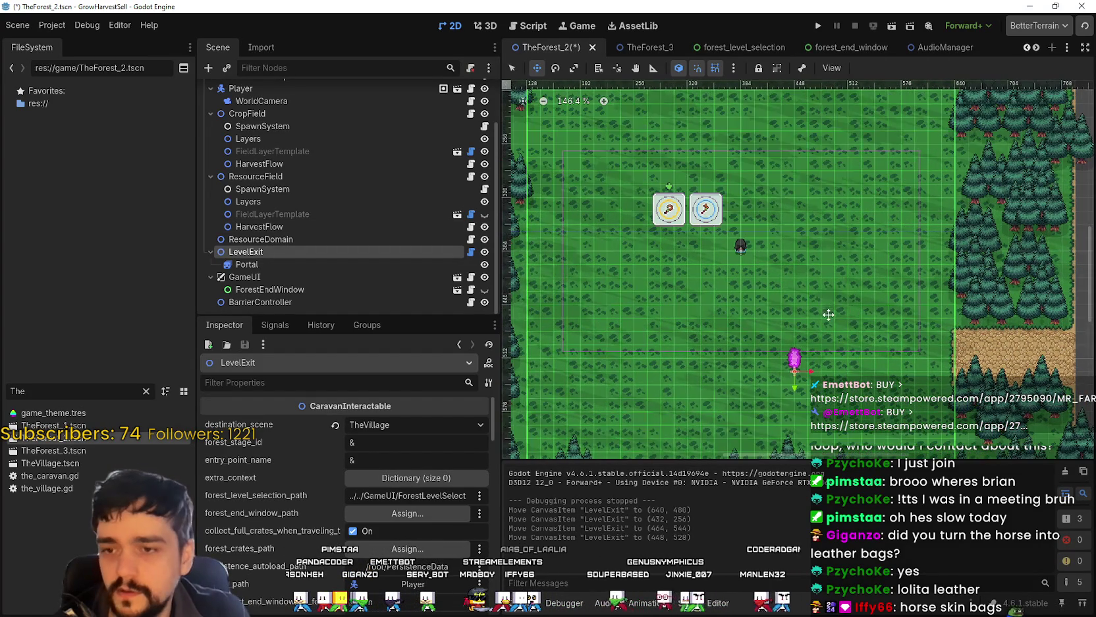
# Step: Save the TheForest_2 scene with Ctrl+S
pyautogui.hotkey('ctrl', 's')
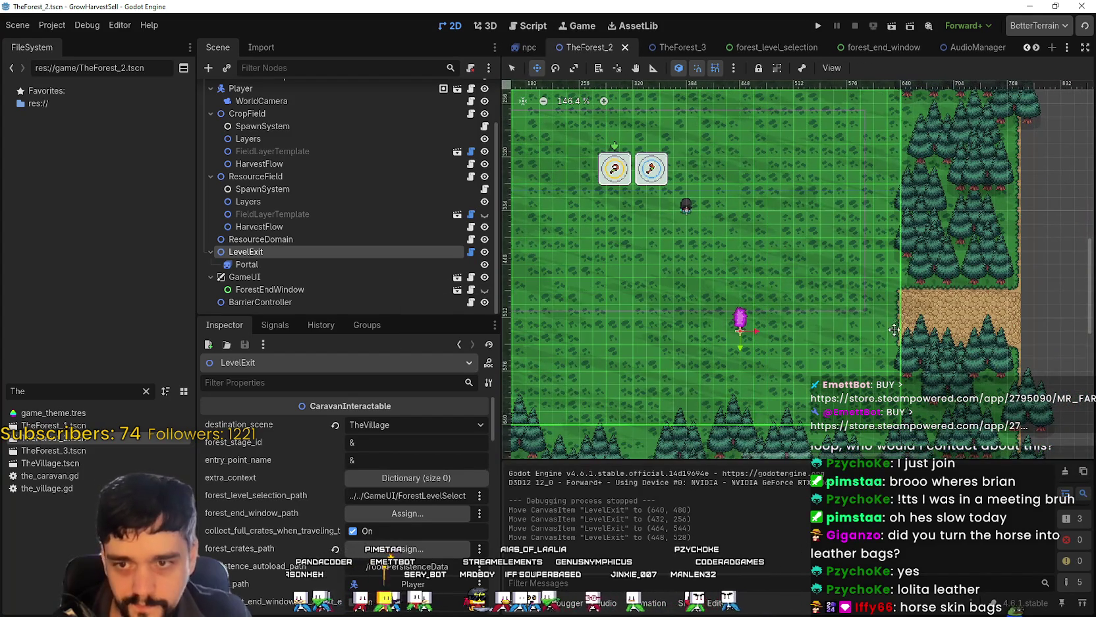
pyautogui.scroll(-1, 844, 328)
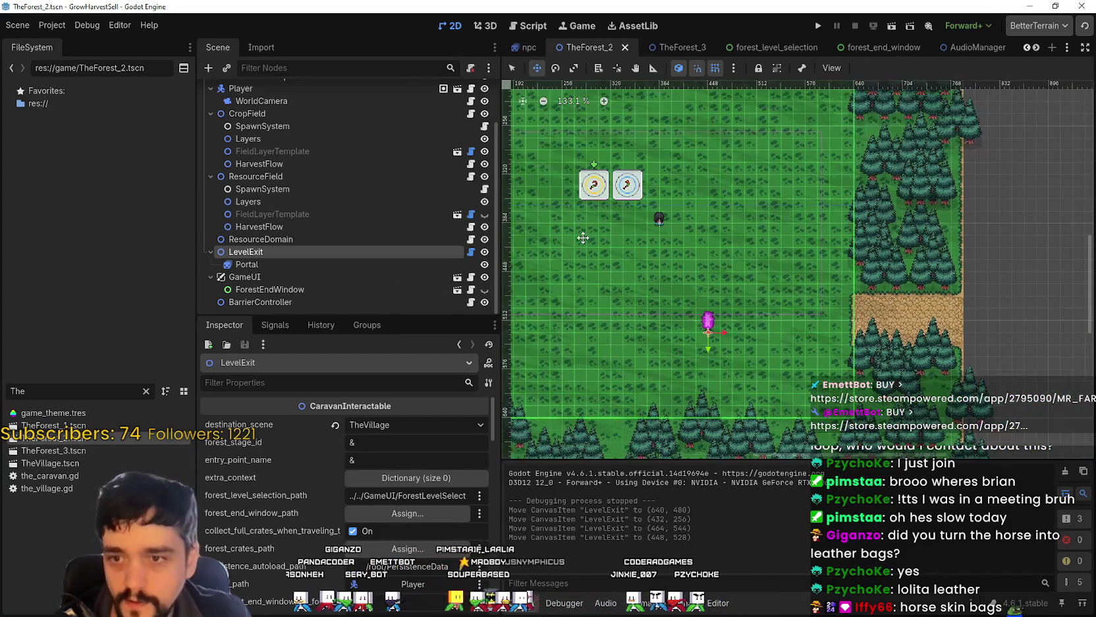
pyautogui.scroll(3, 326, 135)
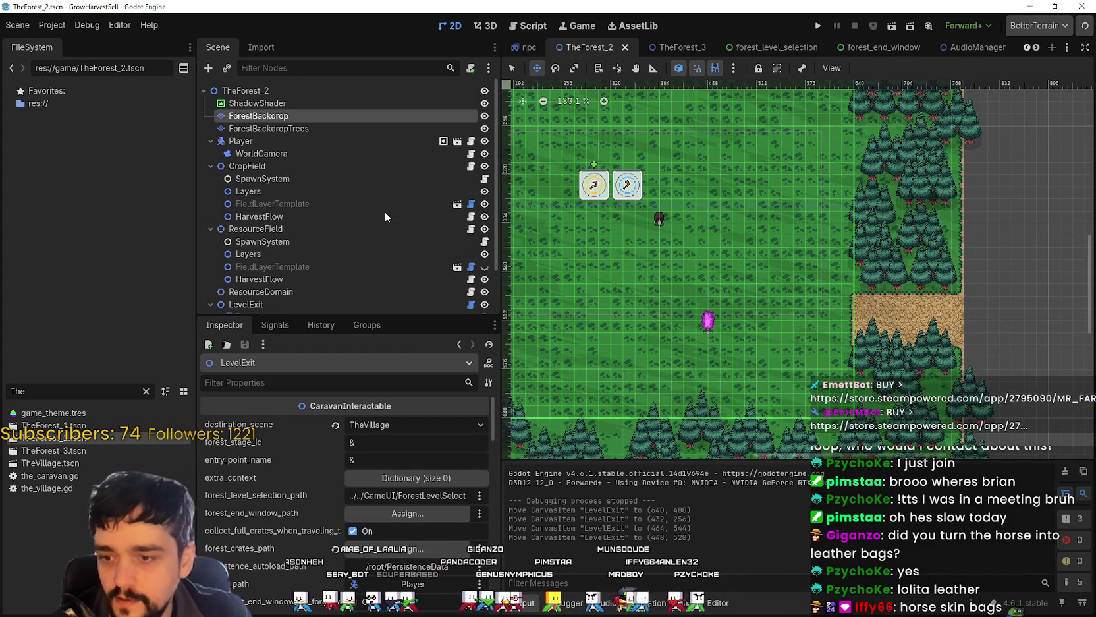
# Step: Select the ForestBackdrop tile layer and pick the grass terrain in the BetterTerrain panel
pyautogui.click(268, 127)
pyautogui.scroll(1, 1031, 165)
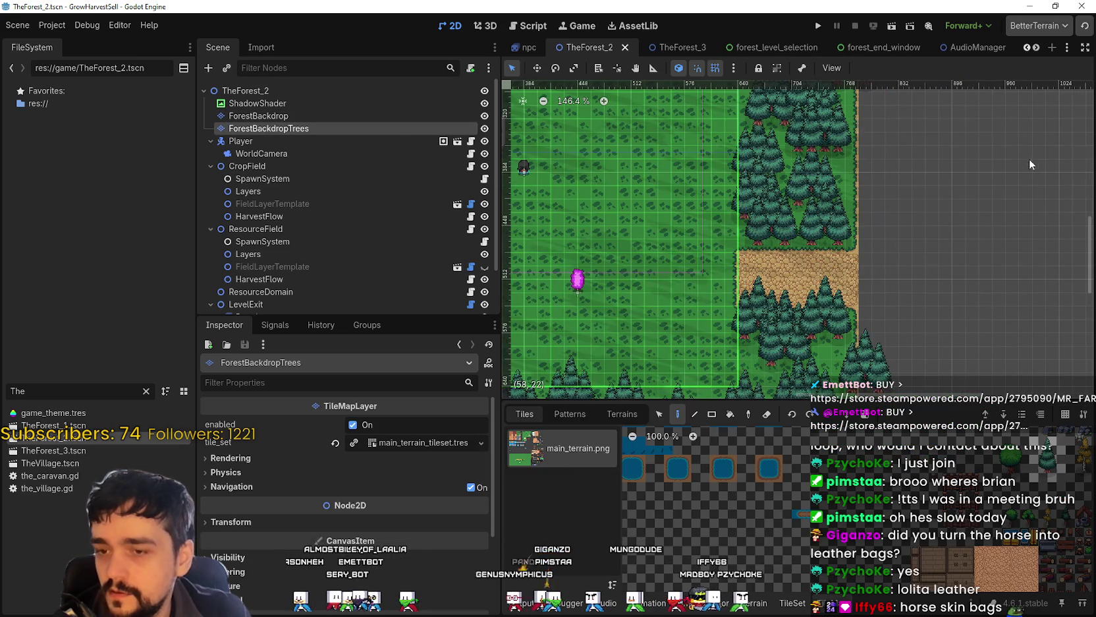
pyautogui.click(391, 116)
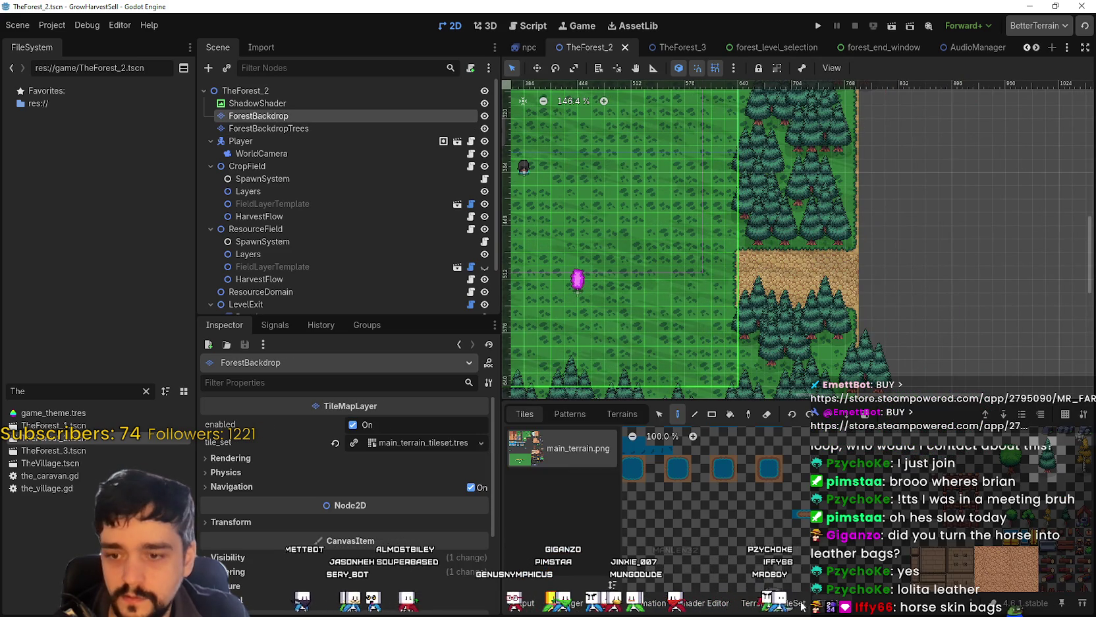
pyautogui.click(711, 598)
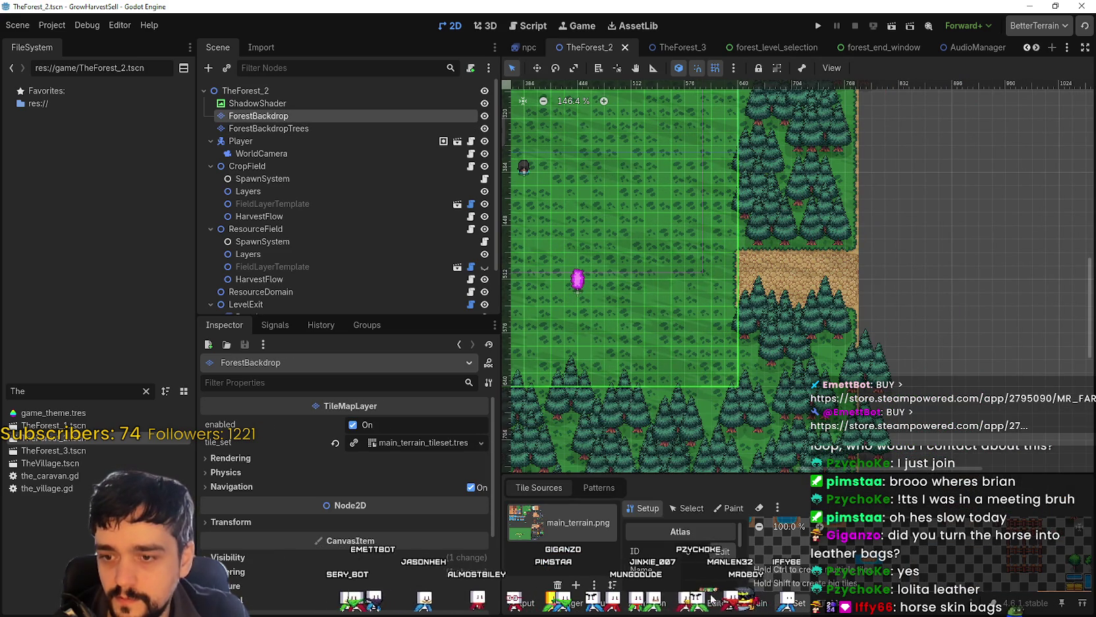
pyautogui.click(772, 609)
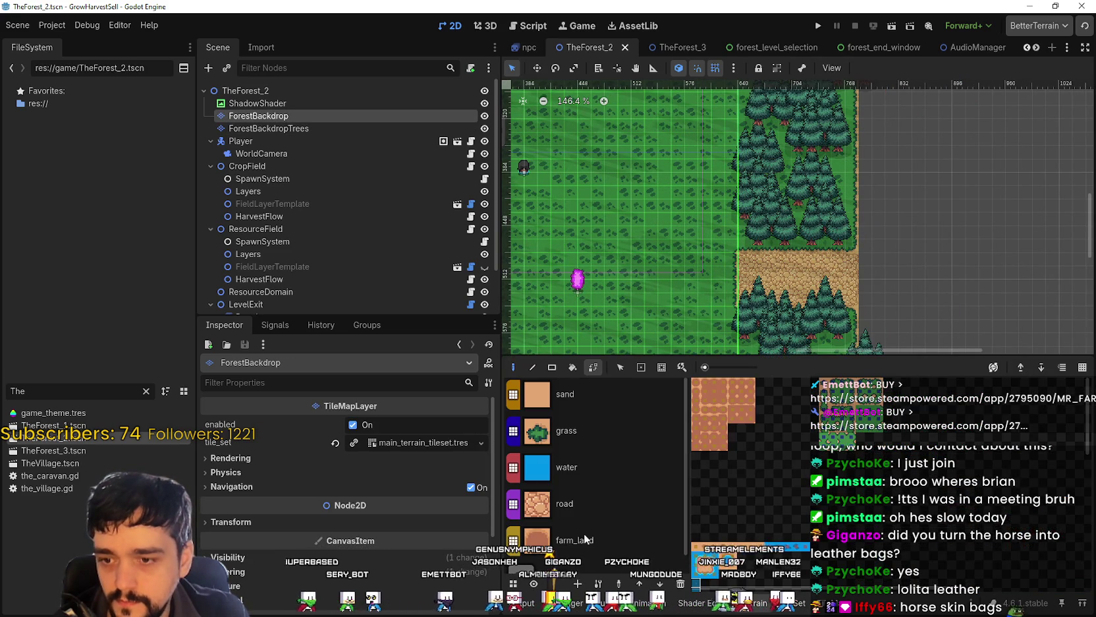
pyautogui.click(571, 436)
# Step: Paint grass over the sand path strip on the forest's right edge
pyautogui.scroll(3, 828, 286)
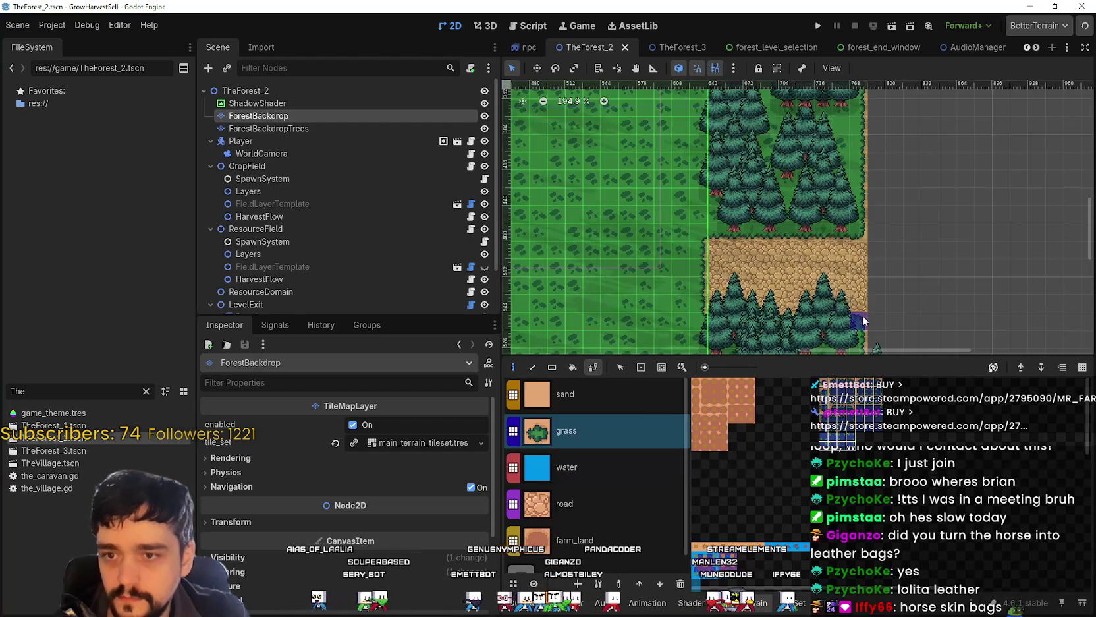
pyautogui.click(819, 244)
pyautogui.moveTo(819, 243); pyautogui.dragTo(858, 257)
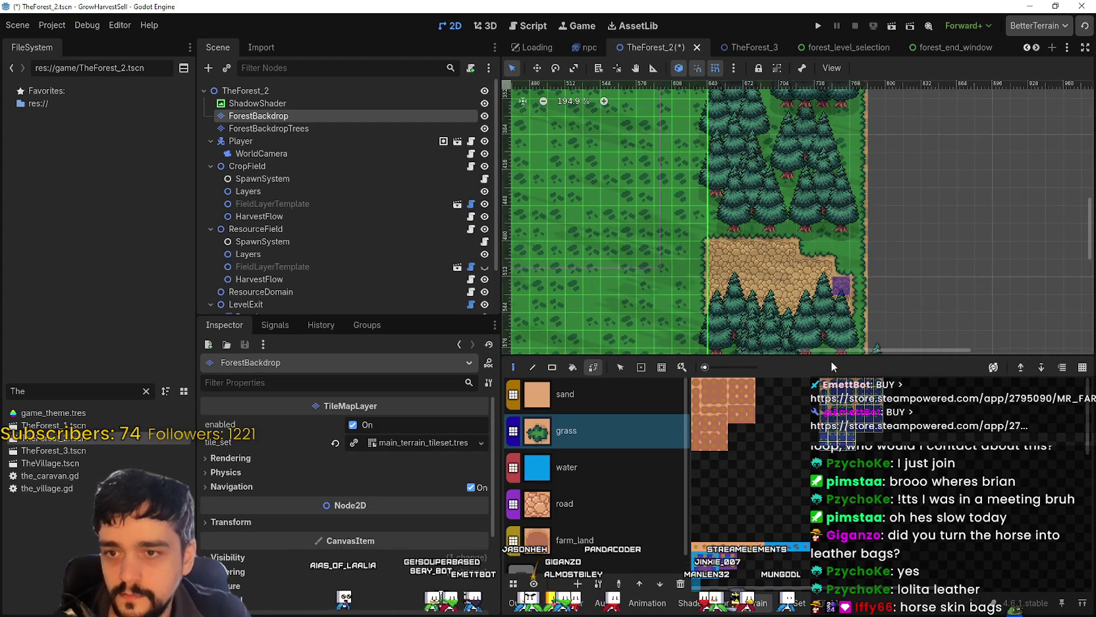
pyautogui.moveTo(868, 256)
pyautogui.mouseDown()
pyautogui.moveTo(777, 277)
pyautogui.moveTo(729, 338)
pyautogui.mouseUp()
pyautogui.moveTo(720, 279); pyautogui.dragTo(718, 333)
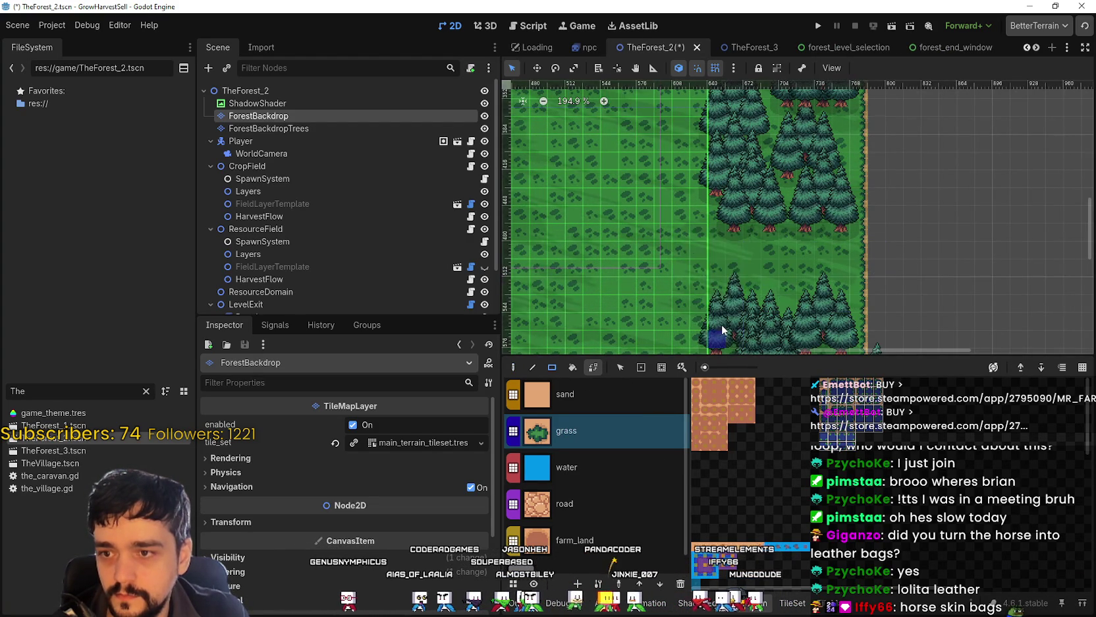
pyautogui.scroll(-4, 824, 217)
# Step: Reselect ForestBackdropTrees, save the scene, and launch a GrowHarvestSell playtest
pyautogui.click(251, 128)
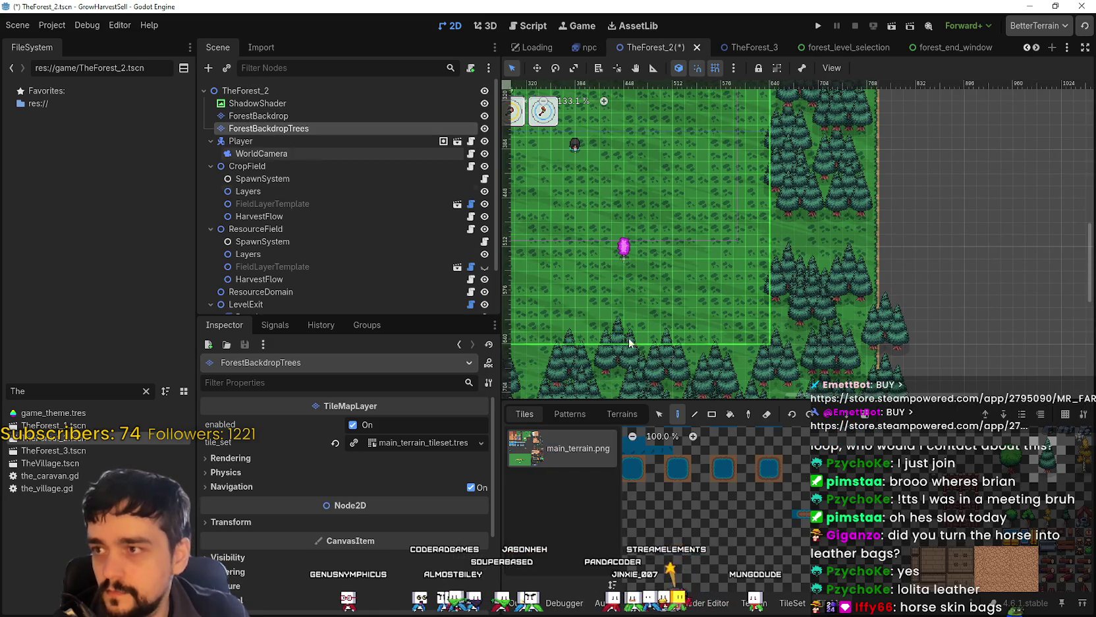
pyautogui.scroll(-3, 941, 545)
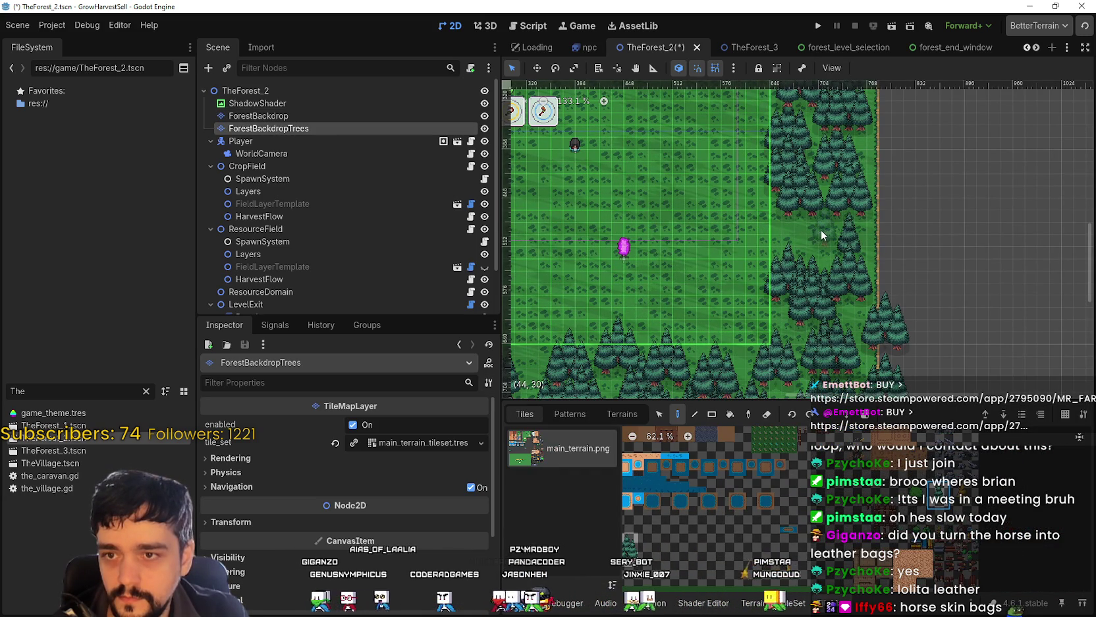
pyautogui.scroll(-2, 788, 207)
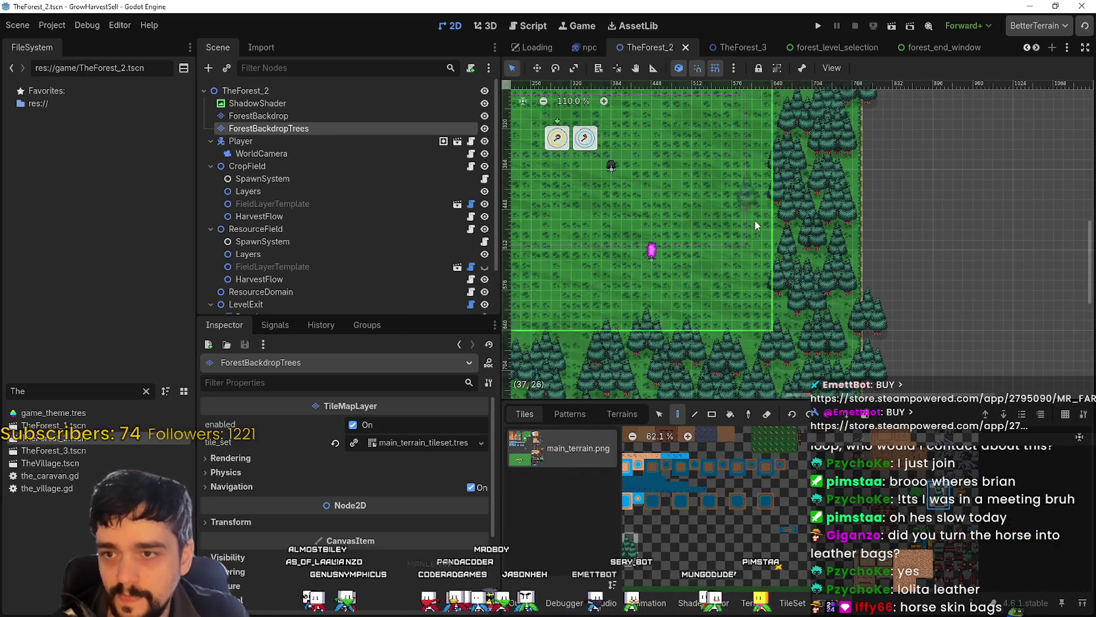
pyautogui.scroll(-4, 788, 235)
pyautogui.hotkey('ctrl', 's')
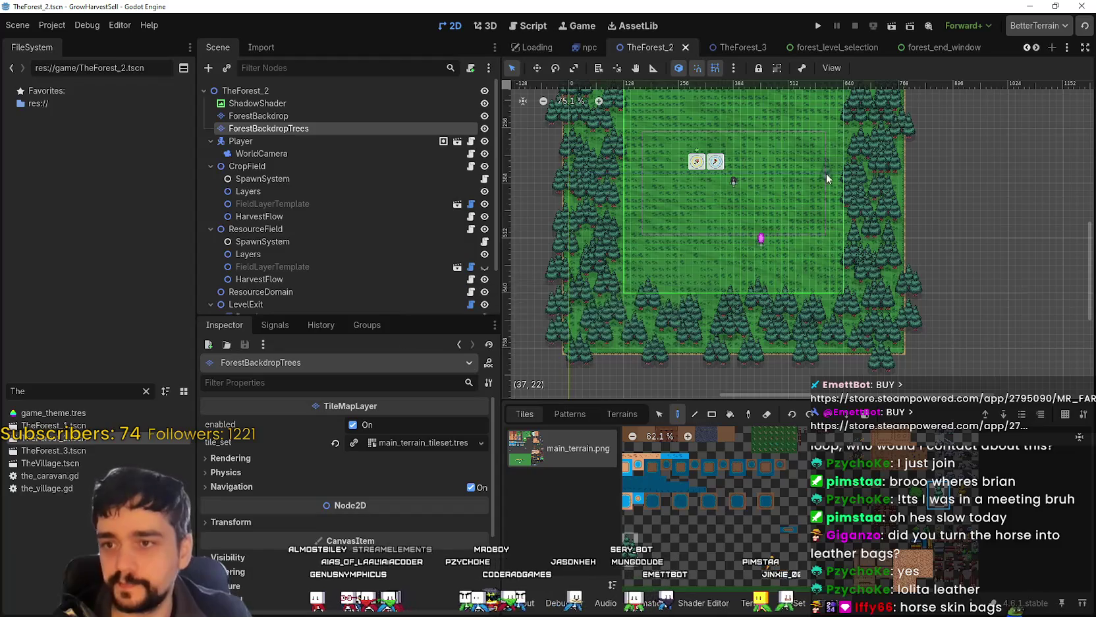
pyautogui.scroll(5, 828, 177)
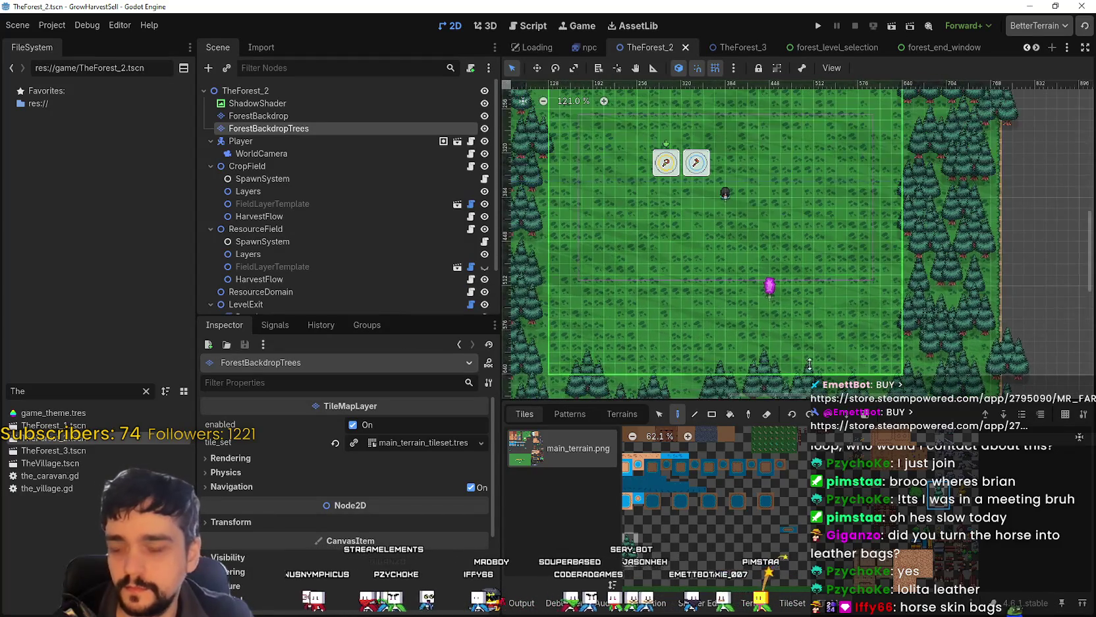
pyautogui.click(821, 30)
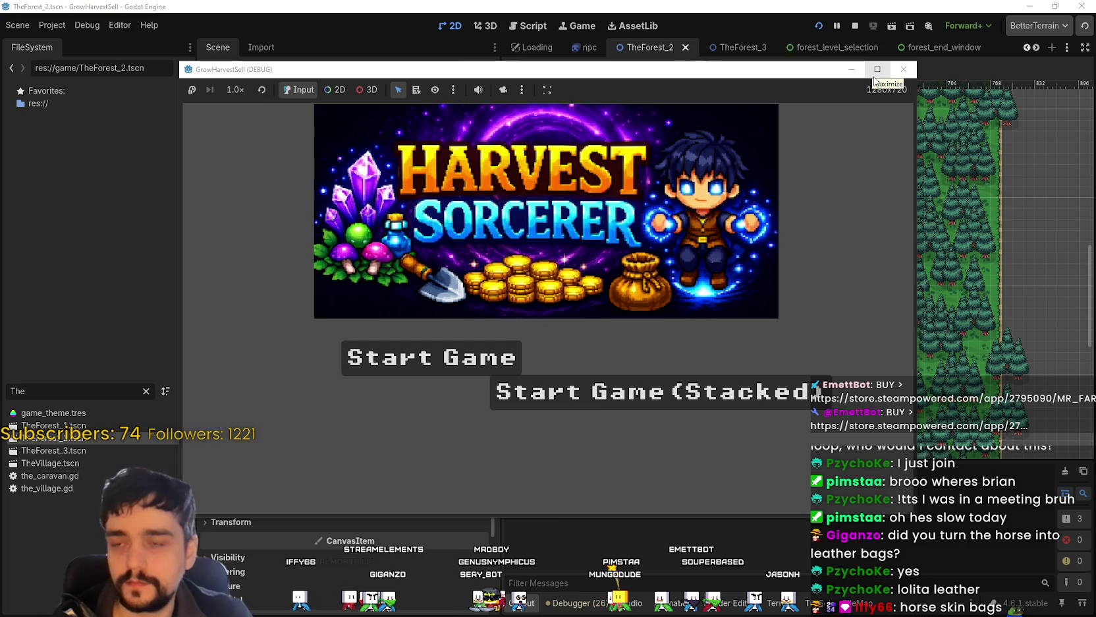
# Step: Maximize the game window, start a stacked run, and open the Prestige skill tree
pyautogui.click(876, 73)
pyautogui.click(592, 425)
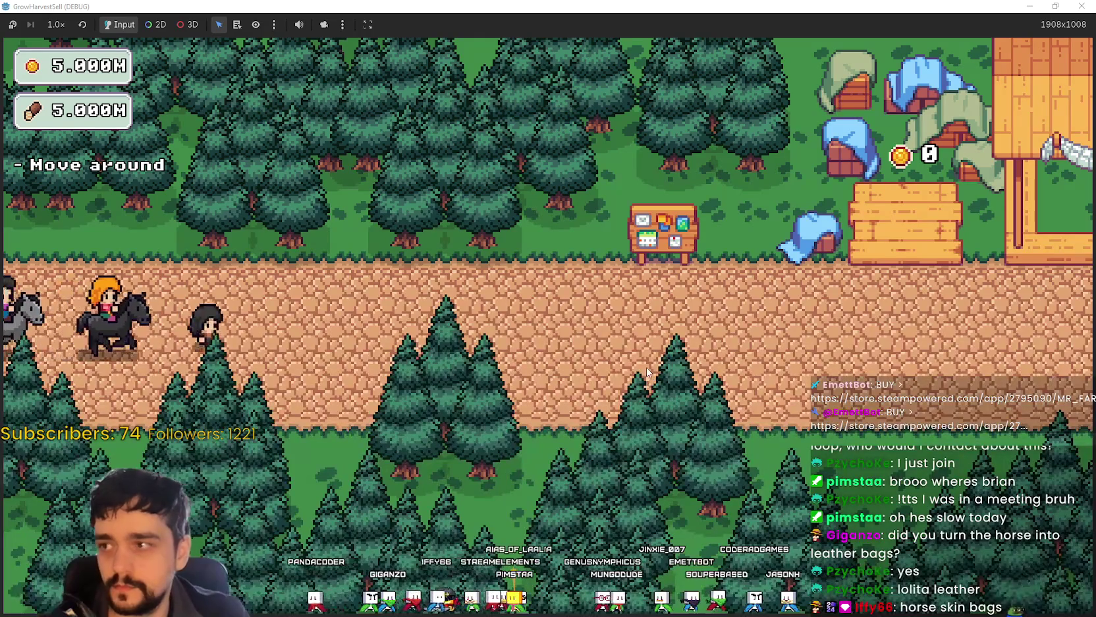
pyautogui.press('e')
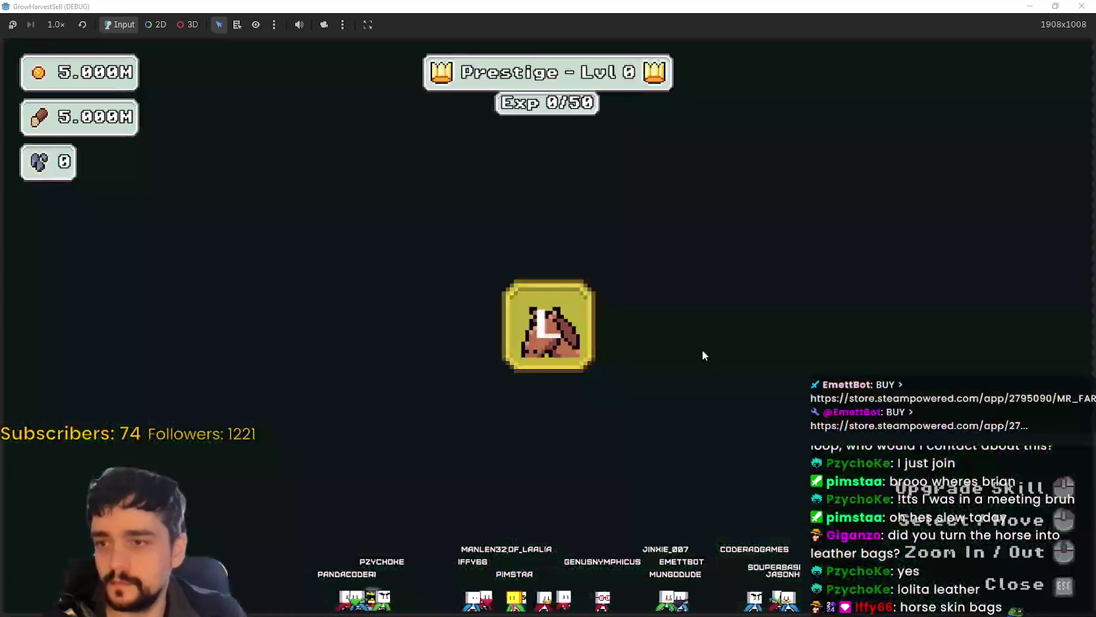
pyautogui.scroll(-4, 628, 377)
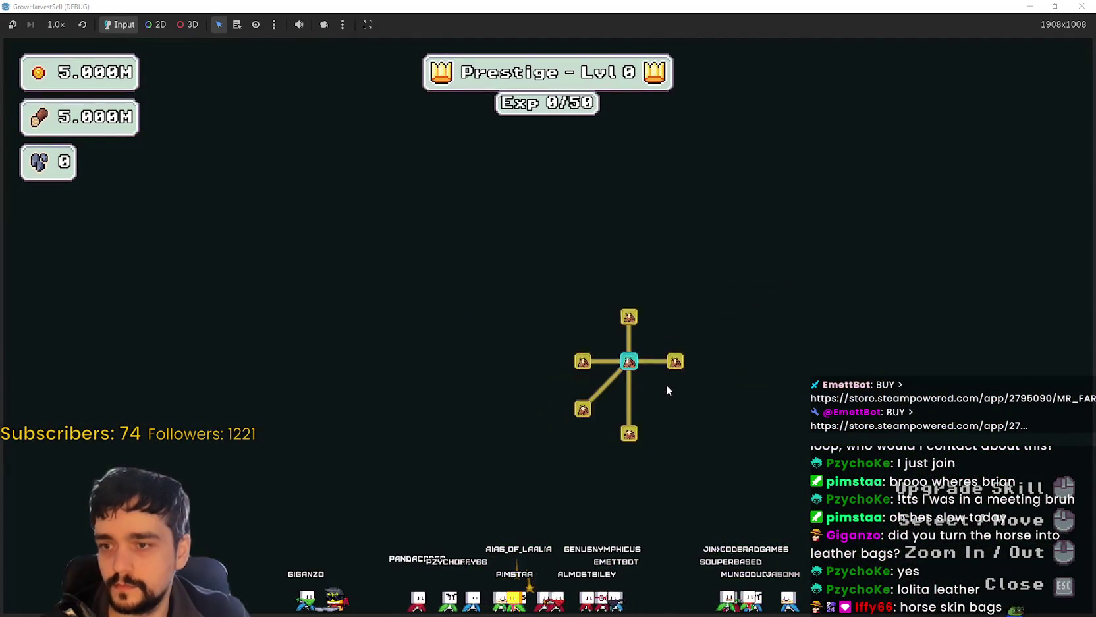
pyautogui.scroll(2, 666, 383)
# Step: Unlock the first right-side skill node and the branch nodes it reveals
pyautogui.click(669, 320)
pyautogui.click(589, 440)
pyautogui.click(516, 400)
pyautogui.click(548, 500)
pyautogui.click(592, 517)
pyautogui.click(445, 452)
pyautogui.click(441, 400)
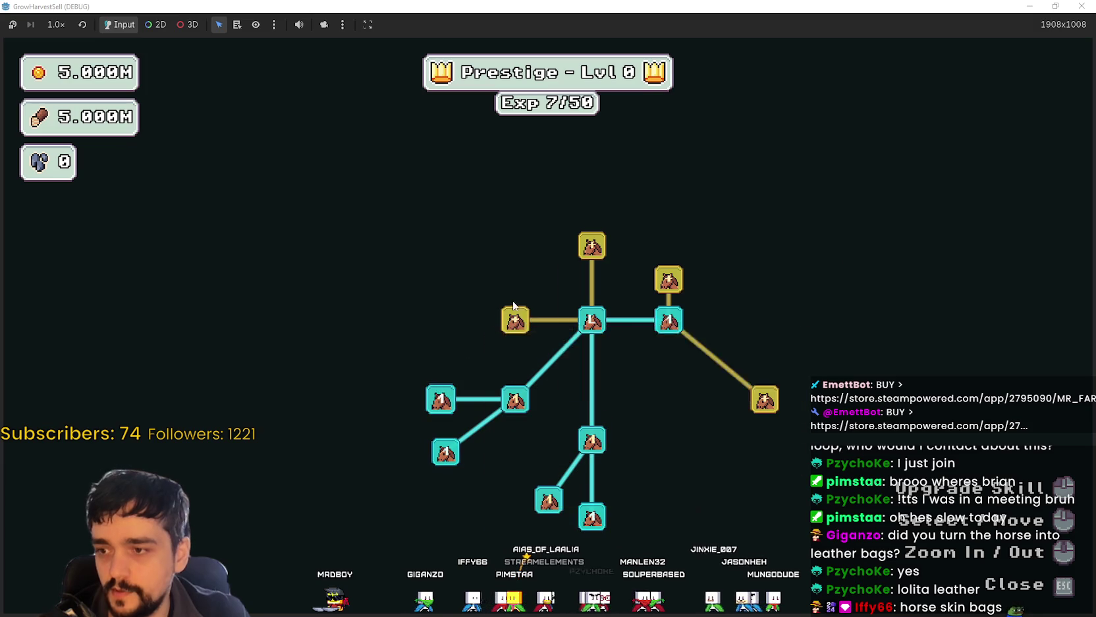
pyautogui.click(515, 320)
pyautogui.click(592, 246)
# Step: Buy the next wave of newly revealed skill nodes on both sides of the tree
pyautogui.click(458, 266)
pyautogui.click(458, 320)
pyautogui.click(461, 358)
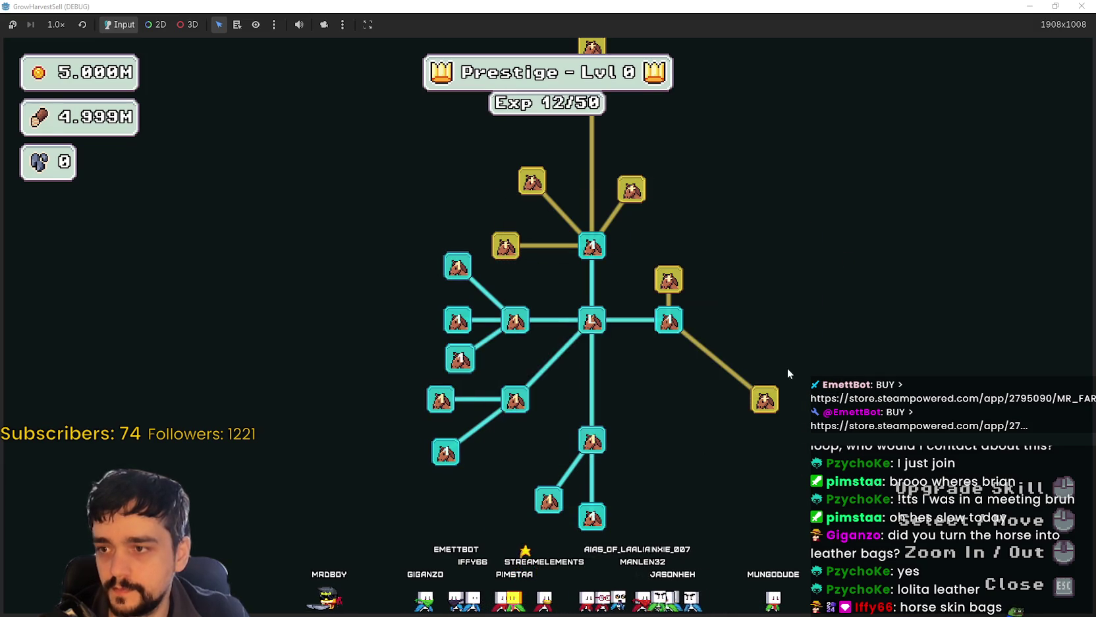
pyautogui.click(765, 399)
pyautogui.click(669, 280)
pyautogui.click(673, 399)
pyautogui.click(817, 435)
pyautogui.click(736, 453)
pyautogui.click(673, 453)
pyautogui.click(780, 493)
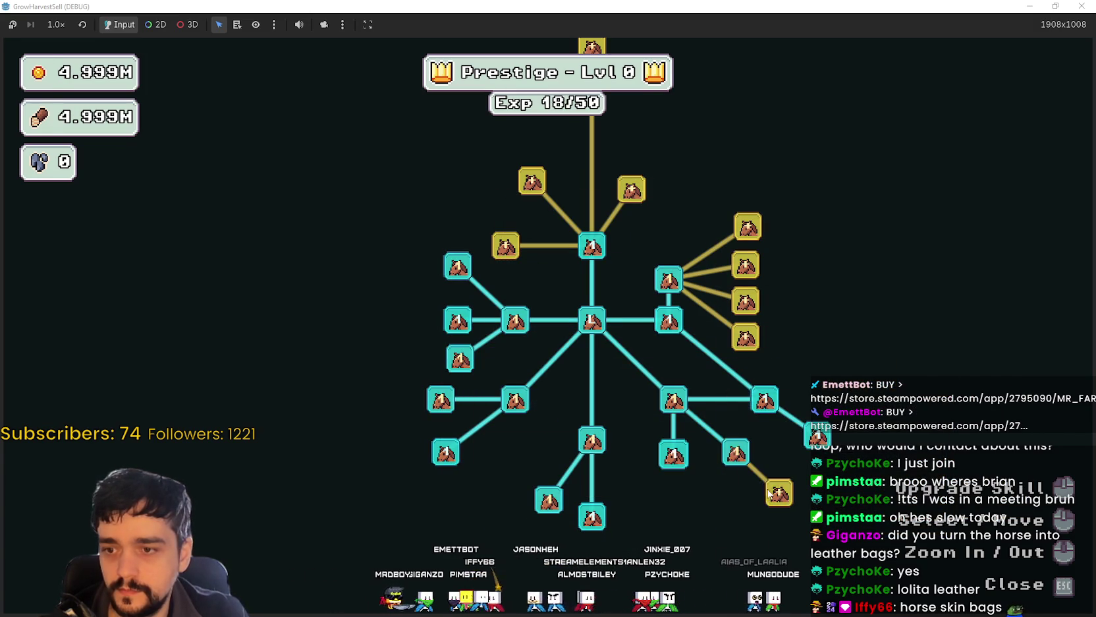
# Step: Upgrade Resource Domain Damage into tier II and max out Crop Domain Damage
pyautogui.click(738, 369)
pyautogui.click(738, 334)
pyautogui.click(738, 298)
pyautogui.click(740, 259)
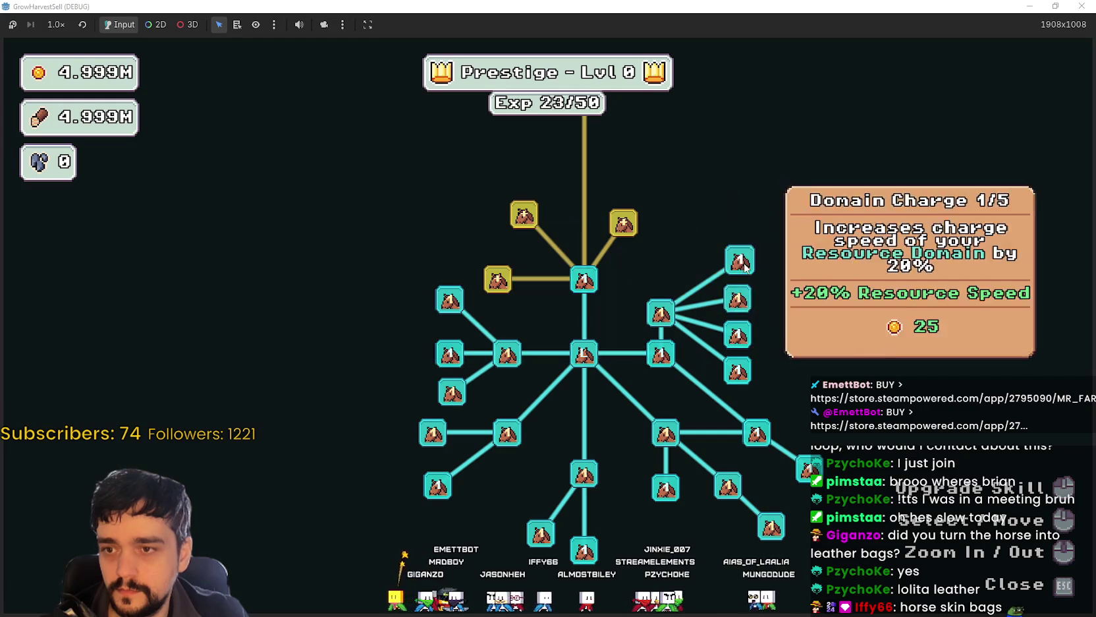
pyautogui.click(661, 314)
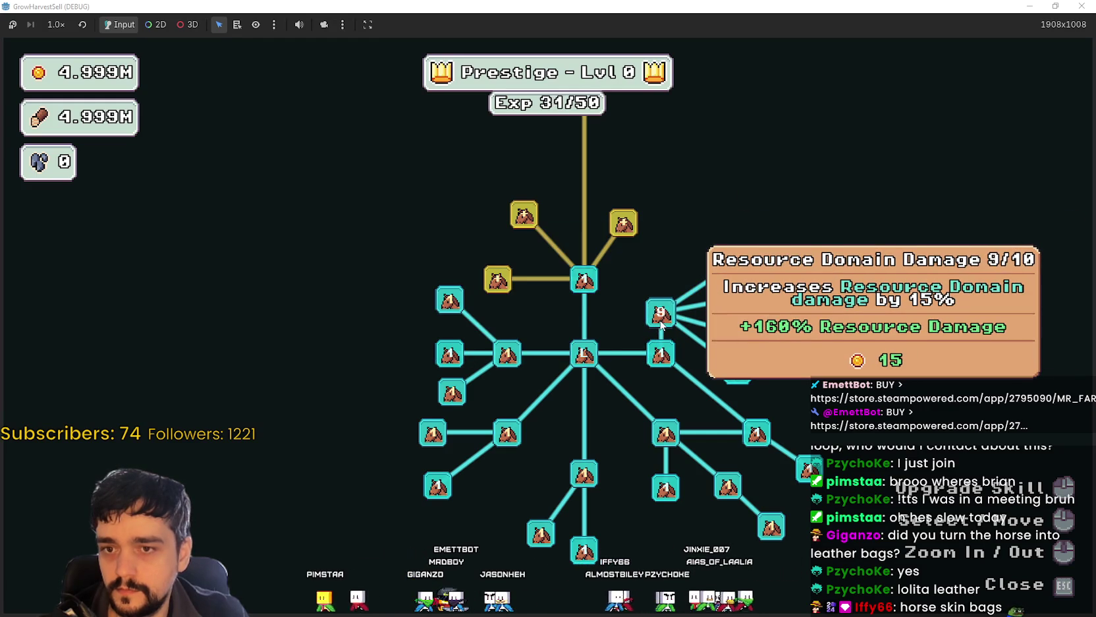
pyautogui.click(662, 324)
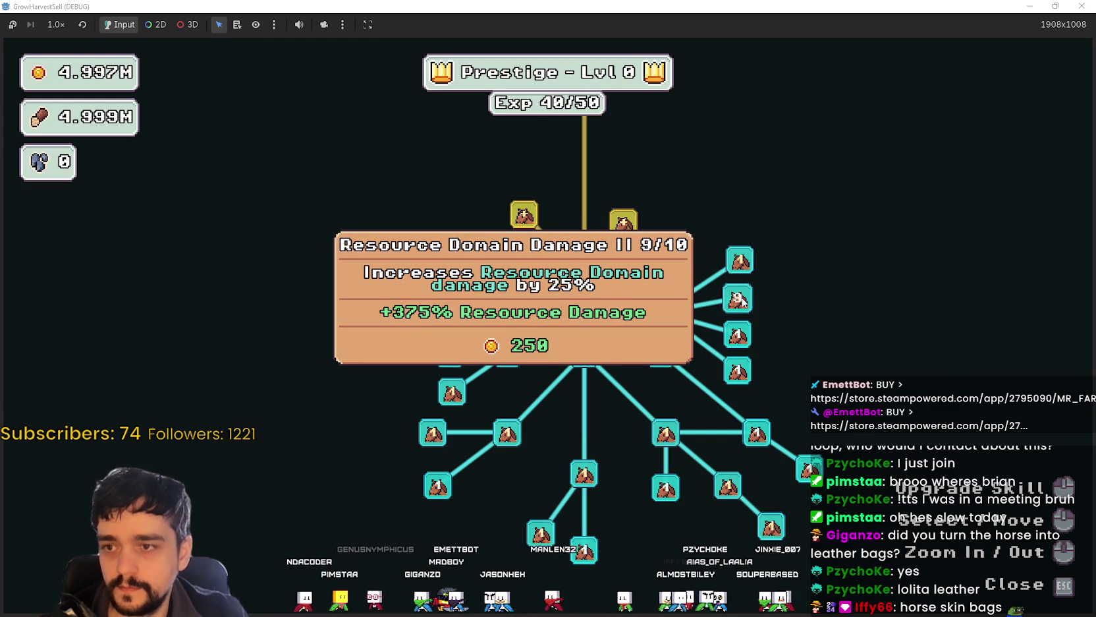
pyautogui.click(738, 300)
pyautogui.click(506, 356)
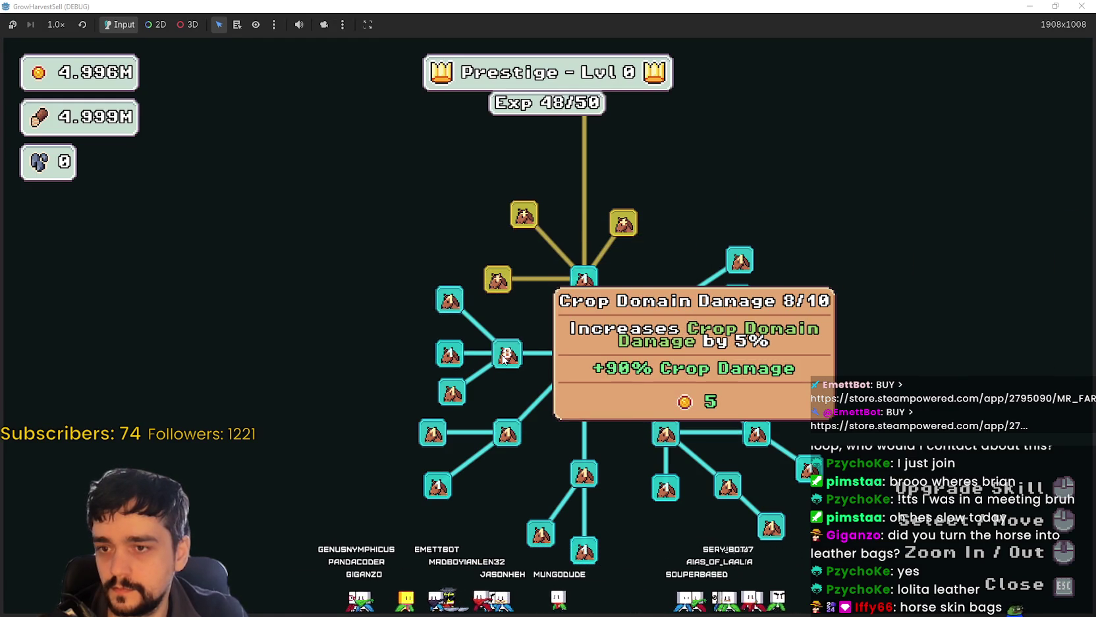
pyautogui.click(506, 356)
pyautogui.click(506, 356)
pyautogui.click(506, 357)
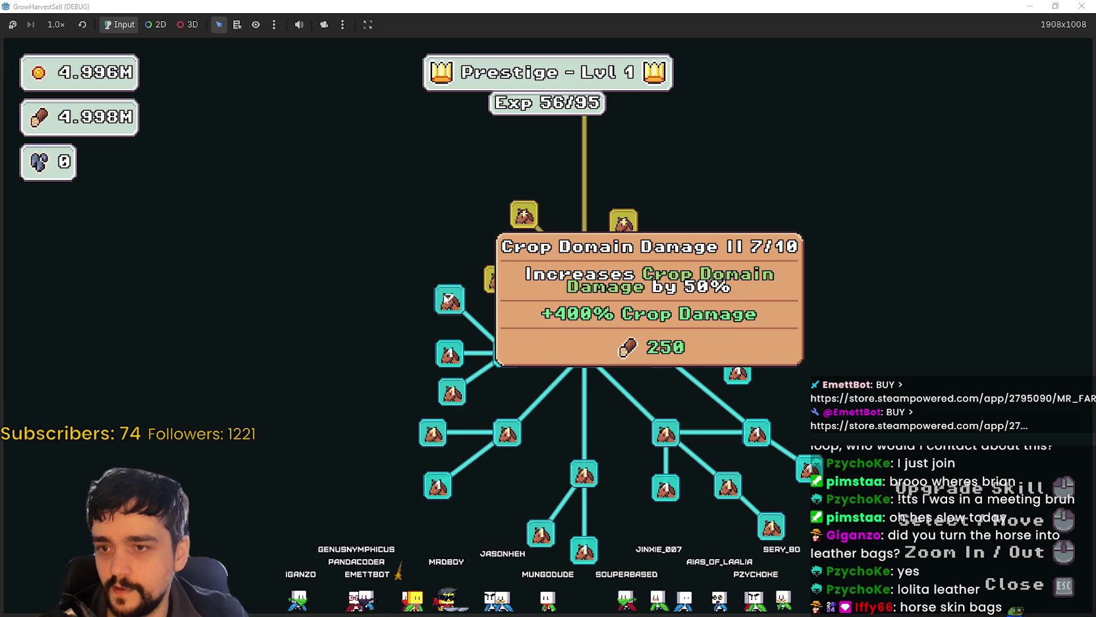
pyautogui.click(450, 299)
pyautogui.click(584, 475)
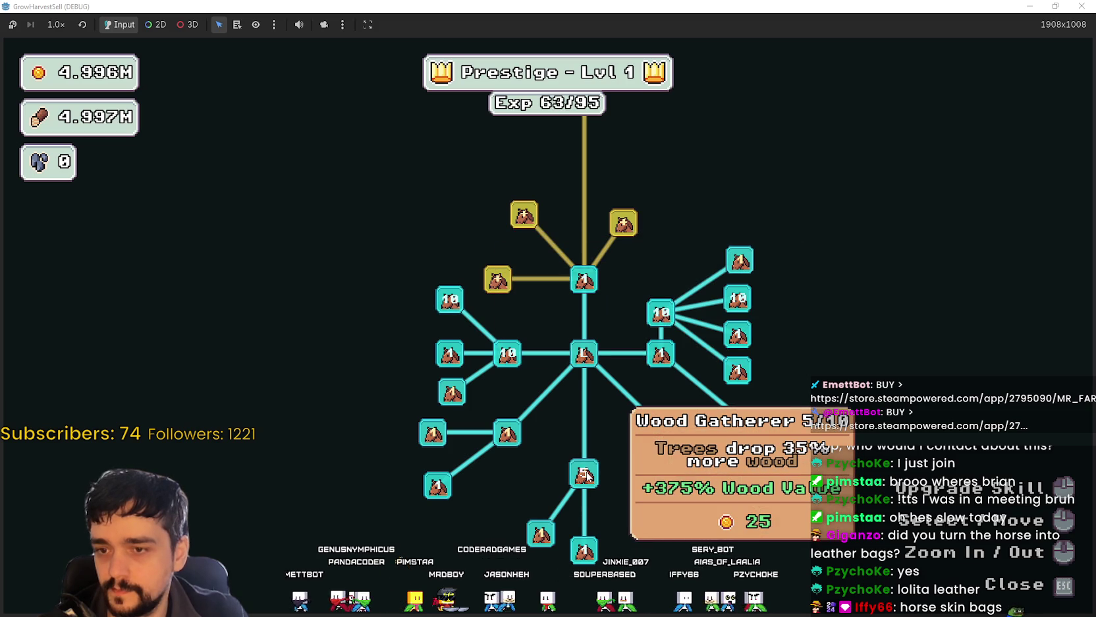
# Step: Max Wood Gatherer, Wood Increase and Crops Value; raise Forest 1-3 Spawn Rate to 5/10
pyautogui.click(586, 475)
pyautogui.click(586, 474)
pyautogui.click(586, 474)
pyautogui.click(809, 466)
pyautogui.click(809, 466)
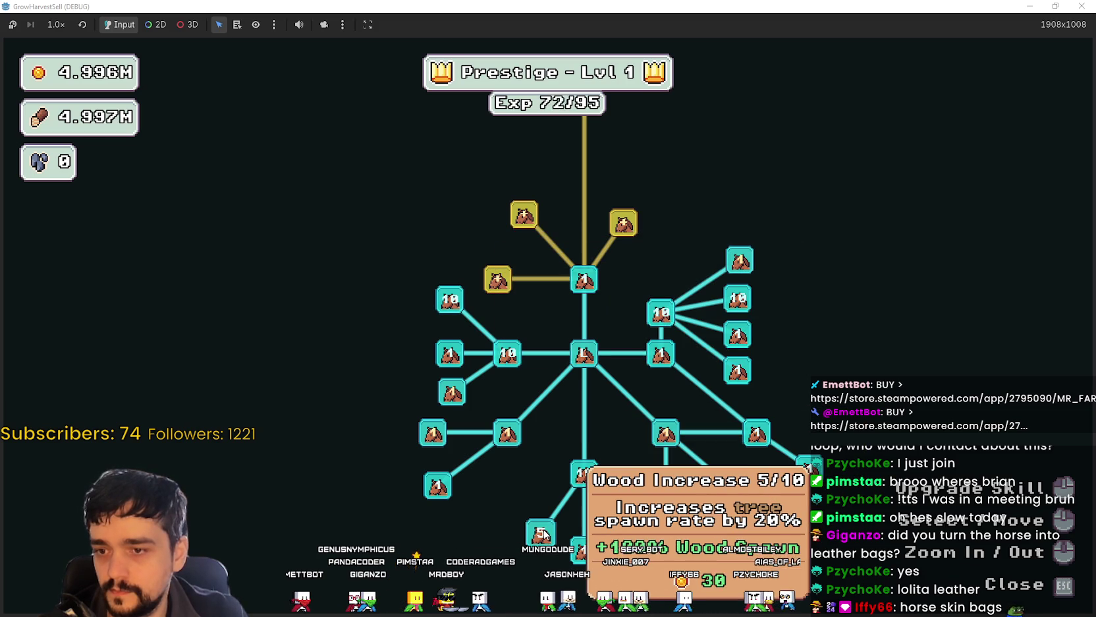
pyautogui.click(543, 534)
pyautogui.click(543, 534)
pyautogui.click(543, 534)
pyautogui.click(518, 445)
pyautogui.click(518, 447)
pyautogui.click(518, 447)
pyautogui.click(518, 447)
pyautogui.click(518, 447)
pyautogui.click(518, 447)
pyautogui.click(518, 446)
pyautogui.click(433, 434)
pyautogui.click(433, 435)
pyautogui.click(433, 435)
pyautogui.click(433, 435)
pyautogui.click(432, 435)
pyautogui.click(432, 435)
pyautogui.click(432, 435)
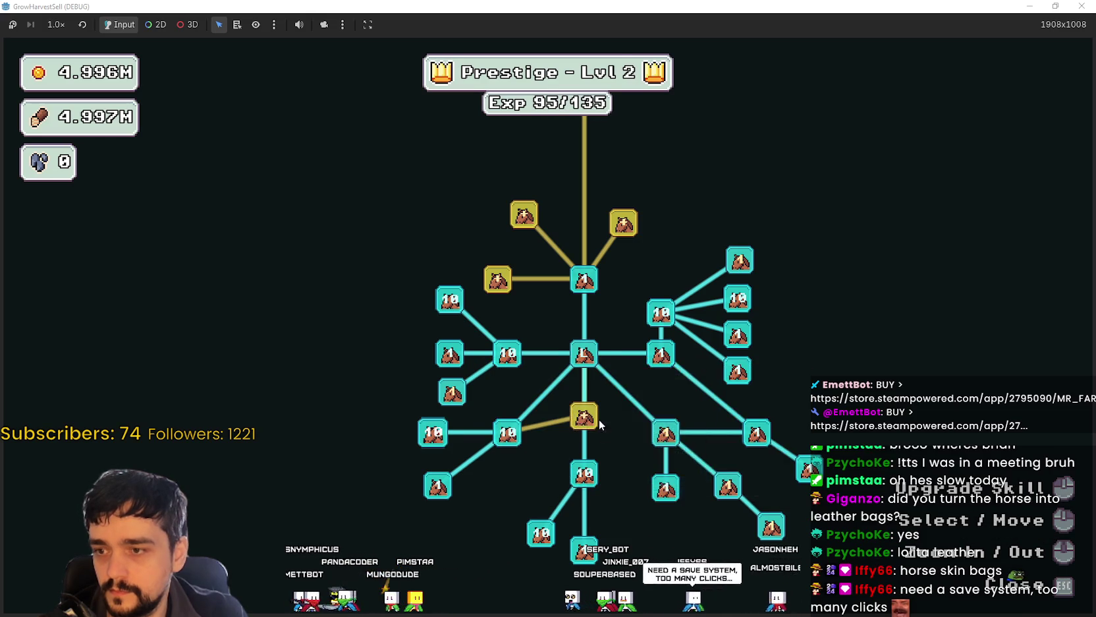
# Step: Max out Light Feet, unlock the Chest Speed branch and remaining nodes, then exit the tree
pyautogui.click(537, 505)
pyautogui.click(538, 505)
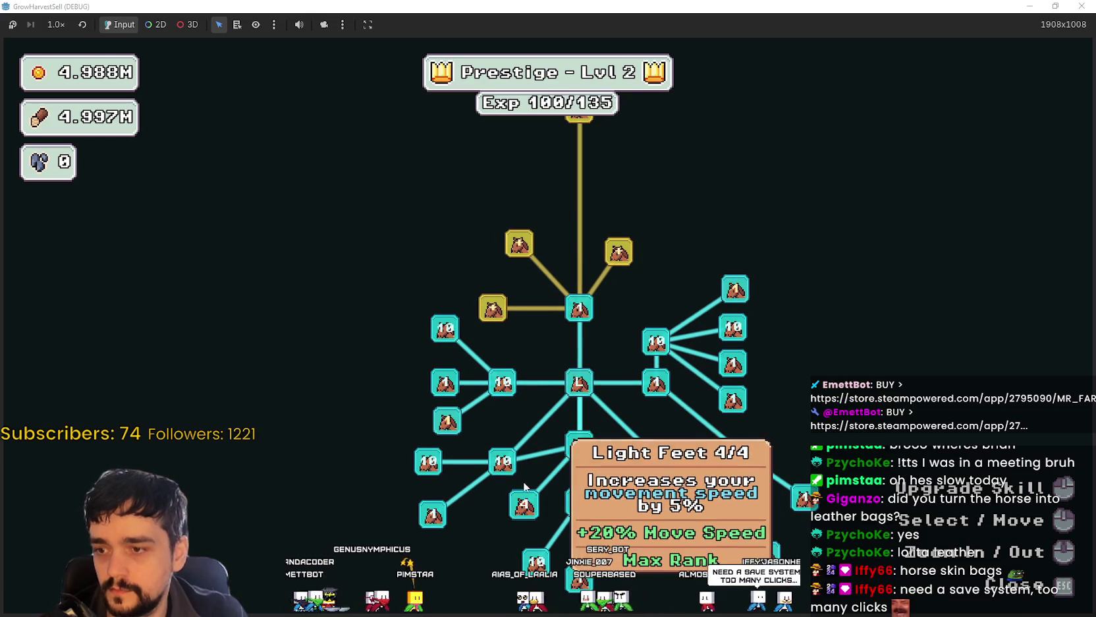
pyautogui.click(493, 308)
pyautogui.click(443, 240)
pyautogui.click(520, 244)
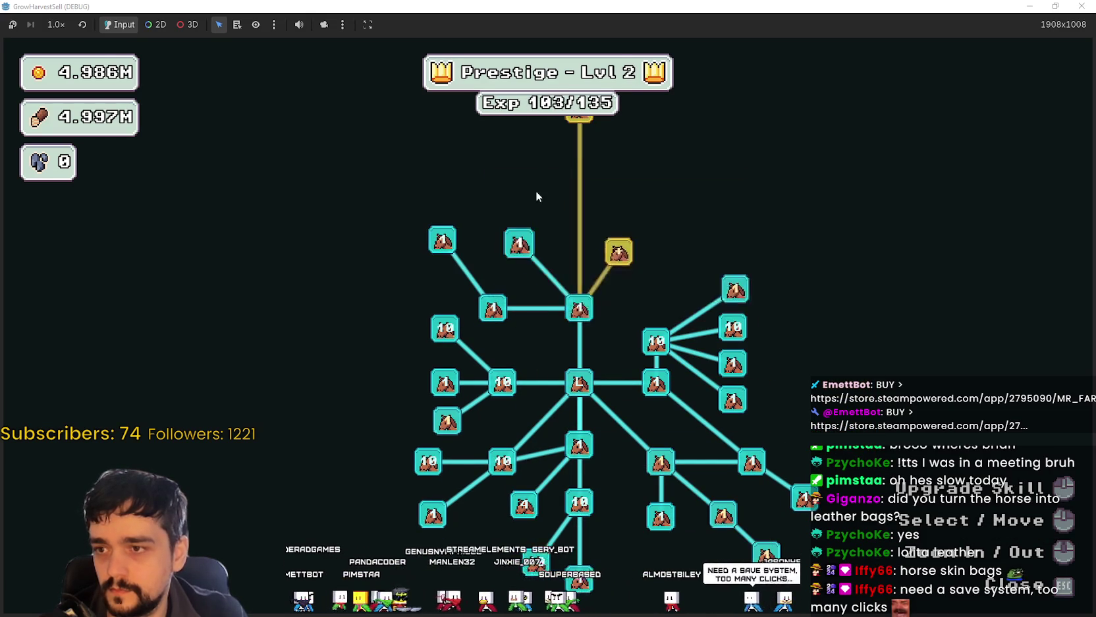
pyautogui.click(619, 251)
pyautogui.click(685, 282)
pyautogui.click(683, 344)
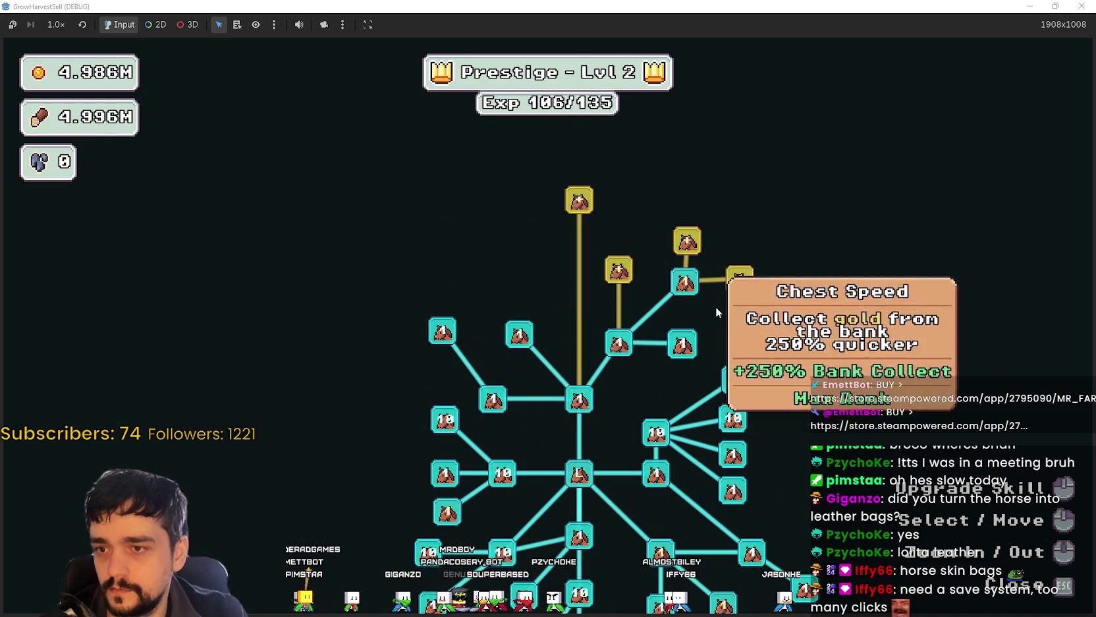
pyautogui.click(739, 278)
pyautogui.click(688, 241)
pyautogui.click(619, 270)
pyautogui.click(579, 201)
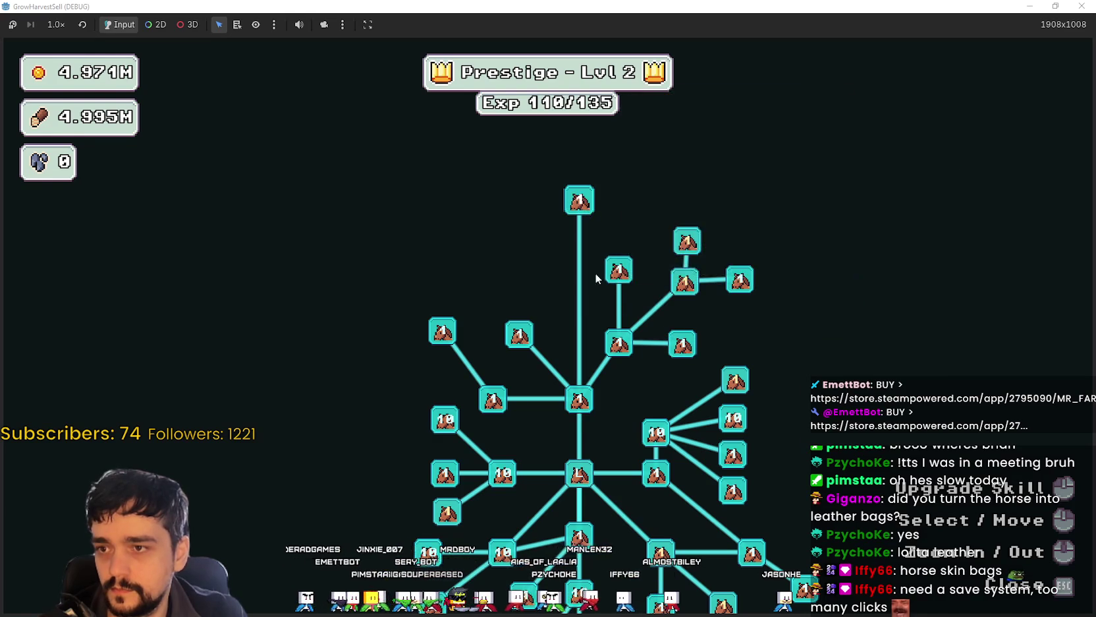
pyautogui.press('Escape')
# Step: Choose Stage 2 (wheat, tomato, wood) at the portal and travel into The Forest
pyautogui.press('e')
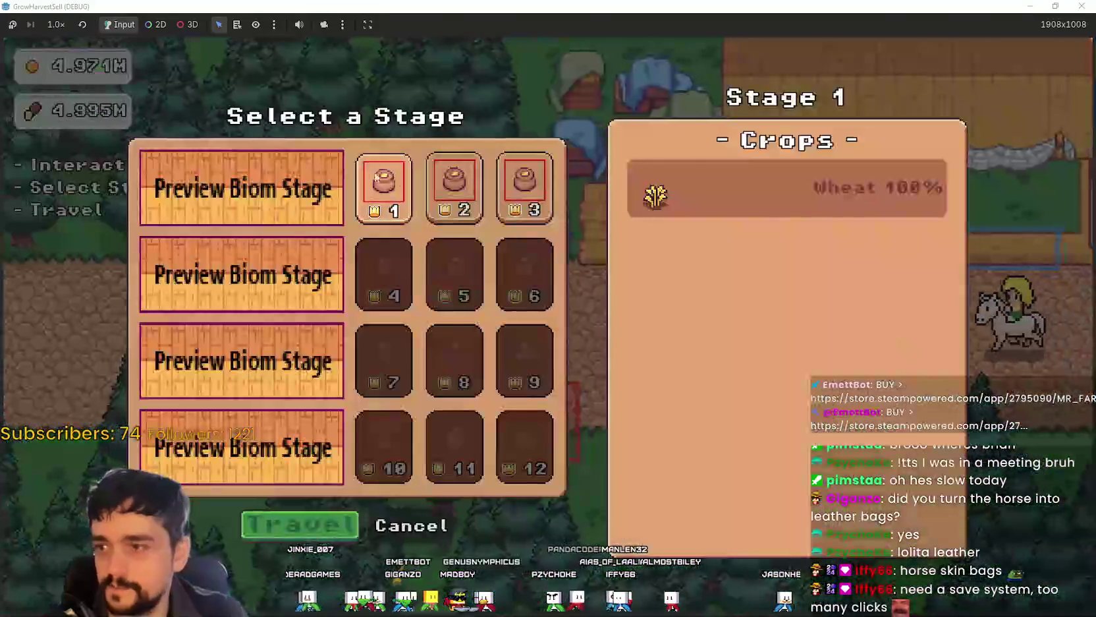
pyautogui.press('Right')
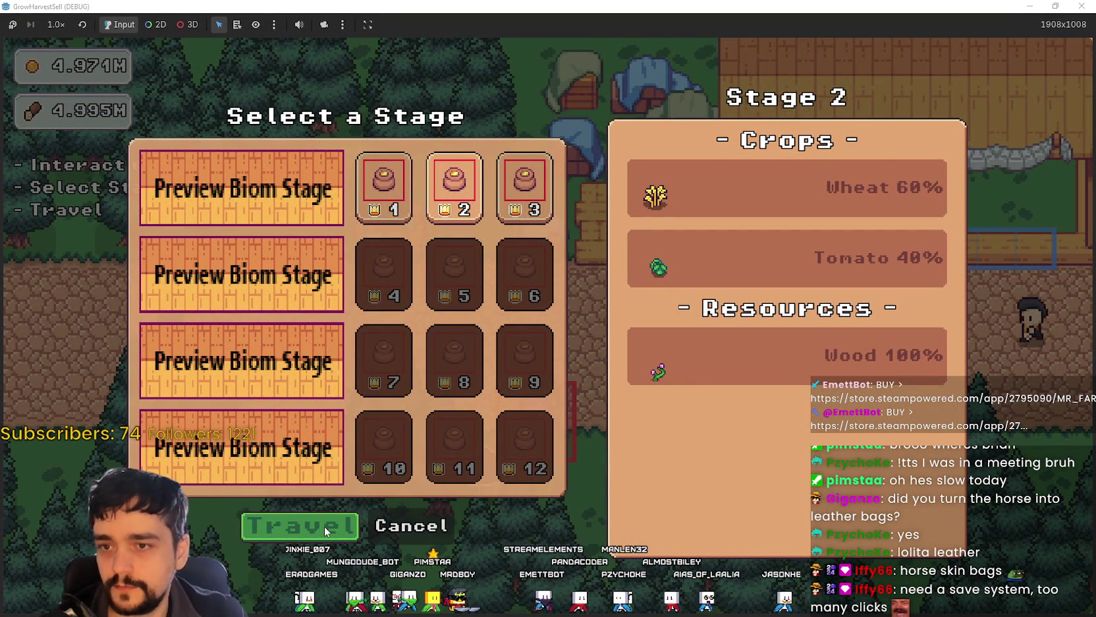
pyautogui.click(324, 526)
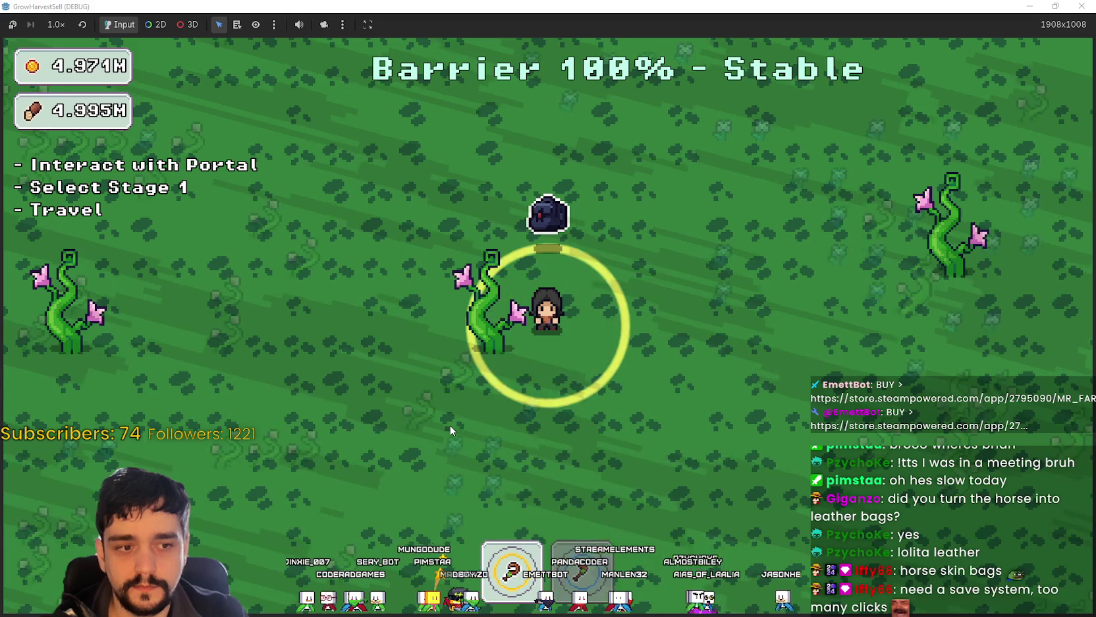
# Step: Walk the character through the forest pines, criss-crossing around the portal area
pyautogui.press('a')
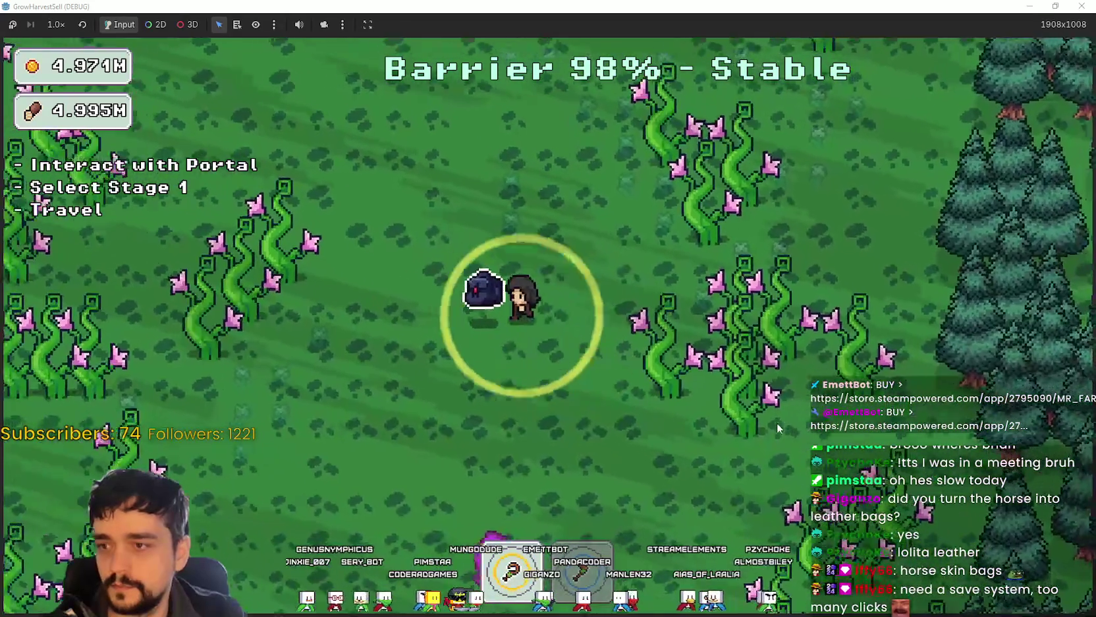
pyautogui.press('s')
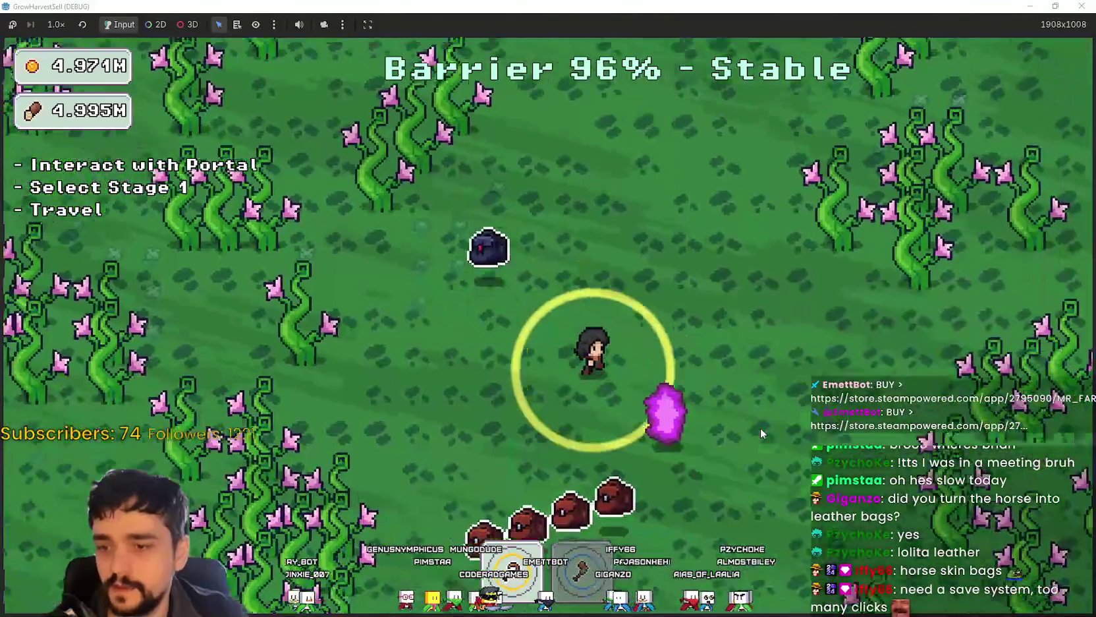
pyautogui.press('a')
pyautogui.press('s')
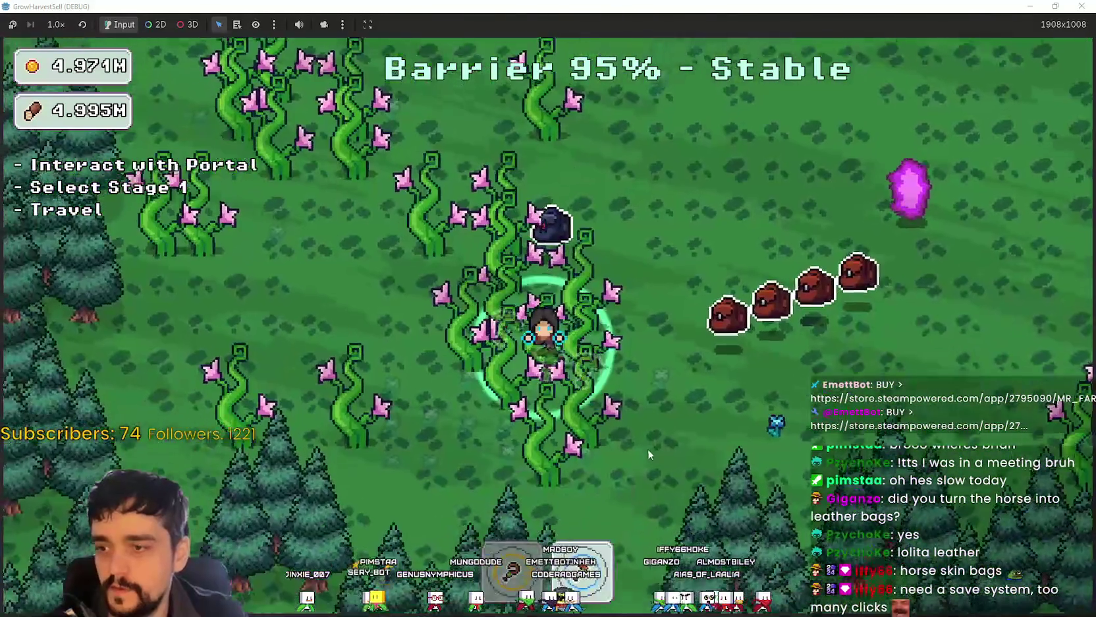
pyautogui.press('d')
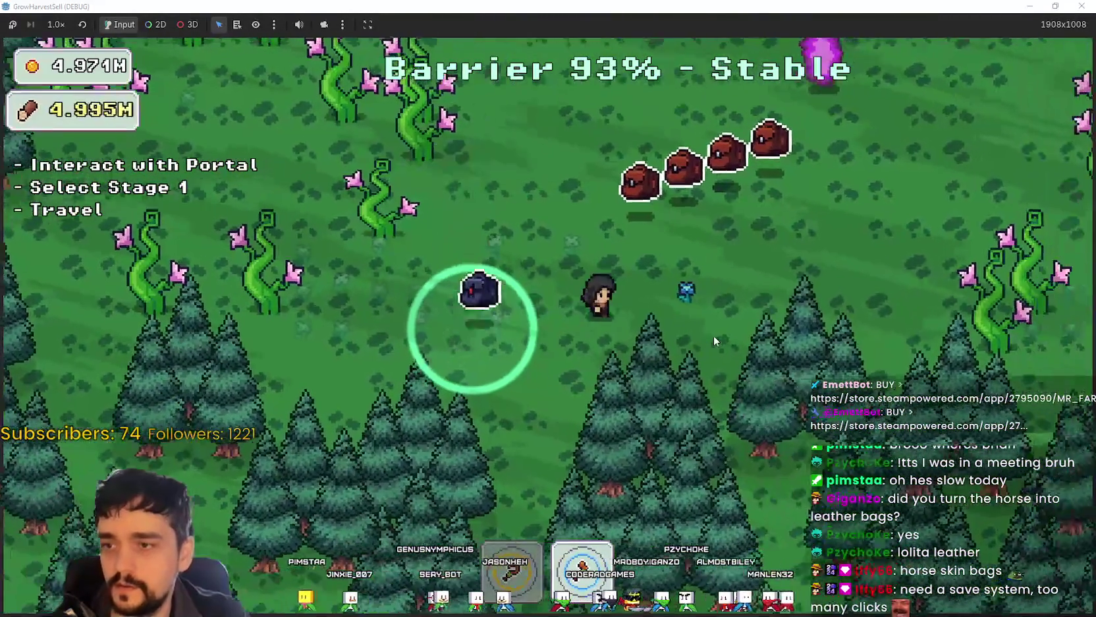
pyautogui.press('d')
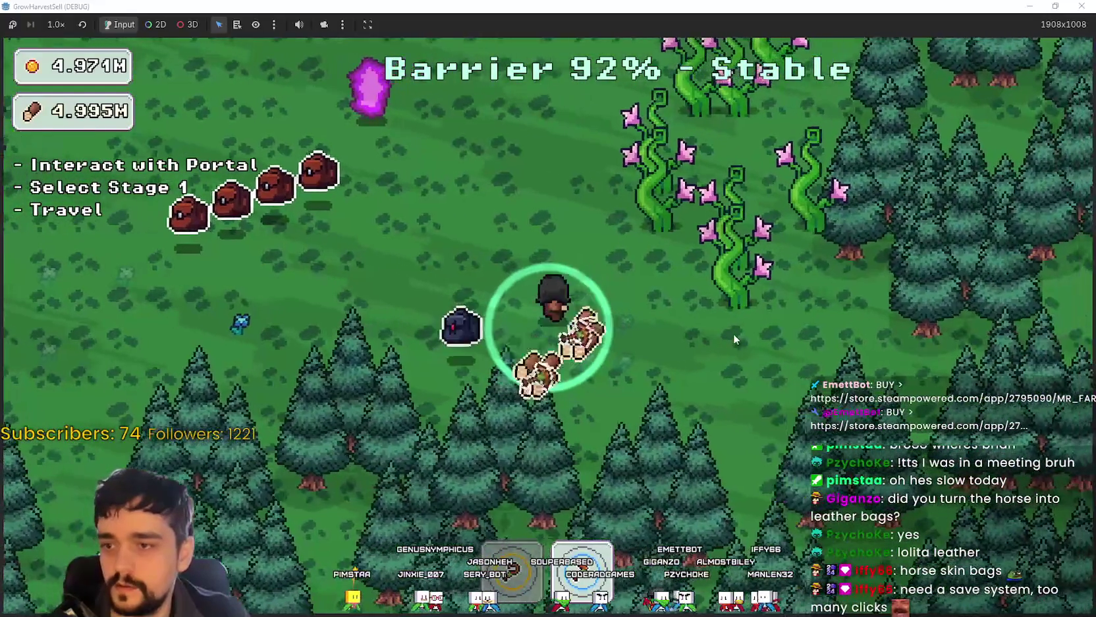
pyautogui.press('w')
pyautogui.press('a')
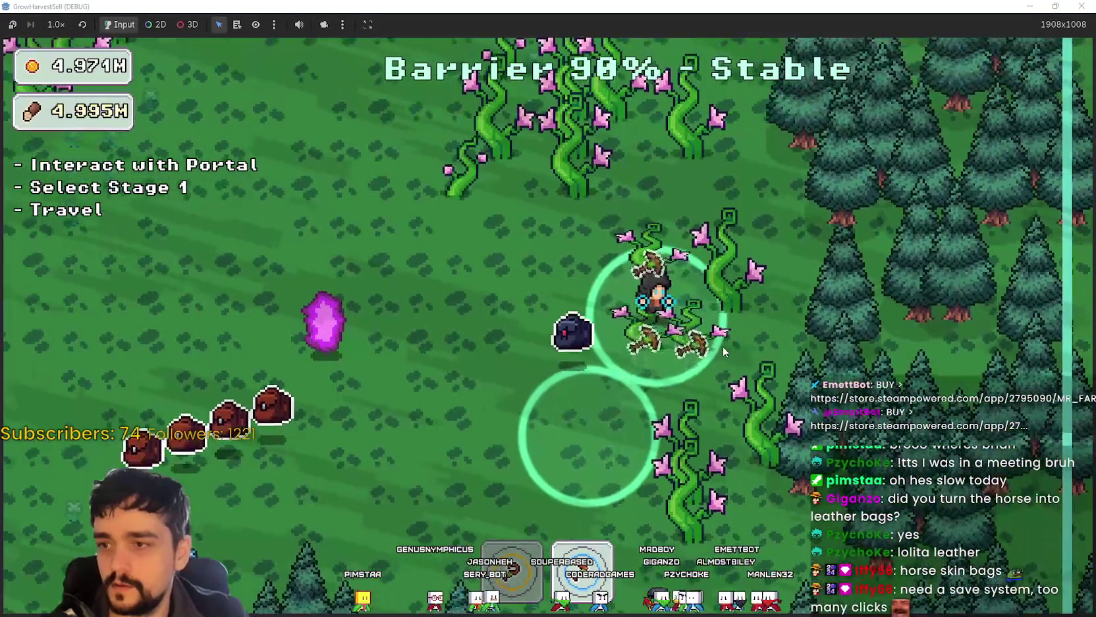
pyautogui.press('s')
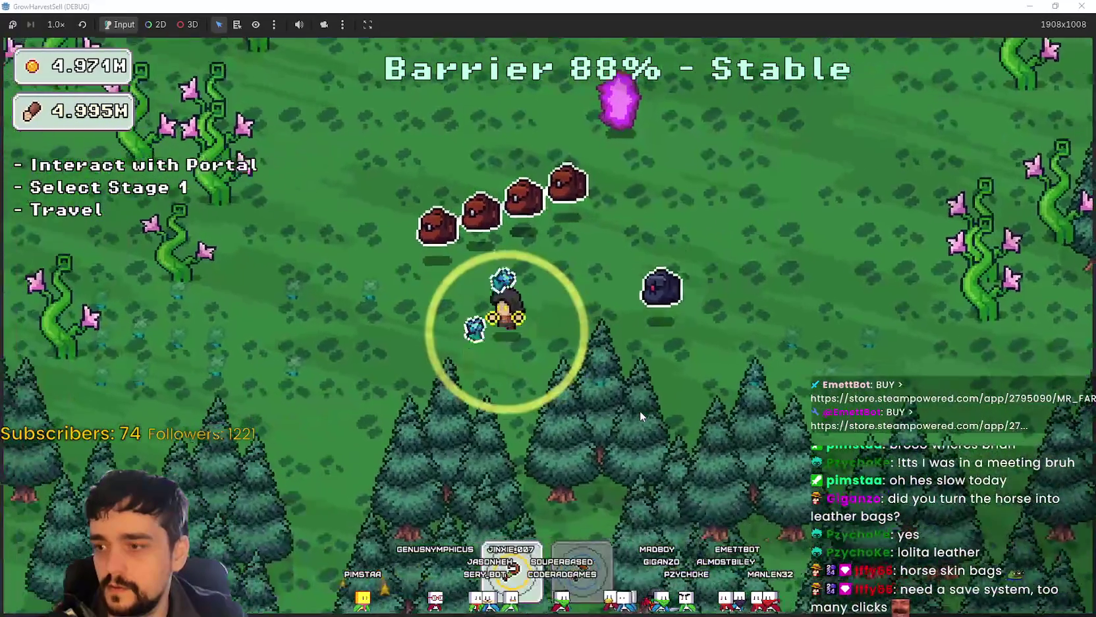
pyautogui.press('a')
pyautogui.press('w')
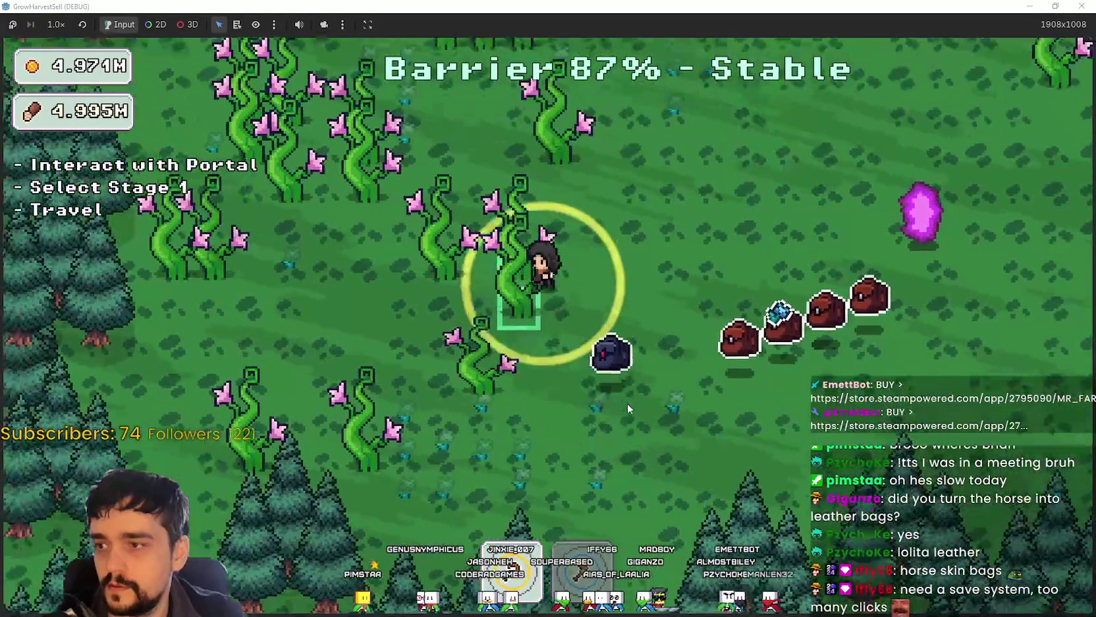
pyautogui.press('w')
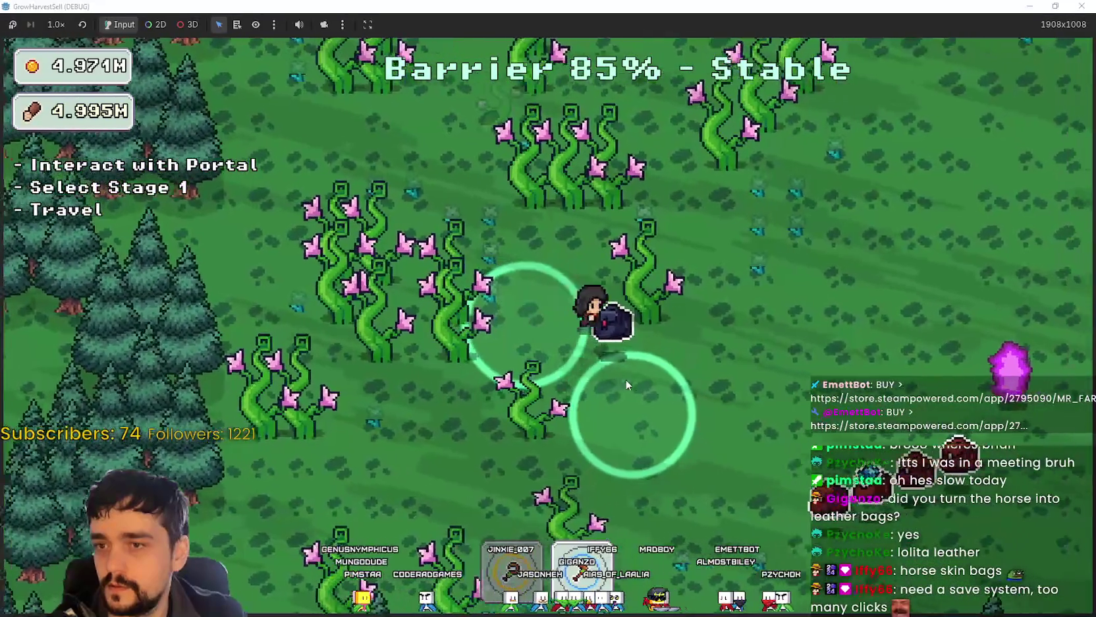
pyautogui.press('w')
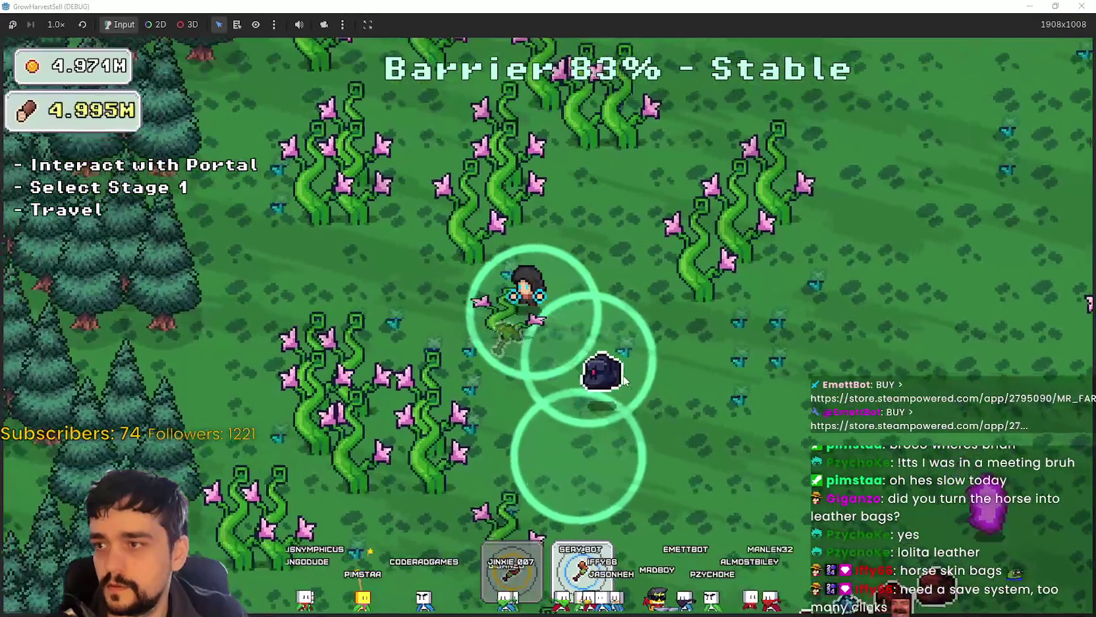
pyautogui.press('d')
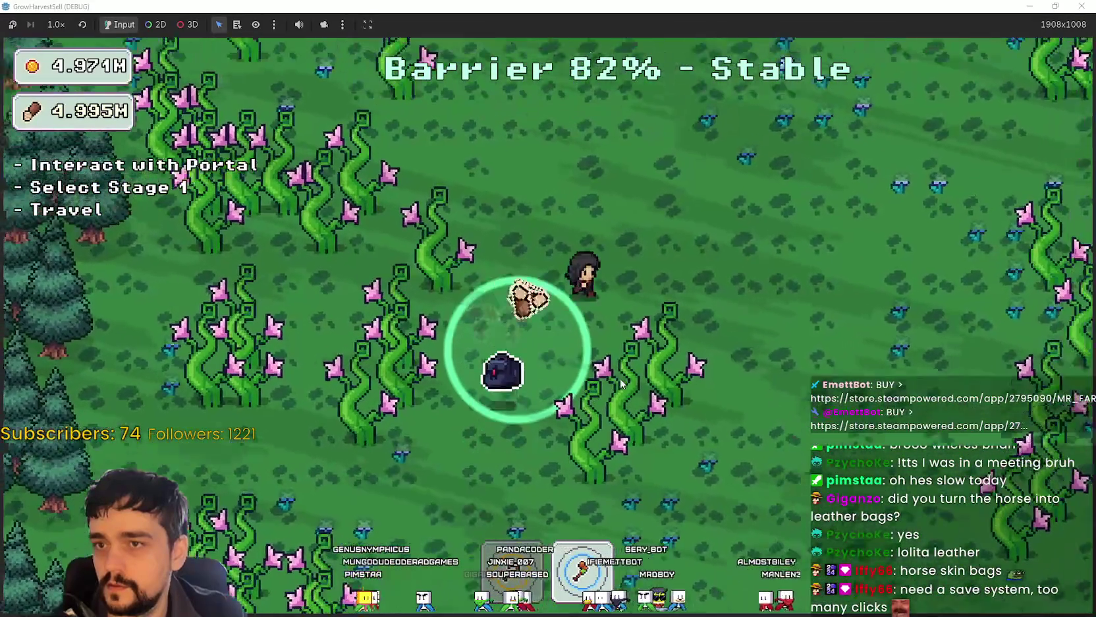
pyautogui.press('d')
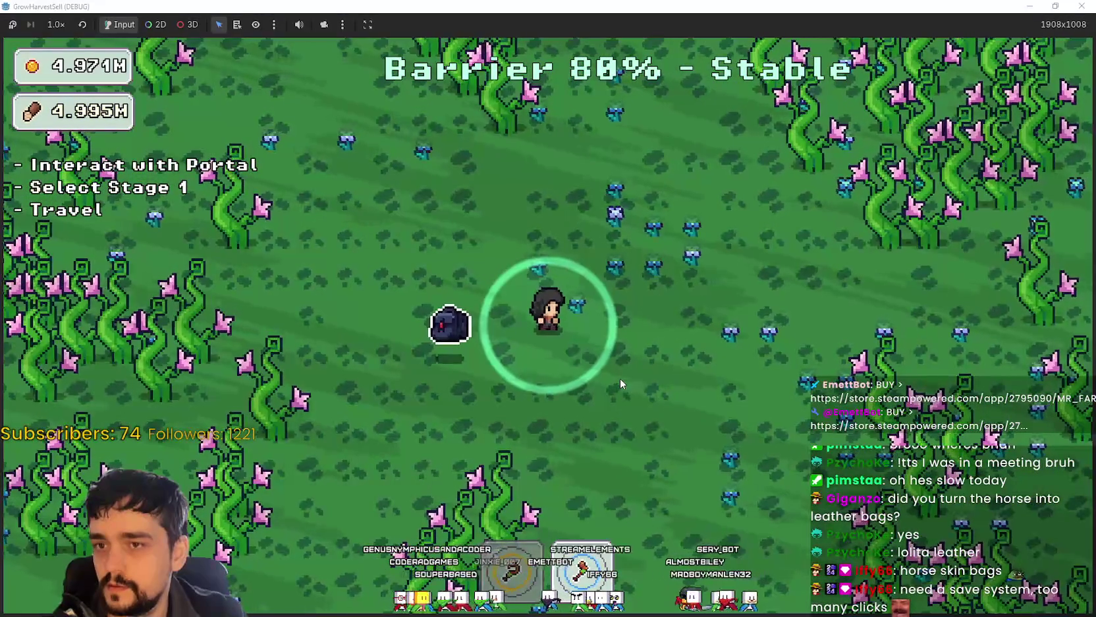
pyautogui.press('w')
pyautogui.press('a')
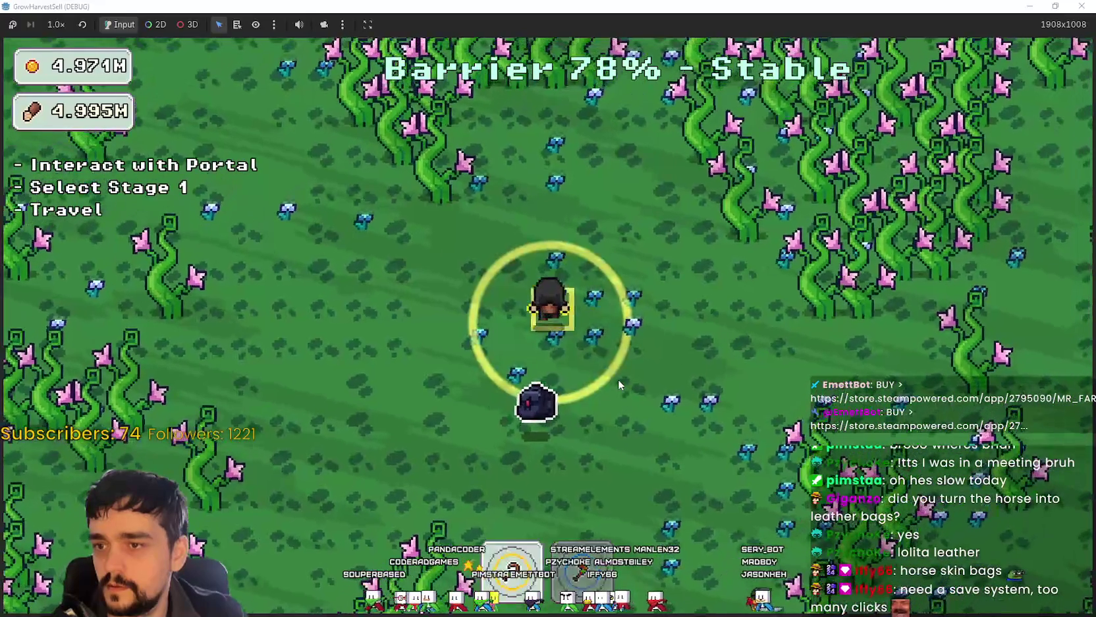
pyautogui.press('s')
pyautogui.press('a')
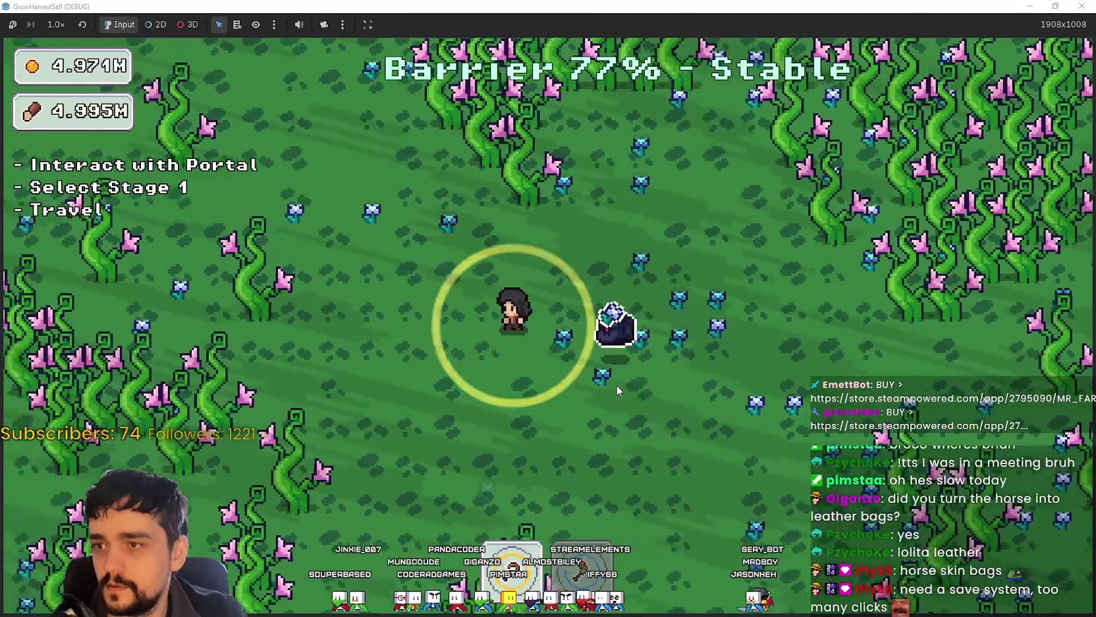
pyautogui.press('w')
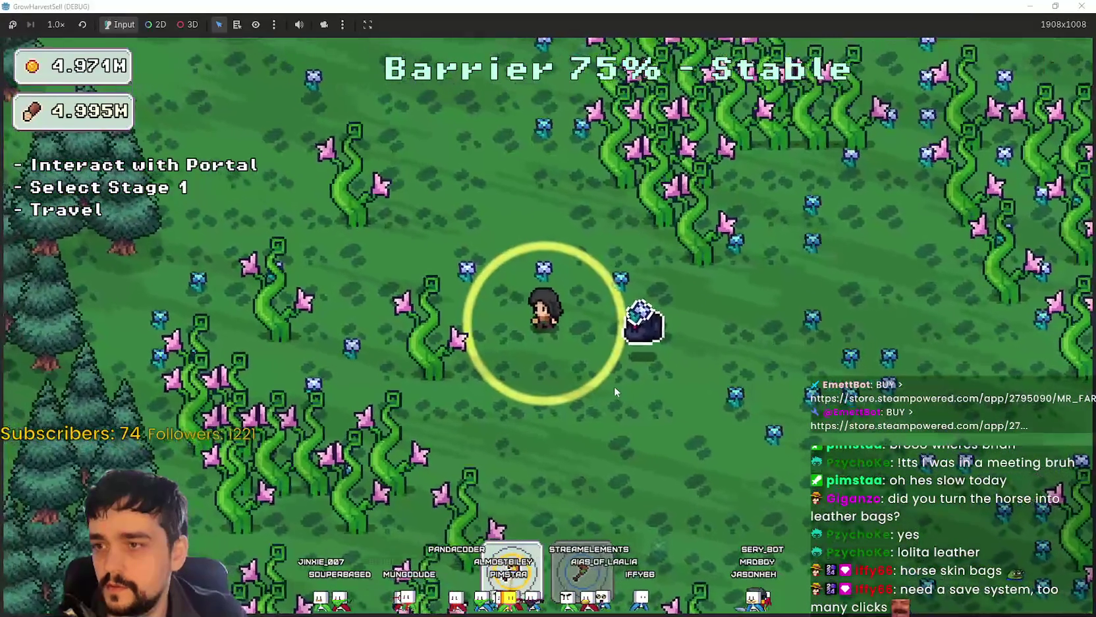
pyautogui.press('d')
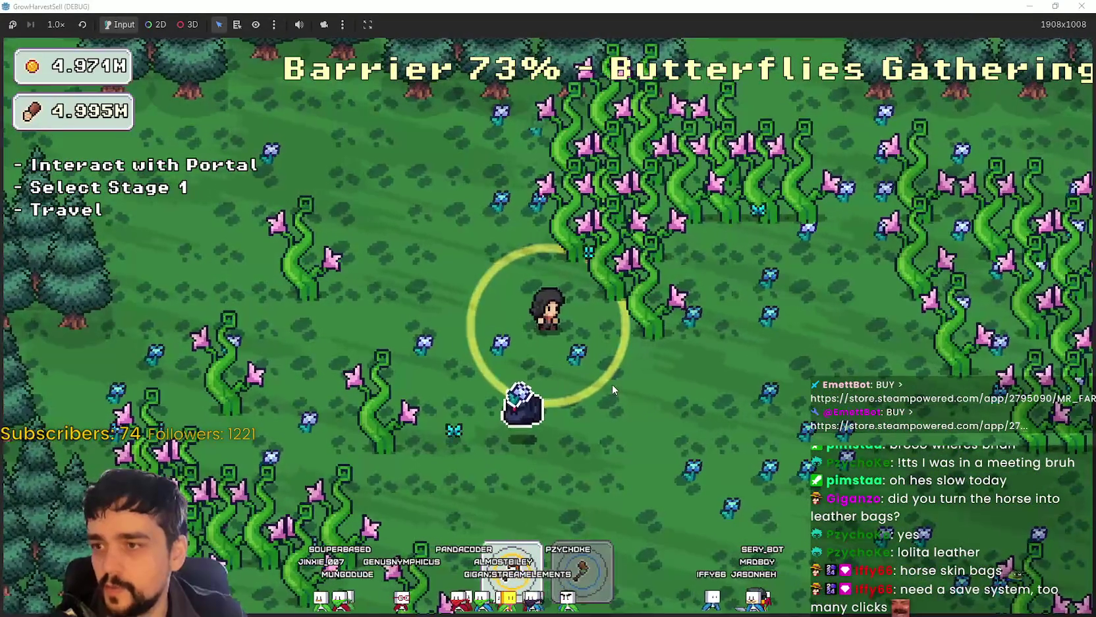
# Step: Roam up-left, then down-right to collect butterflies with the pet following
pyautogui.press('w')
pyautogui.press('a')
pyautogui.press('w')
pyautogui.press('a')
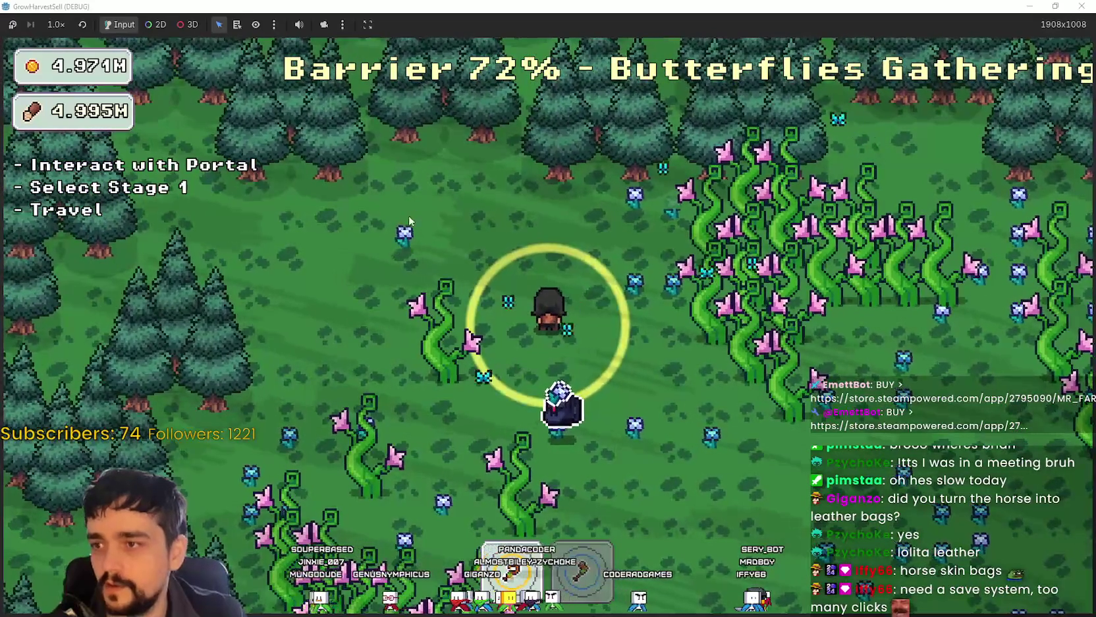
pyautogui.press('s')
pyautogui.press('d')
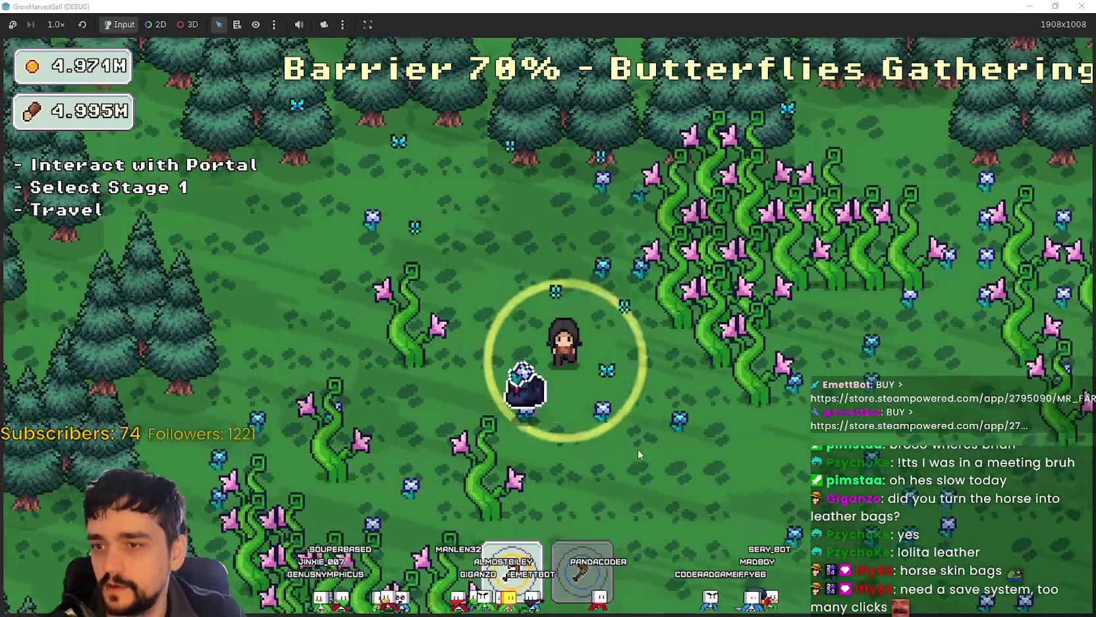
pyautogui.press('d')
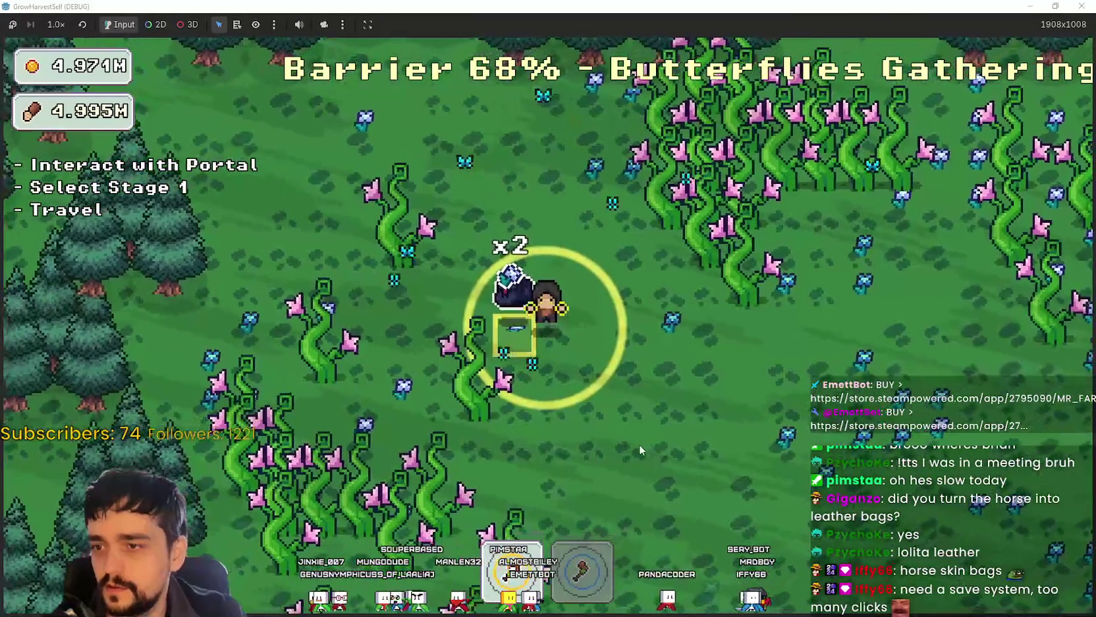
pyautogui.press('d')
pyautogui.press('s')
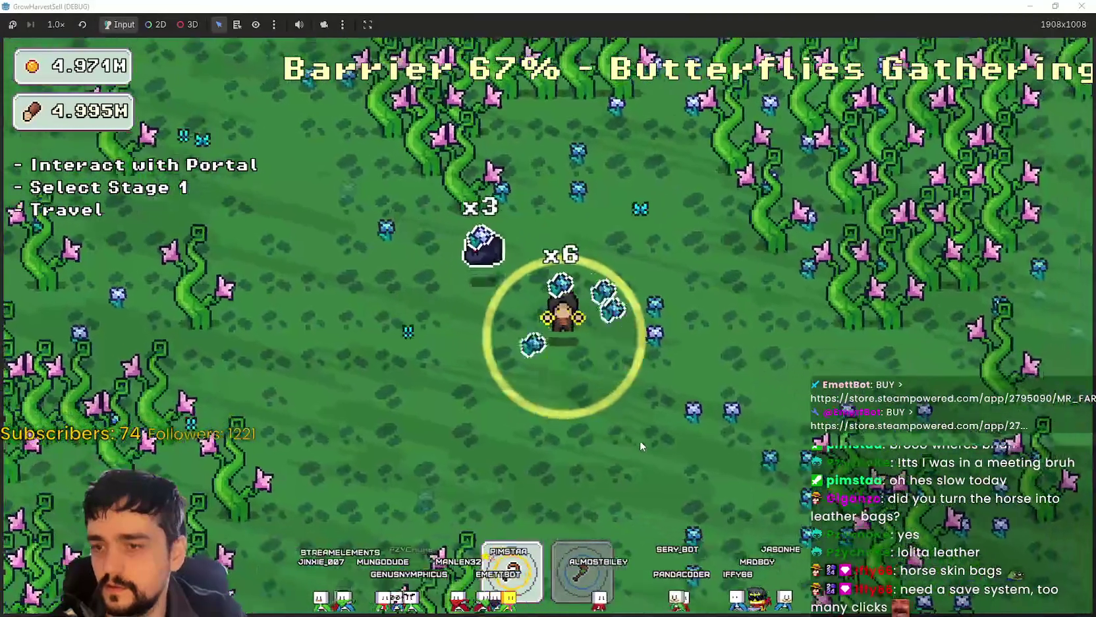
pyautogui.press('d')
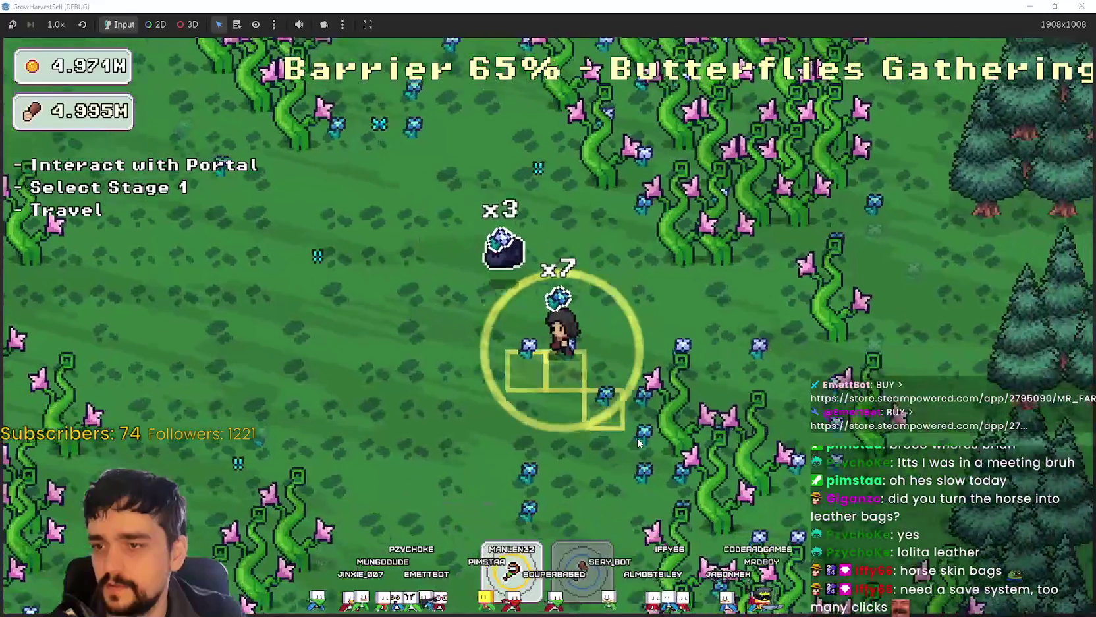
pyautogui.press('w')
pyautogui.press('a')
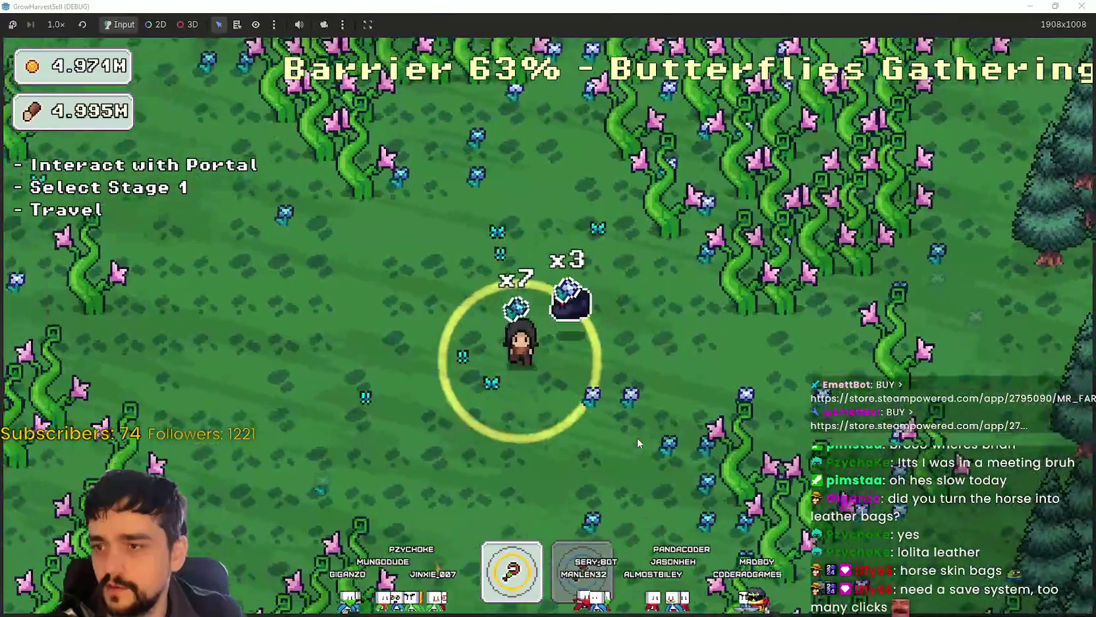
# Step: Harvest crops down through the flower field to the forest edge and across the clearing
pyautogui.press('s')
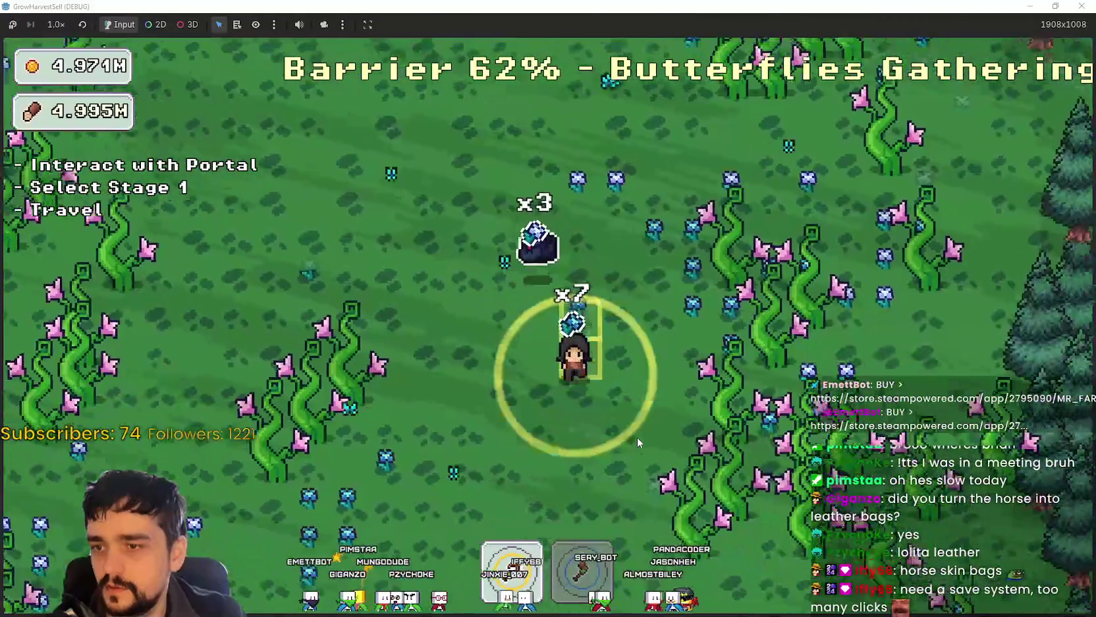
pyautogui.press('a')
pyautogui.press('s')
pyautogui.press('a')
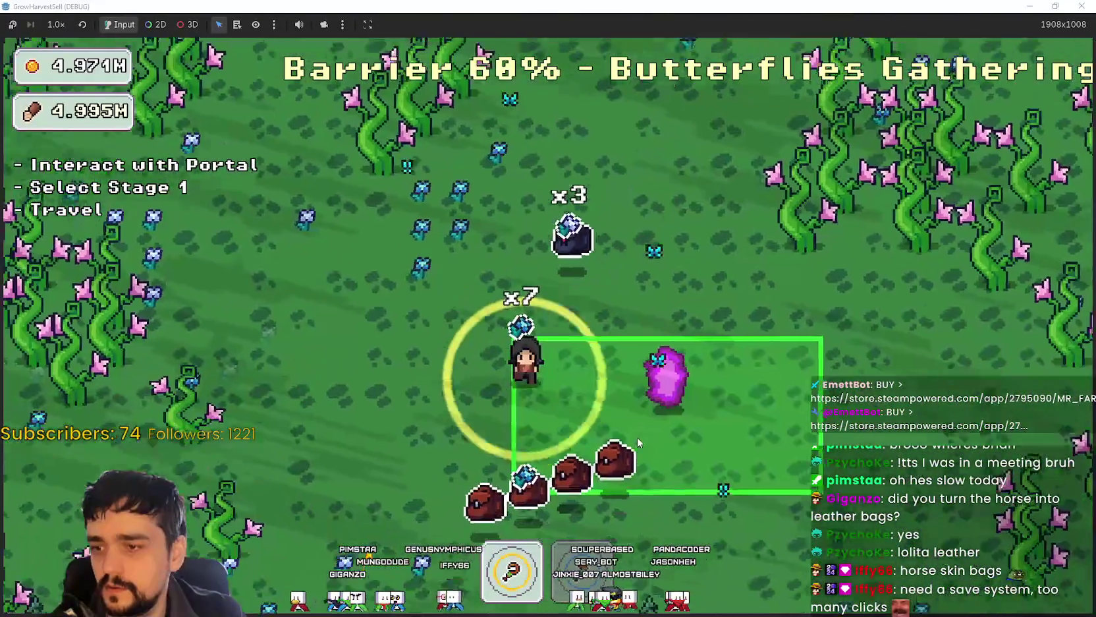
pyautogui.press('s')
pyautogui.press('a')
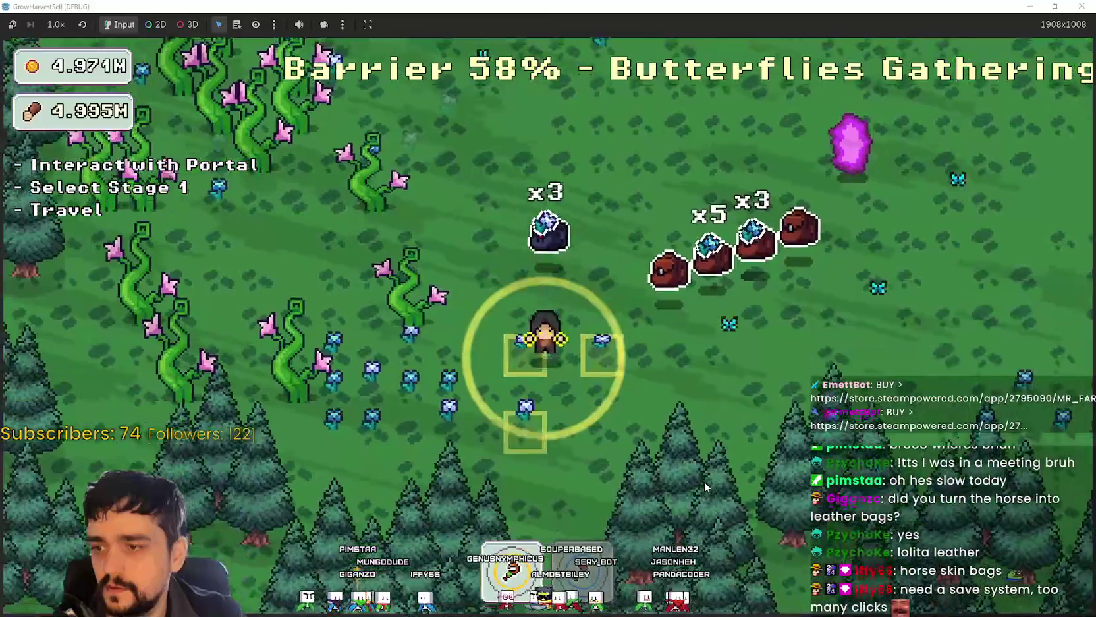
pyautogui.press('a')
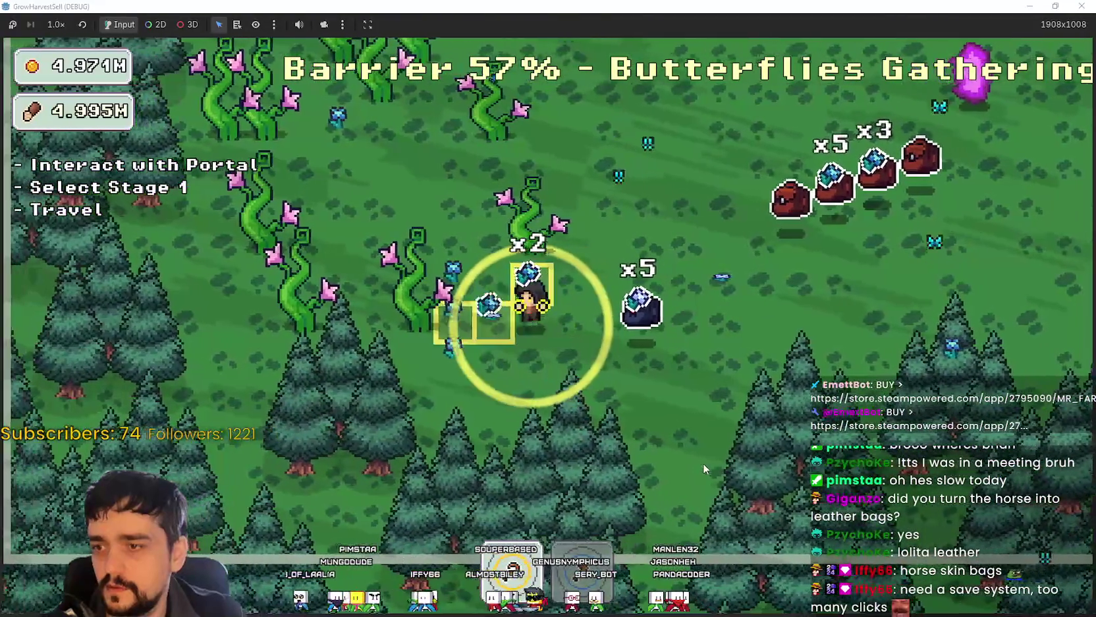
pyautogui.press('d')
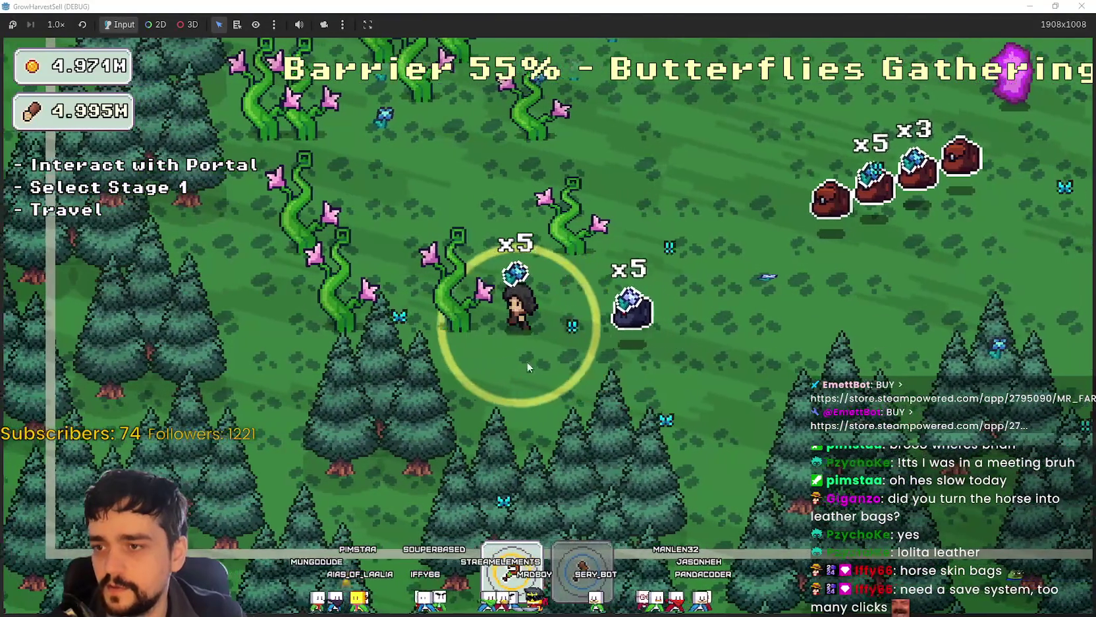
pyautogui.press('w')
pyautogui.press('d')
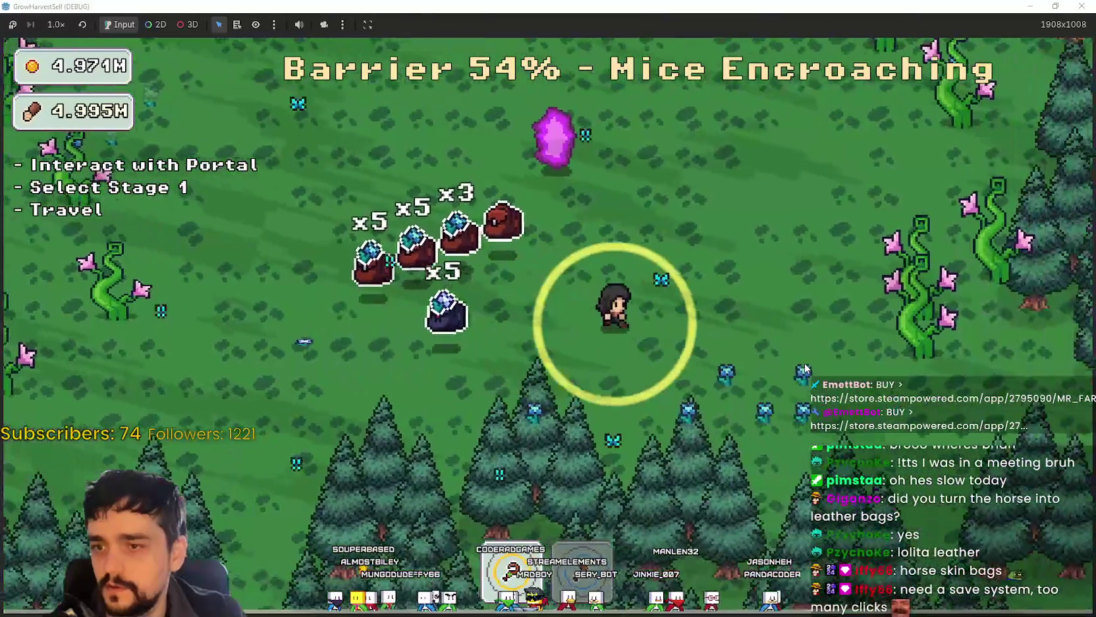
pyautogui.press('s')
# Step: Harvest the pink vine patches and blue flowers near the portal, gathering crystal bags
pyautogui.press('w')
pyautogui.press('a')
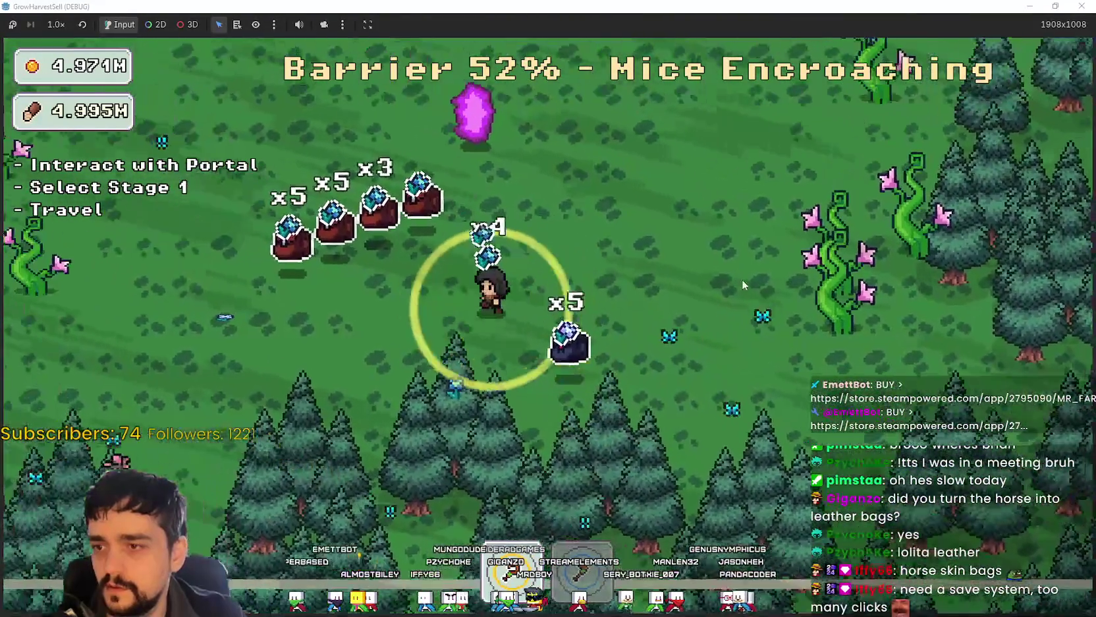
pyautogui.press('d')
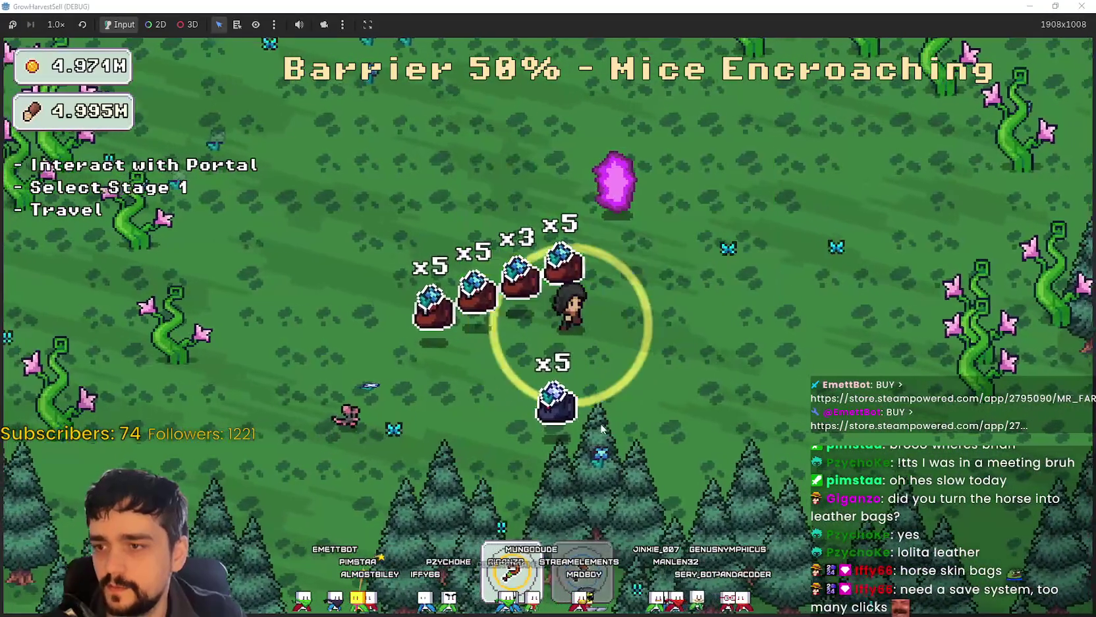
pyautogui.press('w')
pyautogui.press('w')
pyautogui.press('d')
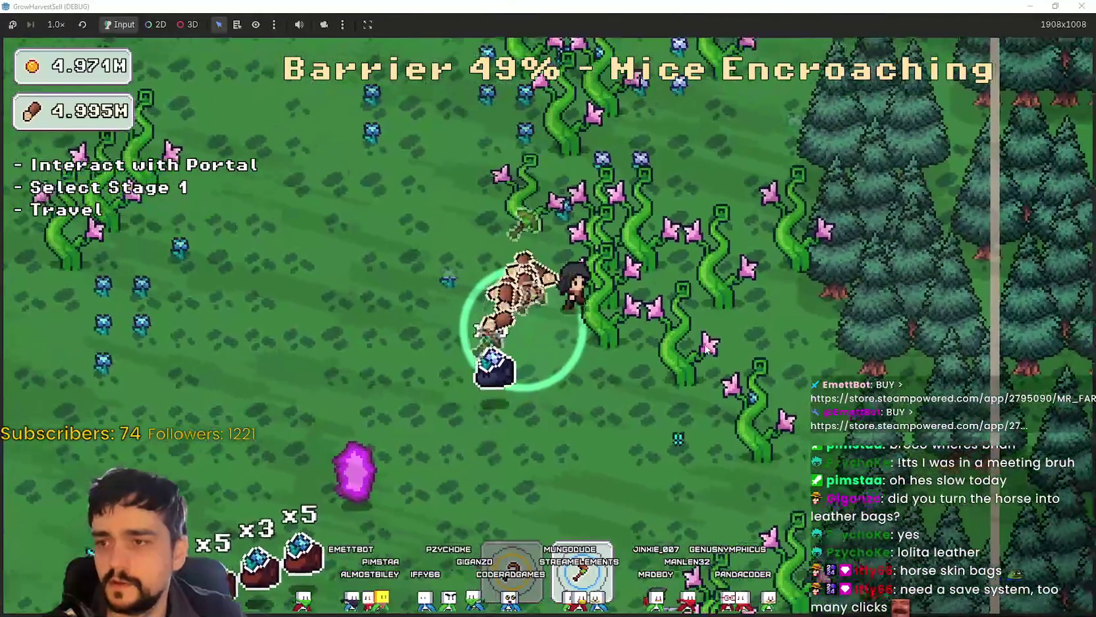
pyautogui.press('w')
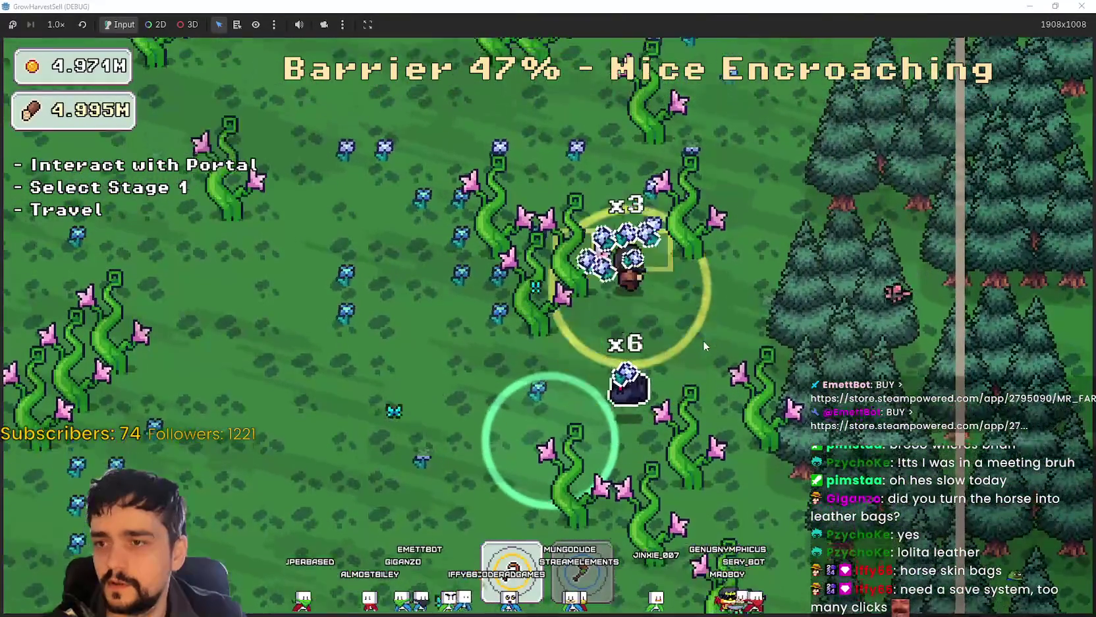
pyautogui.press('a')
pyautogui.press('s')
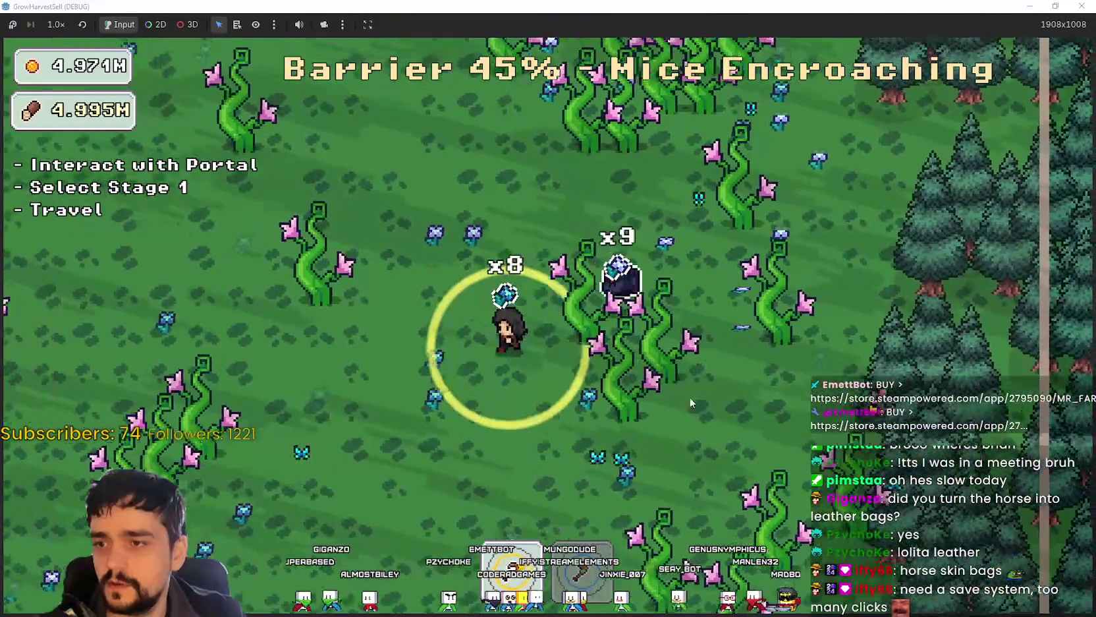
pyautogui.press('d')
pyautogui.press('s')
pyautogui.press('a')
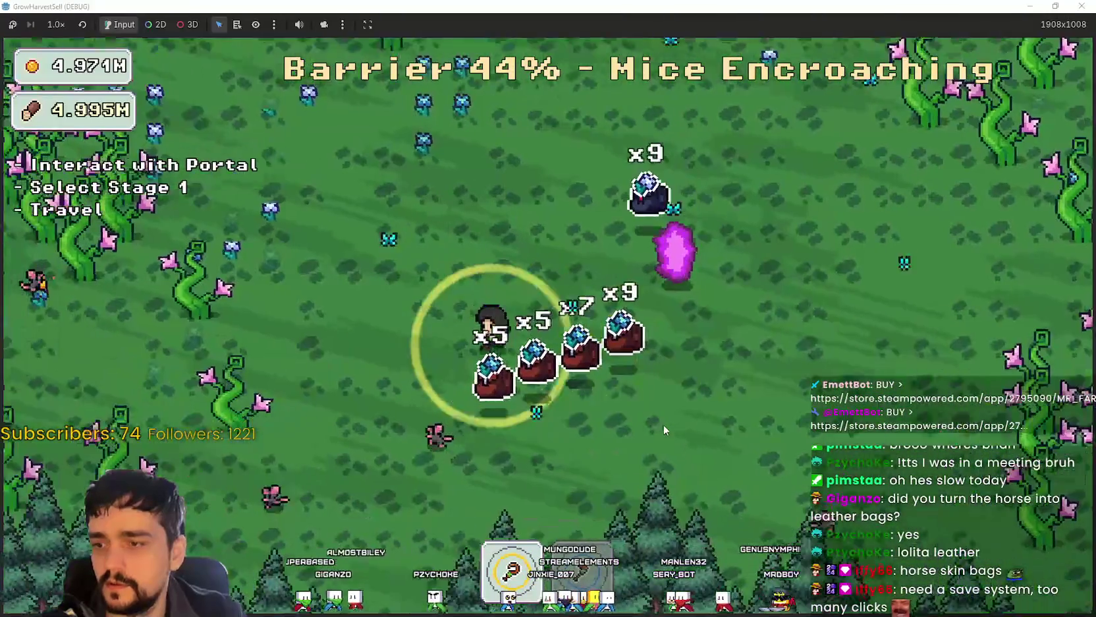
pyautogui.press('w')
pyautogui.press('d')
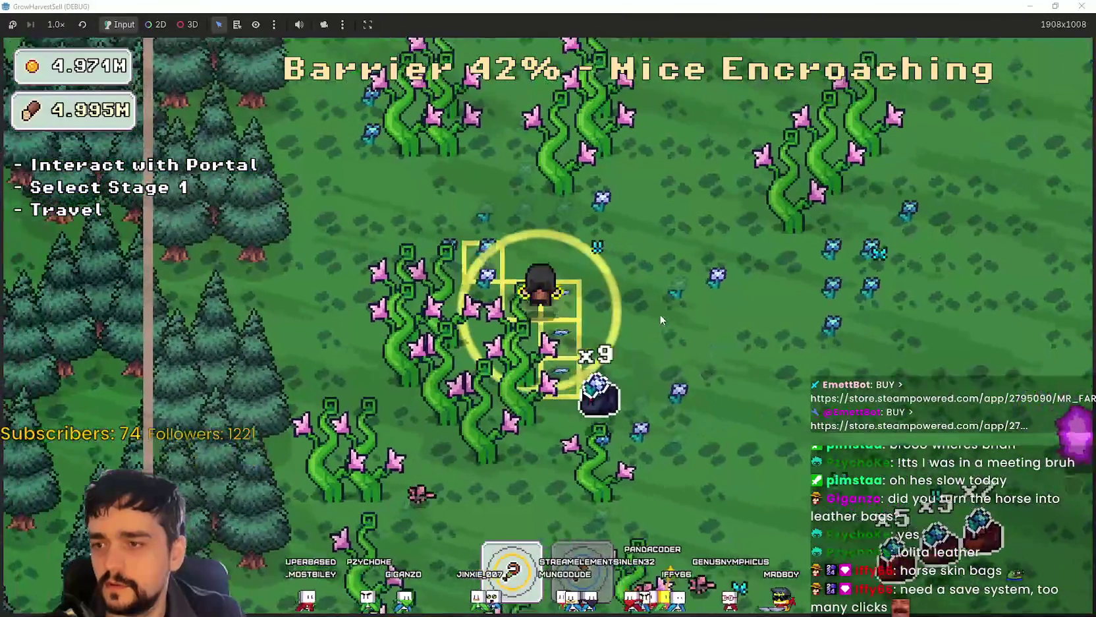
pyautogui.press('a')
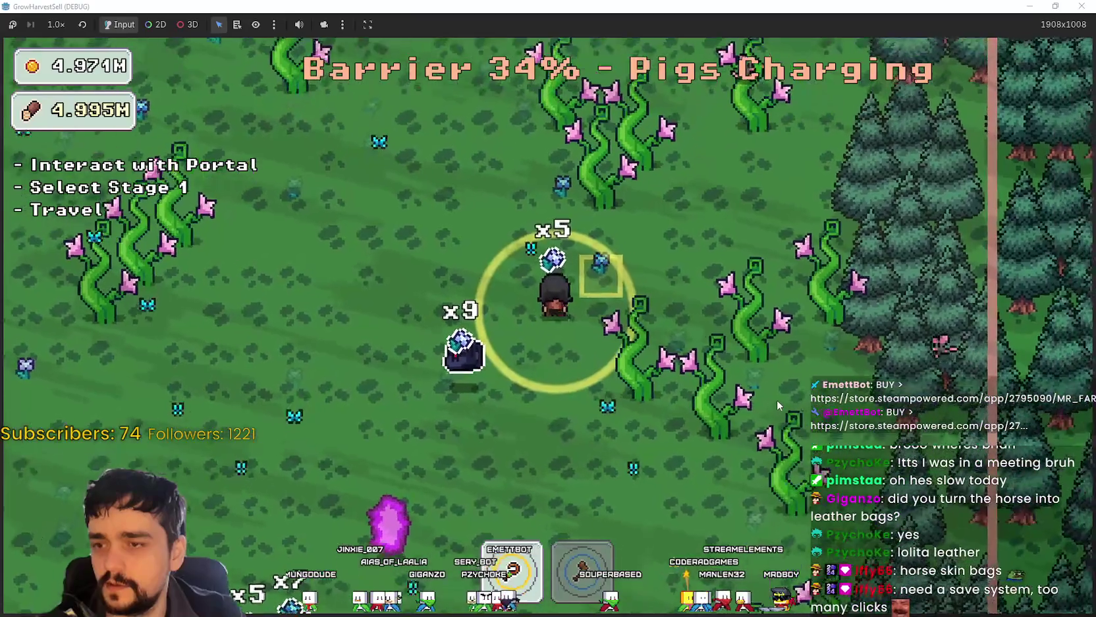
pyautogui.press('a')
pyautogui.press('a')
# Step: Walk into the portal's green zone and enter it to load The Village
pyautogui.press('s')
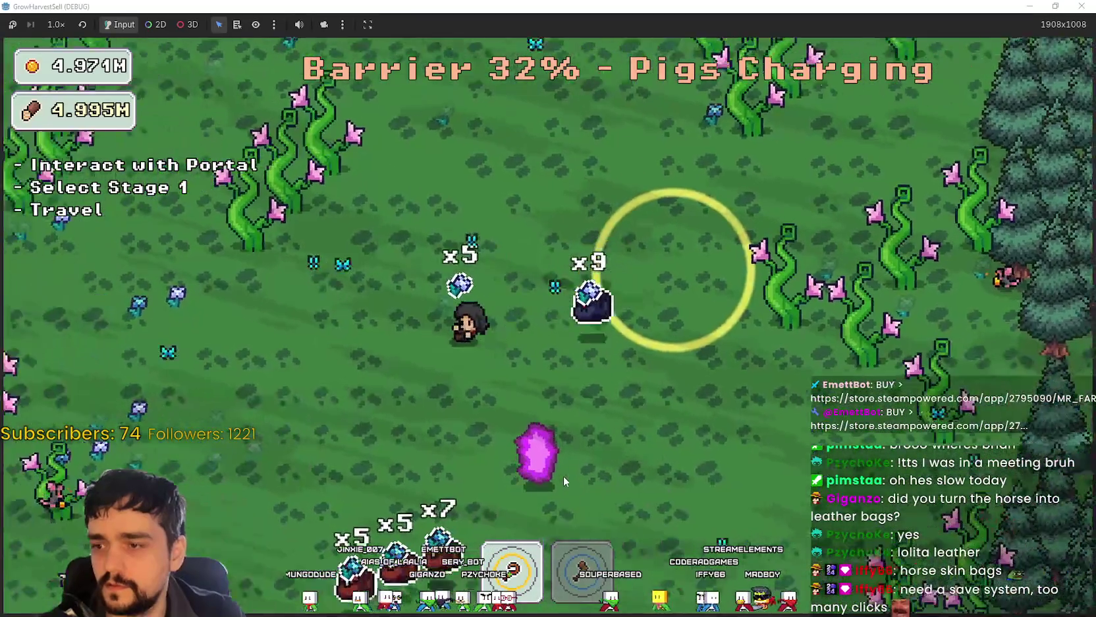
pyautogui.press('d')
pyautogui.press('d')
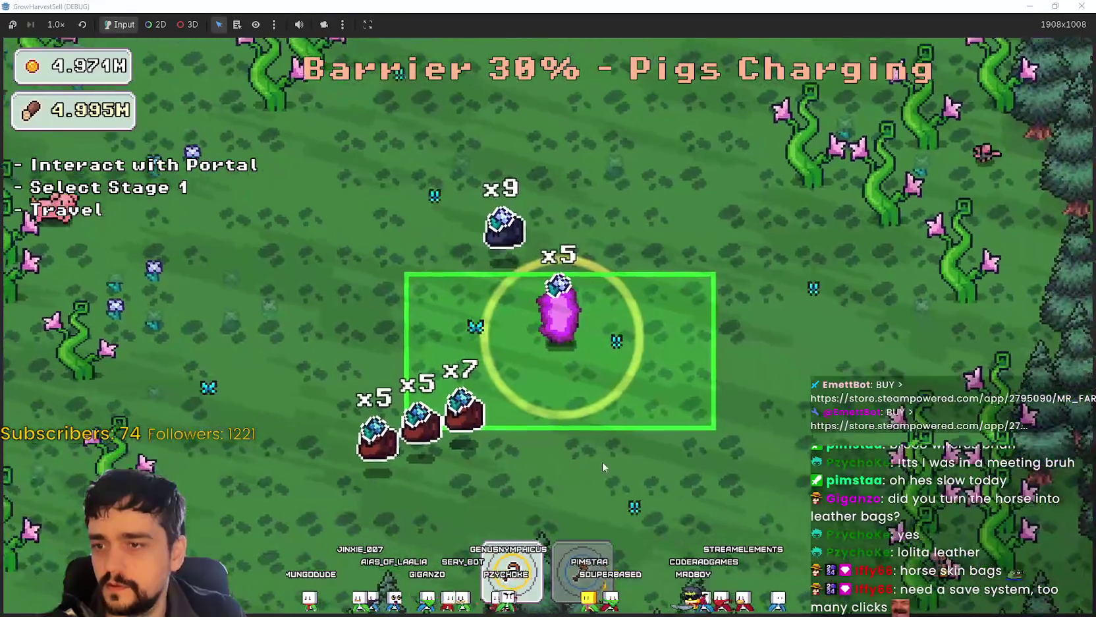
pyautogui.press('a')
pyautogui.press('s')
pyautogui.press('w')
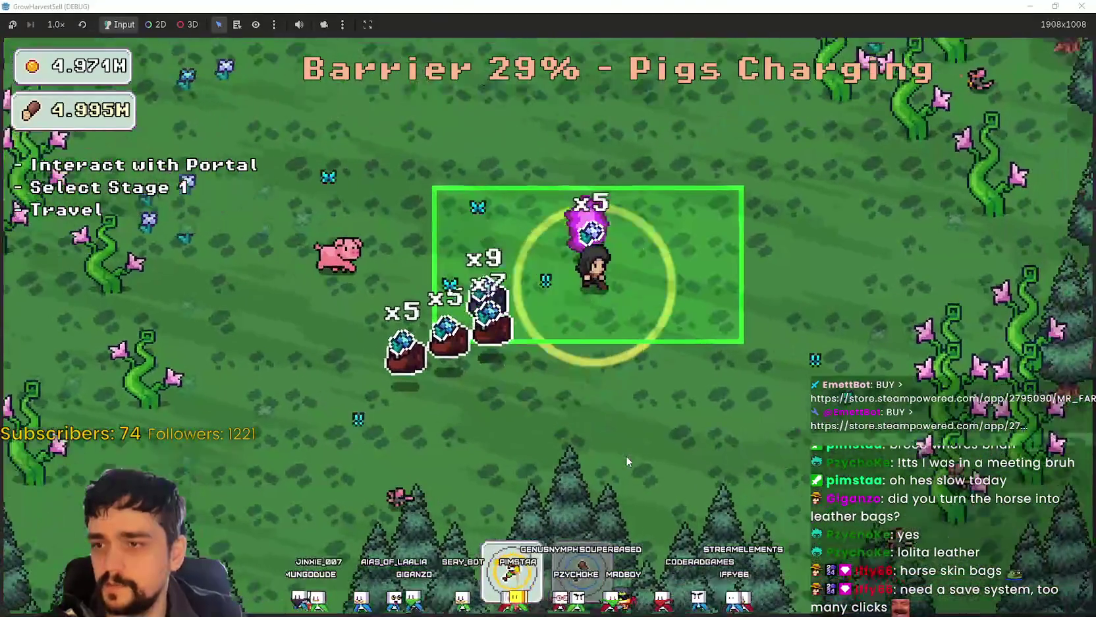
pyautogui.press('e')
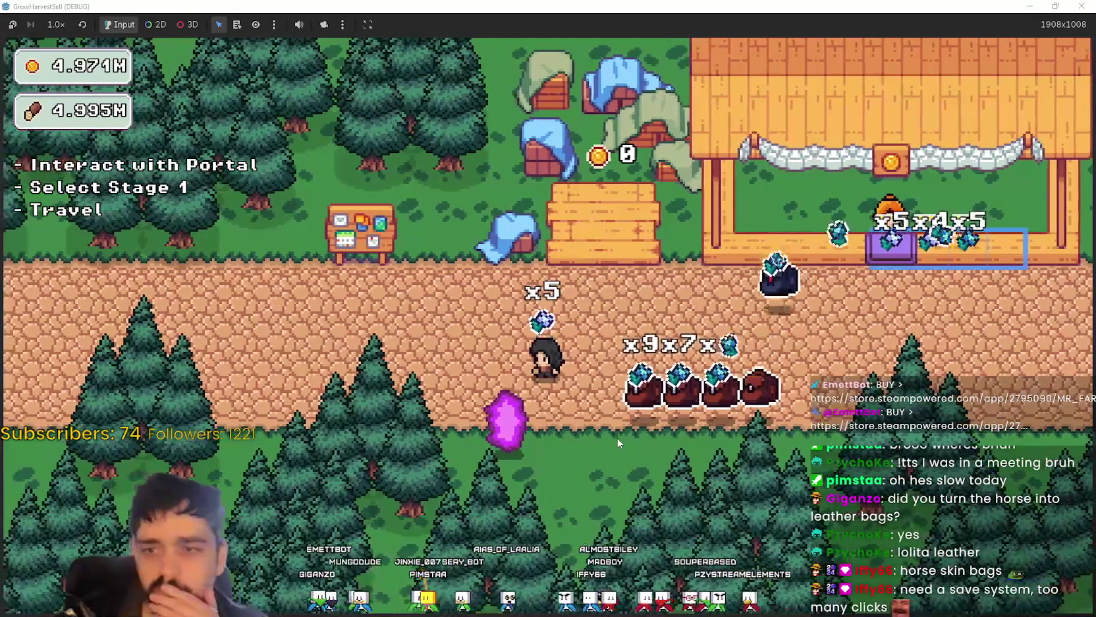
# Step: Walk back and forth at the village market stall, selling crystal bags until coins reach 1.550K
pyautogui.press('w')
pyautogui.press('d')
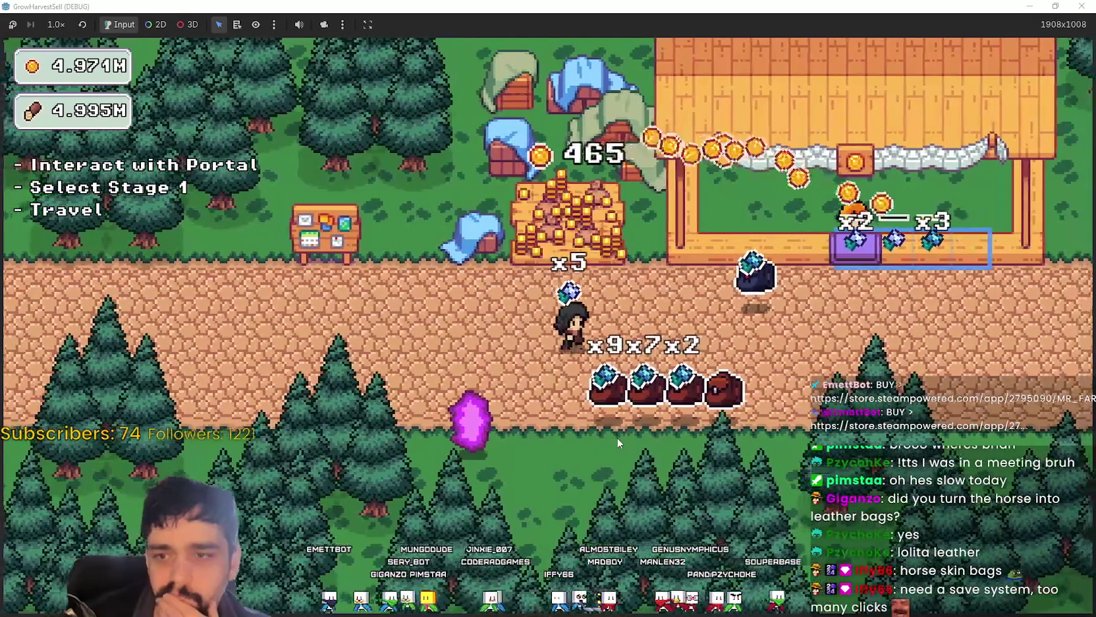
pyautogui.press('a')
pyautogui.press('a')
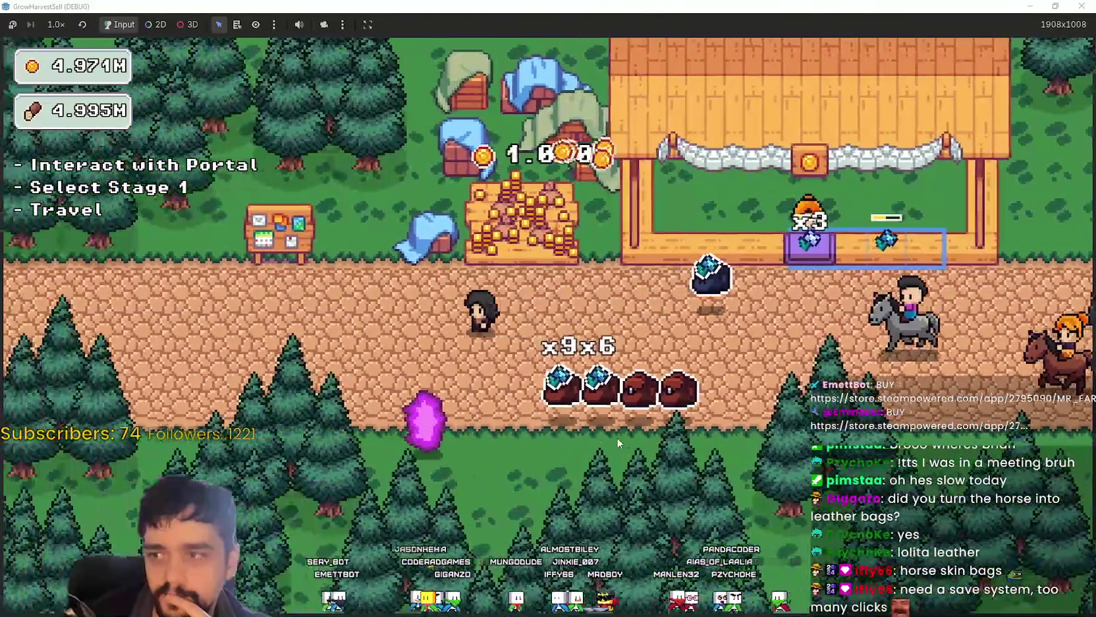
pyautogui.press('d')
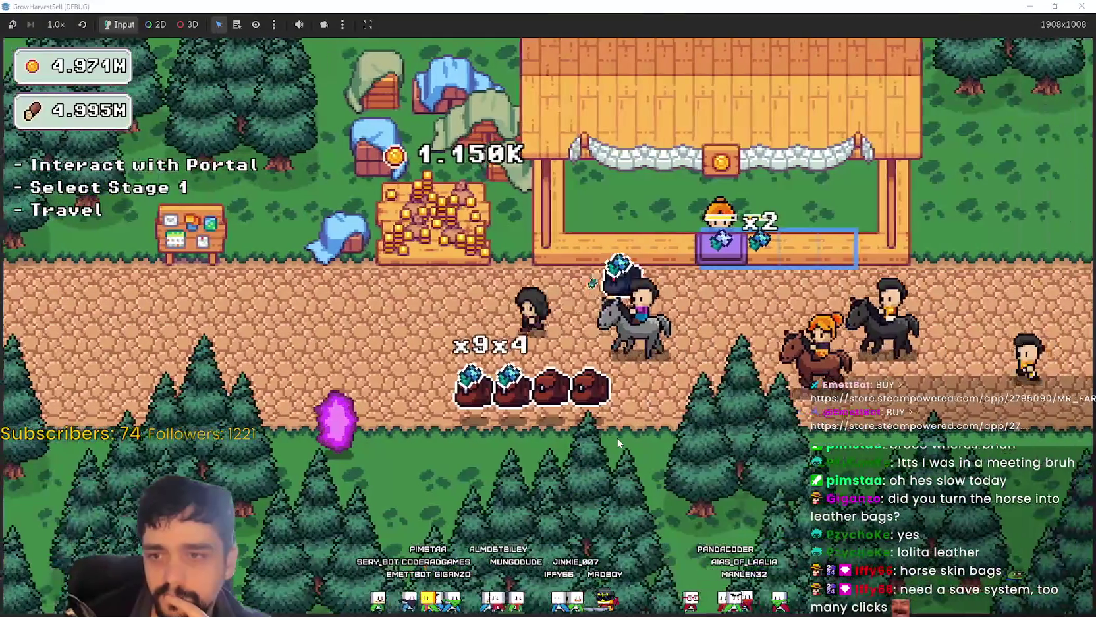
pyautogui.press('a')
pyautogui.press('d')
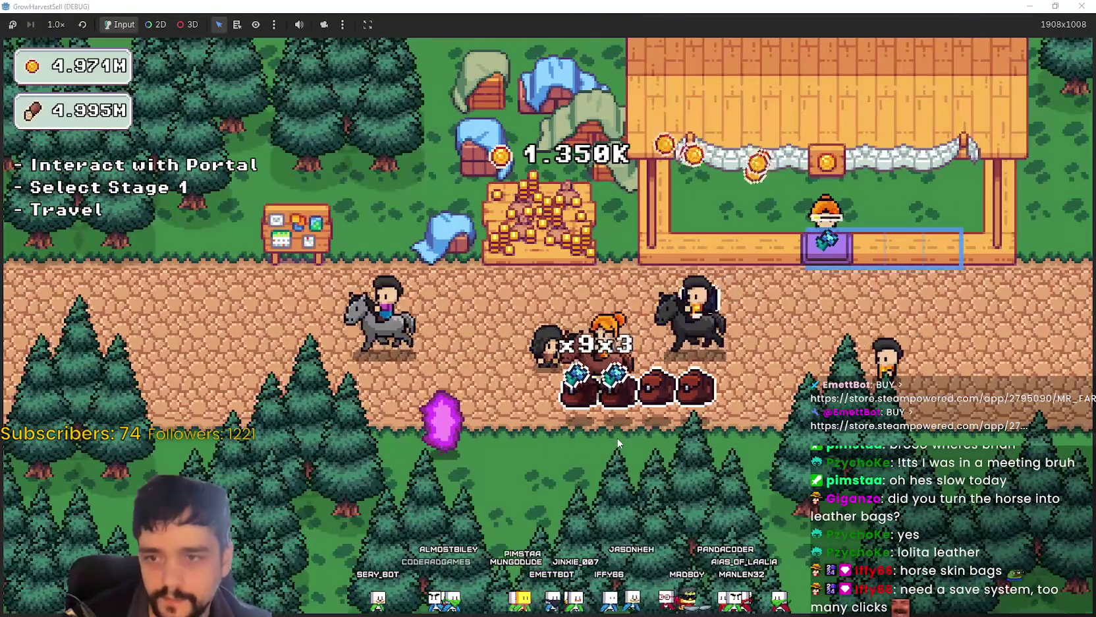
pyautogui.press('a')
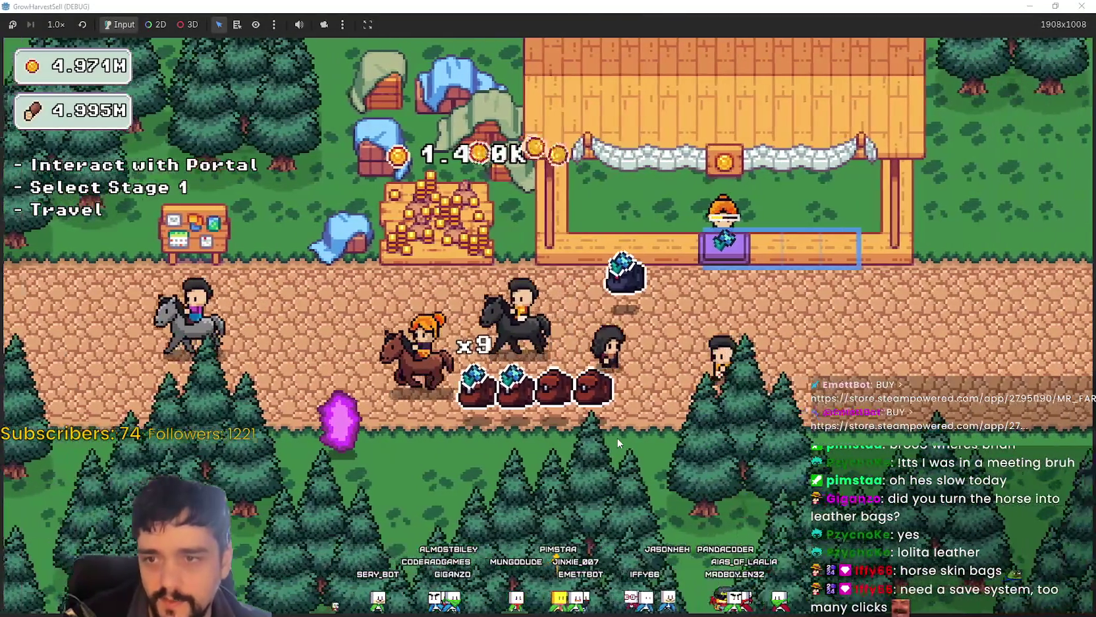
pyautogui.press('a')
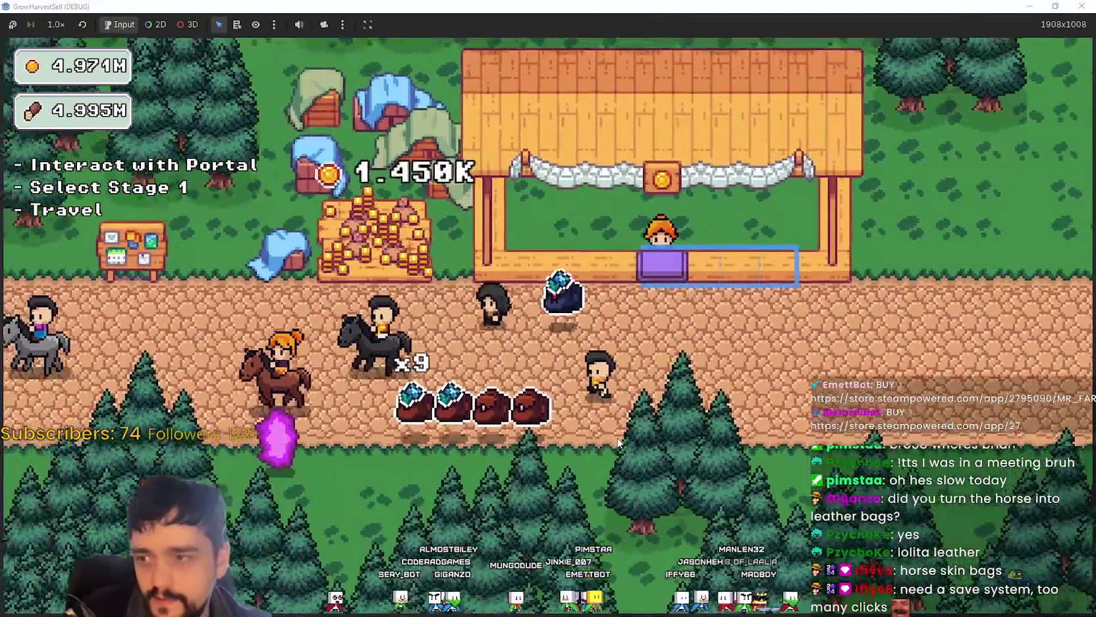
pyautogui.press('d')
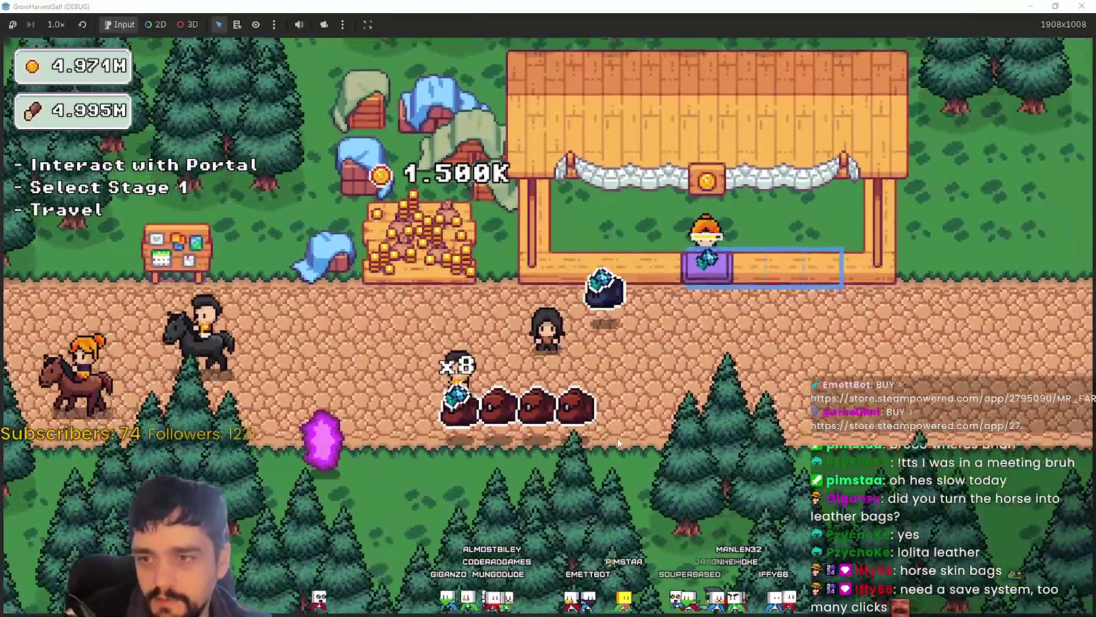
pyautogui.press('a')
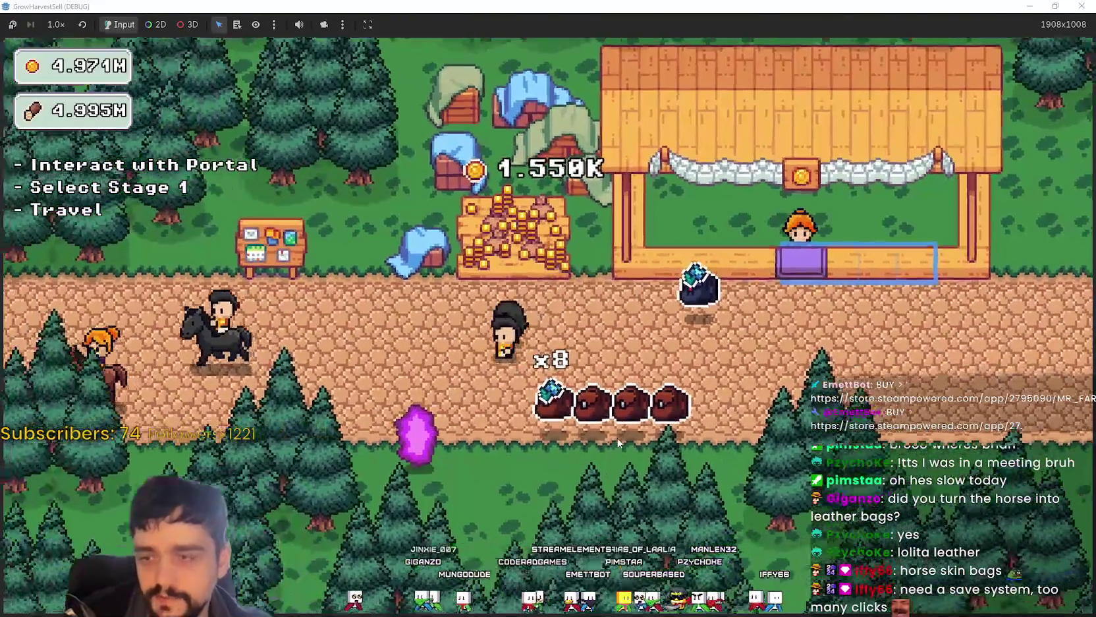
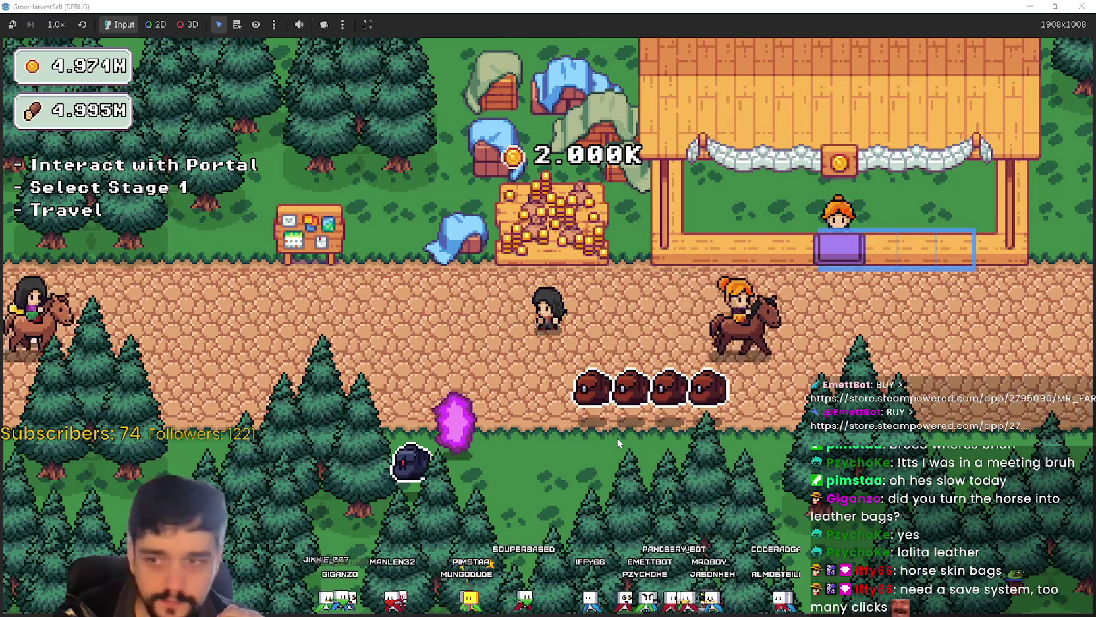
# Step: Walk to the portal, choose Stage 3 (Wheat, Tomato, Carrot) and travel into the forest
pyautogui.press('a')
pyautogui.press('s')
pyautogui.press('e')
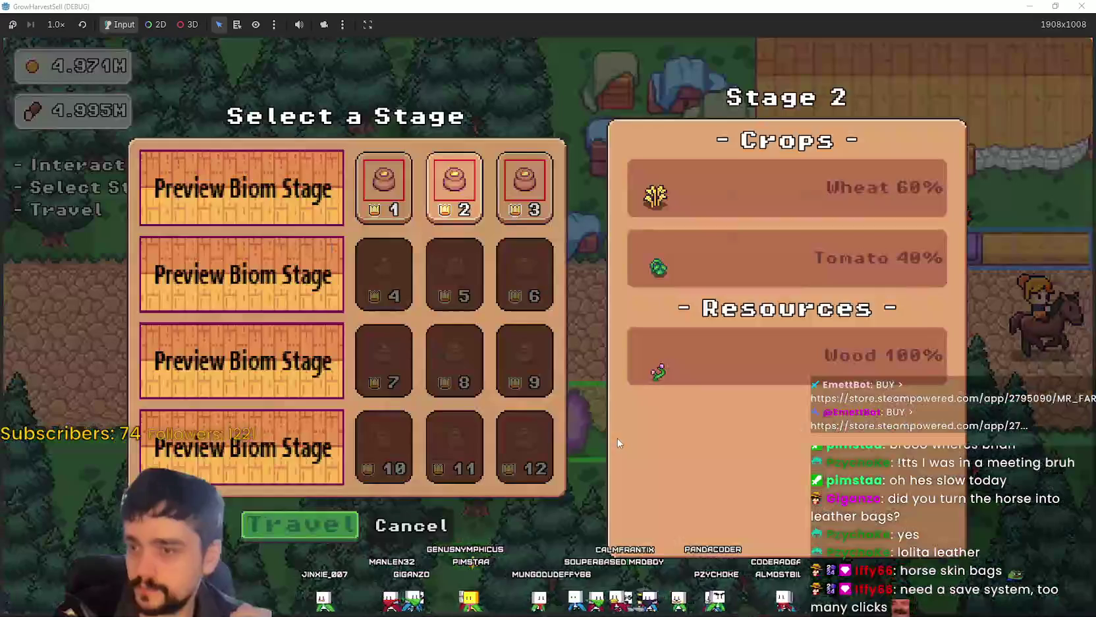
pyautogui.click(518, 174)
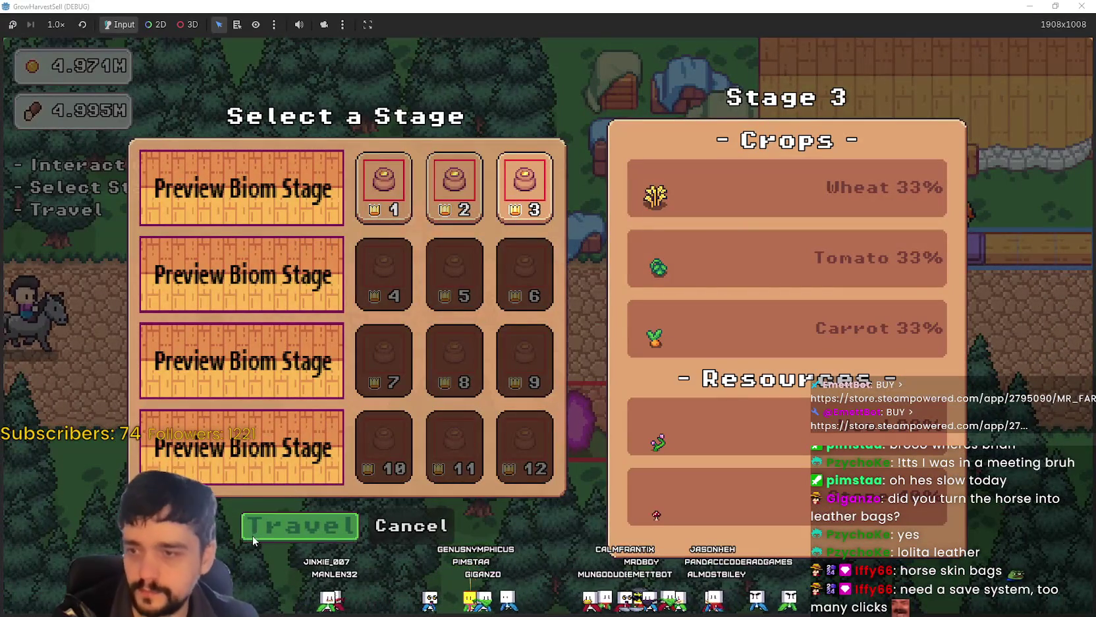
pyautogui.click(254, 535)
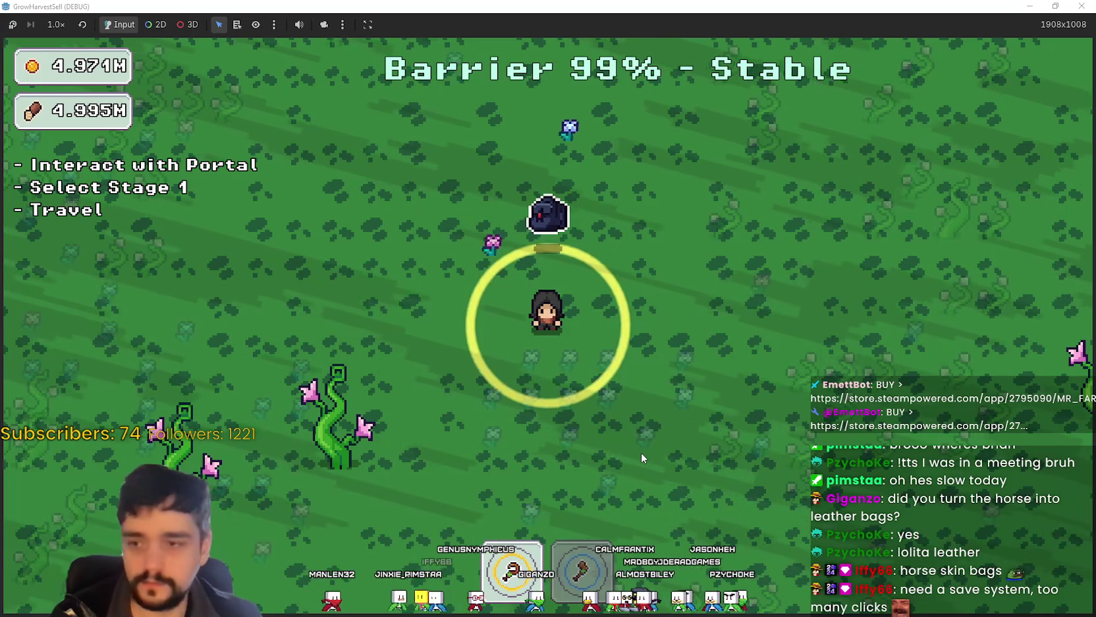
# Step: Walk the character around the Stage 3 forest field while the pet harvests, until the barrier reaches 74%
pyautogui.press('a')
pyautogui.press('s')
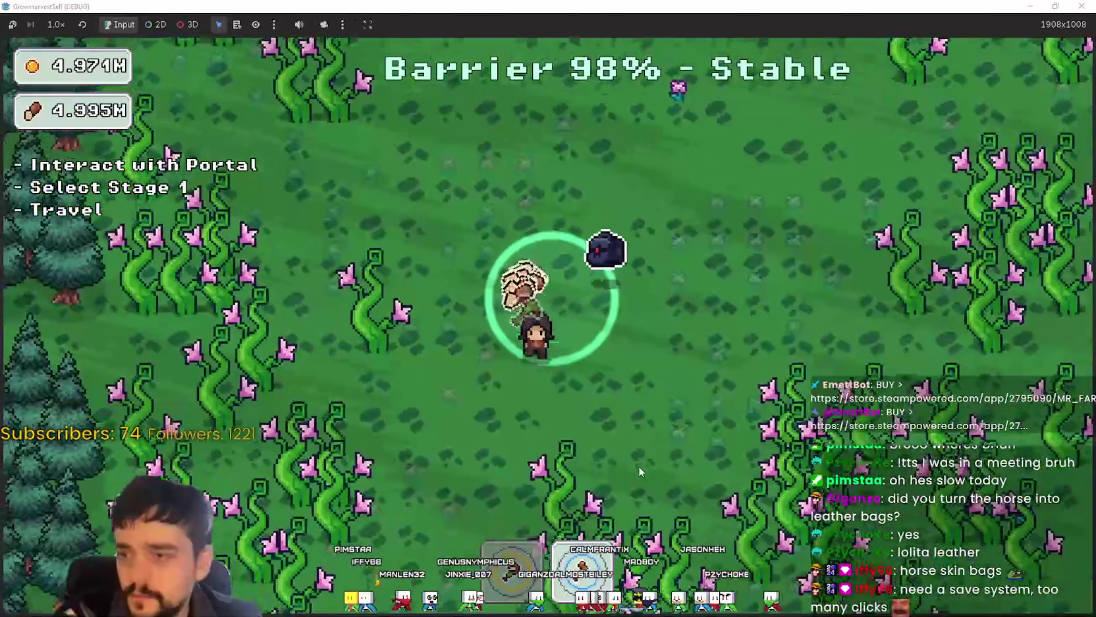
pyautogui.press('d')
pyautogui.press('d')
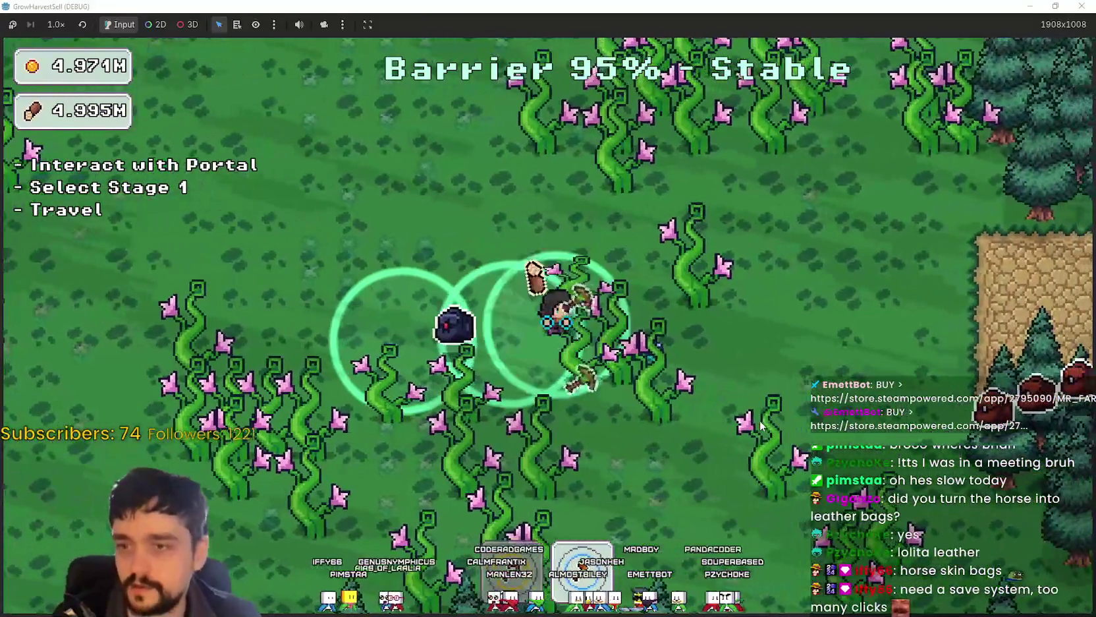
pyautogui.press('d')
pyautogui.press('w')
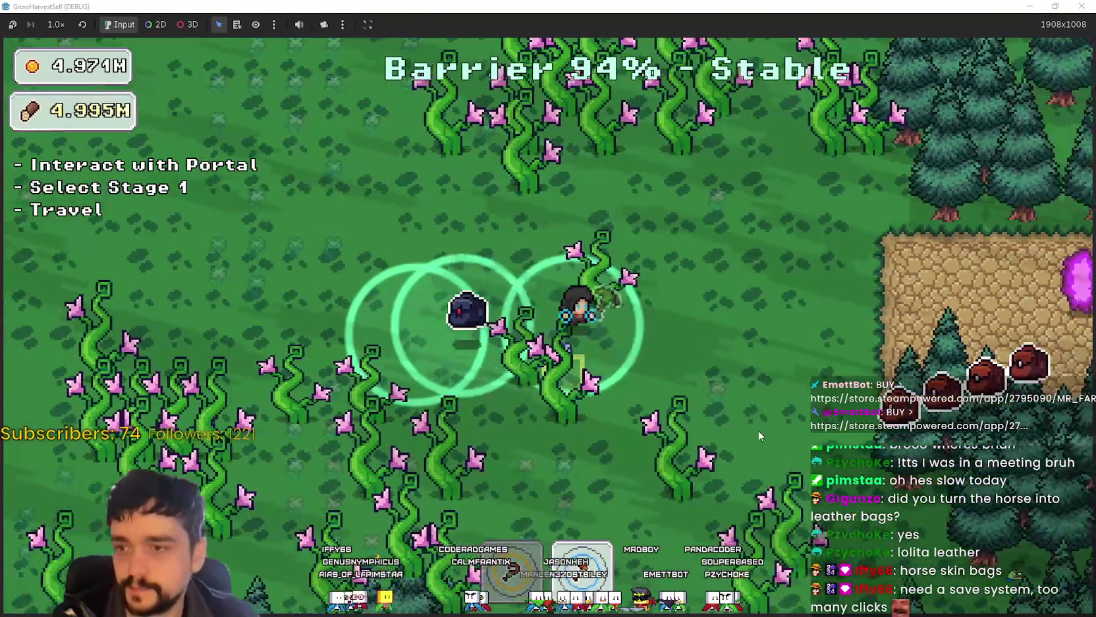
pyautogui.press('w')
pyautogui.press('d')
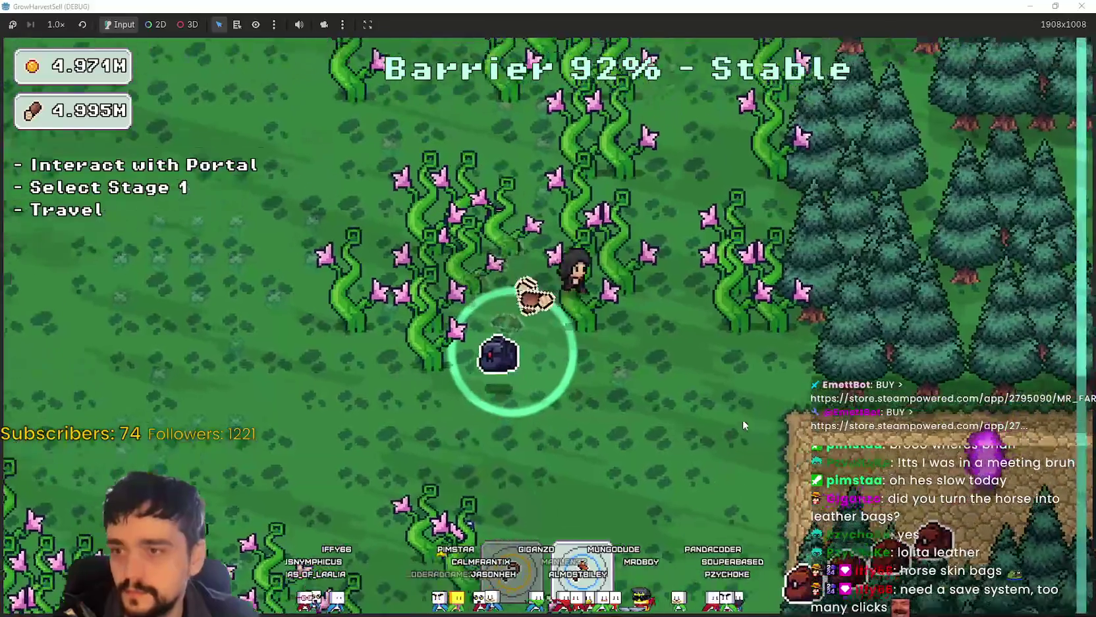
# Step: Harvest up-left toward the tree line, then down through the blue flowers
pyautogui.press('w')
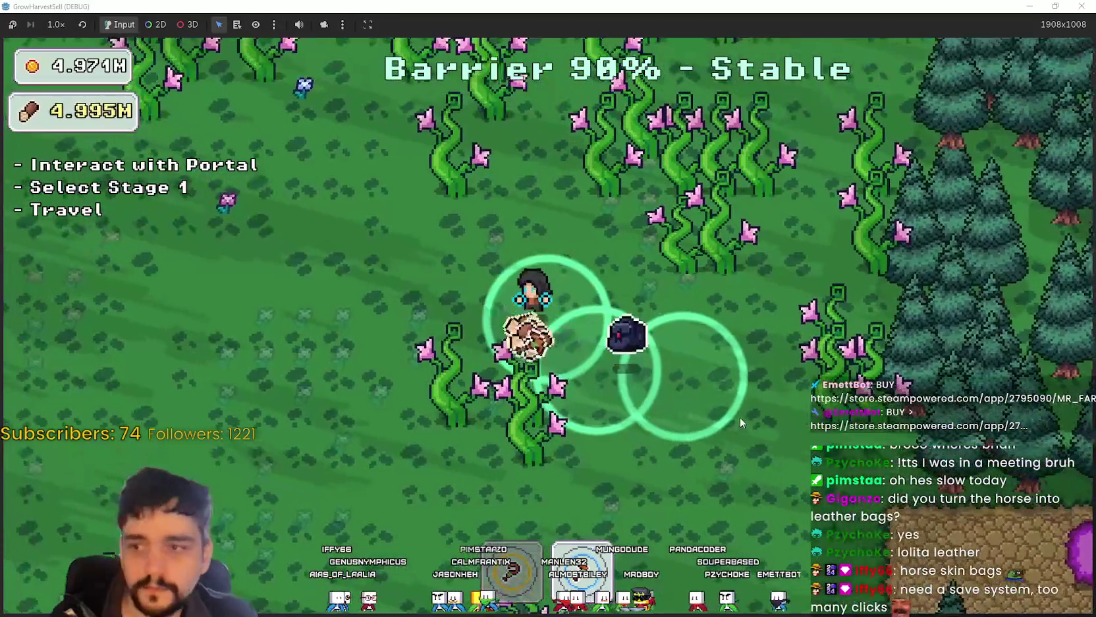
pyautogui.press('a')
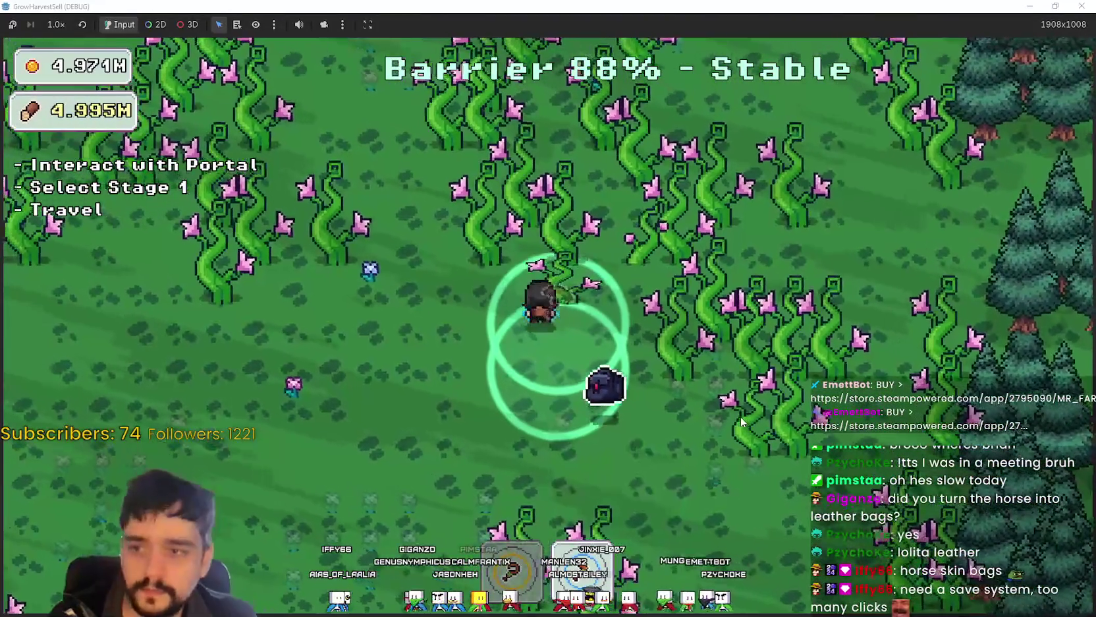
pyautogui.press('a')
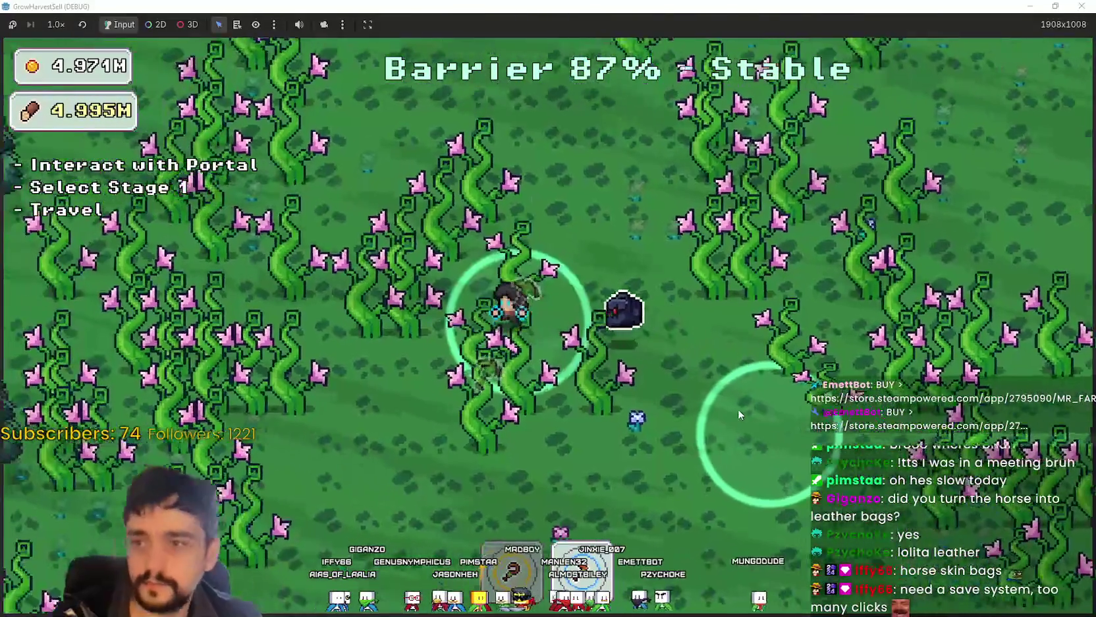
pyautogui.press('a')
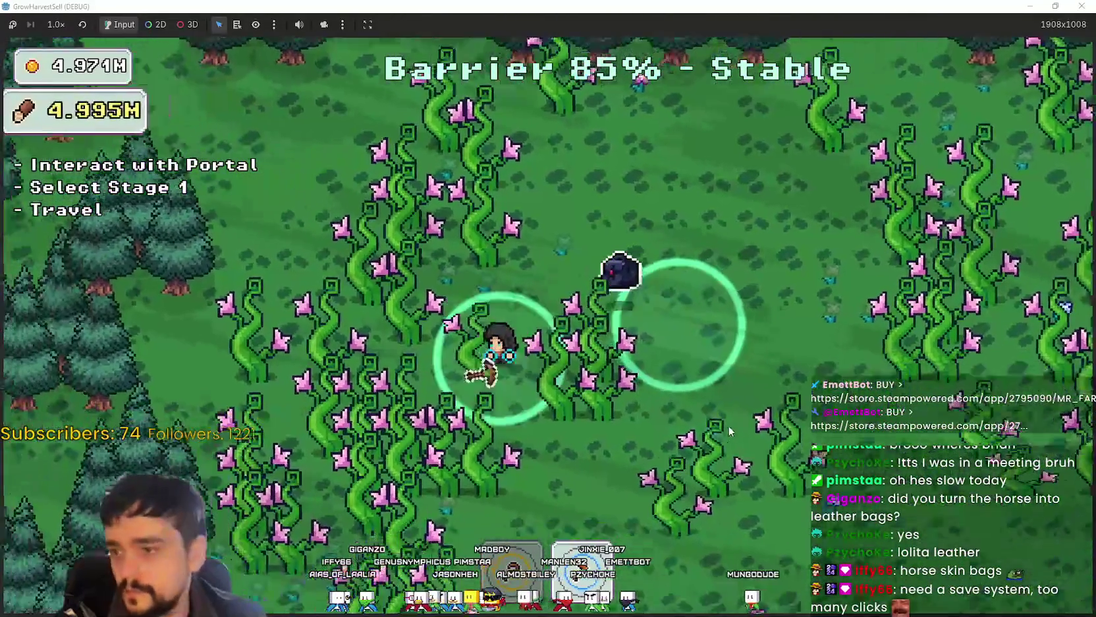
pyautogui.press('a')
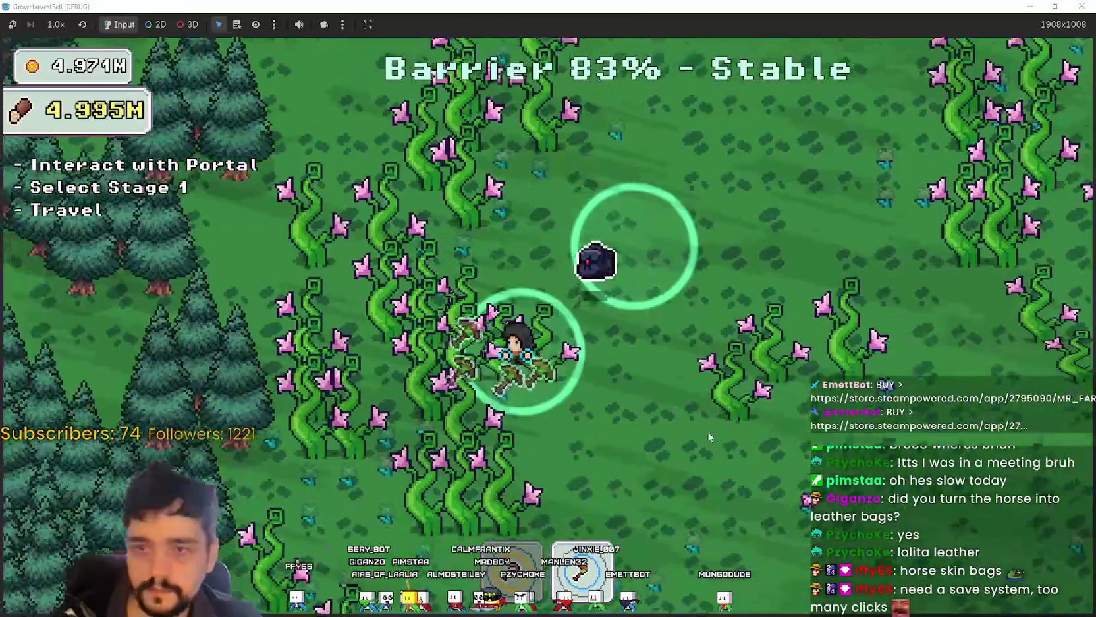
pyautogui.press('s')
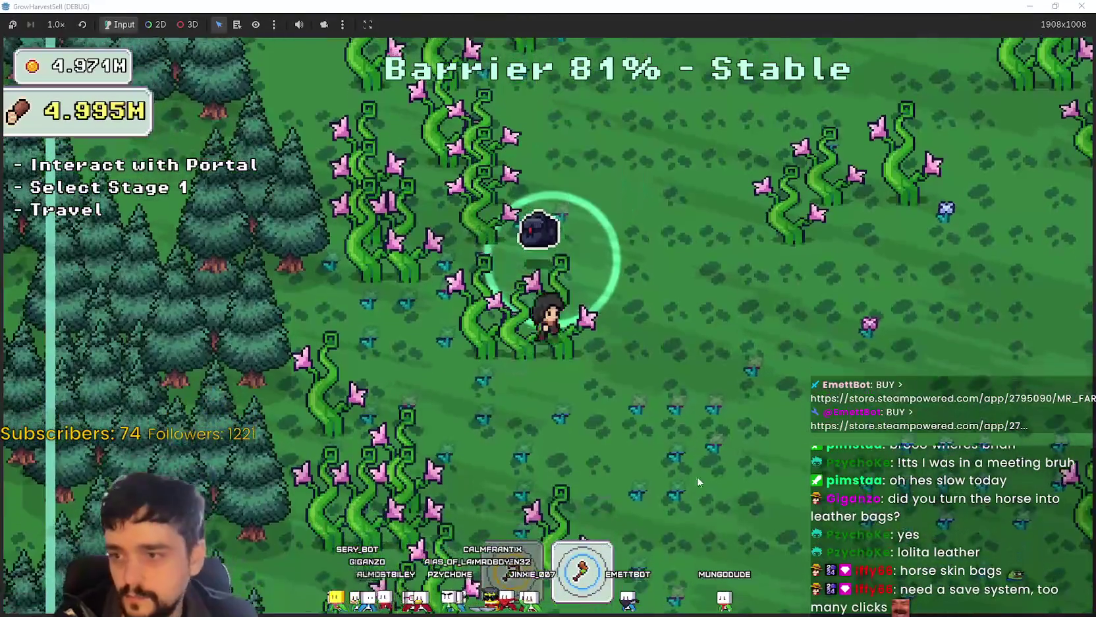
pyautogui.press('s')
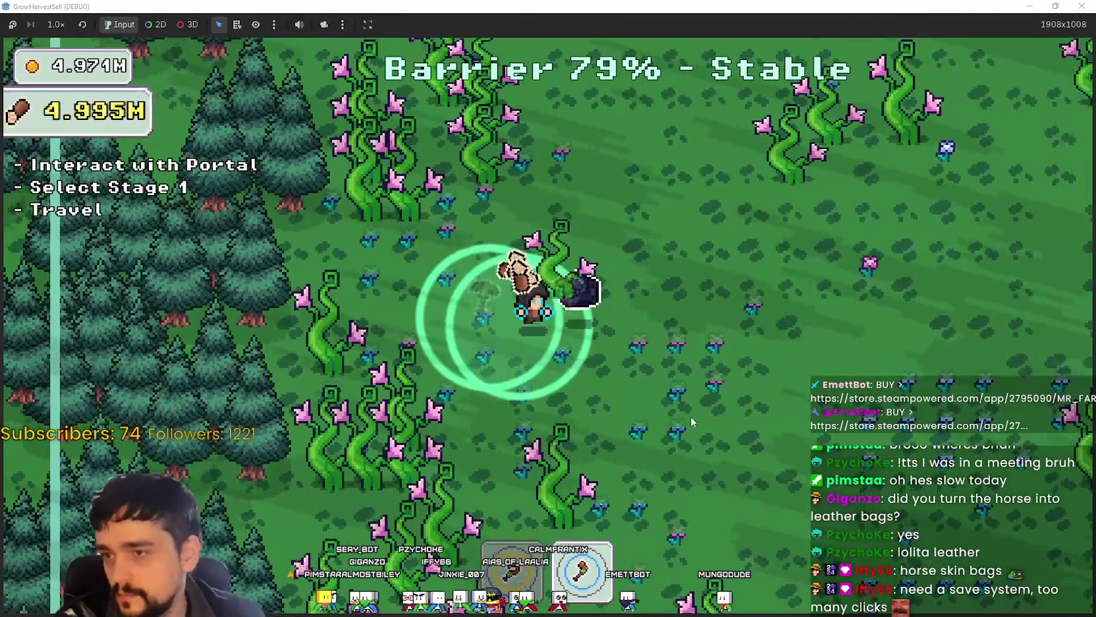
pyautogui.press('s')
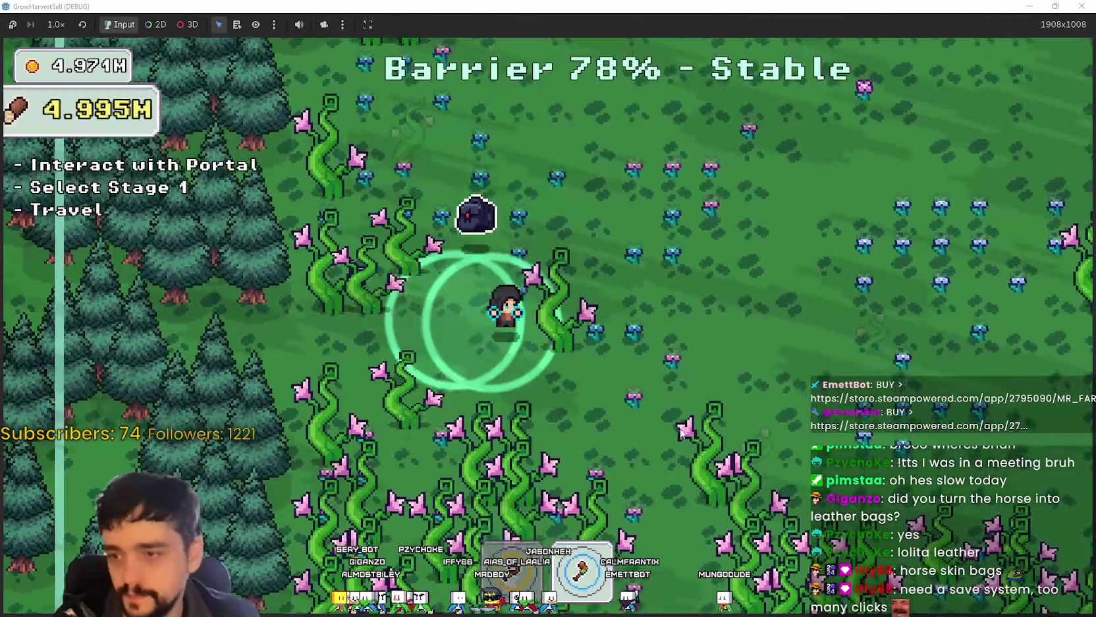
pyautogui.press('s')
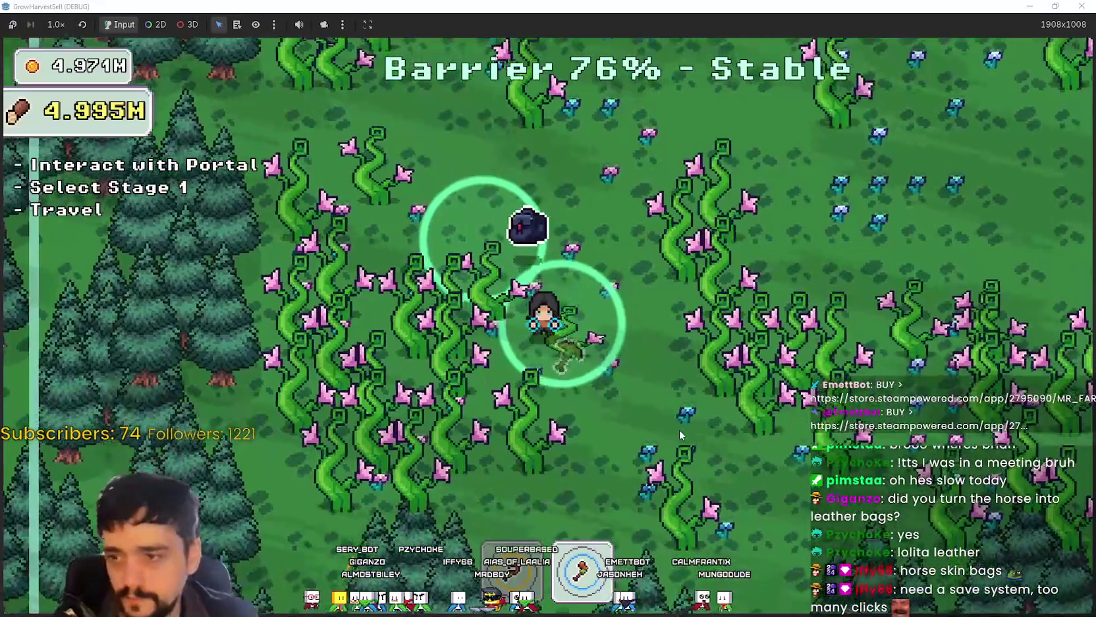
pyautogui.press('w')
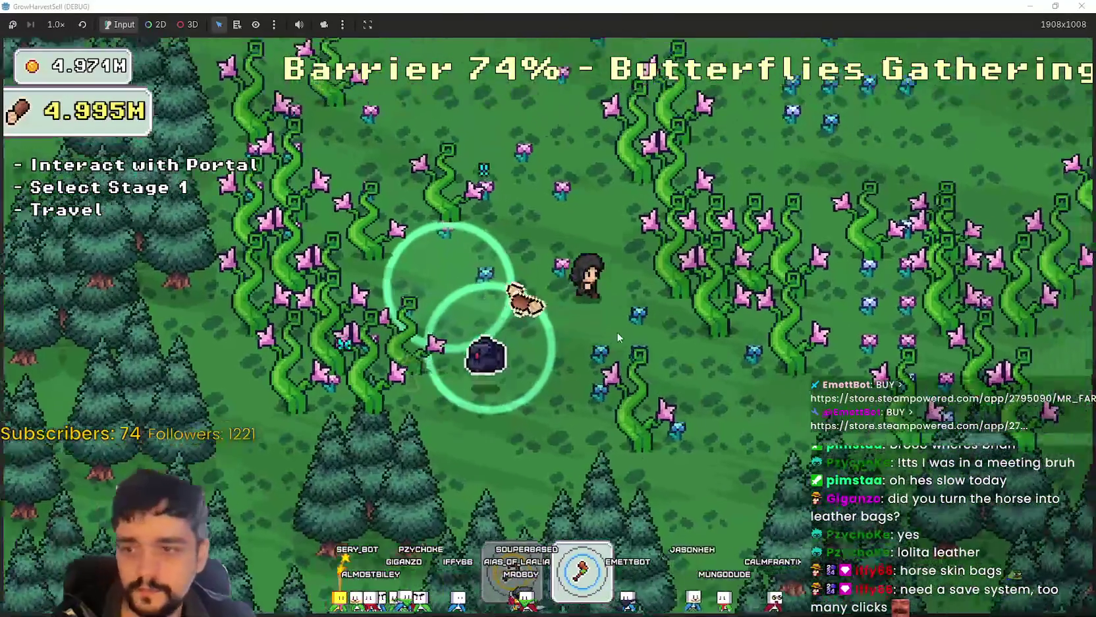
pyautogui.press('d')
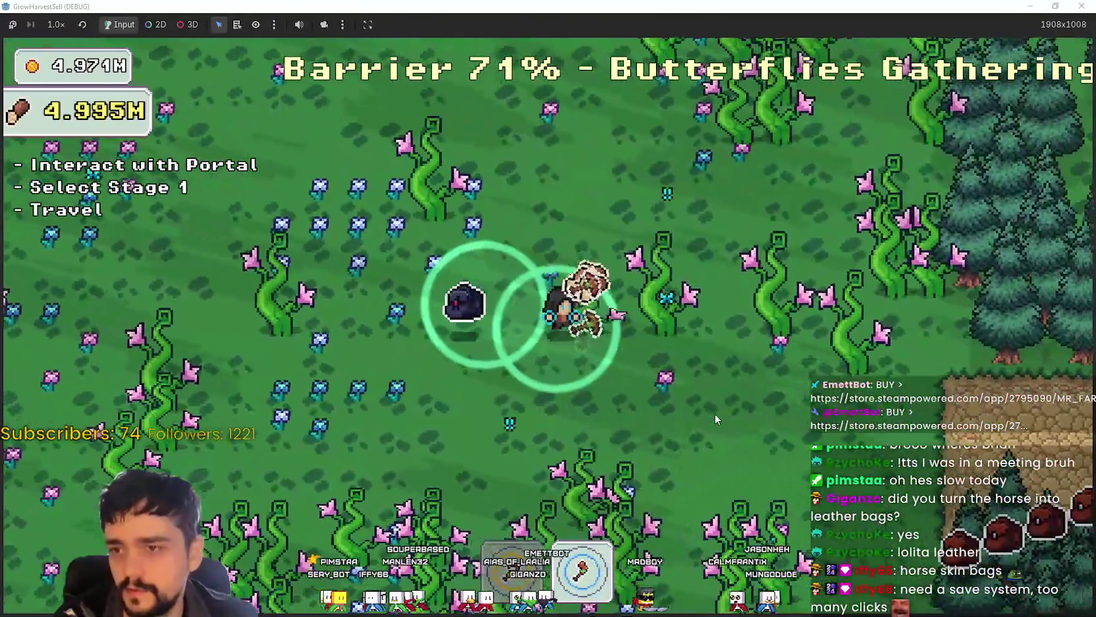
pyautogui.press('d')
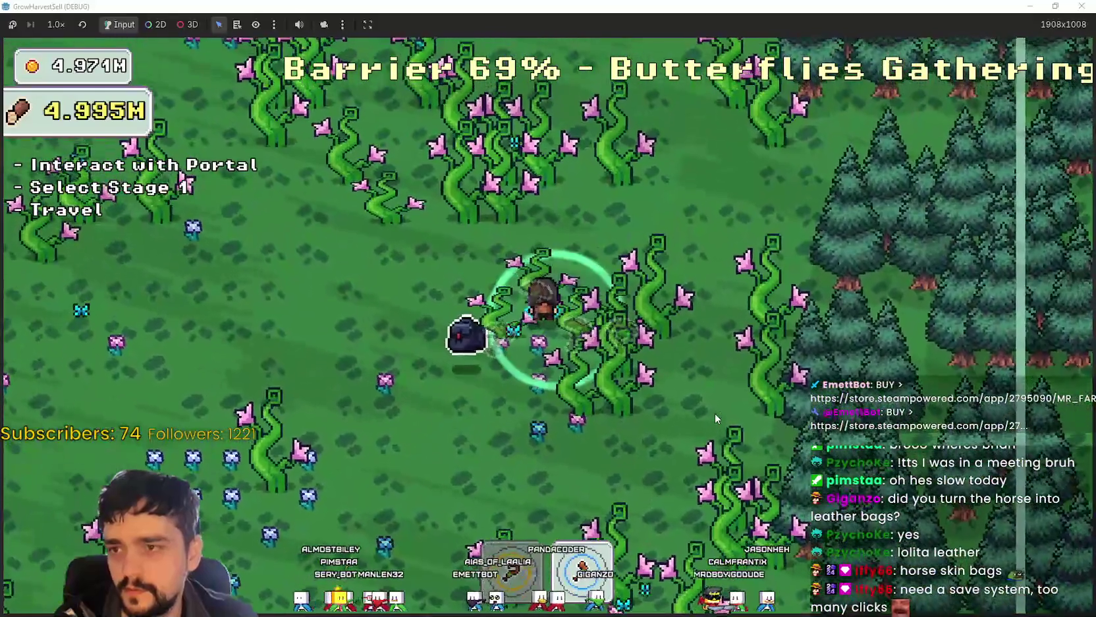
pyautogui.press('a')
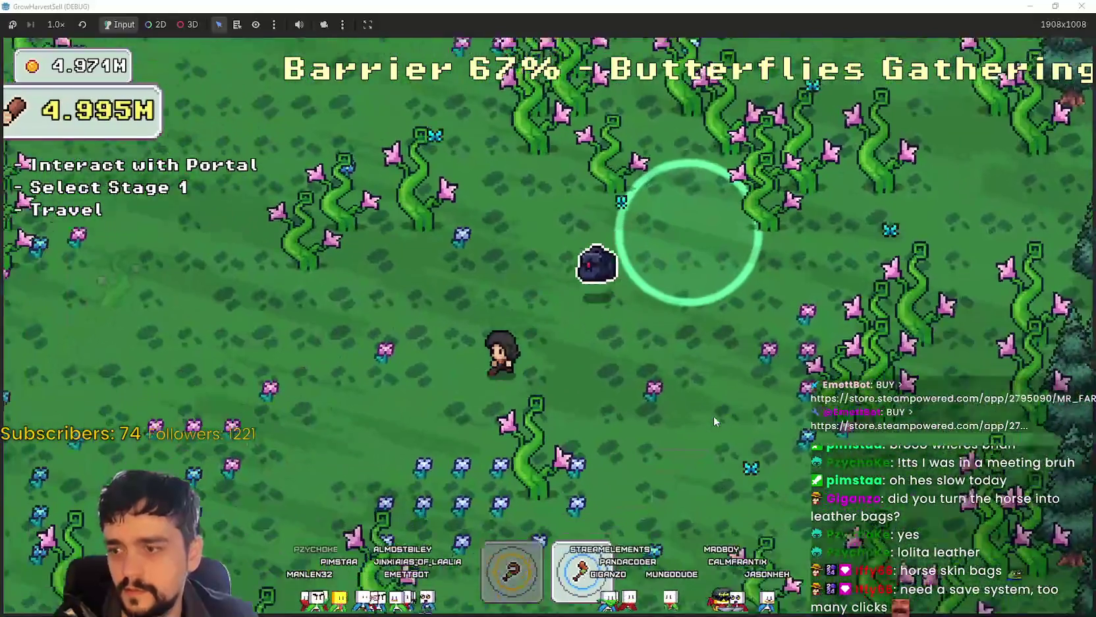
pyautogui.press('s')
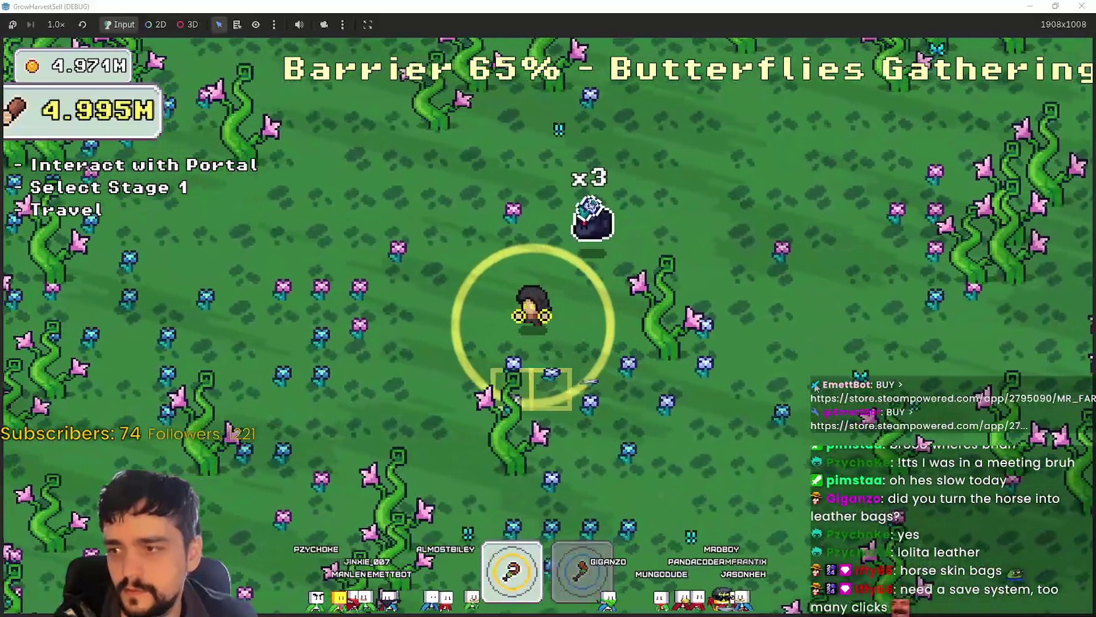
pyautogui.press('s')
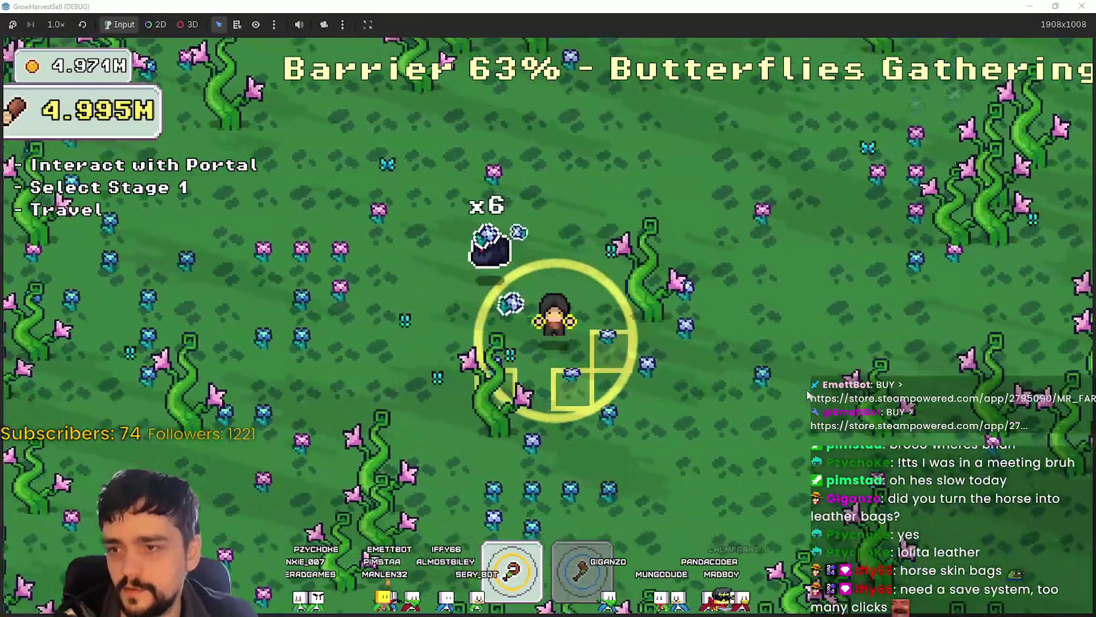
pyautogui.press('s')
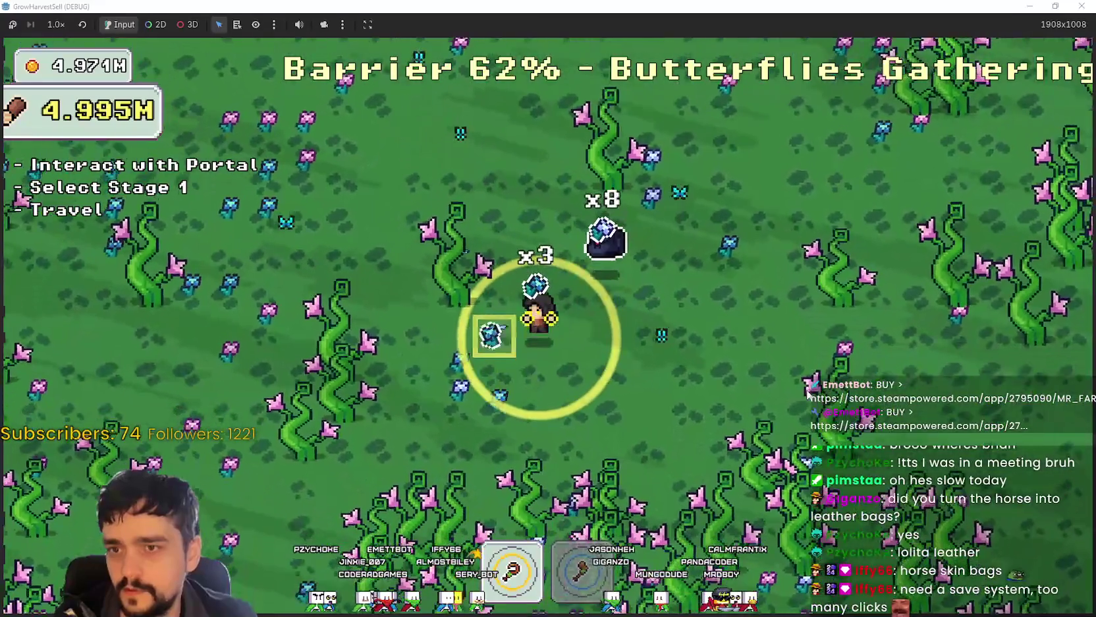
pyautogui.press('s')
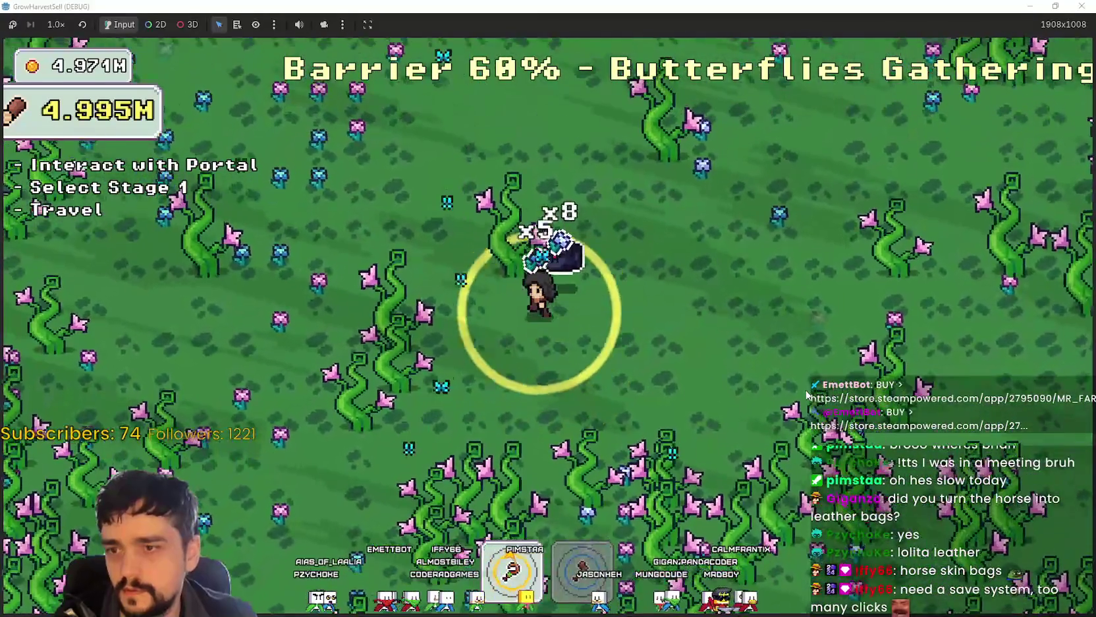
# Step: Zig-zag through the flower field harvesting plants near the trees and portal clearing
pyautogui.press('w')
pyautogui.press('a')
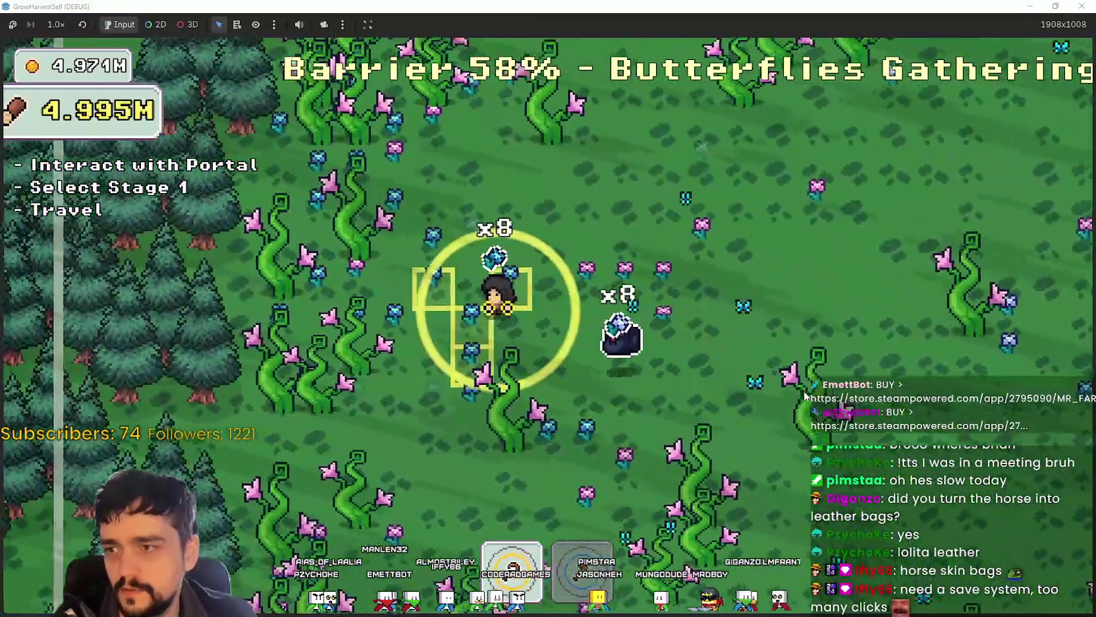
pyautogui.press('d')
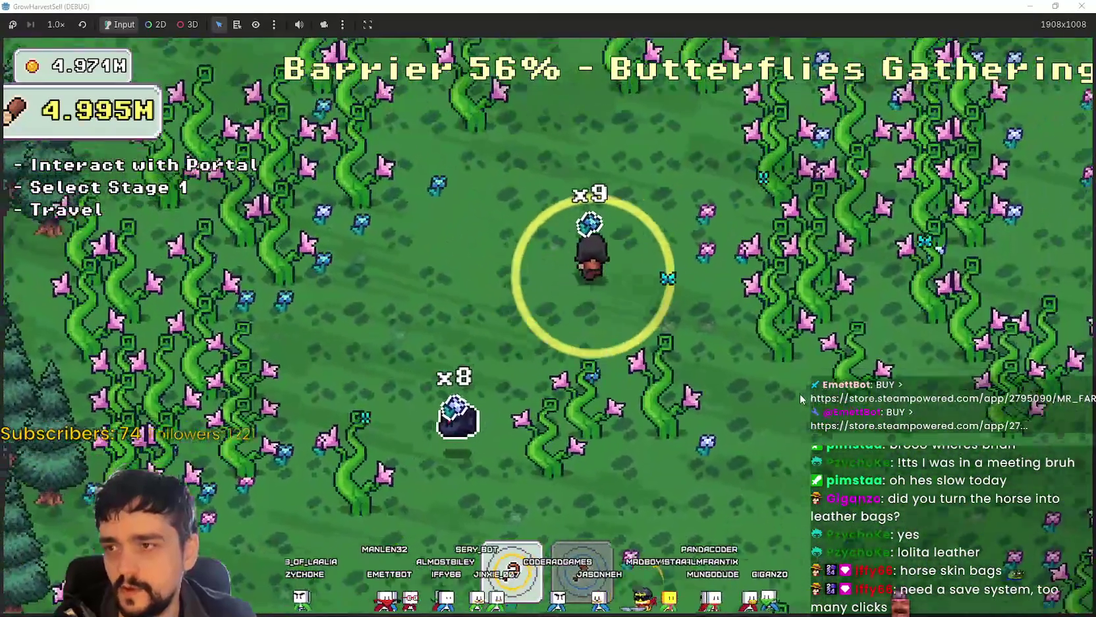
pyautogui.press('w')
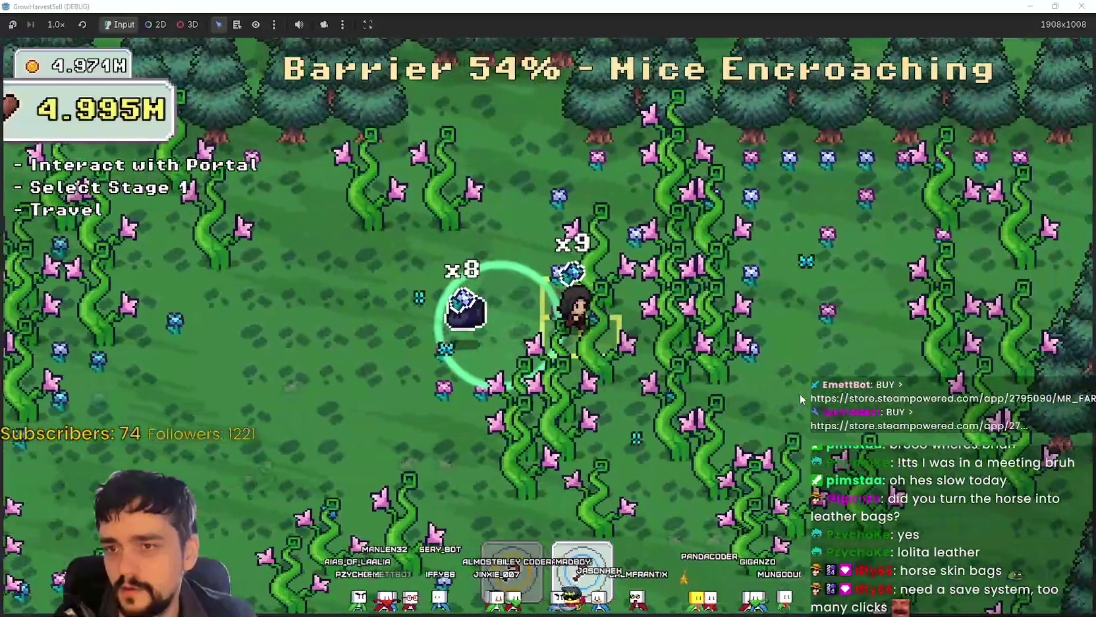
pyautogui.press('d')
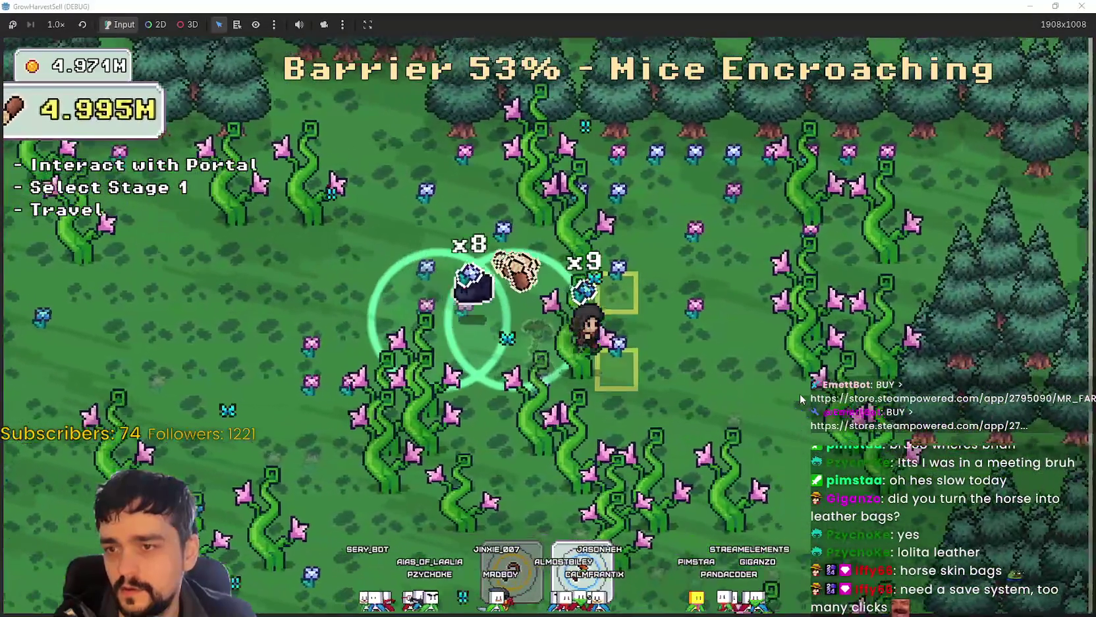
pyautogui.press('s')
pyautogui.press('d')
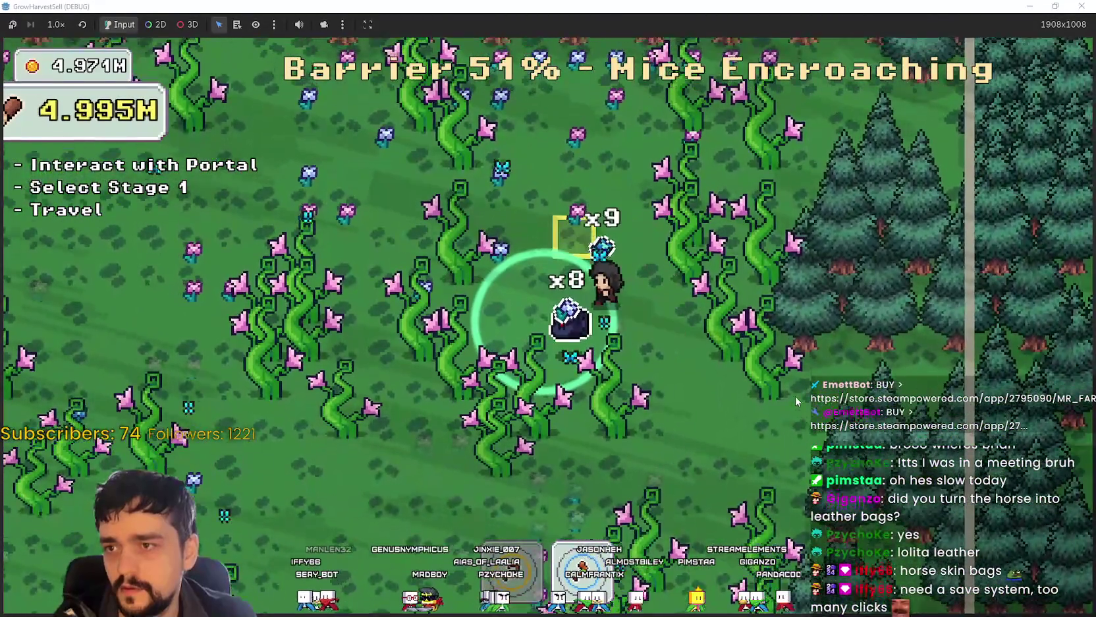
pyautogui.press('w')
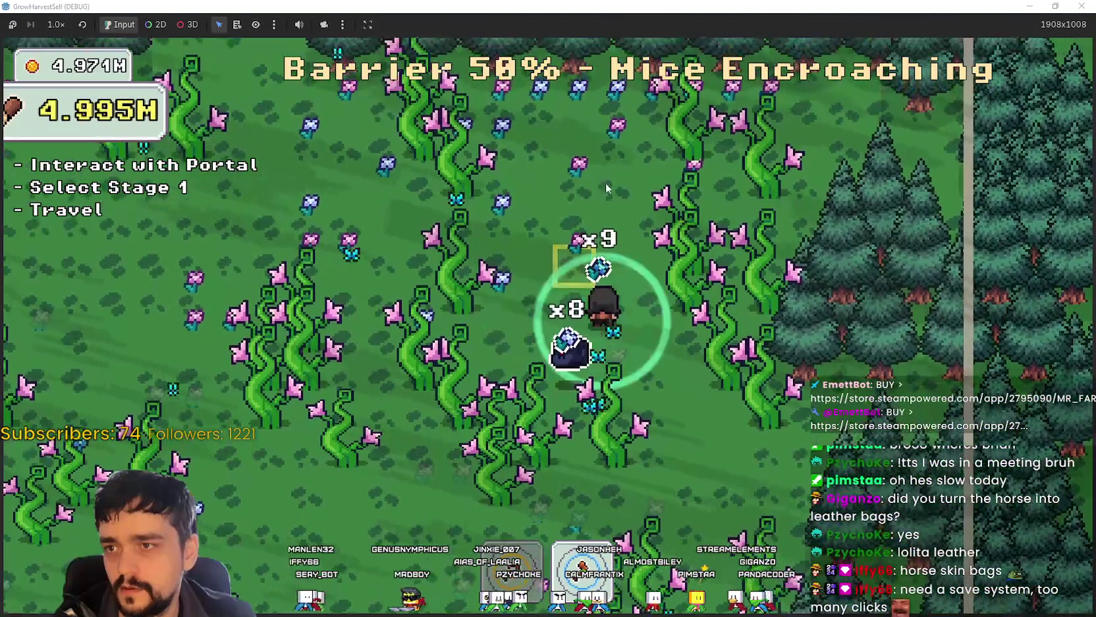
pyautogui.press('a')
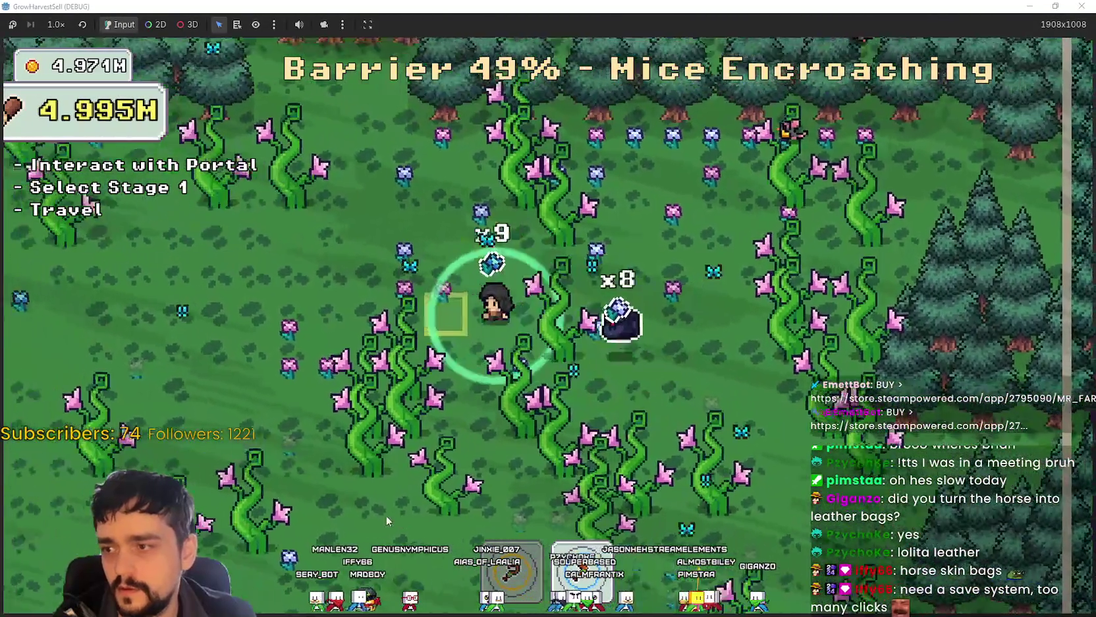
pyautogui.press('s')
pyautogui.press('d')
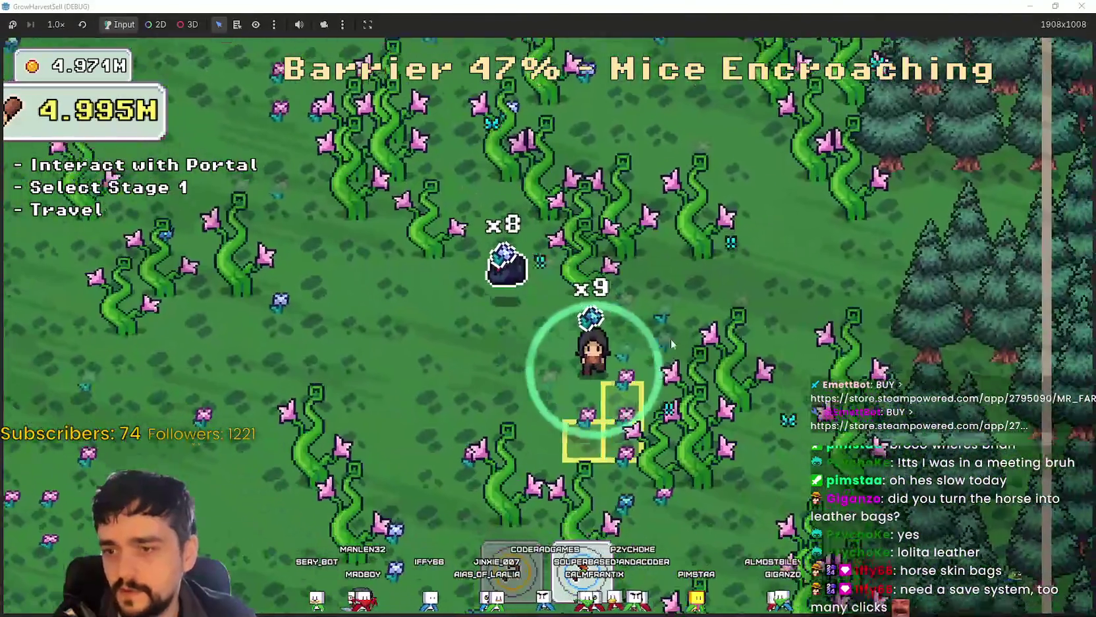
pyautogui.press('a')
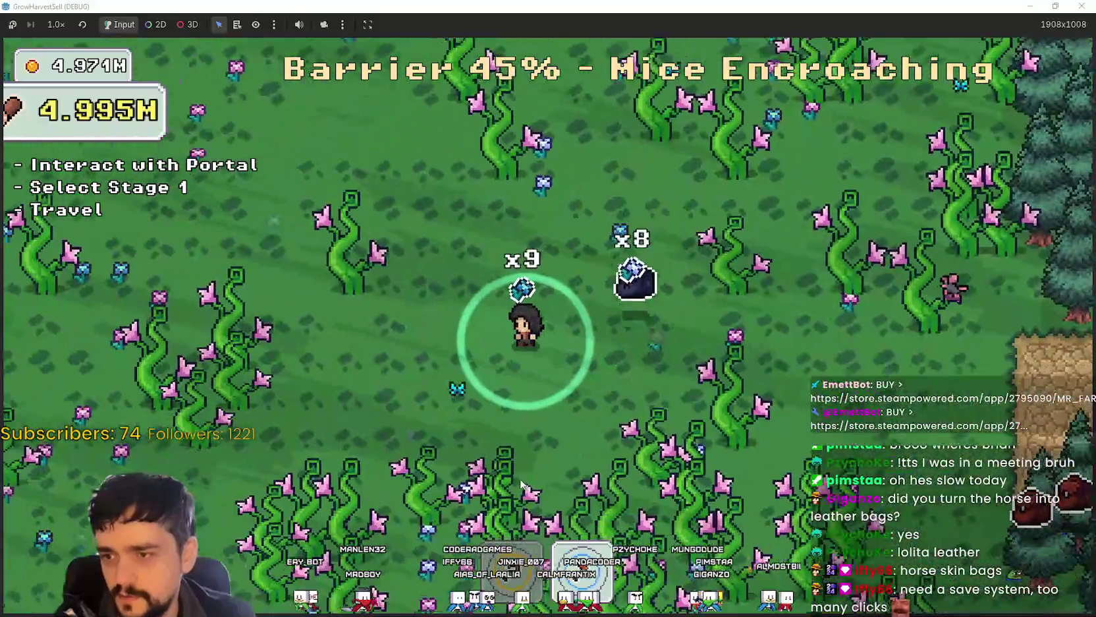
pyautogui.press('a')
pyautogui.press('s')
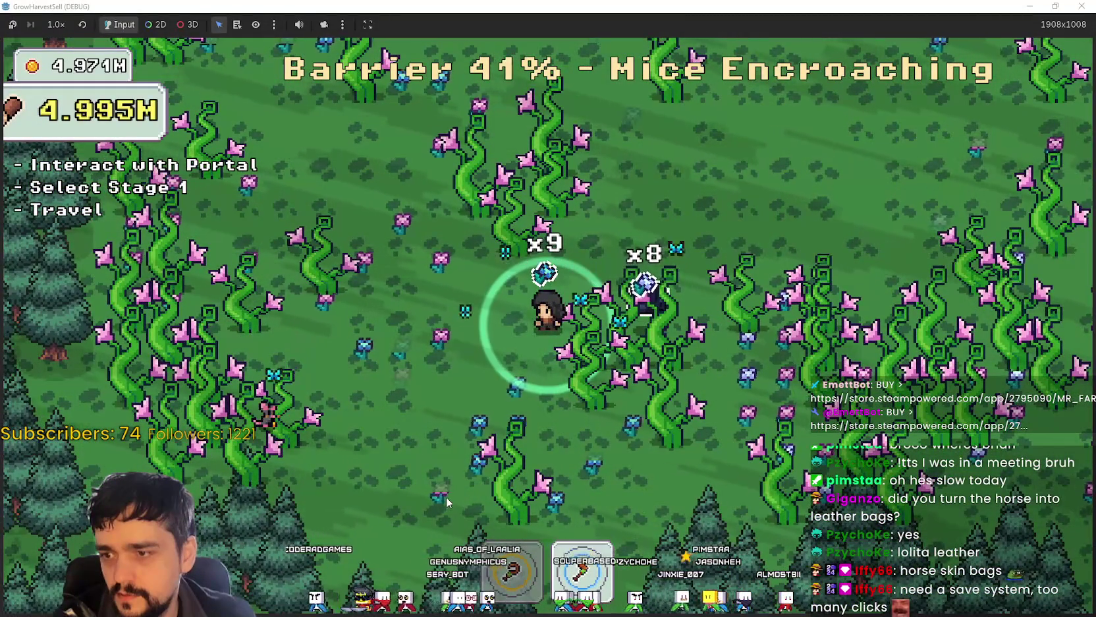
pyautogui.press('a')
pyautogui.press('s')
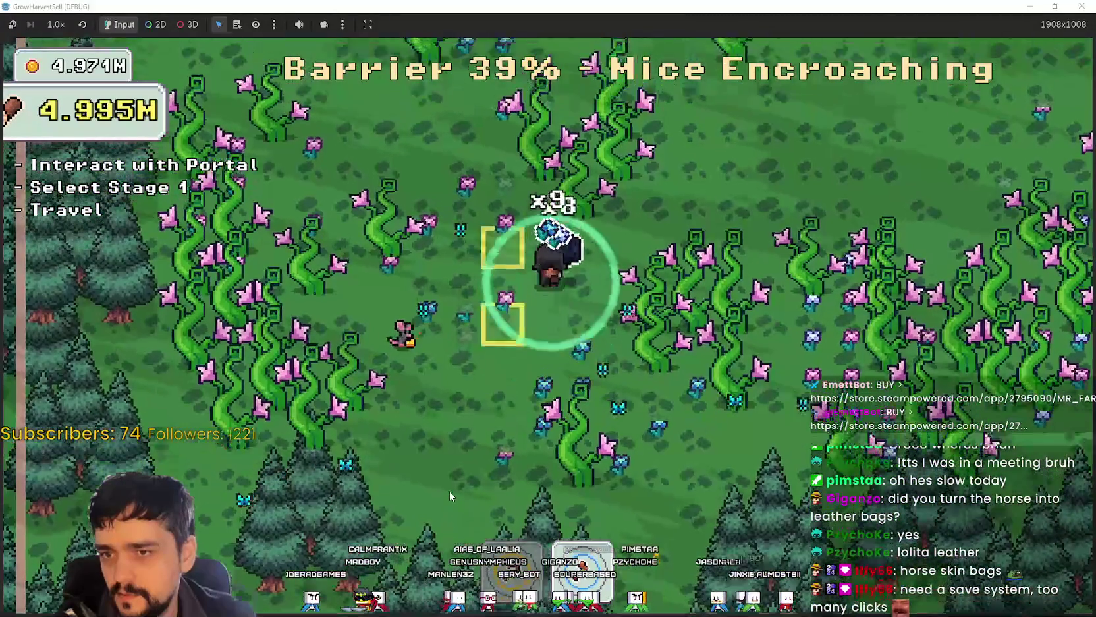
pyautogui.press('w')
pyautogui.press('d')
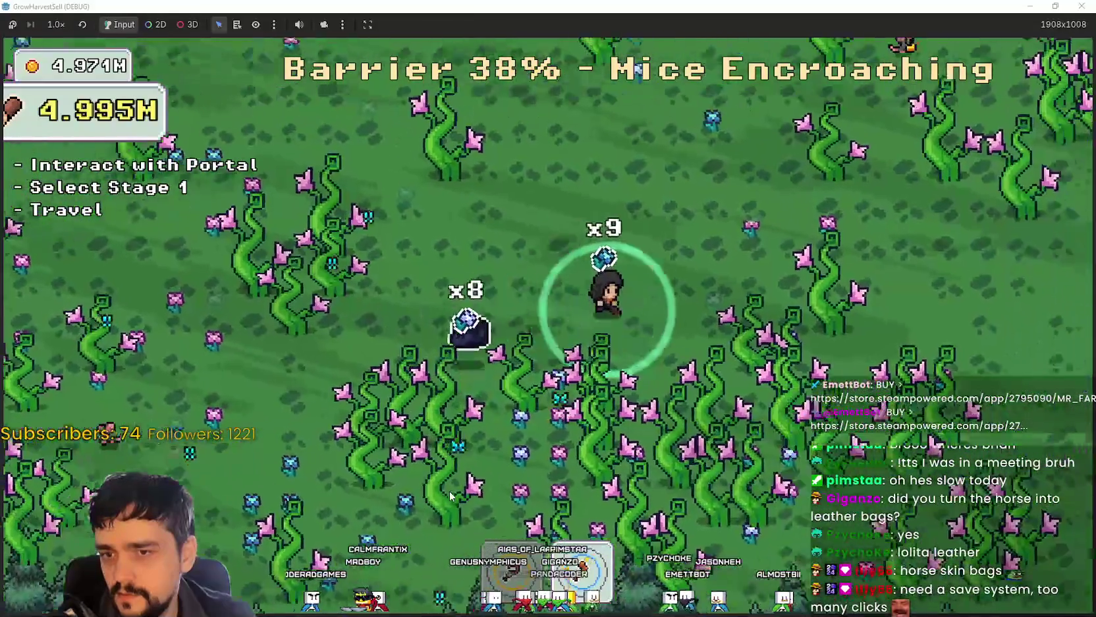
pyautogui.press('d')
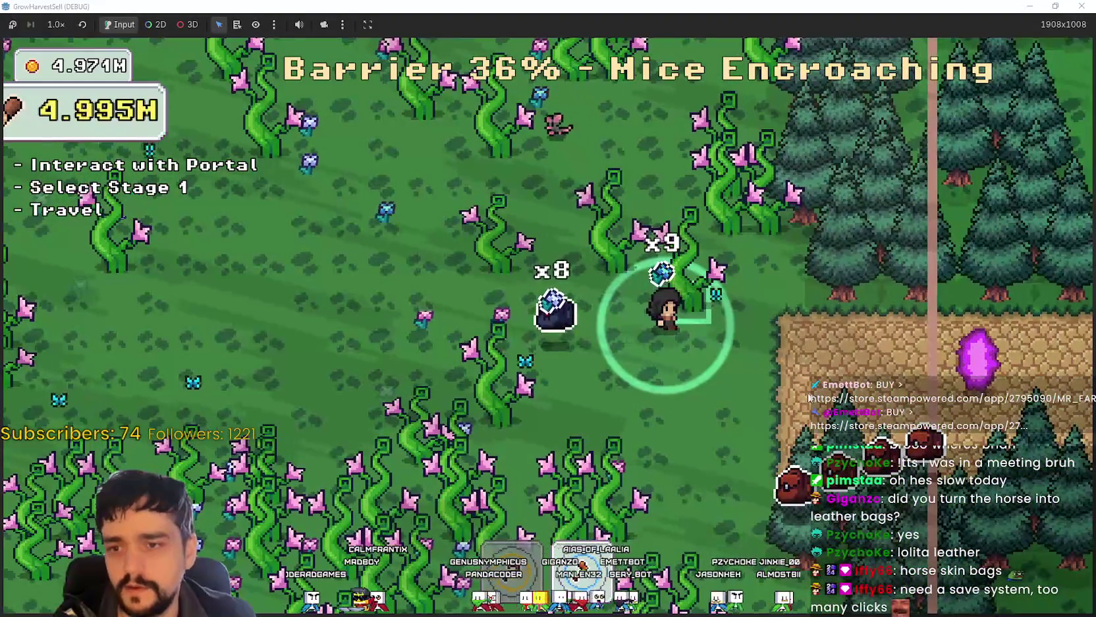
pyautogui.press('d')
pyautogui.press('s')
pyautogui.press('a')
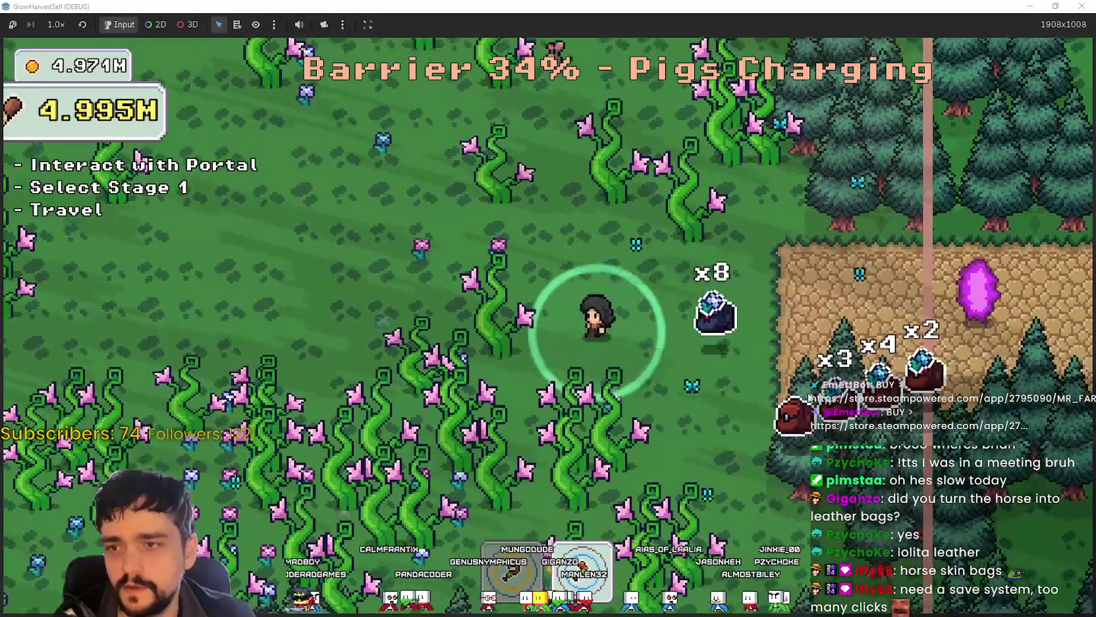
# Step: Keep harvesting as the Horse Wall approaches until the barrier drops to 8% and runs out
pyautogui.press('w')
pyautogui.press('a')
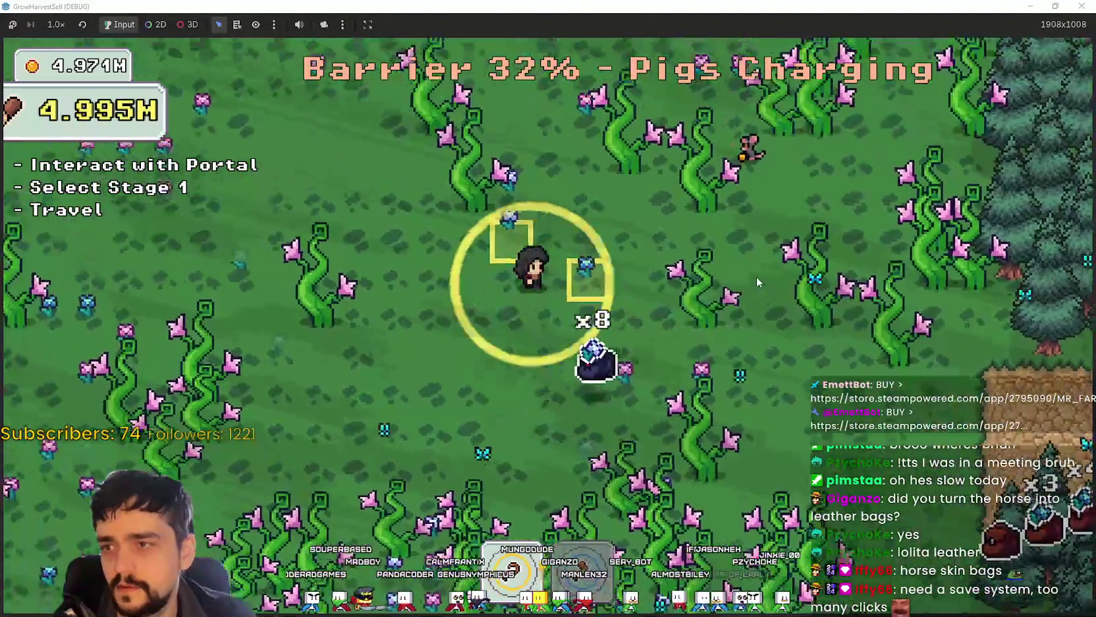
pyautogui.press('w')
pyautogui.press('d')
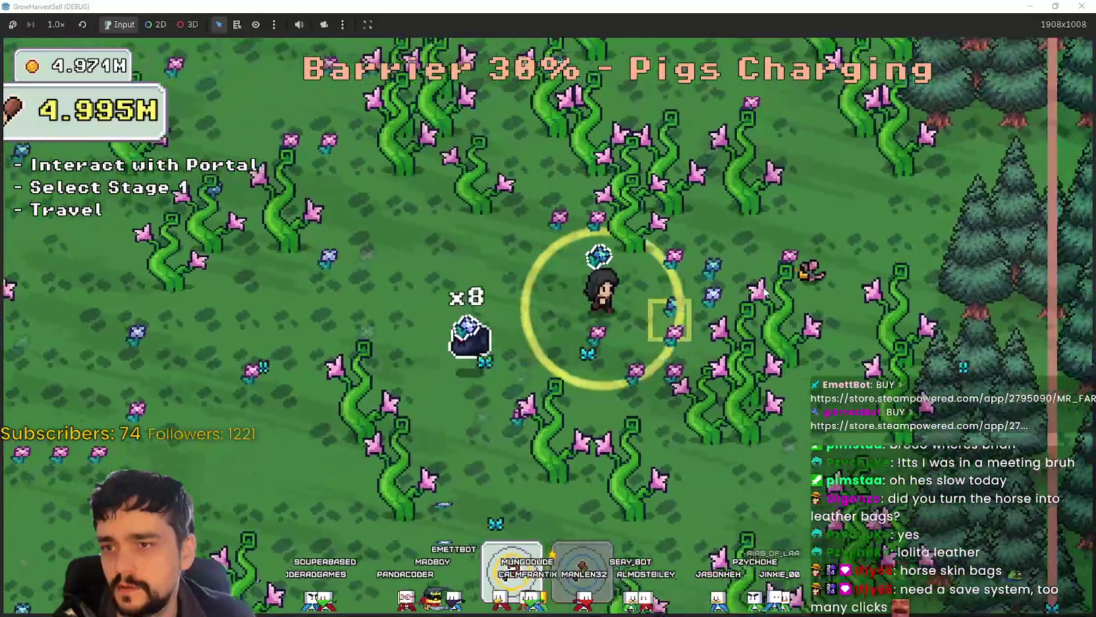
pyautogui.press('d')
pyautogui.press('a')
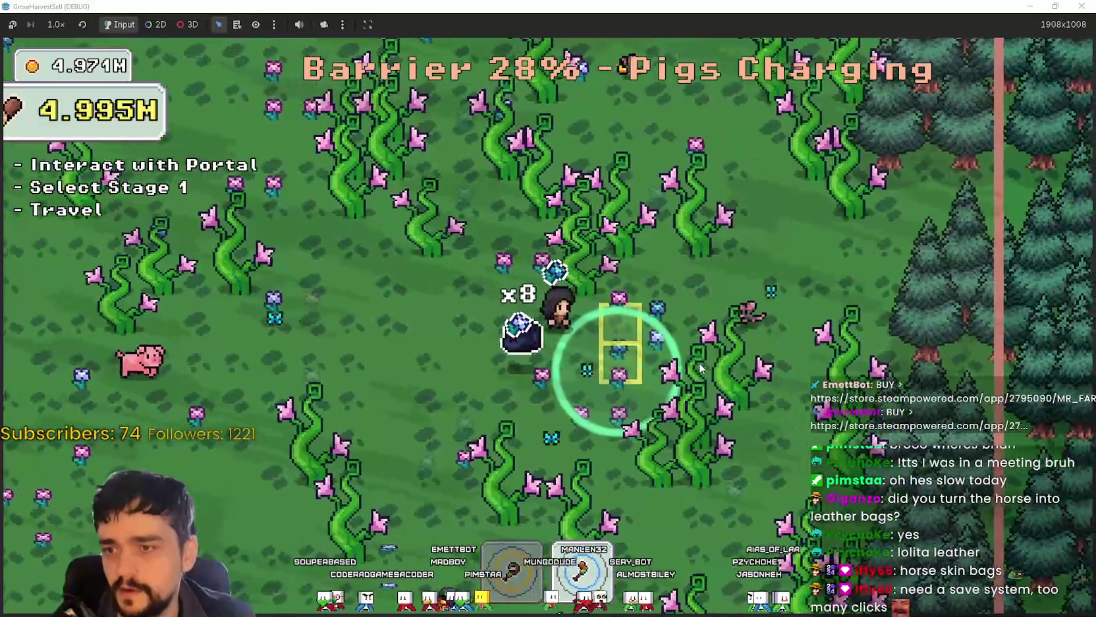
pyautogui.press('s')
pyautogui.press('a')
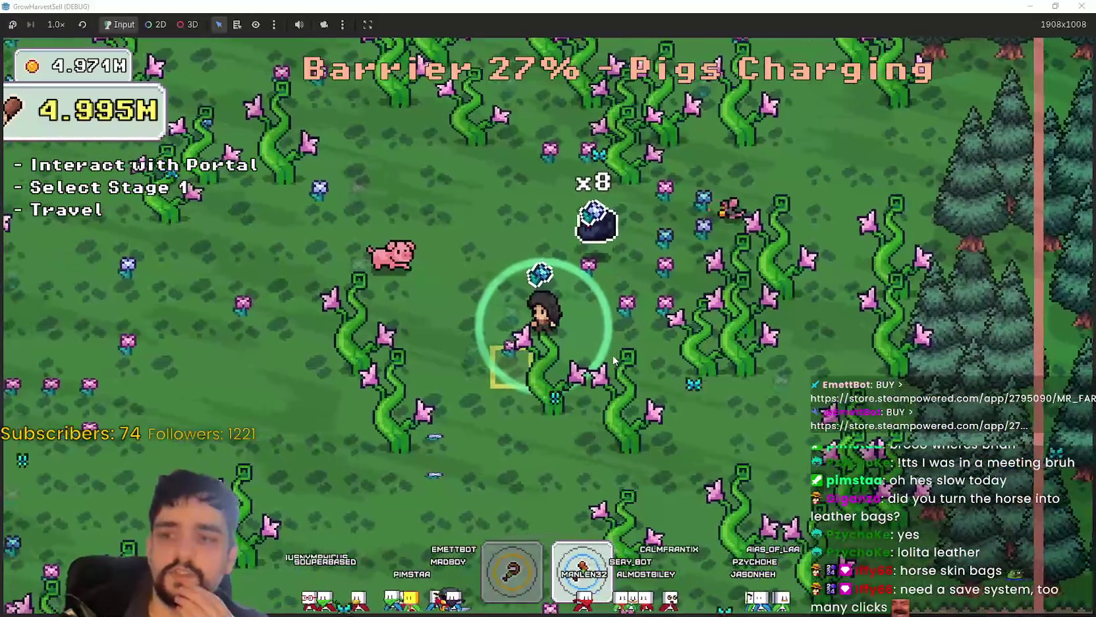
pyautogui.press('d')
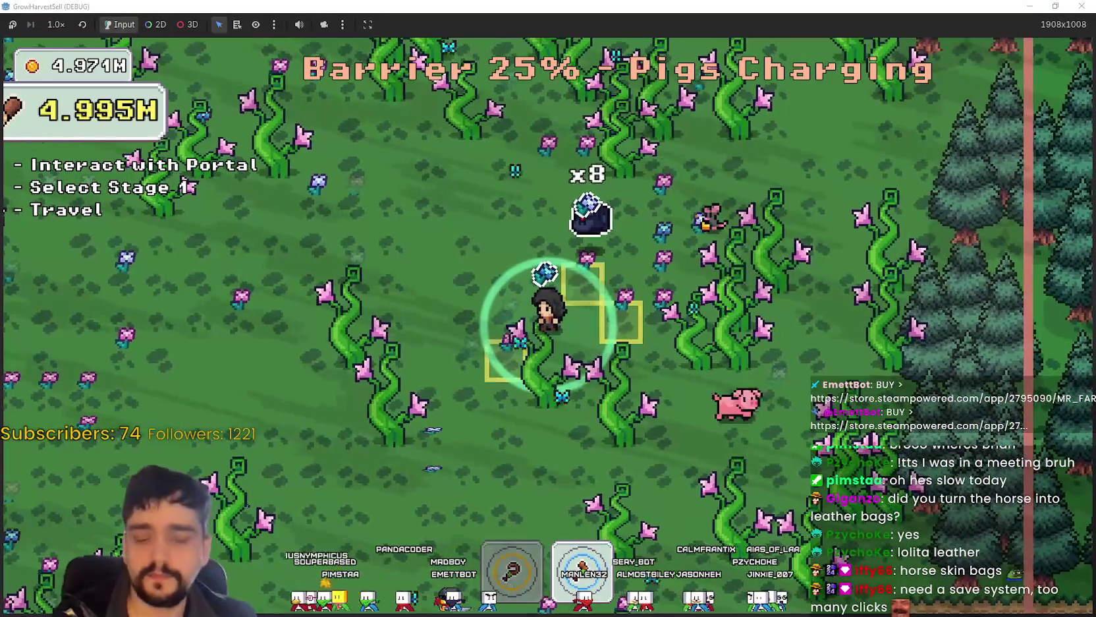
pyautogui.press('w')
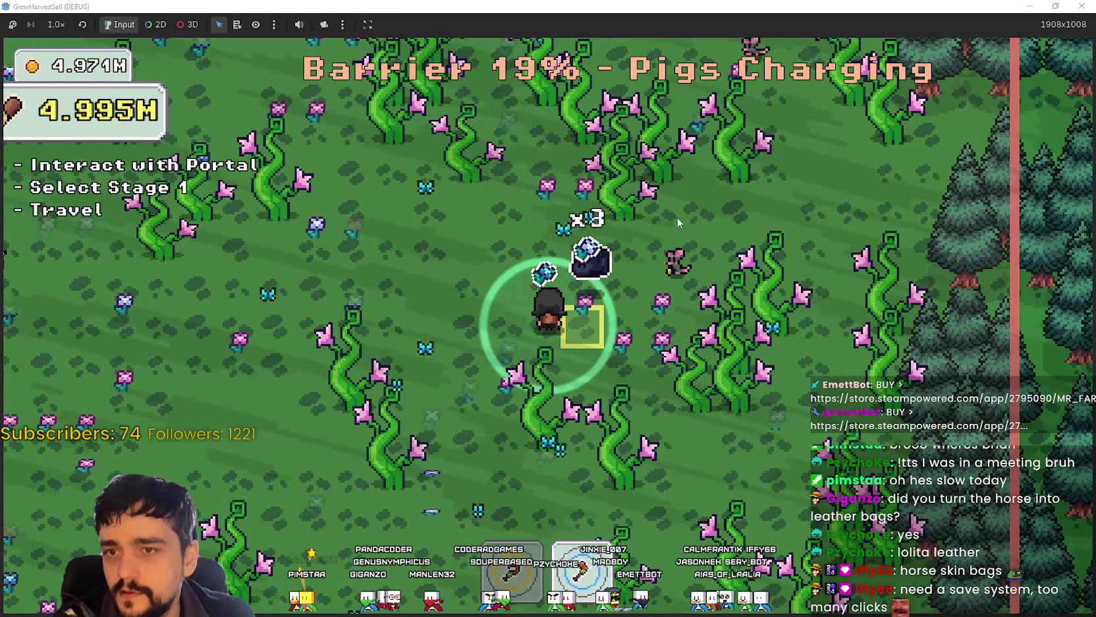
pyautogui.press('w')
pyautogui.press('a')
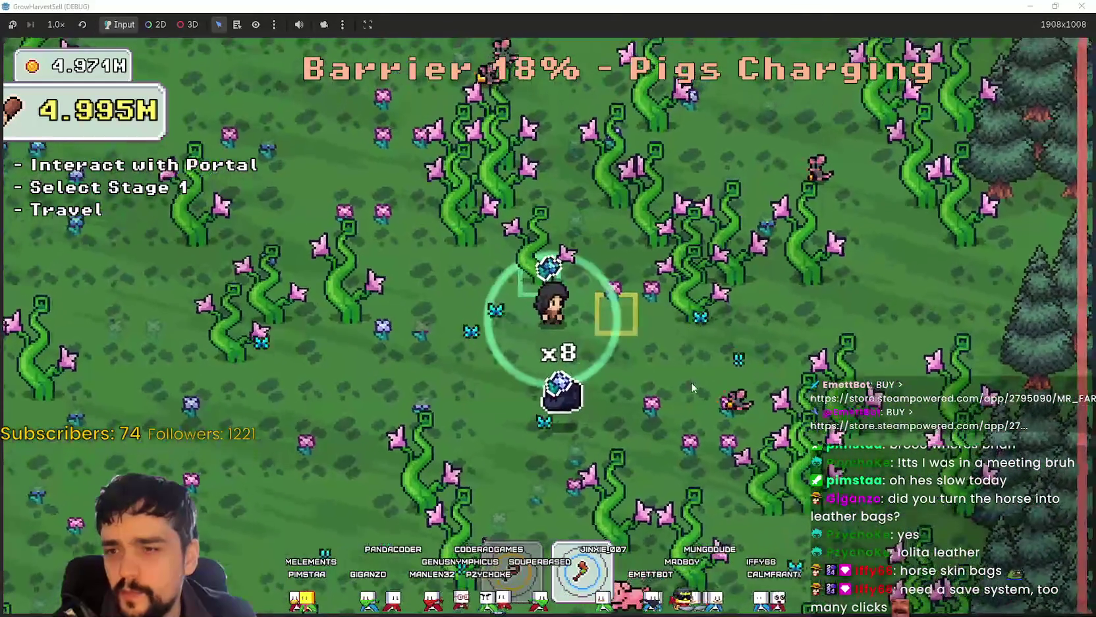
pyautogui.press('d')
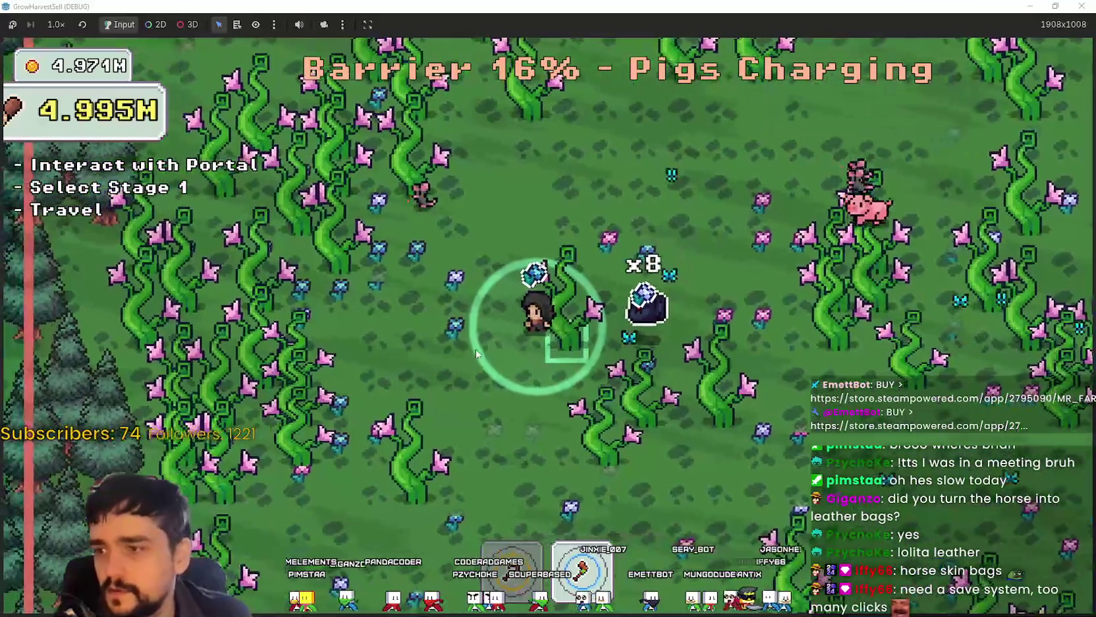
pyautogui.press('a')
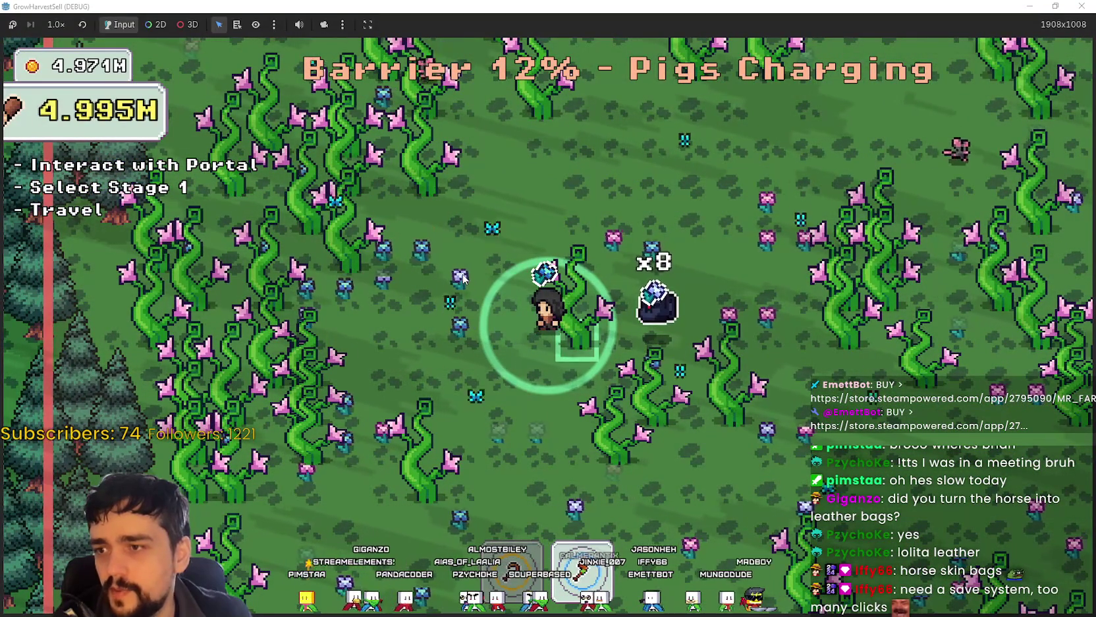
pyautogui.press('d')
pyautogui.press('s')
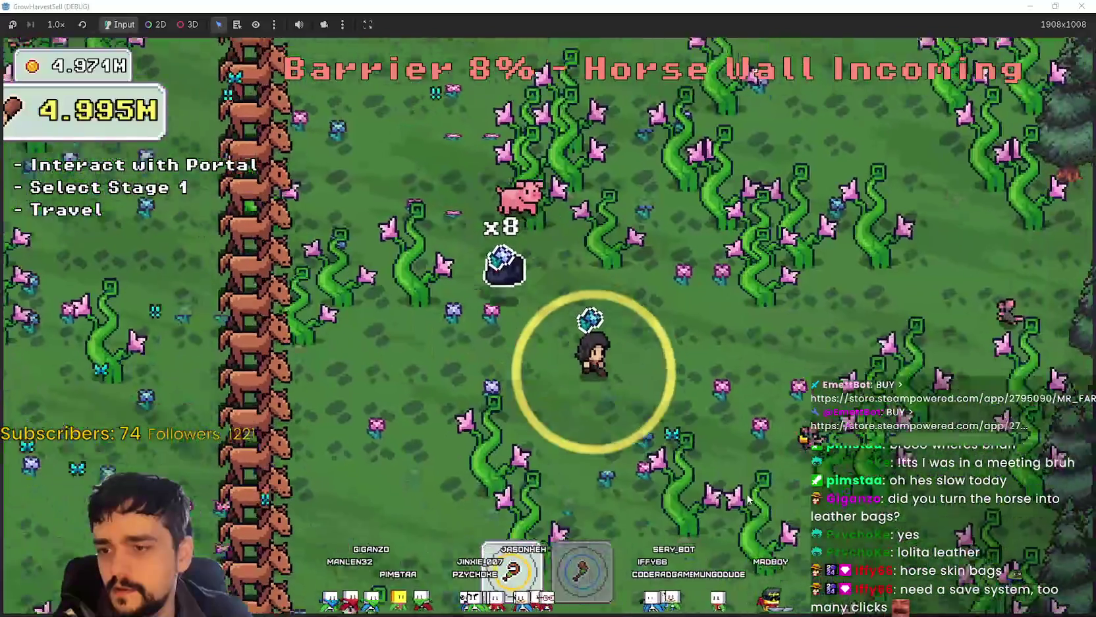
pyautogui.press('d')
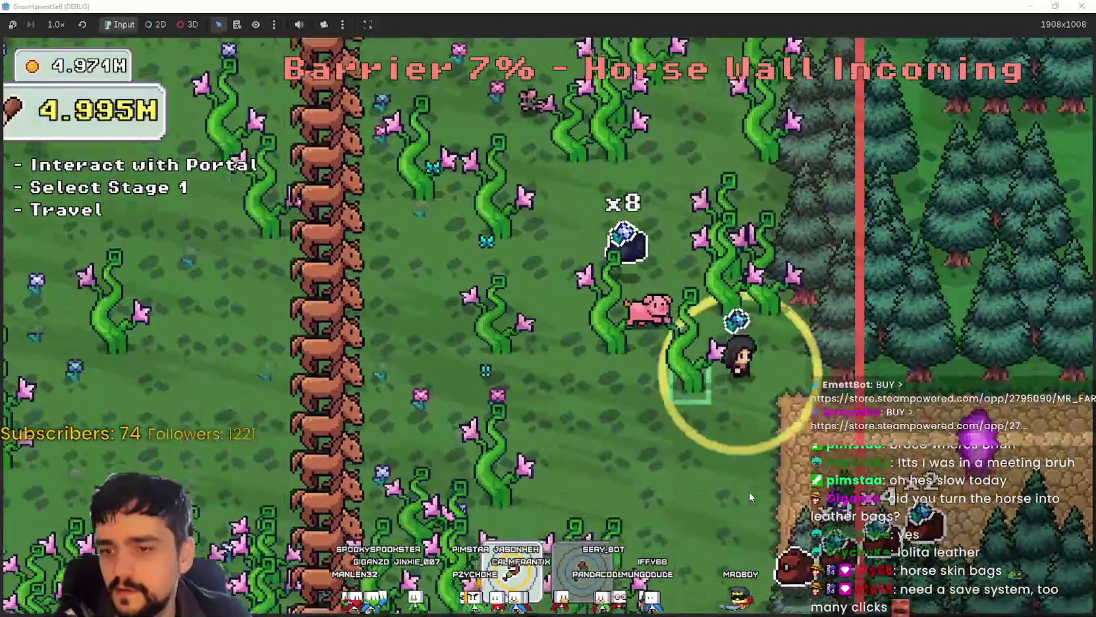
pyautogui.press('d')
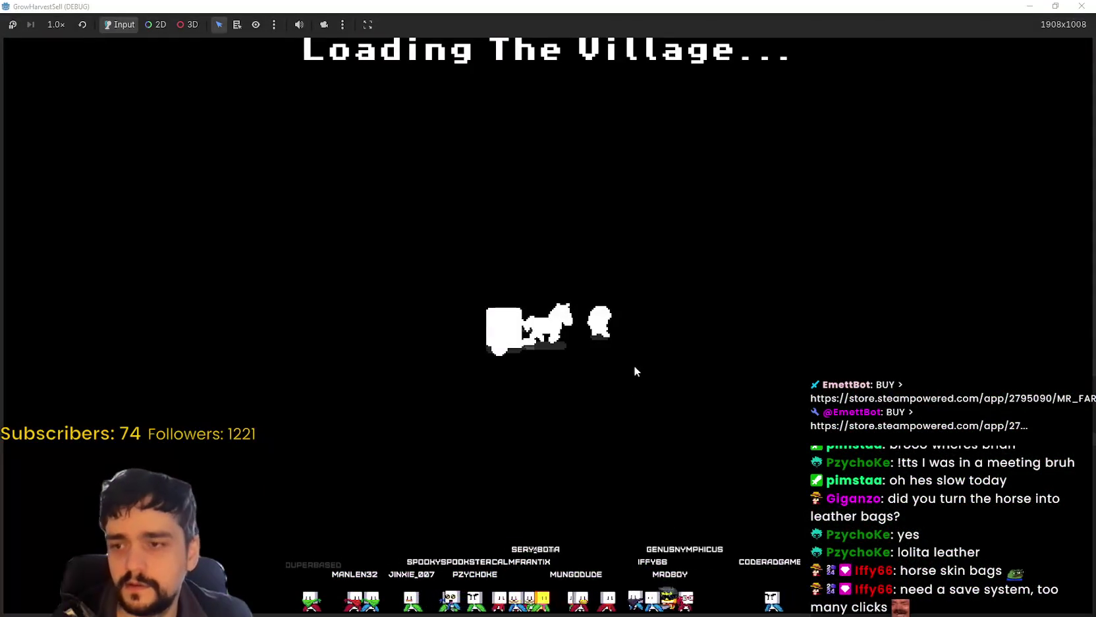
# Step: Walk the character with the gem bags toward the stall and along the village path
pyautogui.press('w')
pyautogui.press('d')
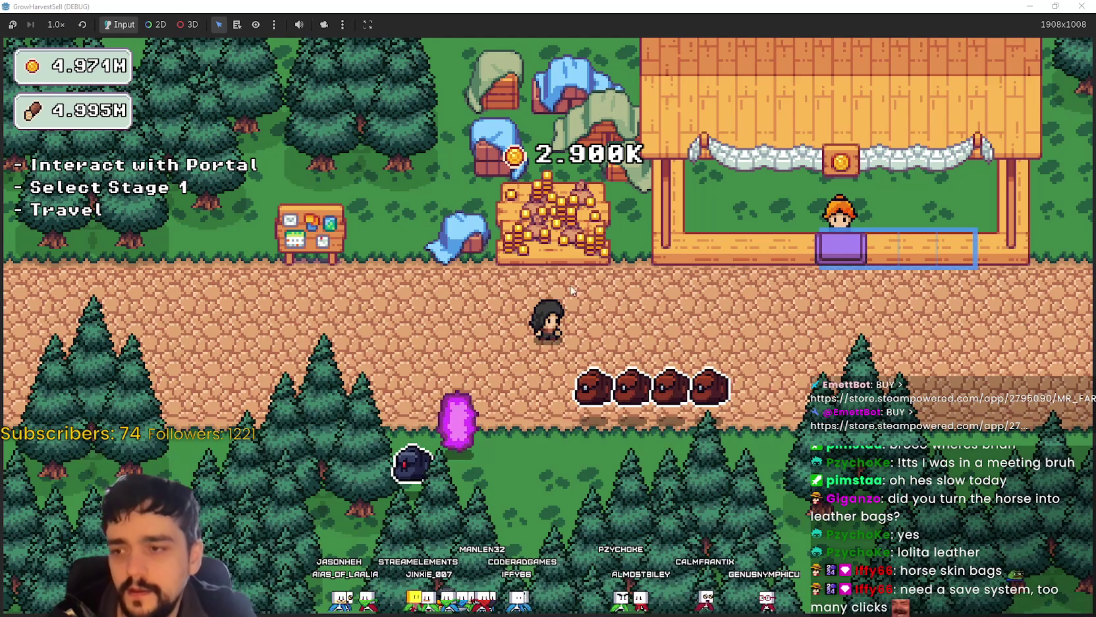
pyautogui.press('d')
pyautogui.press('s')
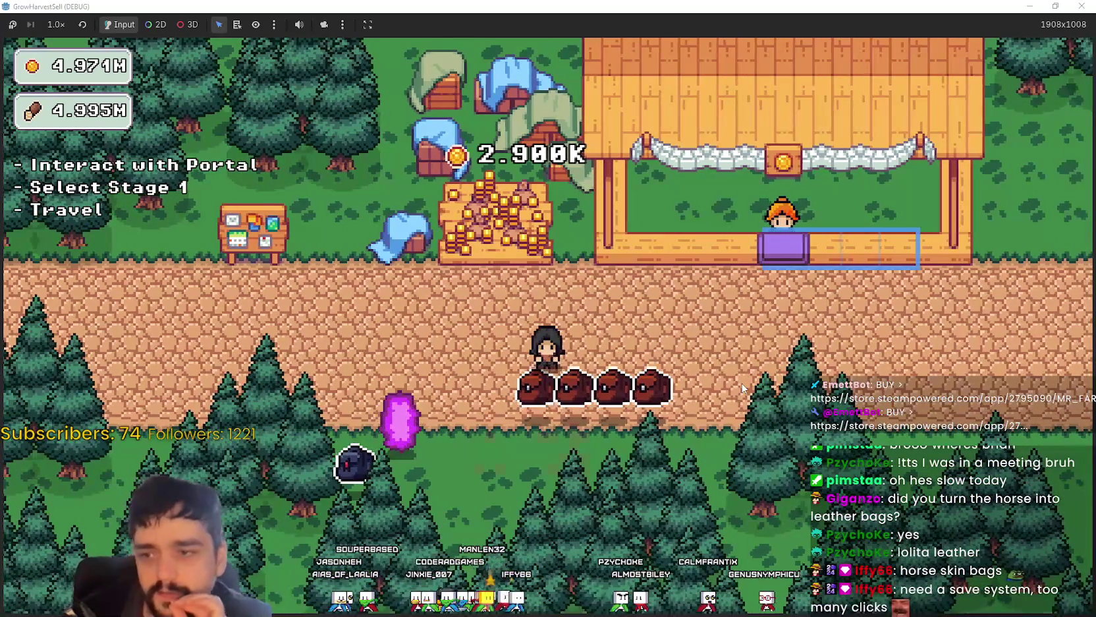
pyautogui.press('w')
pyautogui.press('a')
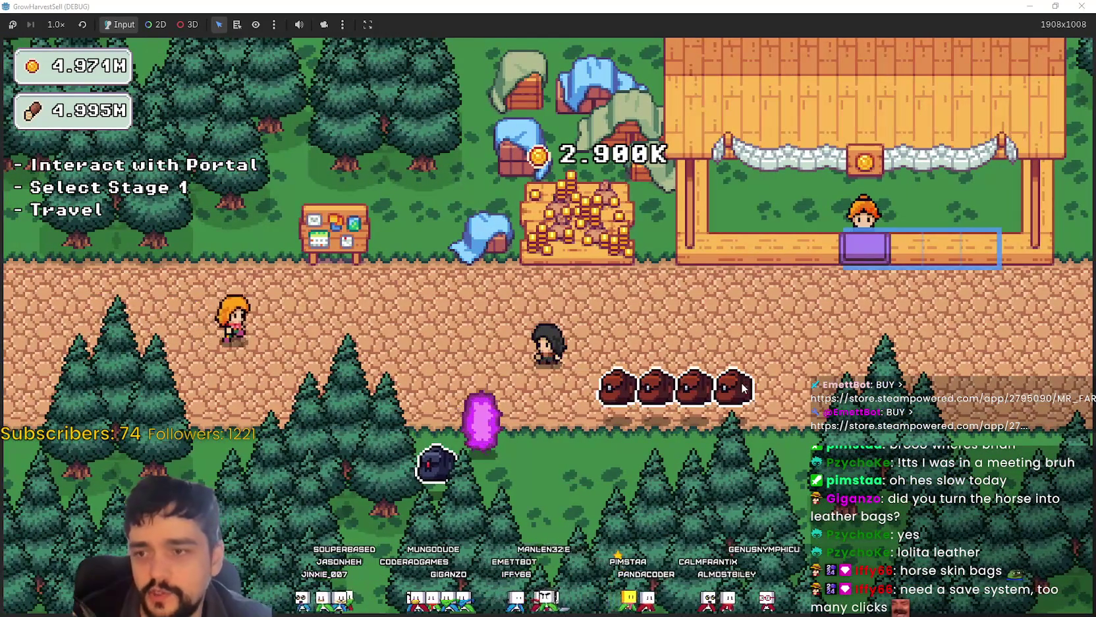
# Step: Walk along the village path, then view and close the Prestige skill tree
pyautogui.press('a')
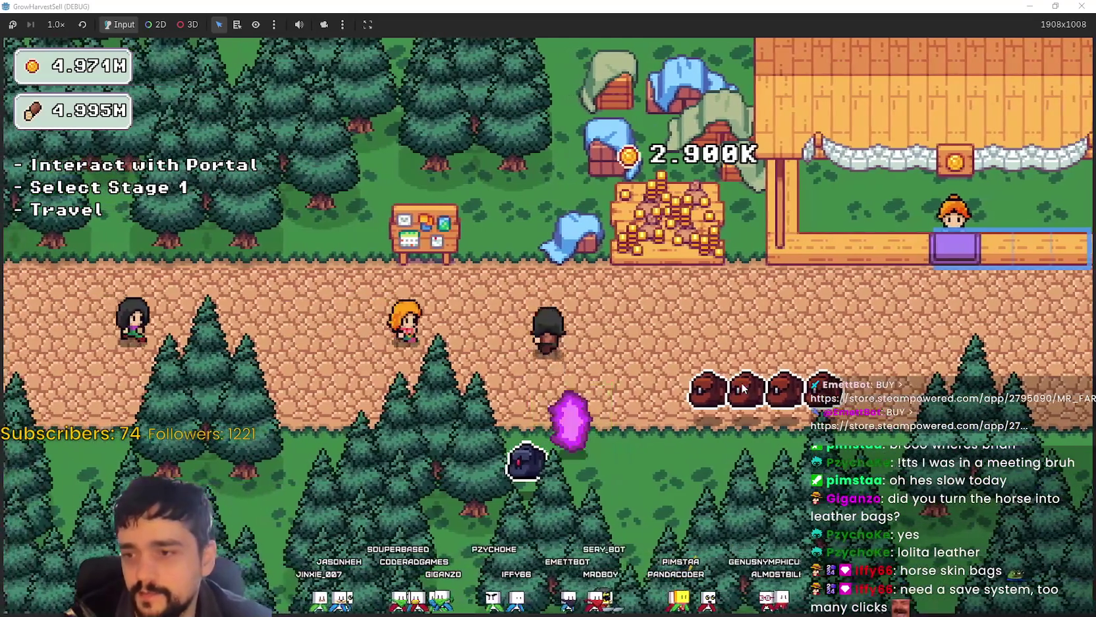
pyautogui.press('d')
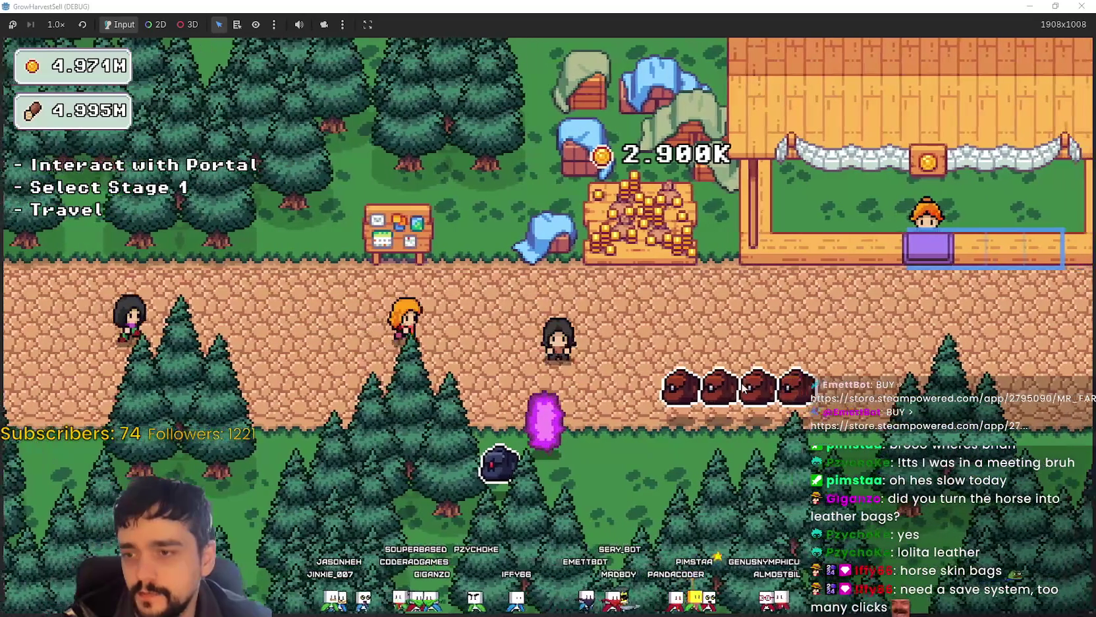
pyautogui.press('s')
pyautogui.press('w')
pyautogui.press('d')
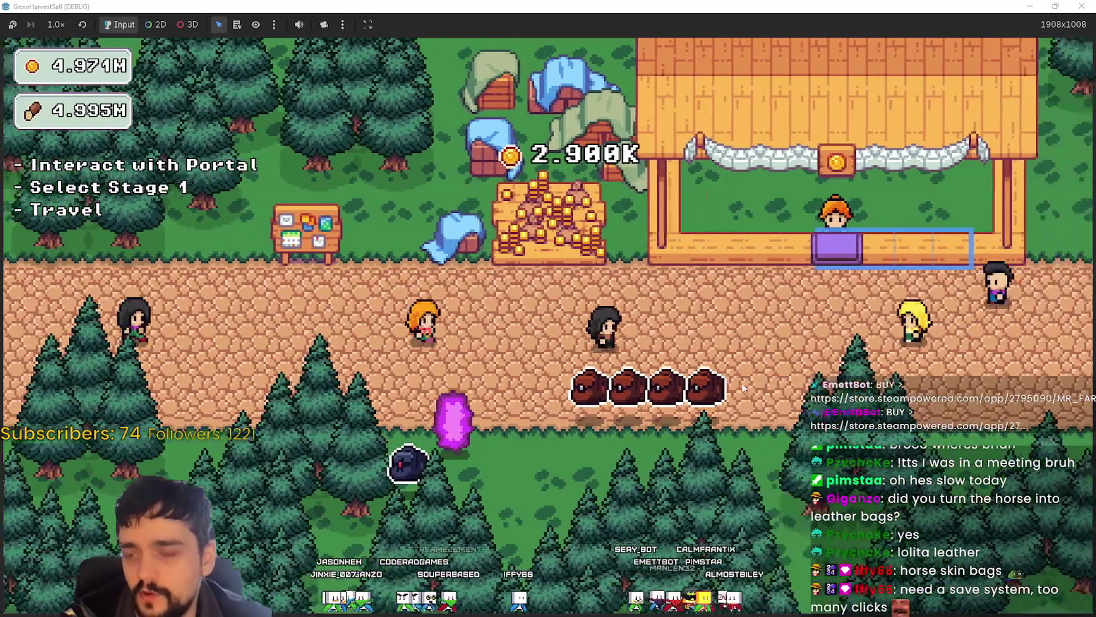
pyautogui.press('d')
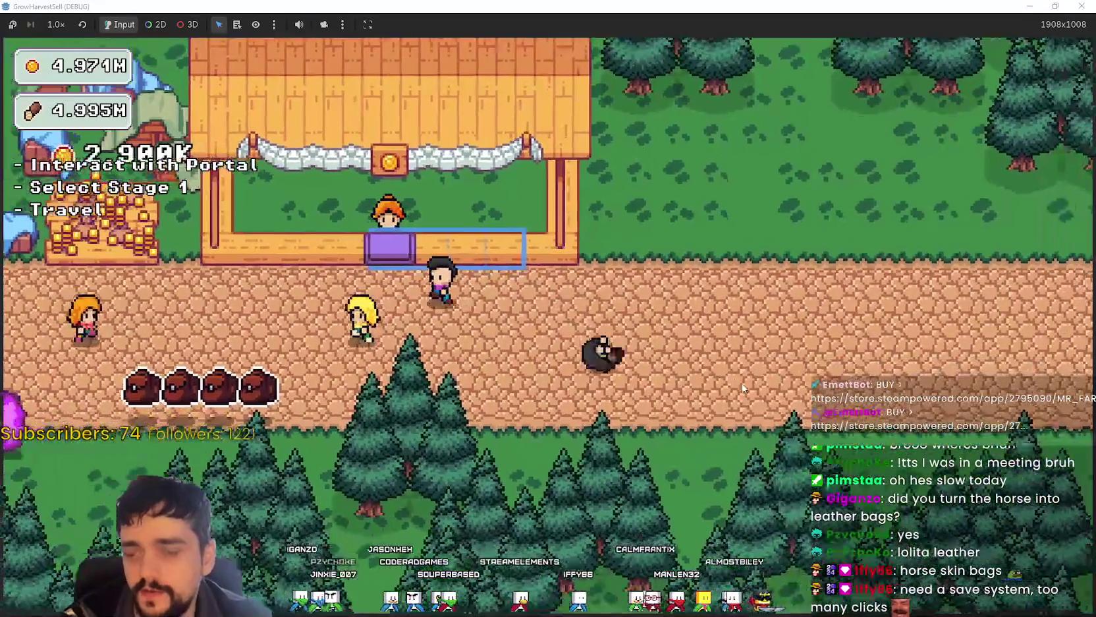
pyautogui.press('a')
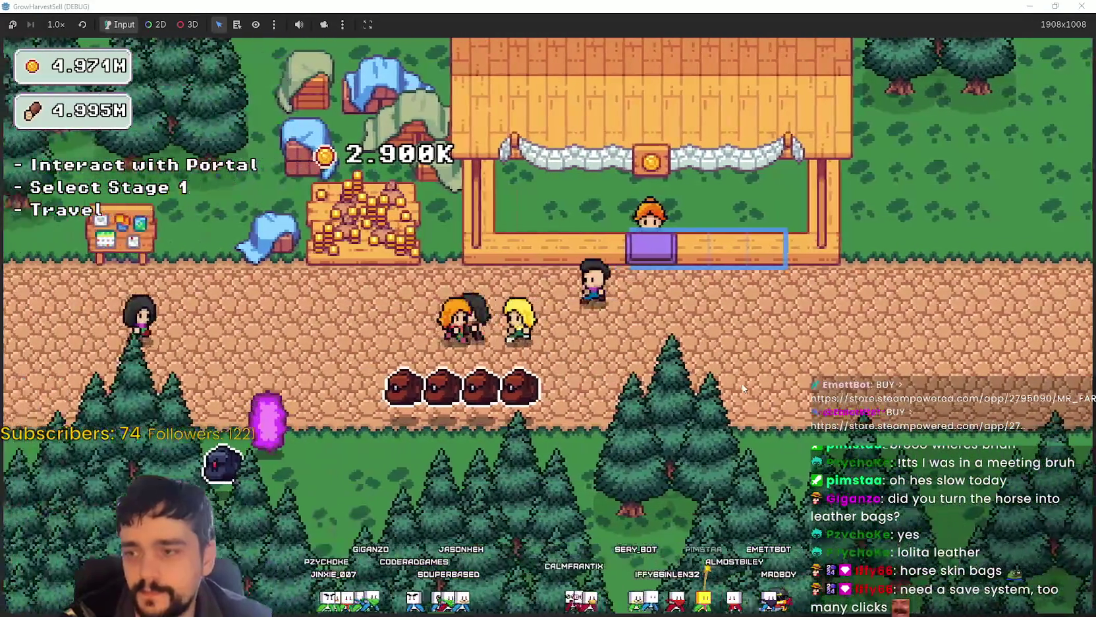
pyautogui.press('a')
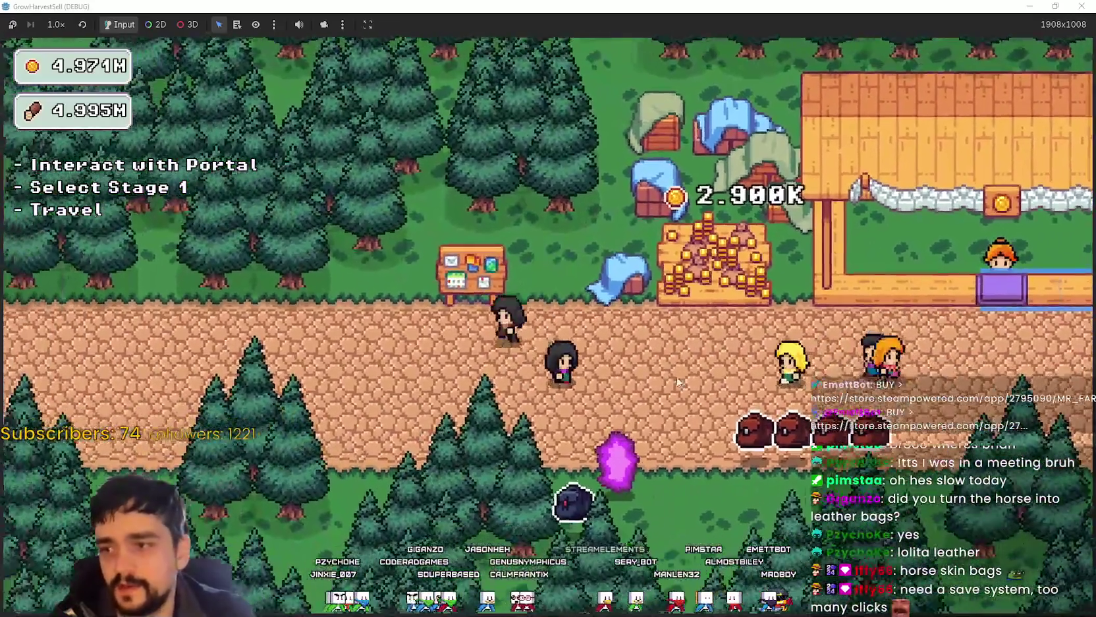
pyautogui.press('p')
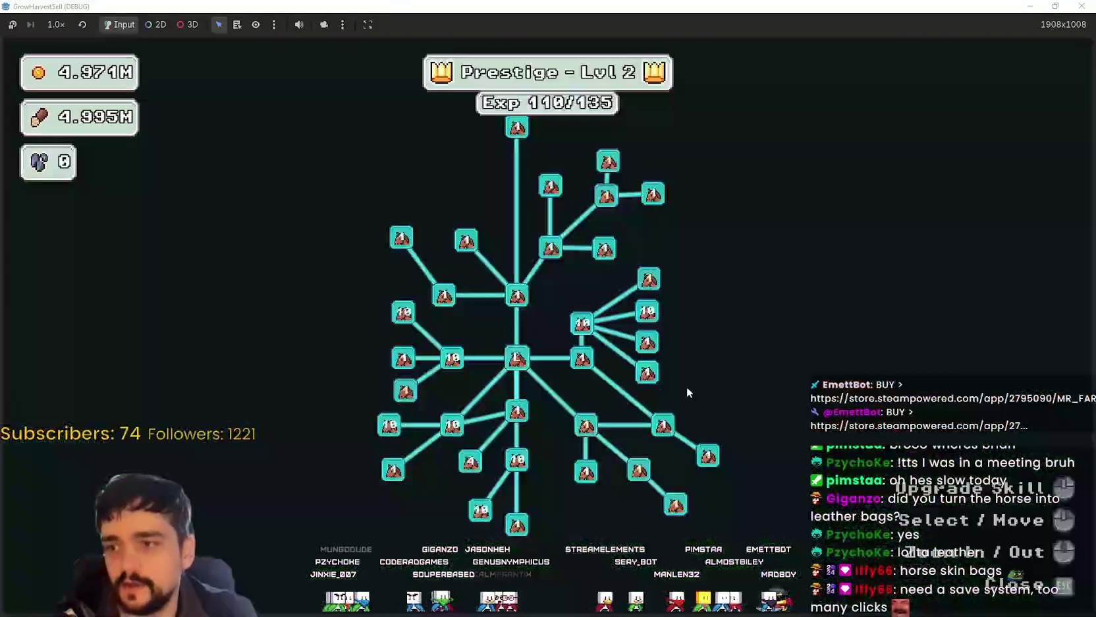
pyautogui.press('Escape')
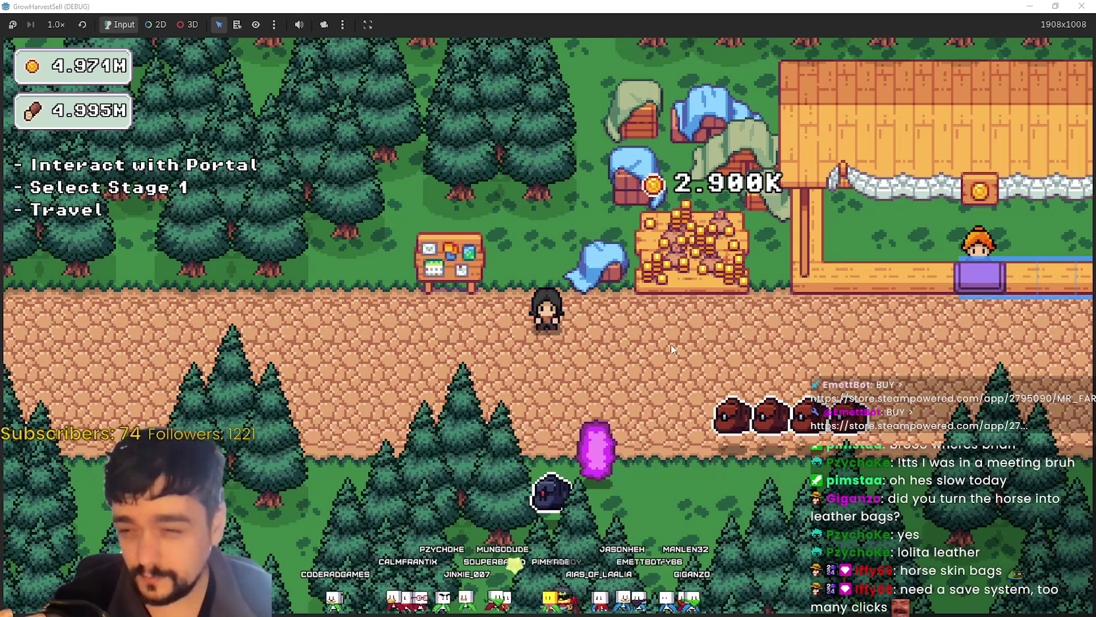
# Step: Check the prestige tree at the bulletin board and the portal's stage list, then stop the run with F8
pyautogui.press('a')
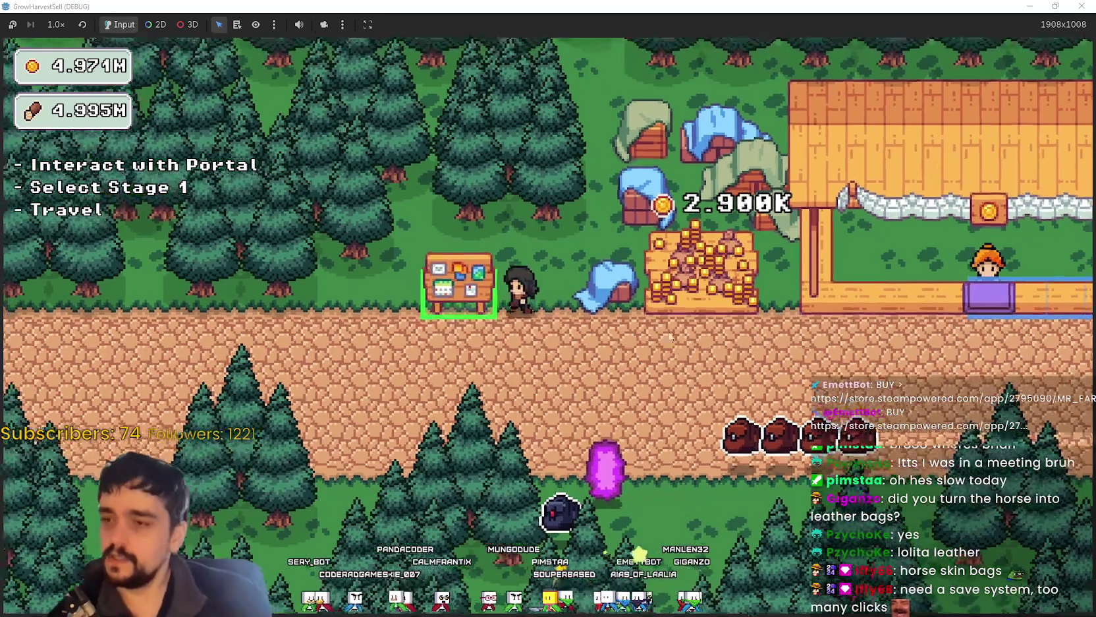
pyautogui.press('e')
pyautogui.press('Escape')
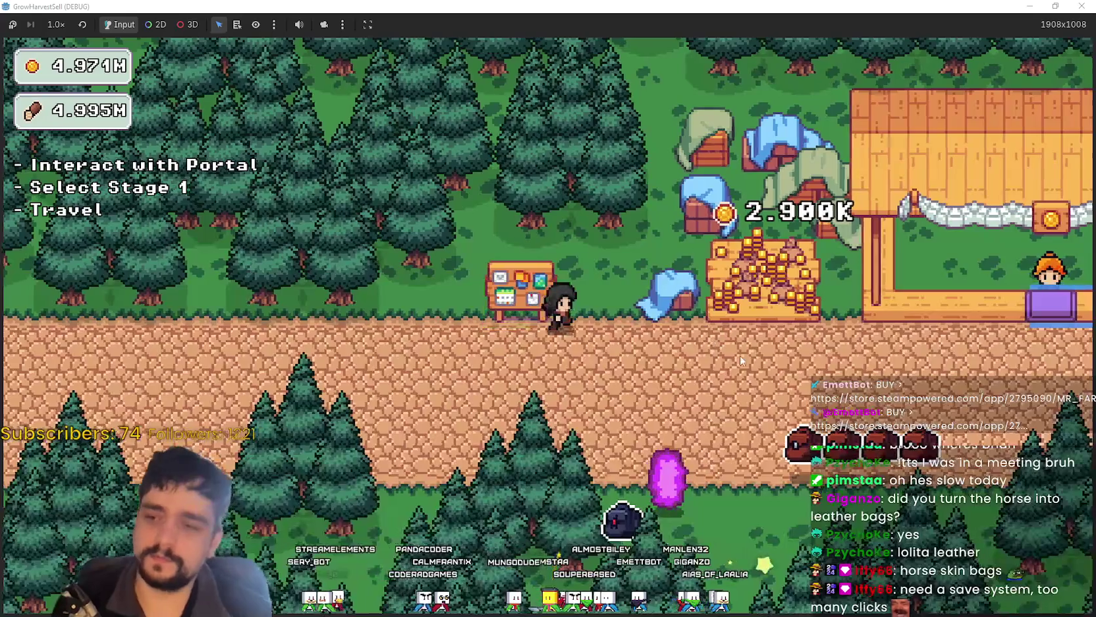
pyautogui.press('e')
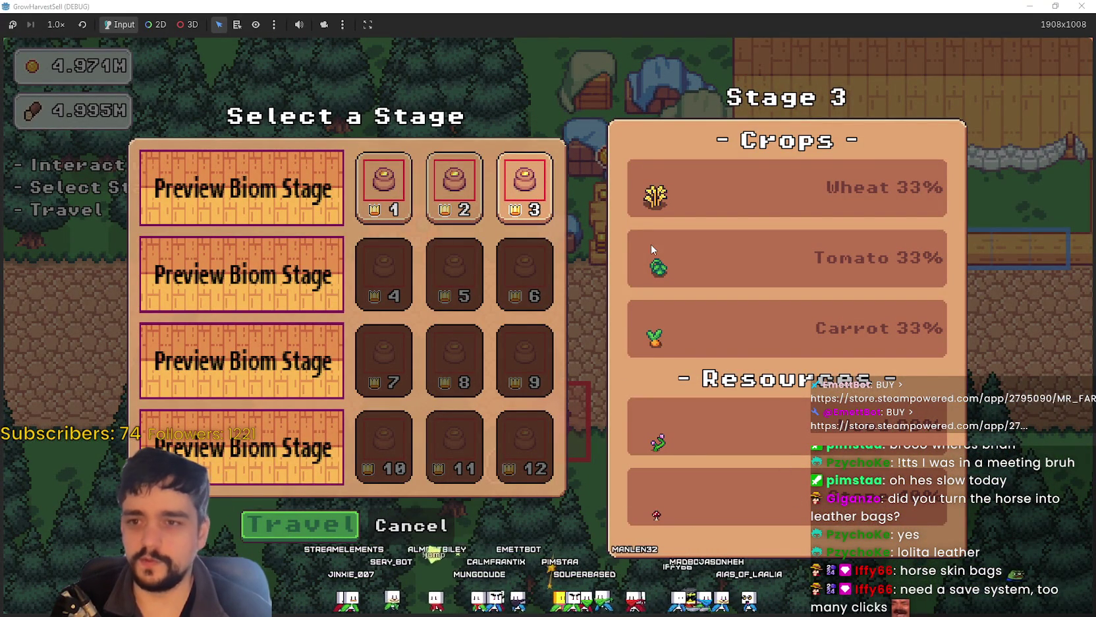
pyautogui.press('F8')
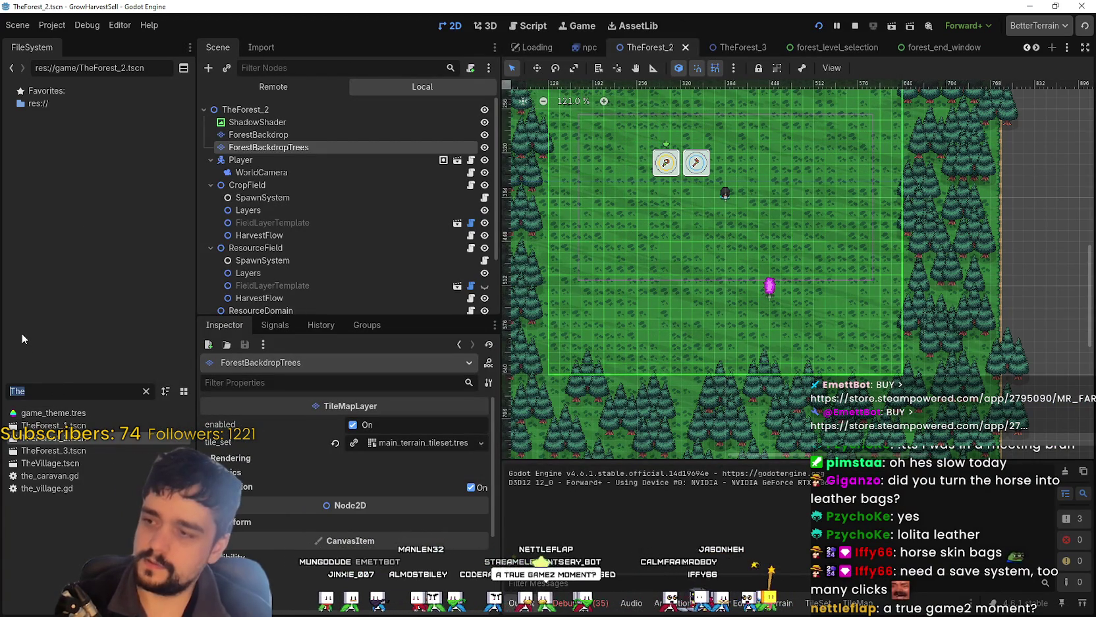
# Step: Select crop_rock.tres and turn on collision_only_when_mature, enable_collision and use_individual_y_sort_rendering
pyautogui.write('rock')
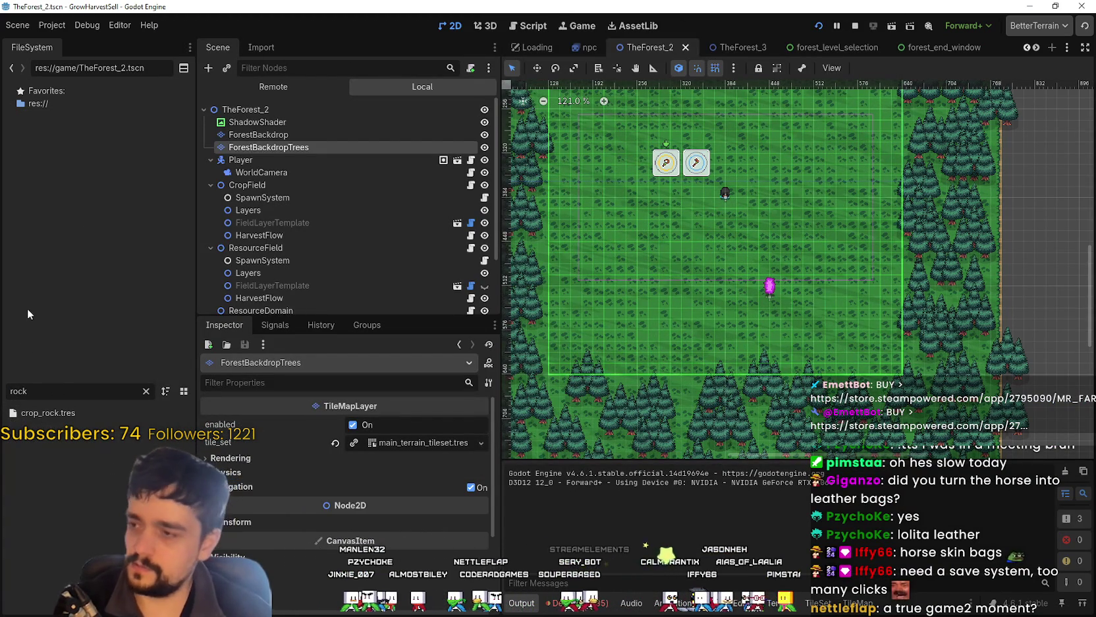
pyautogui.click(53, 413)
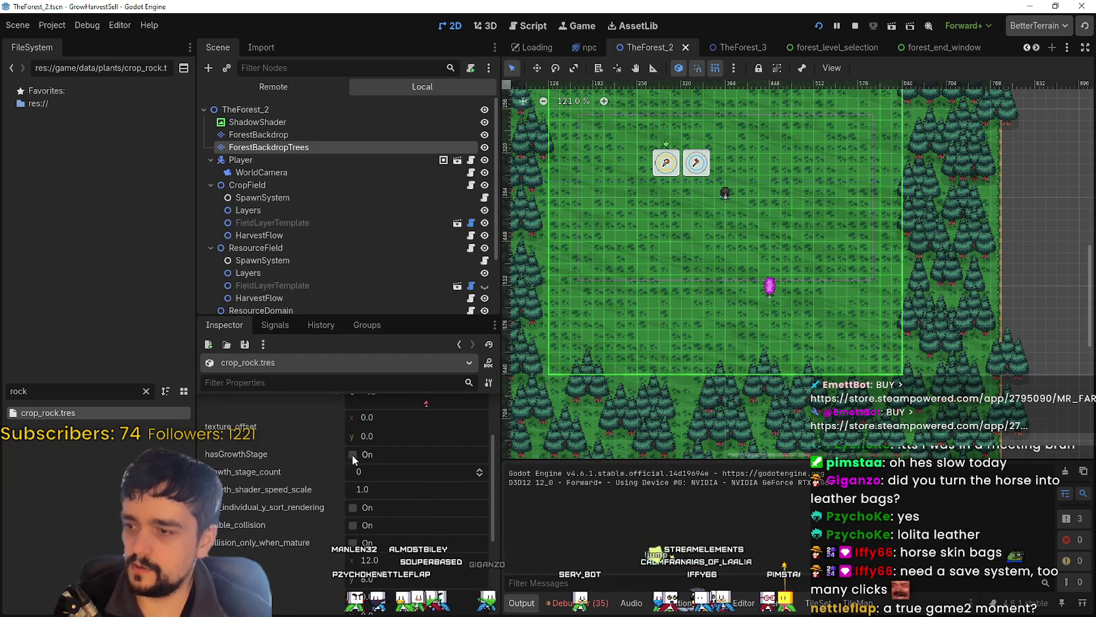
pyautogui.hotkey('ctrl', 's')
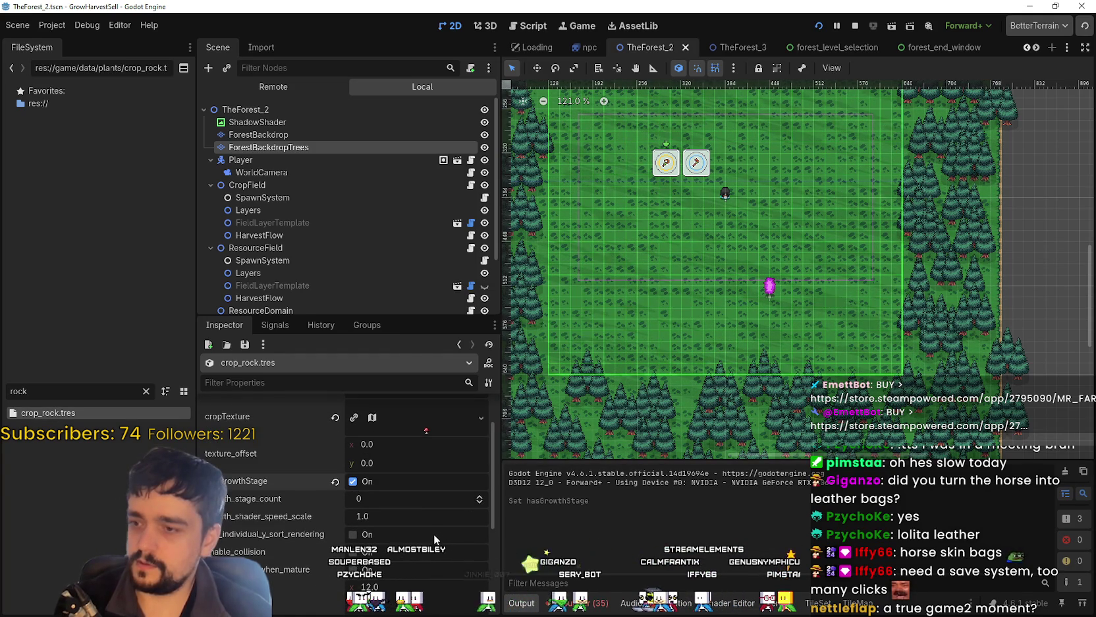
pyautogui.scroll(-2, 437, 554)
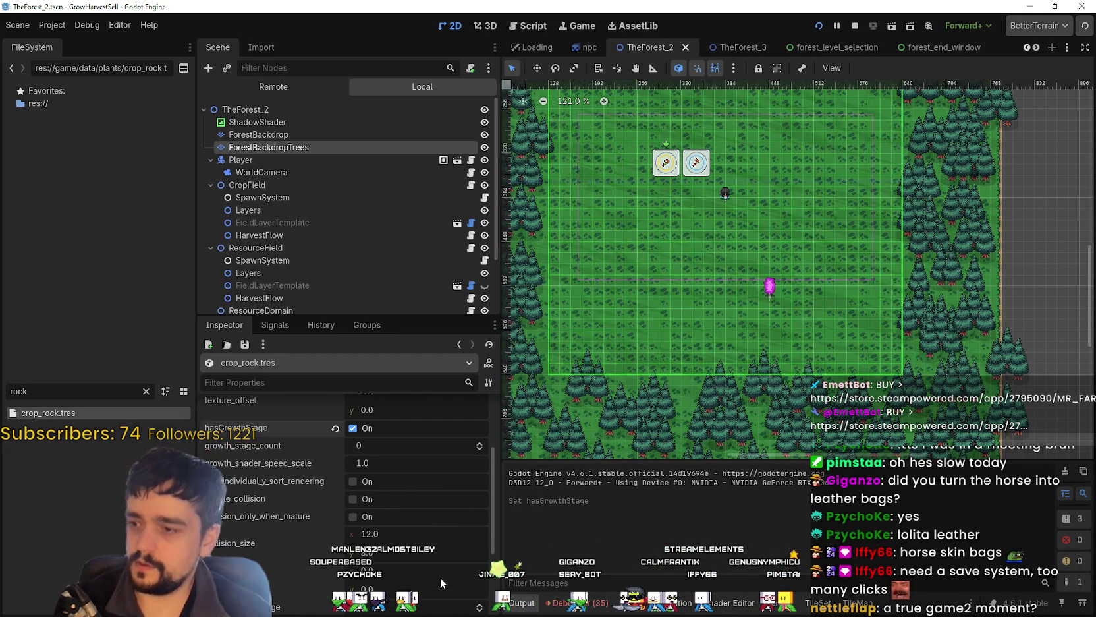
pyautogui.click(367, 517)
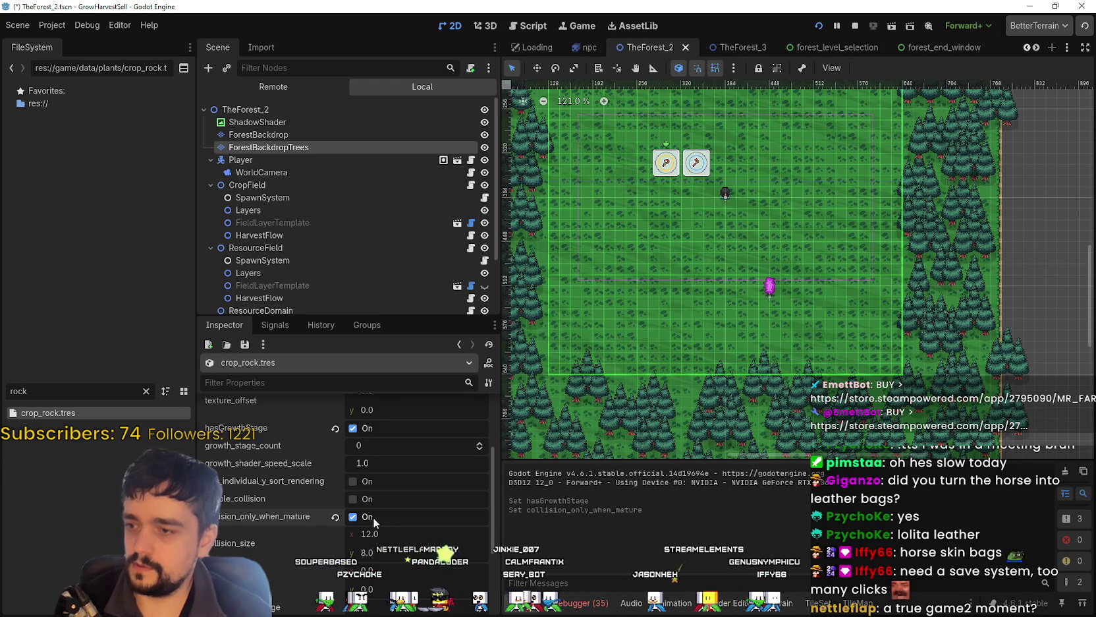
pyautogui.click(370, 504)
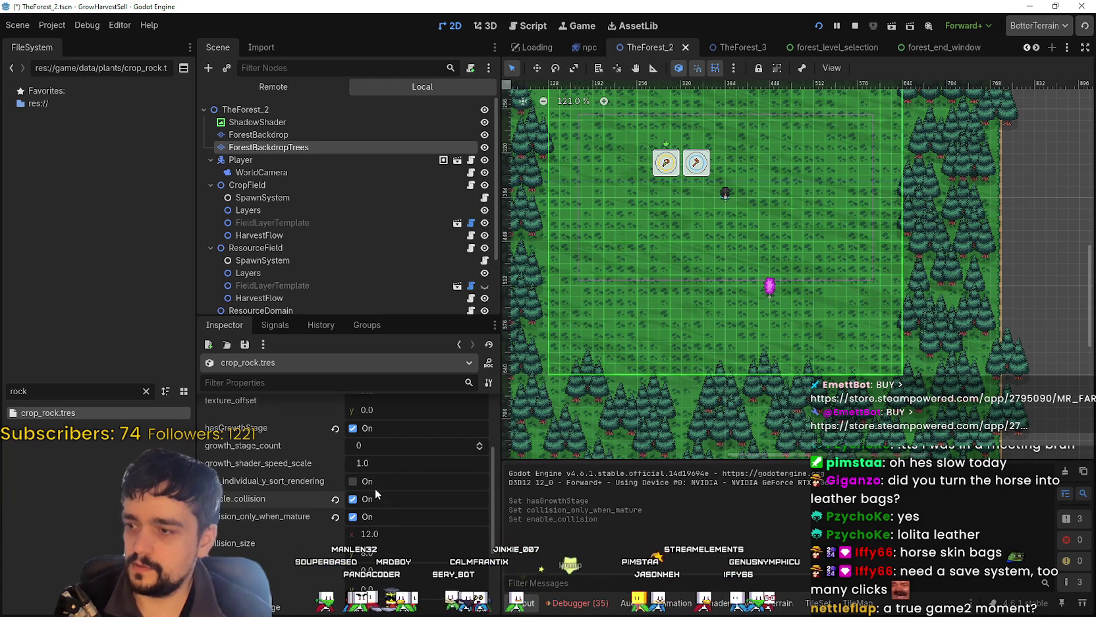
pyautogui.click(373, 484)
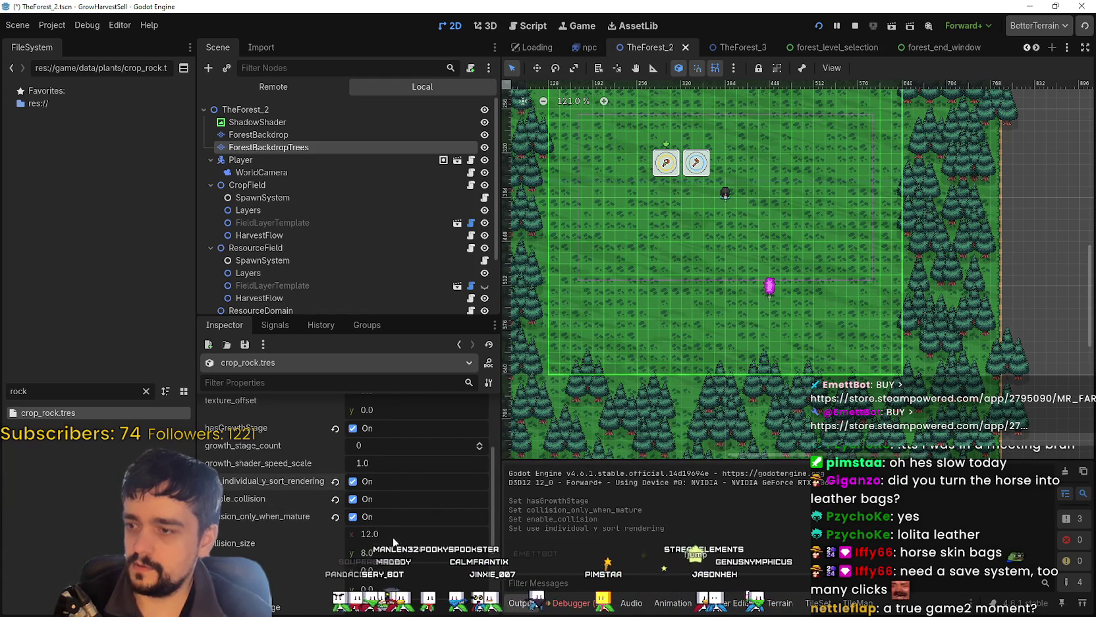
pyautogui.scroll(-2, 390, 532)
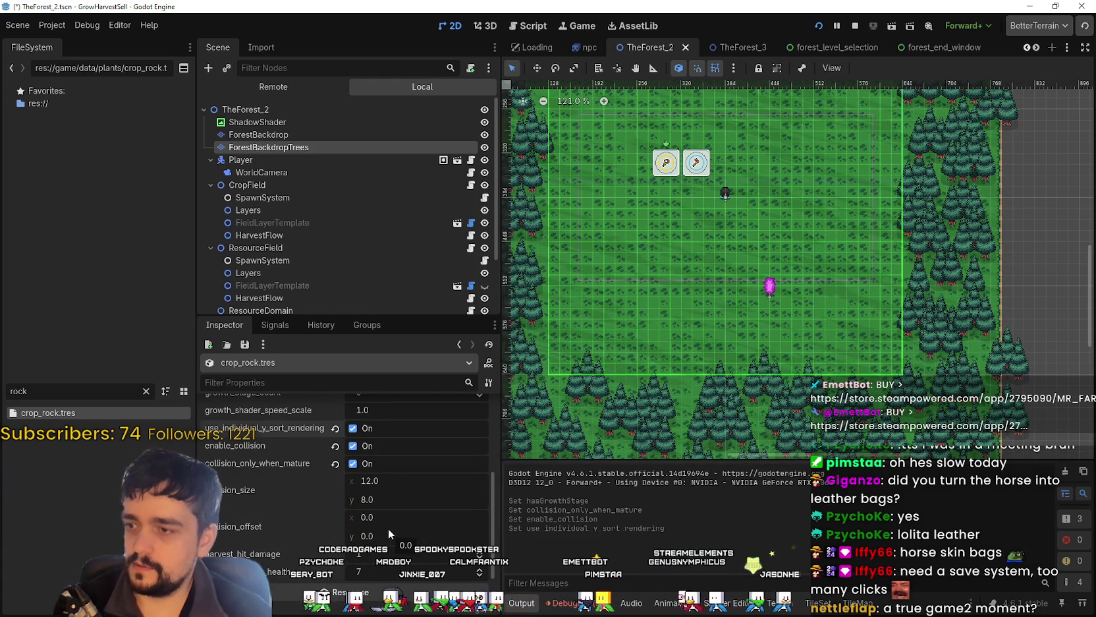
pyautogui.scroll(2, 387, 528)
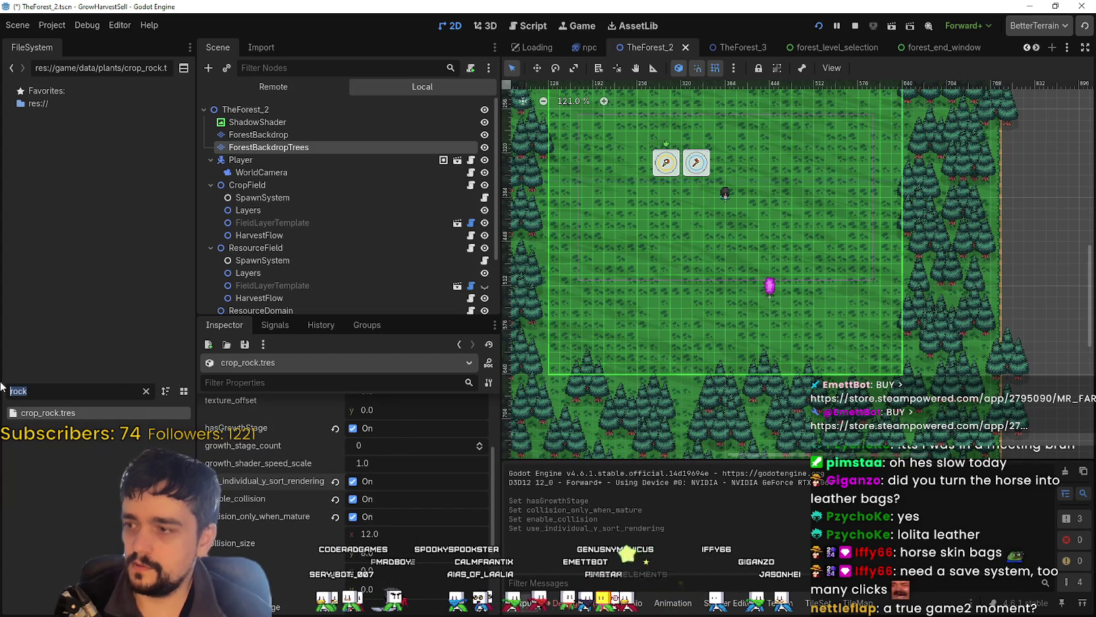
# Step: Open crop_tree.tres in an enlarged Inspector, keeping its crop ID as Wood
pyautogui.write('tree')
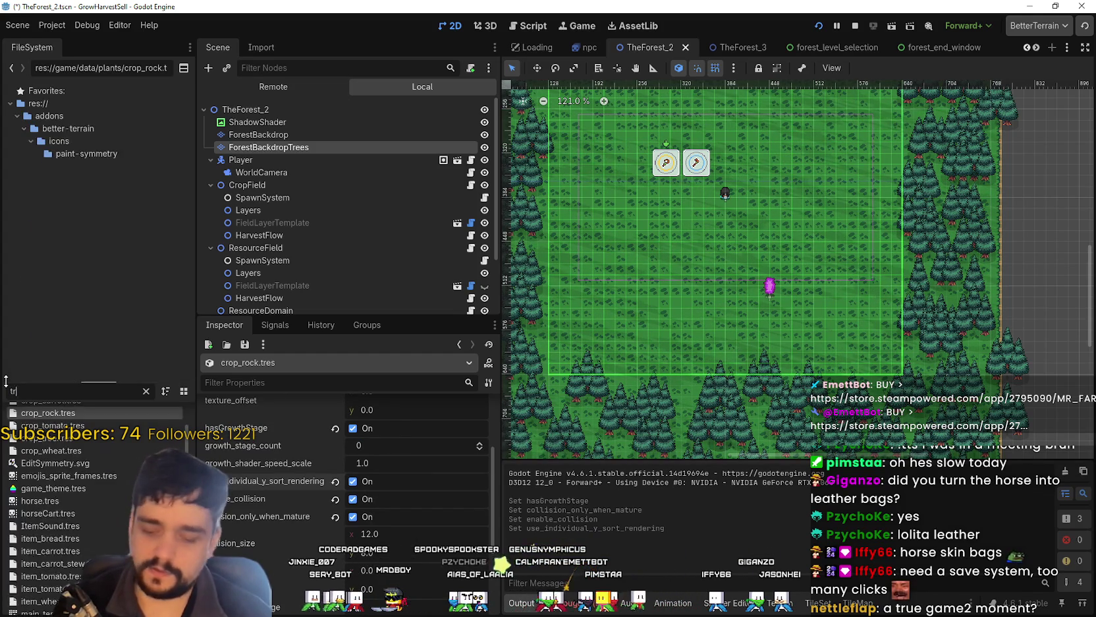
pyautogui.doubleClick(37, 413)
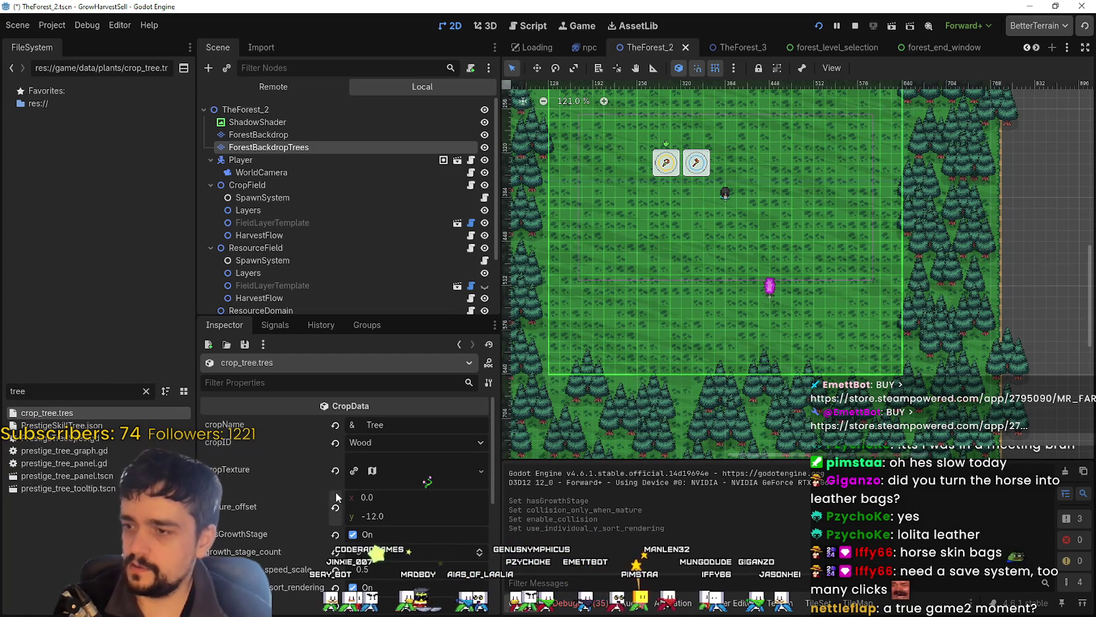
pyautogui.scroll(-2, 336, 497)
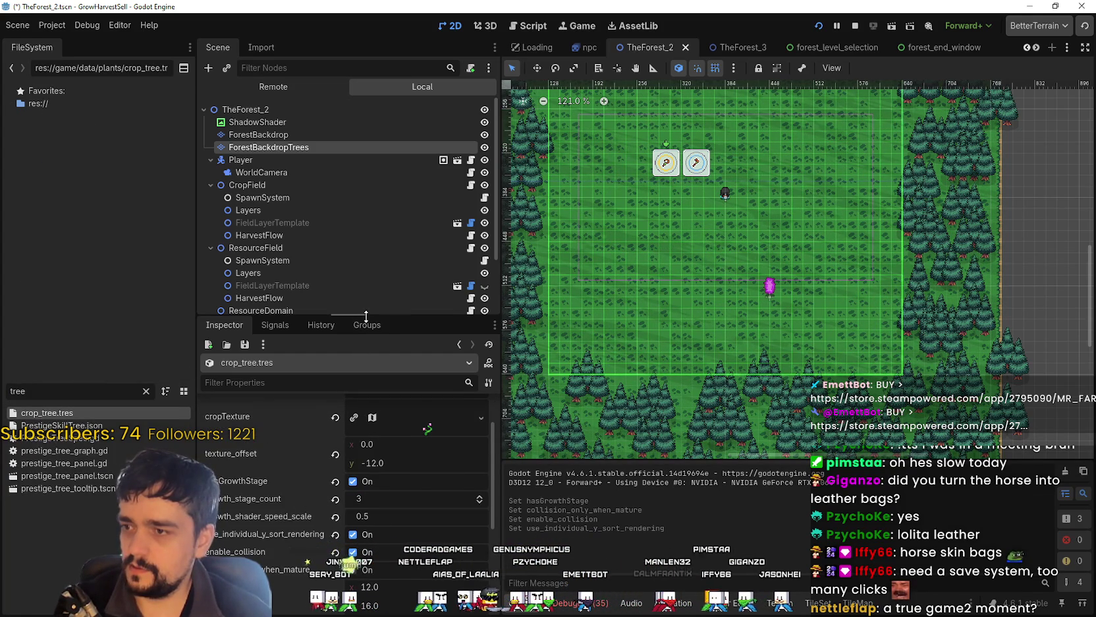
pyautogui.moveTo(366, 316); pyautogui.dragTo(363, 178)
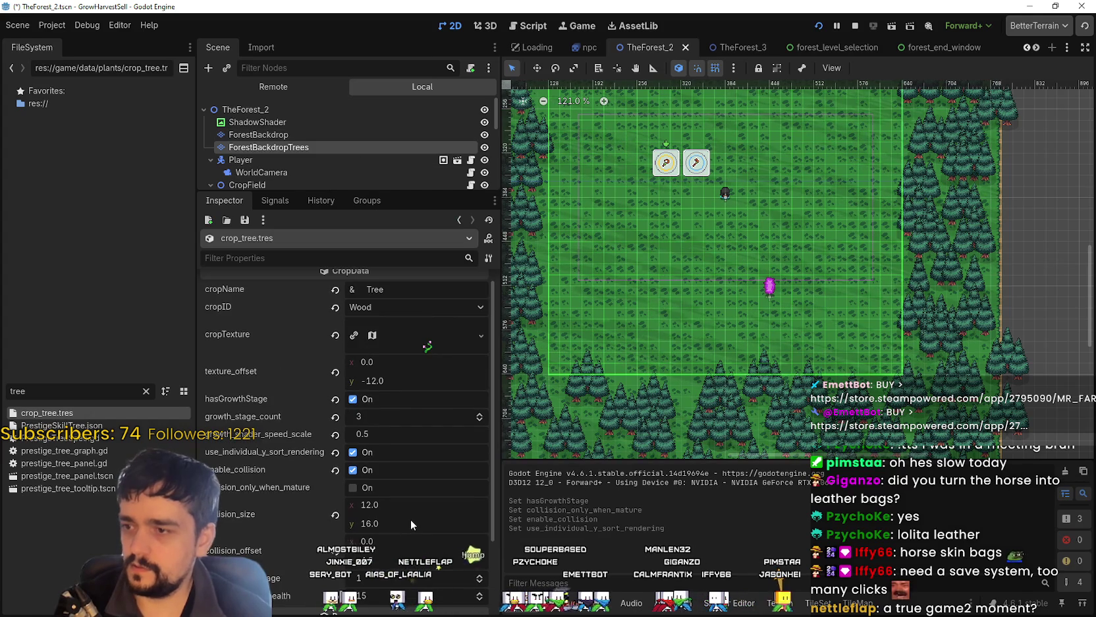
pyautogui.scroll(-2, 426, 530)
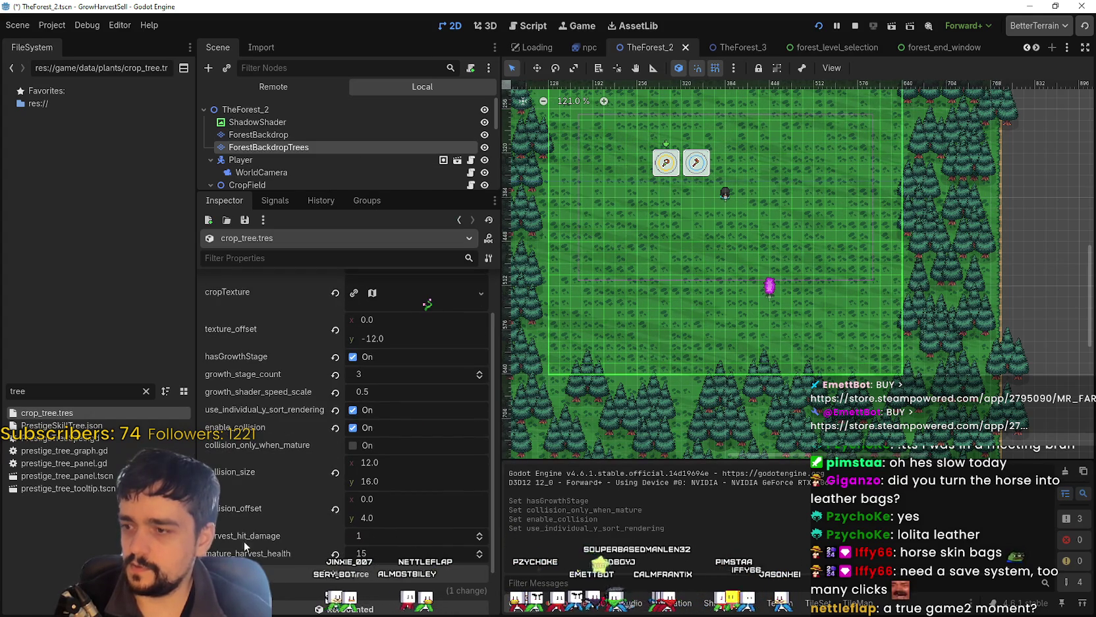
pyautogui.scroll(2, 423, 507)
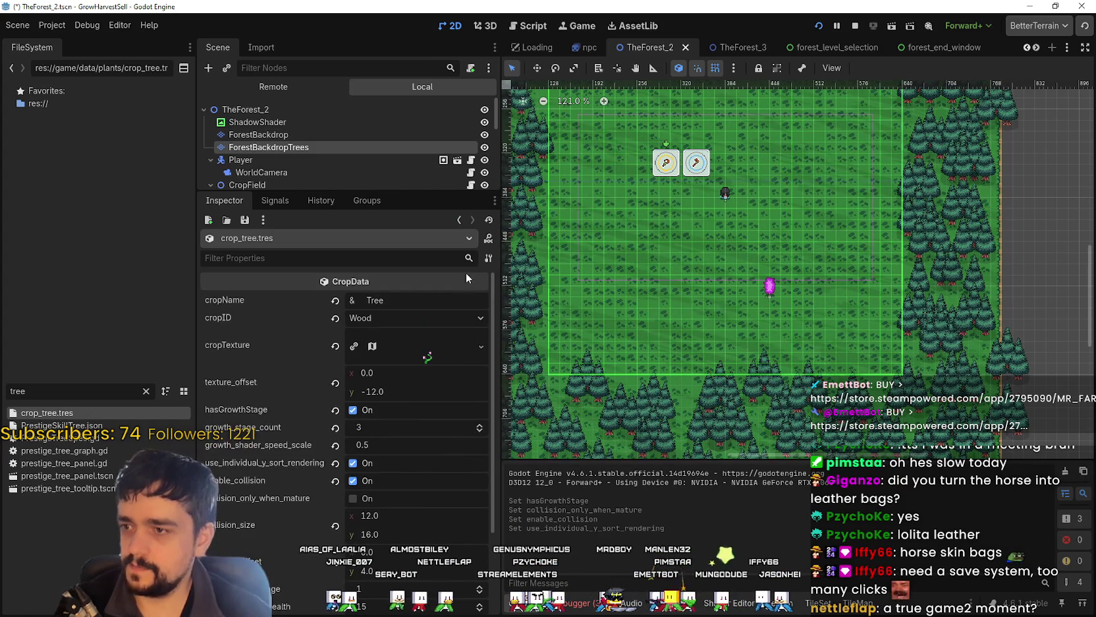
pyautogui.click(377, 319)
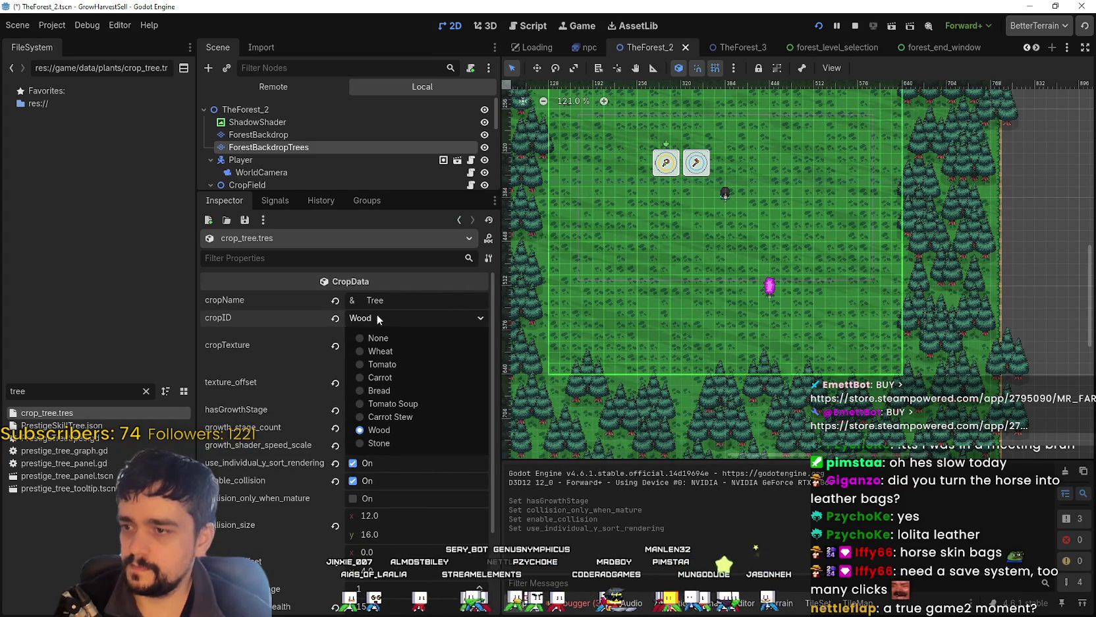
pyautogui.click(376, 313)
pyautogui.scroll(-2, 398, 395)
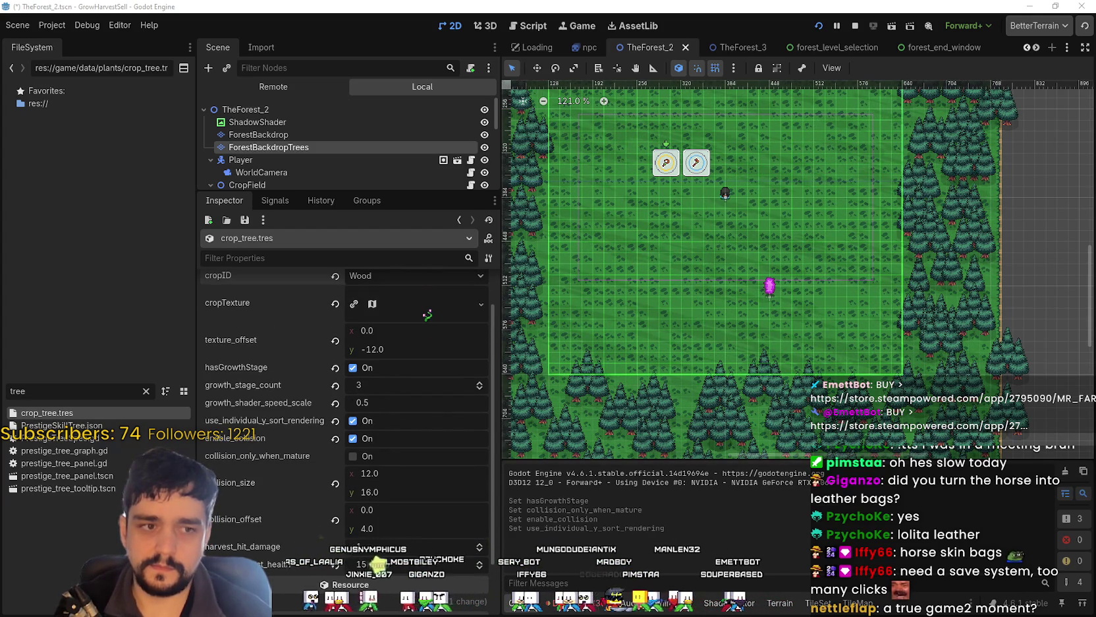
# Step: Snip crop_tree's property values as an image, then reopen crop_rock.tres
pyautogui.press('super+shift+s')
pyautogui.moveTo(171, 267); pyautogui.dragTo(498, 613)
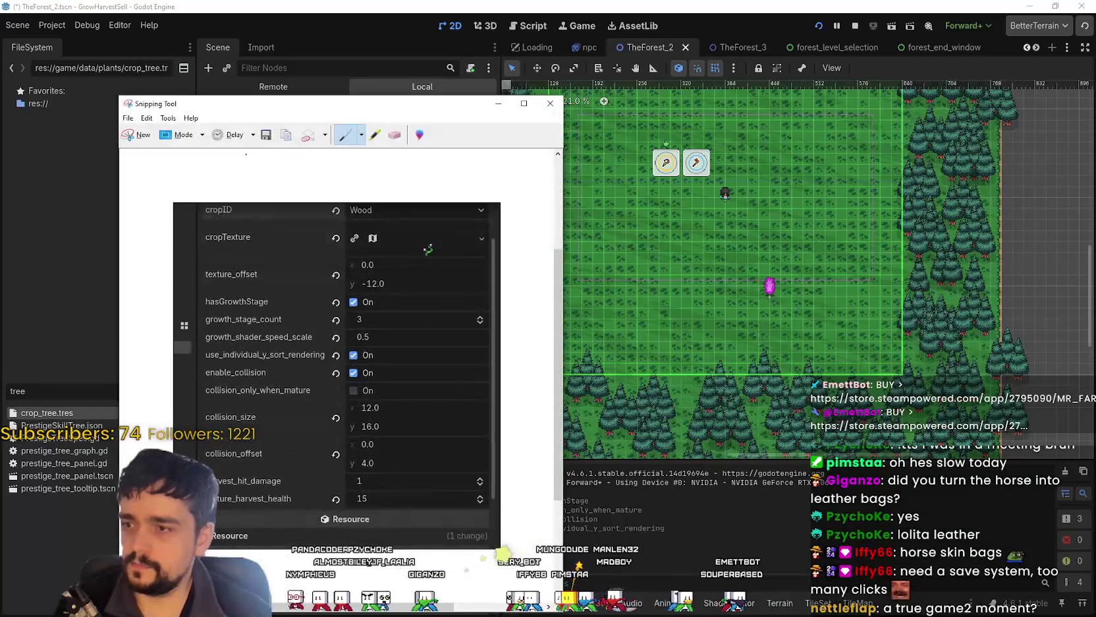
pyautogui.hotkey('alt', 'F4')
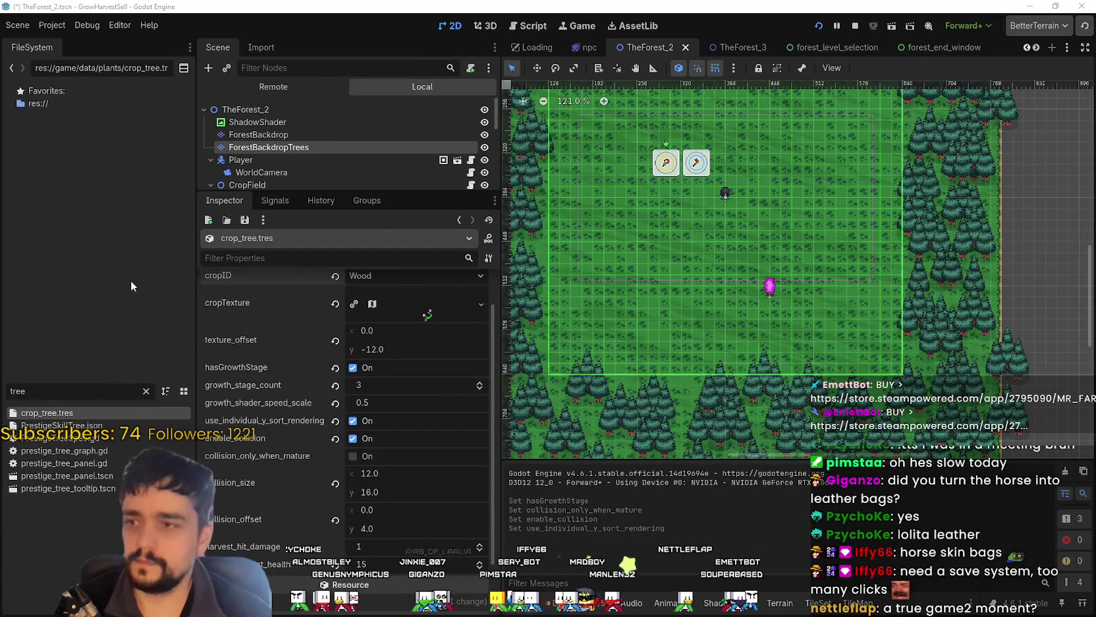
pyautogui.press('BackSpace')
pyautogui.press('BackSpace')
pyautogui.press('BackSpace')
pyautogui.write('rock')
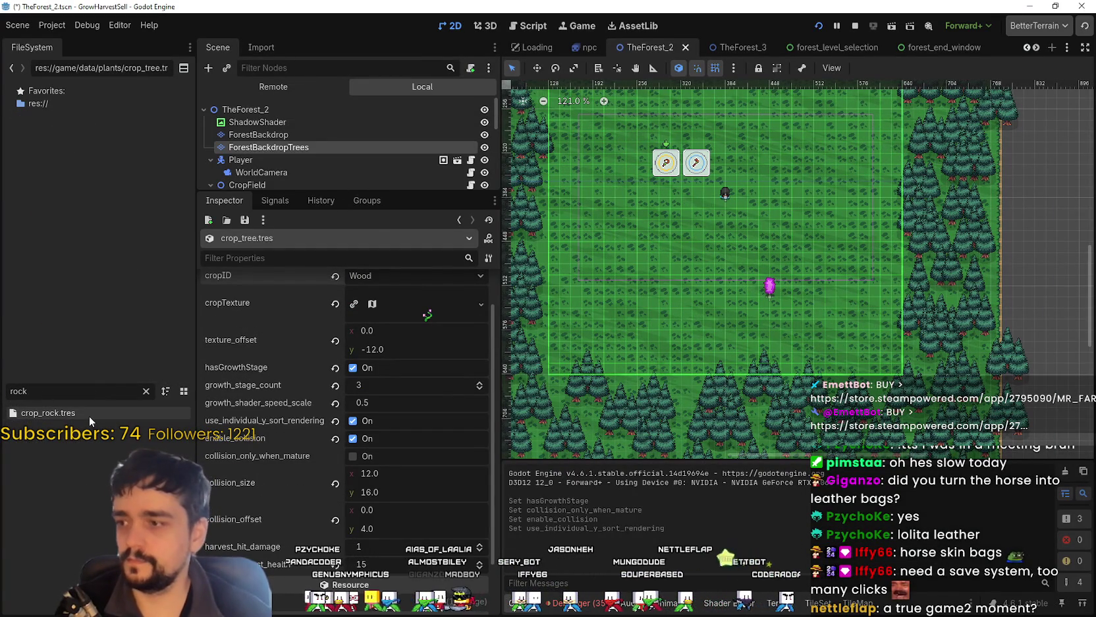
pyautogui.click(89, 415)
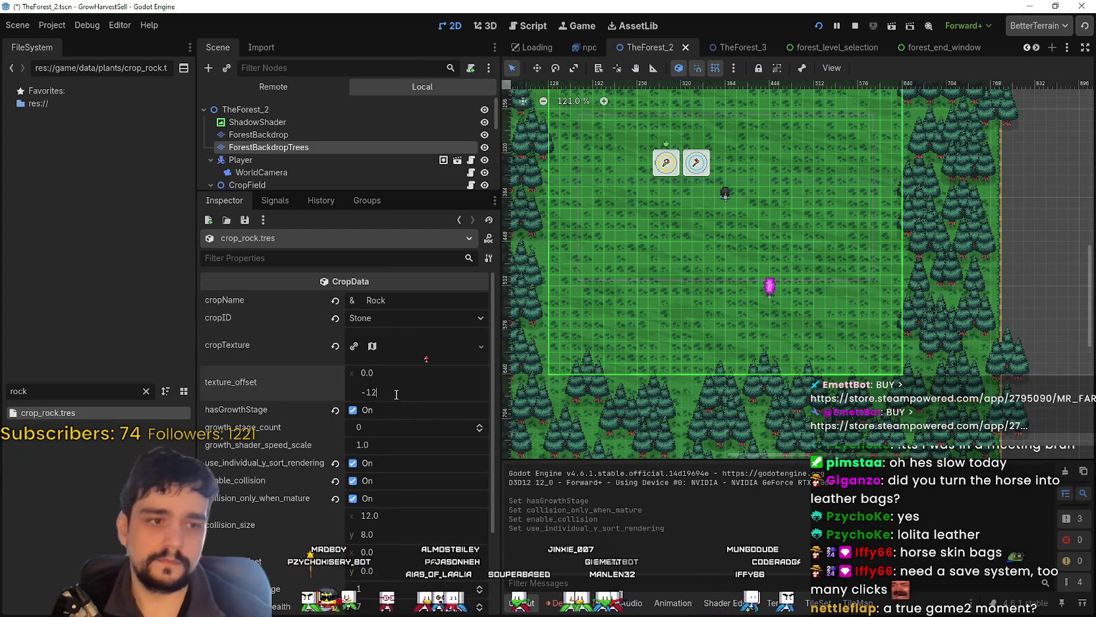
# Step: Edit crop_rock's growth shader speed scale, turn off collision_only_when_mature, save, and relaunch the debug run
pyautogui.scroll(-2, 390, 416)
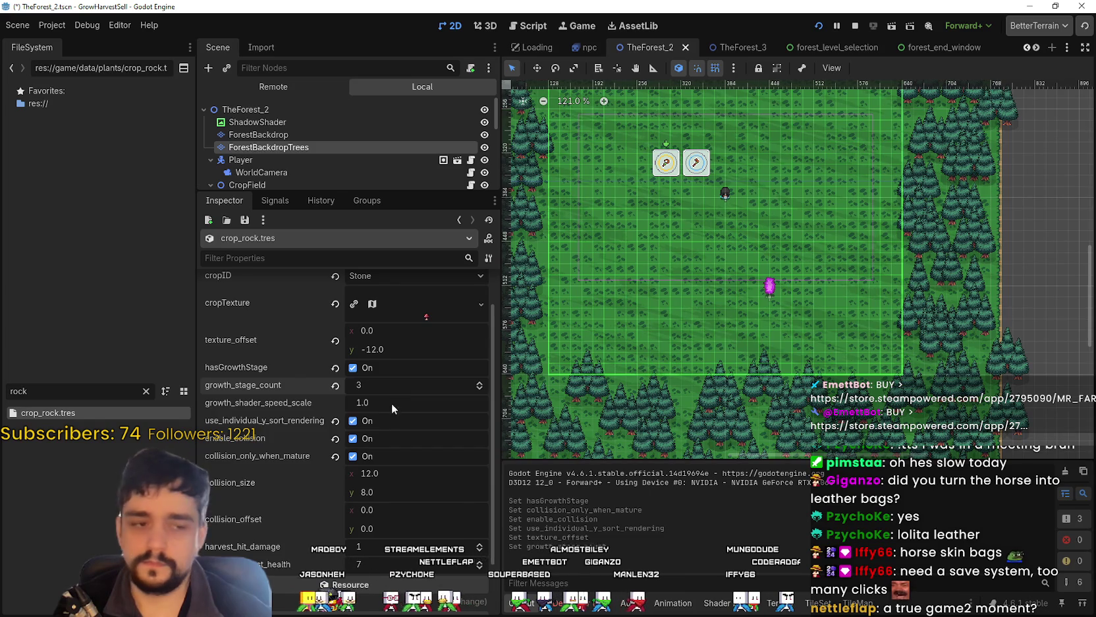
pyautogui.scroll(-2, 391, 405)
pyautogui.click(389, 360)
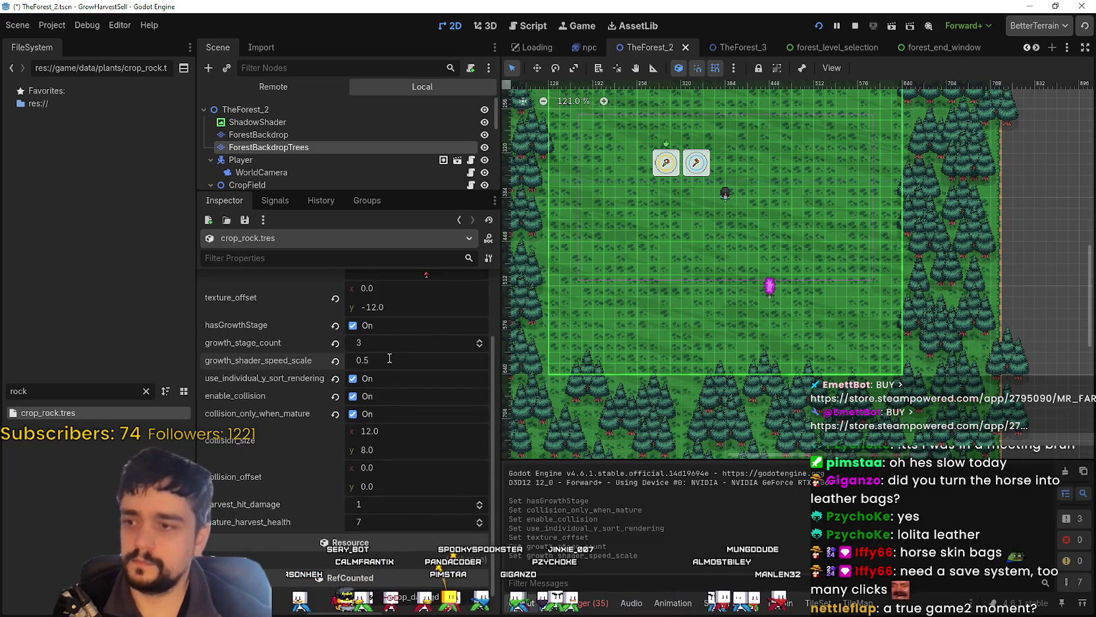
pyautogui.scroll(-1, 392, 379)
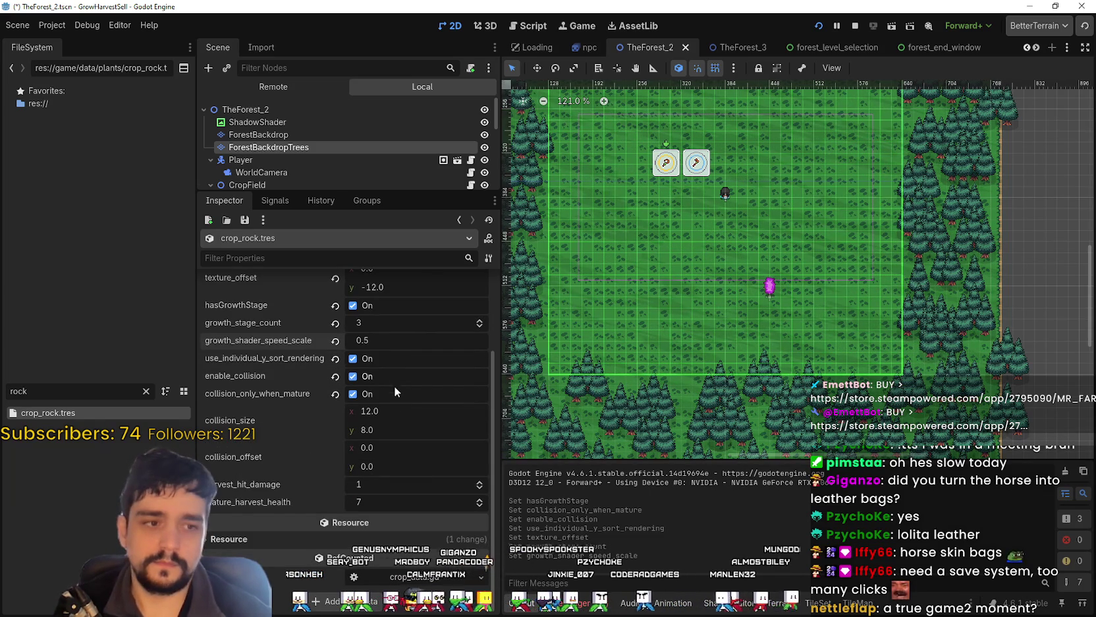
pyautogui.click(358, 396)
pyautogui.write('30')
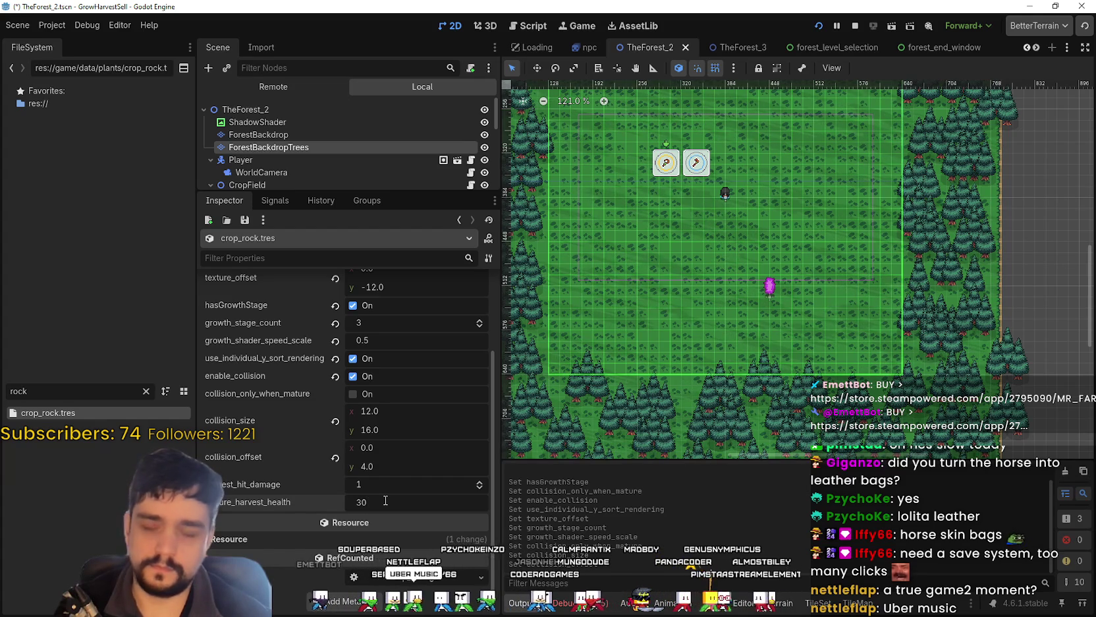
pyautogui.hotkey('ctrl', 's')
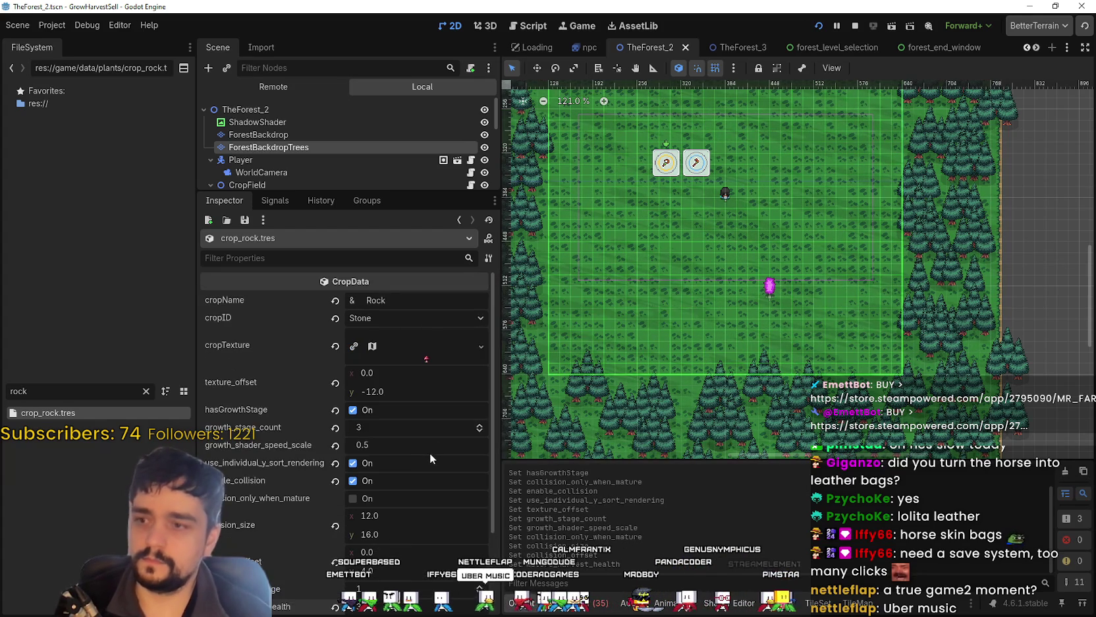
pyautogui.click(817, 25)
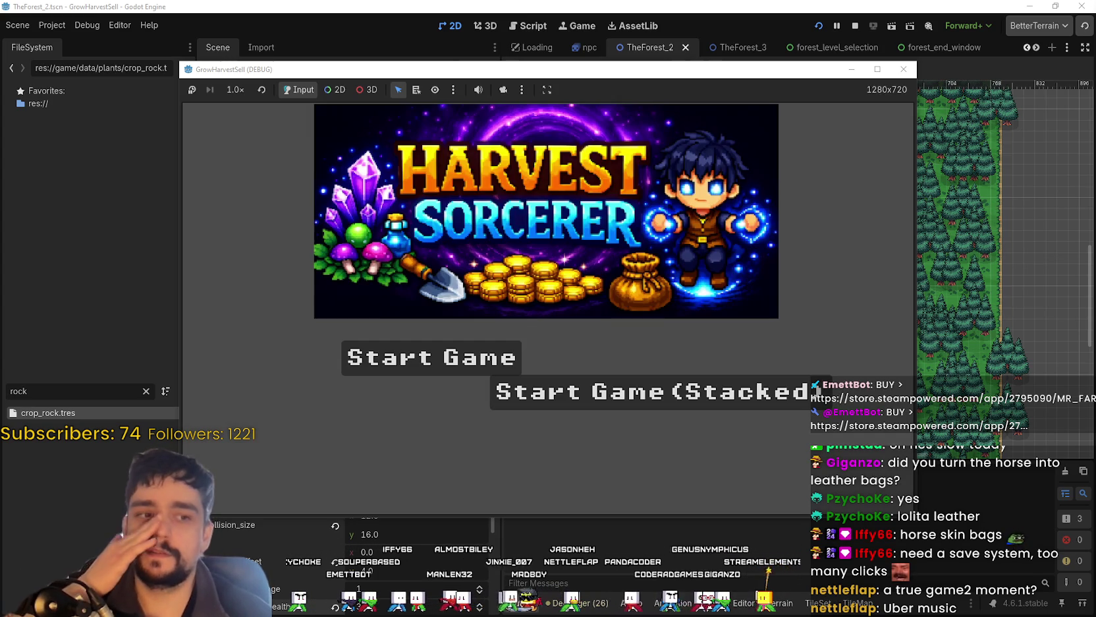
# Step: Start a Stacked game from the Harvest Sorcerer title screen and maximize the game window
pyautogui.click(652, 392)
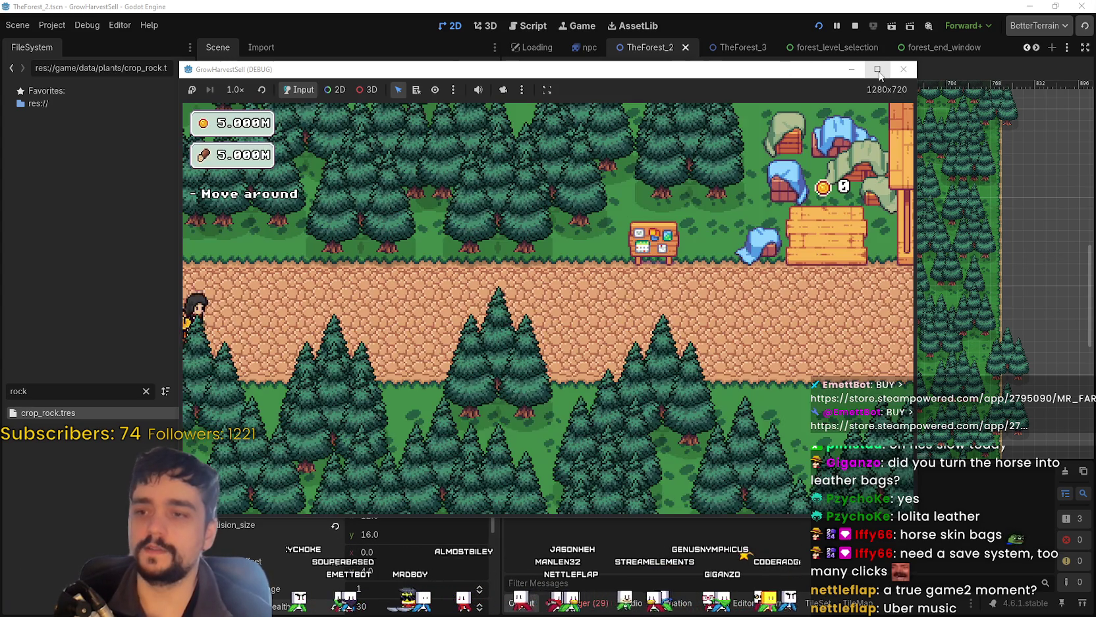
pyautogui.click(878, 69)
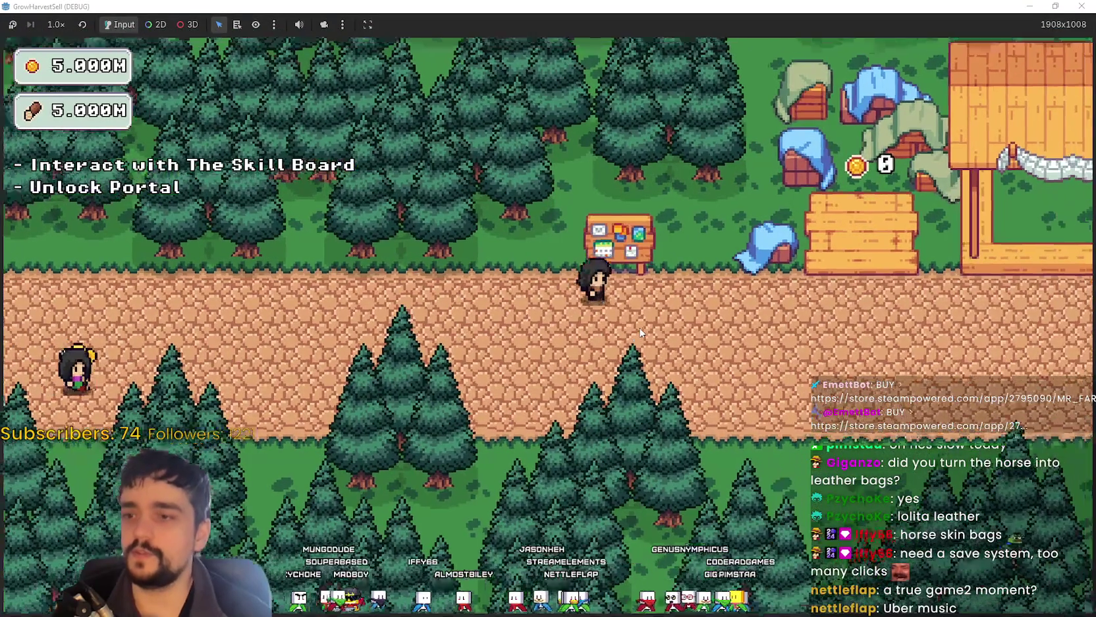
# Step: At the Skill Board, unlock the right-hand node and the lower-left and bottom branch nodes
pyautogui.press('e')
pyautogui.scroll(-4, 672, 408)
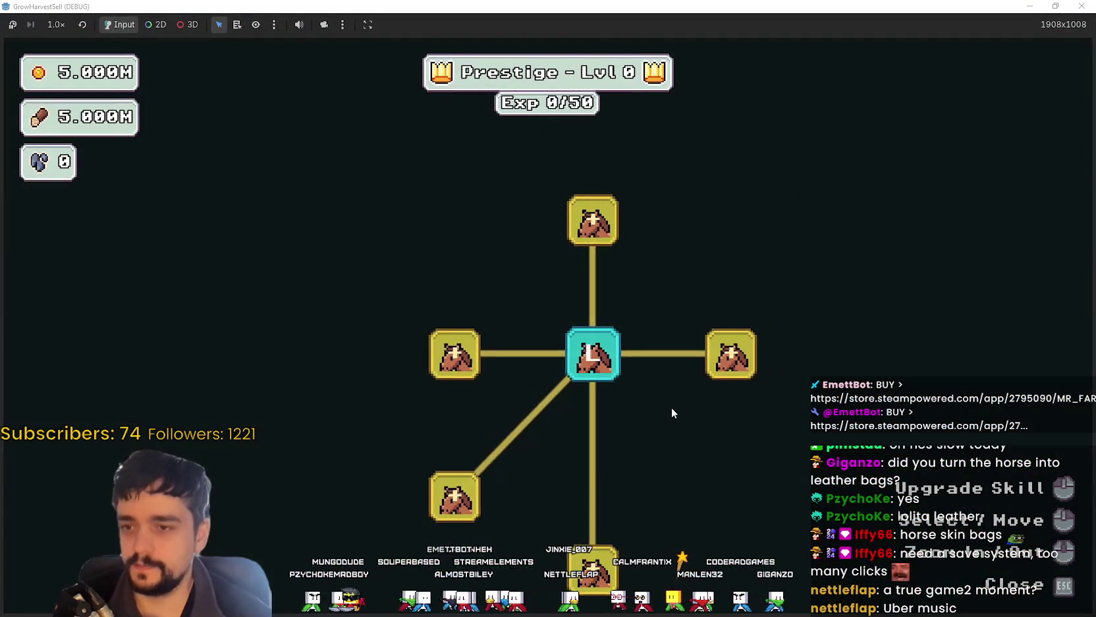
pyautogui.click(712, 365)
pyautogui.scroll(-3, 593, 494)
pyautogui.click(546, 481)
pyautogui.scroll(2, 546, 481)
pyautogui.click(446, 360)
pyautogui.click(440, 432)
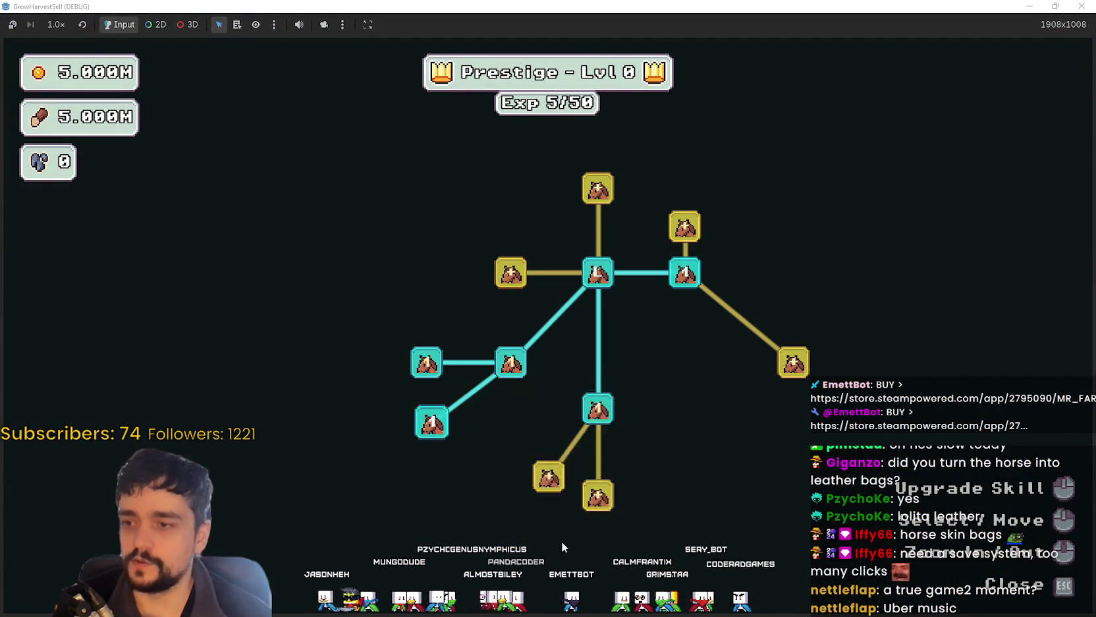
pyautogui.click(549, 477)
pyautogui.click(598, 495)
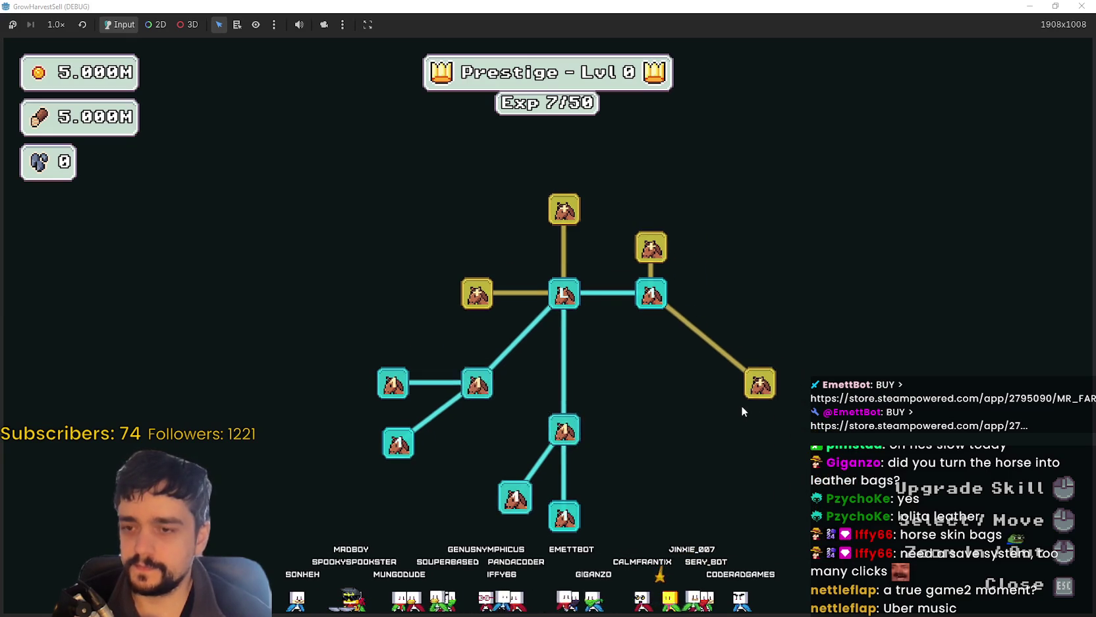
# Step: Max the right-hand node, then buy Deep Barrier, Barrier Energy II rank 1 and two more nodes
pyautogui.click(759, 383)
pyautogui.click(760, 383)
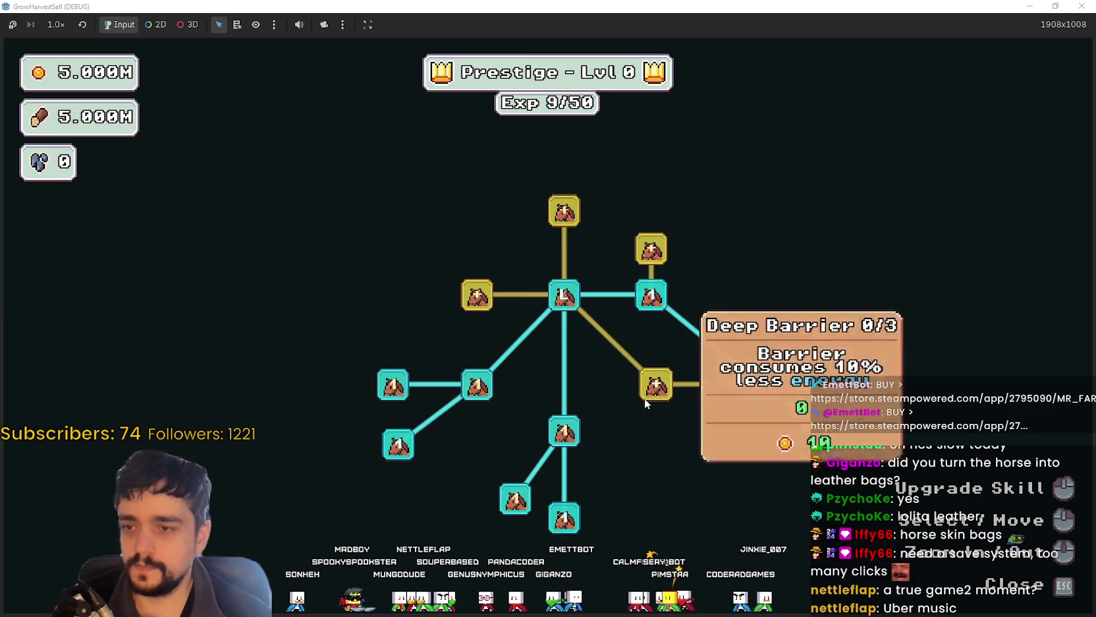
pyautogui.click(646, 395)
pyautogui.click(725, 445)
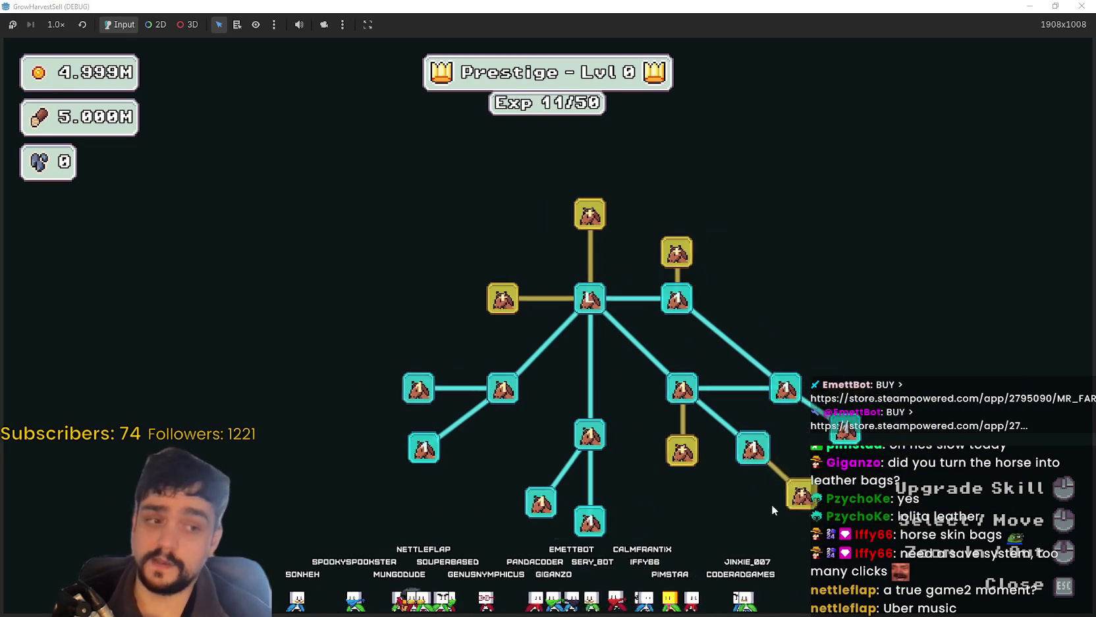
pyautogui.click(813, 446)
pyautogui.click(850, 488)
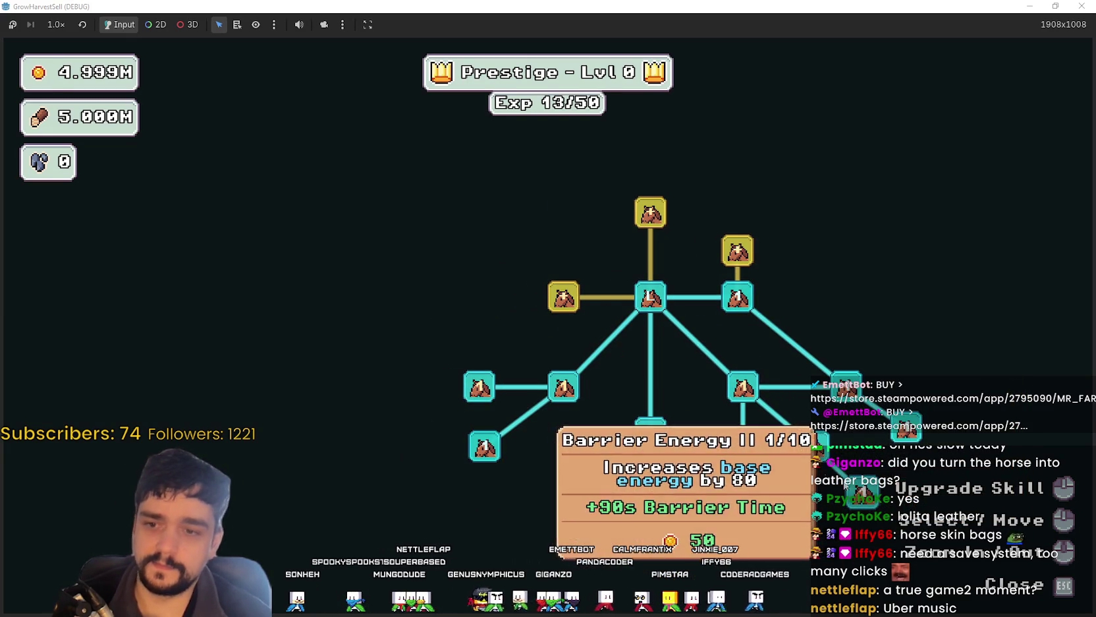
pyautogui.click(765, 460)
pyautogui.click(688, 320)
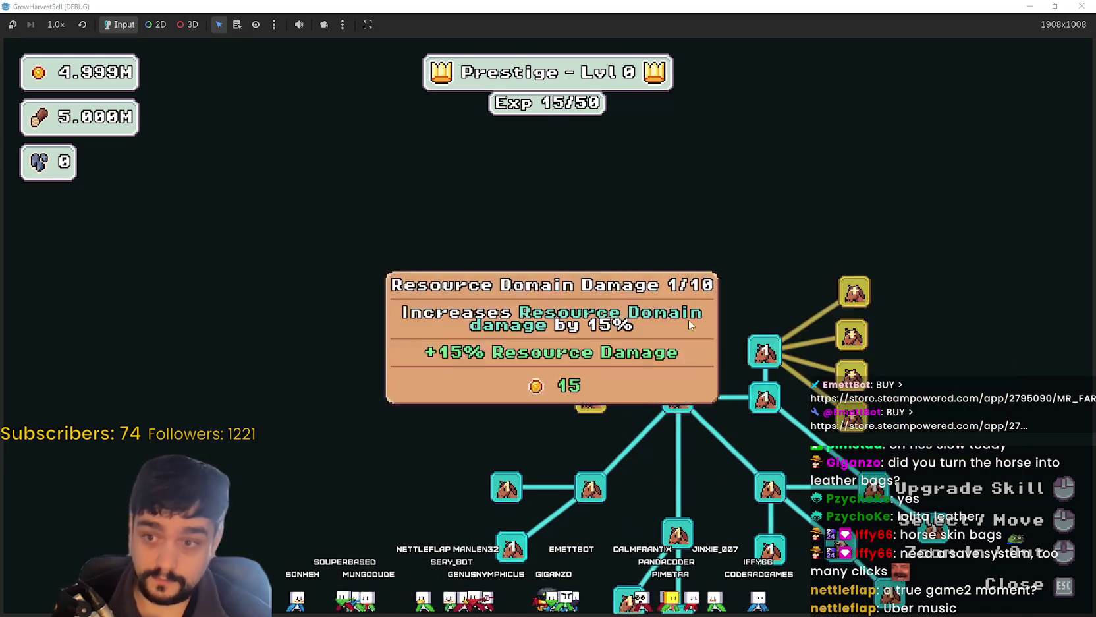
# Step: Unlock the upper branch skill nodes plus three more nearby nodes
pyautogui.click(678, 313)
pyautogui.click(723, 250)
pyautogui.click(609, 239)
pyautogui.click(525, 397)
pyautogui.click(527, 440)
pyautogui.click(522, 235)
pyautogui.click(557, 272)
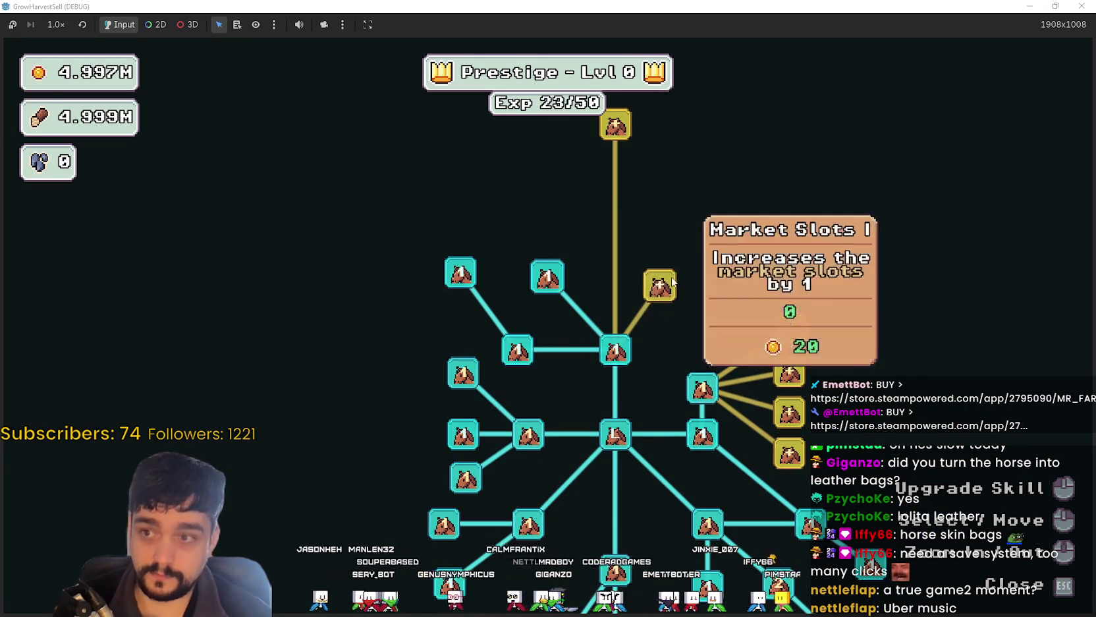
# Step: Buy Market Slots I, the upper-right branch nodes, Expedition Demand and the top node
pyautogui.click(672, 282)
pyautogui.click(790, 374)
pyautogui.click(790, 413)
pyautogui.click(789, 454)
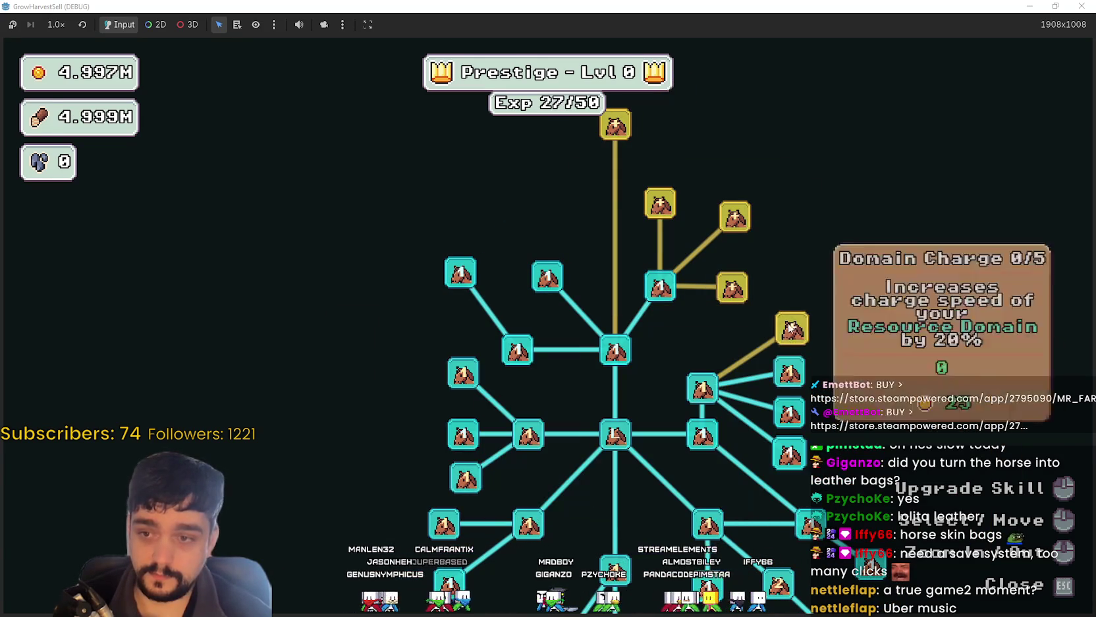
pyautogui.click(790, 327)
pyautogui.click(732, 287)
pyautogui.click(660, 203)
pyautogui.click(735, 216)
pyautogui.click(738, 171)
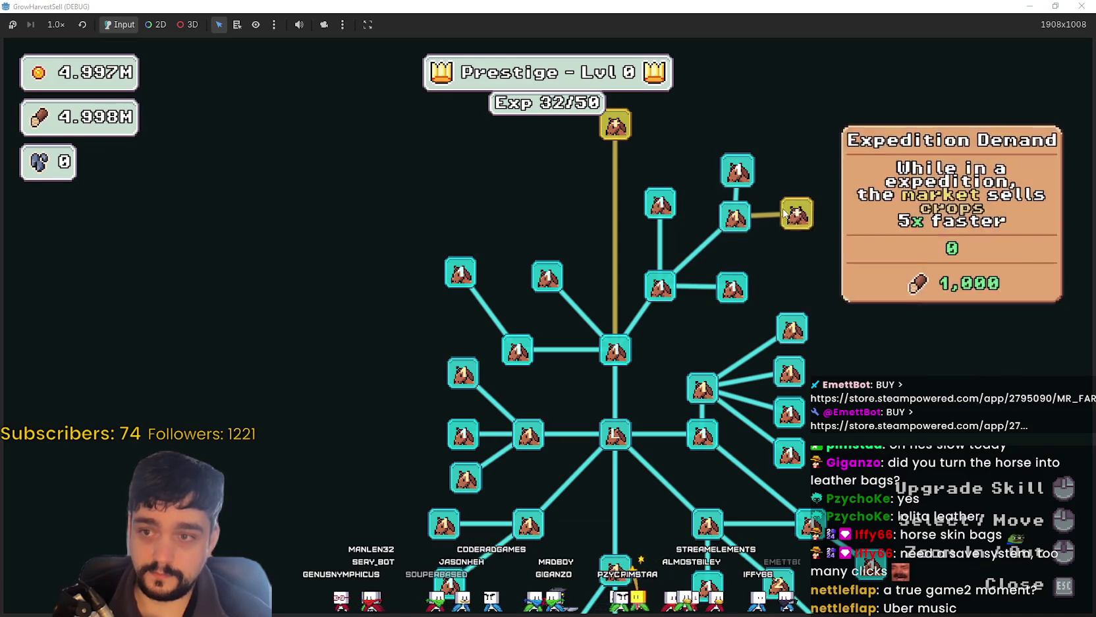
pyautogui.click(796, 214)
pyautogui.click(625, 181)
# Step: Max out Crop Domain Damage and Crop Domain Damage II
pyautogui.click(537, 323)
pyautogui.click(537, 323)
pyautogui.click(537, 322)
pyautogui.click(537, 321)
pyautogui.click(464, 267)
pyautogui.click(460, 271)
pyautogui.click(460, 272)
pyautogui.click(460, 271)
pyautogui.click(460, 272)
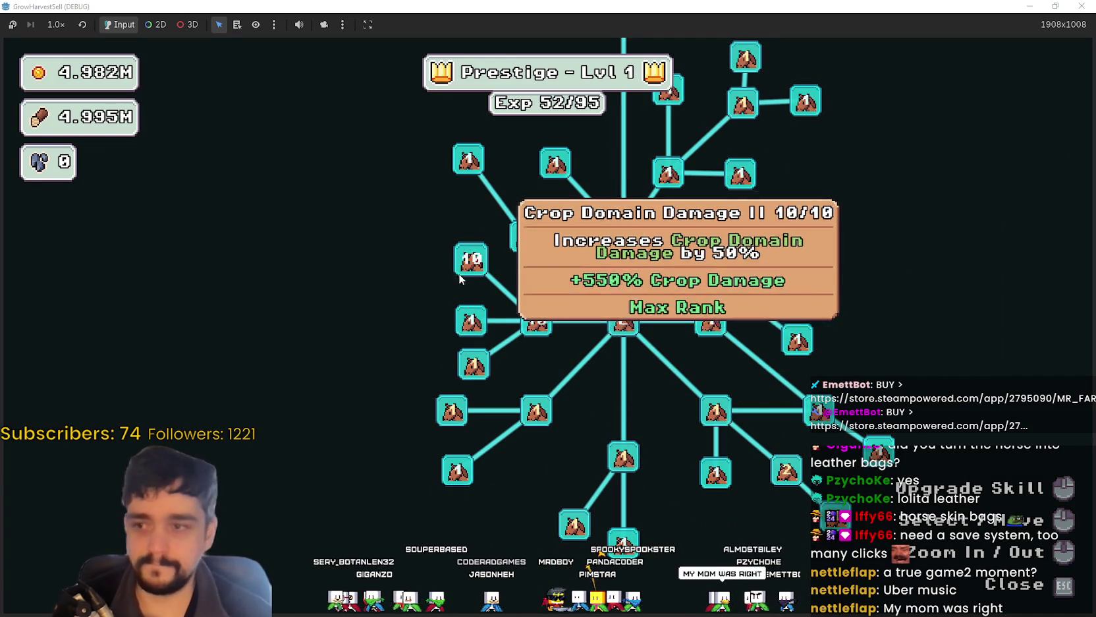
pyautogui.click(480, 375)
# Step: Max out Dopple Sickle, Forest 1 - 3 Spawn Rate and Crops Value
pyautogui.click(479, 376)
pyautogui.click(480, 376)
pyautogui.click(480, 376)
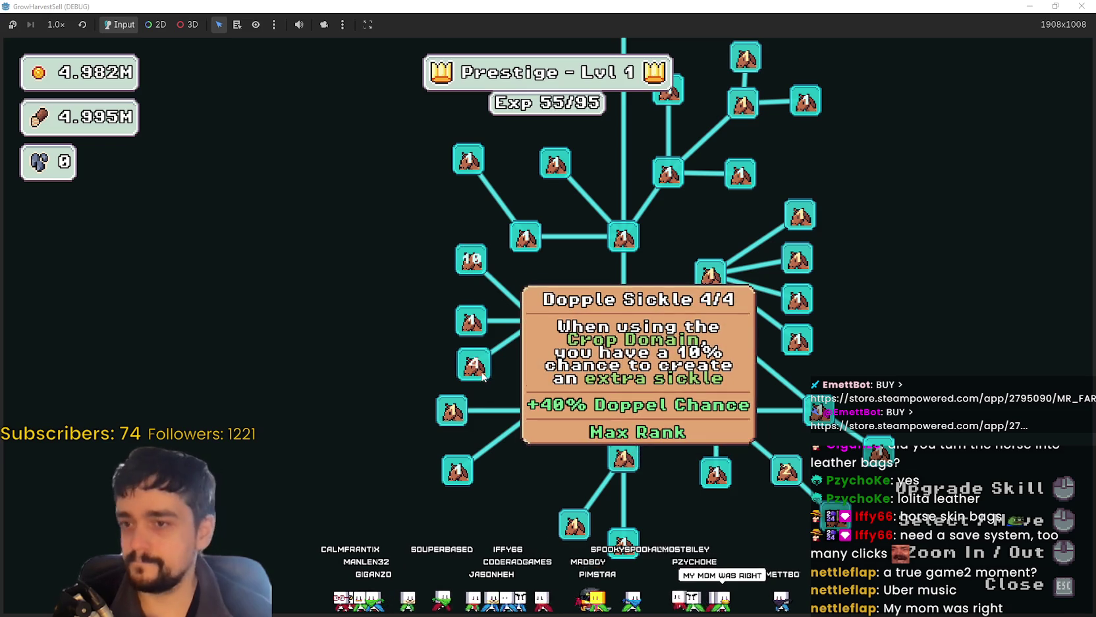
pyautogui.click(448, 423)
pyautogui.click(449, 423)
pyautogui.click(448, 424)
pyautogui.click(448, 424)
pyautogui.click(448, 423)
pyautogui.click(448, 423)
pyautogui.click(449, 423)
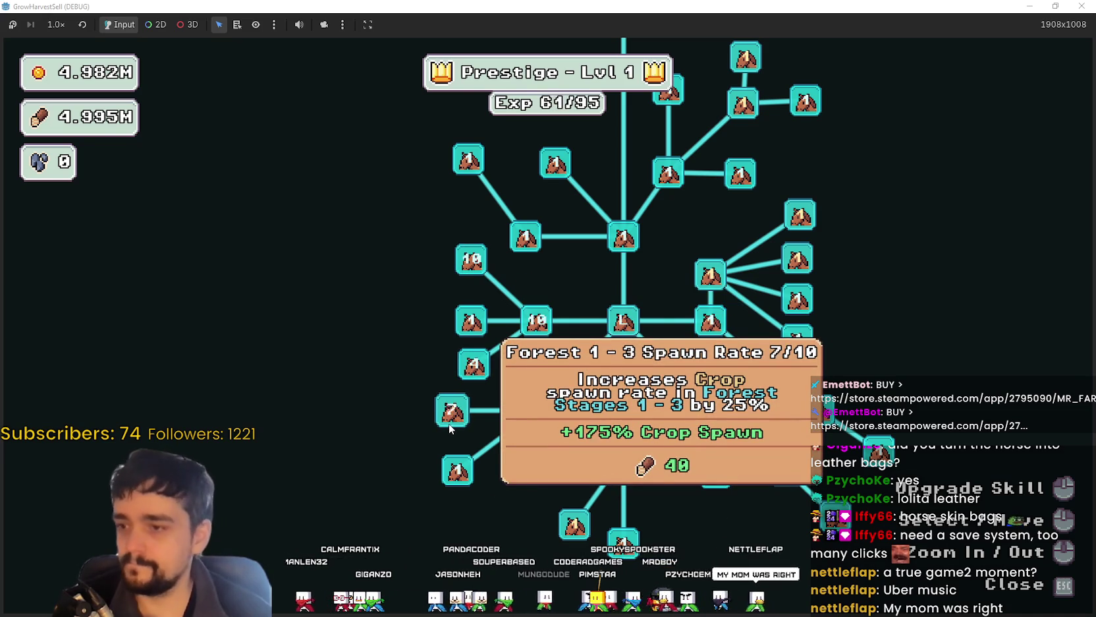
pyautogui.click(449, 423)
pyautogui.click(449, 423)
pyautogui.click(449, 423)
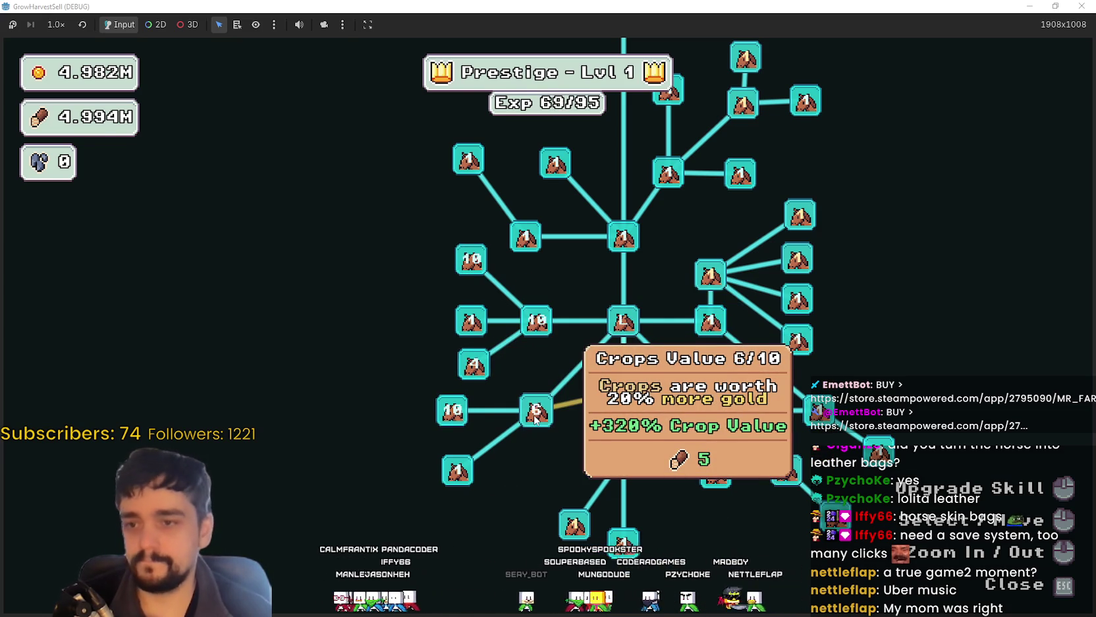
pyautogui.click(535, 420)
# Step: Max out Wood Increase, Wood Gatherer and Light Feet
pyautogui.click(565, 522)
pyautogui.click(565, 522)
pyautogui.click(566, 522)
pyautogui.click(566, 522)
pyautogui.click(565, 522)
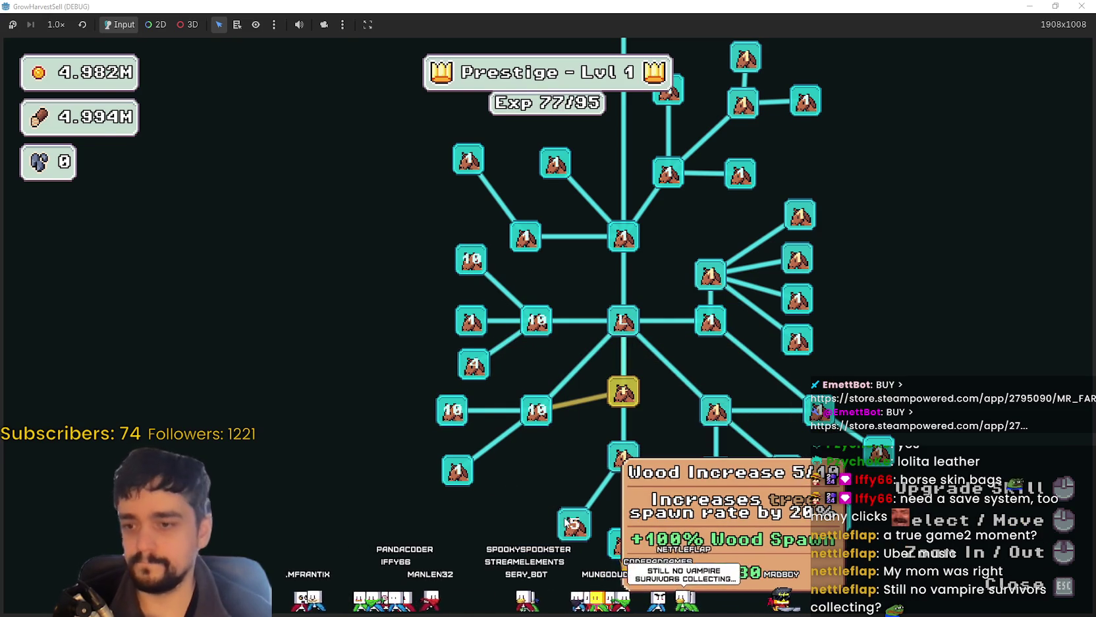
pyautogui.click(568, 521)
pyautogui.click(568, 520)
pyautogui.click(568, 520)
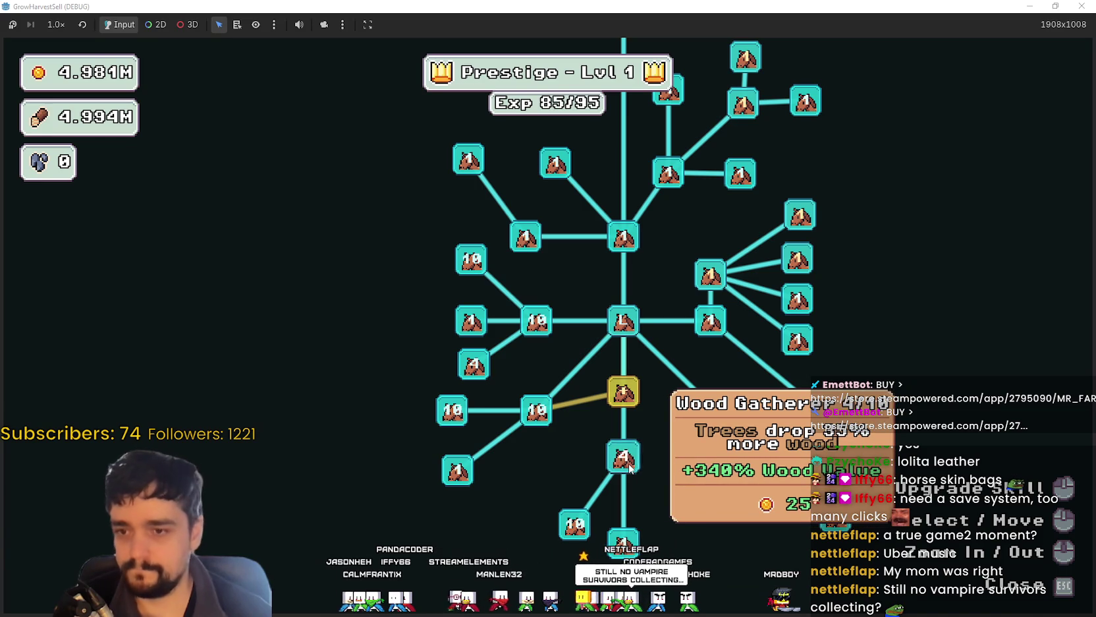
pyautogui.click(629, 467)
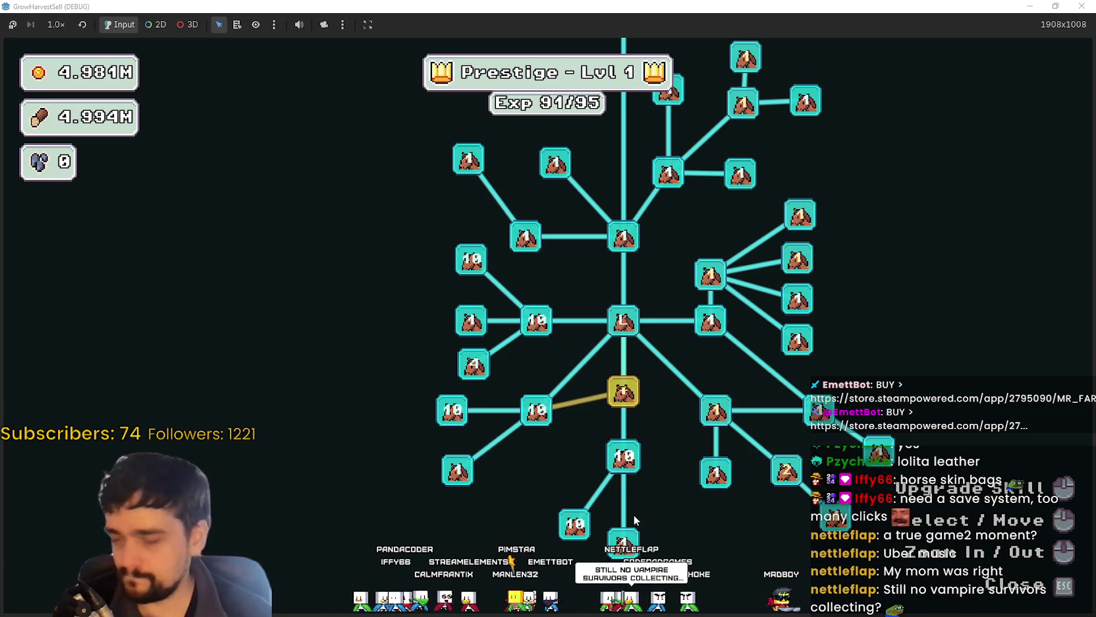
pyautogui.click(638, 469)
pyautogui.click(562, 462)
pyautogui.click(562, 461)
pyautogui.click(563, 463)
pyautogui.click(563, 463)
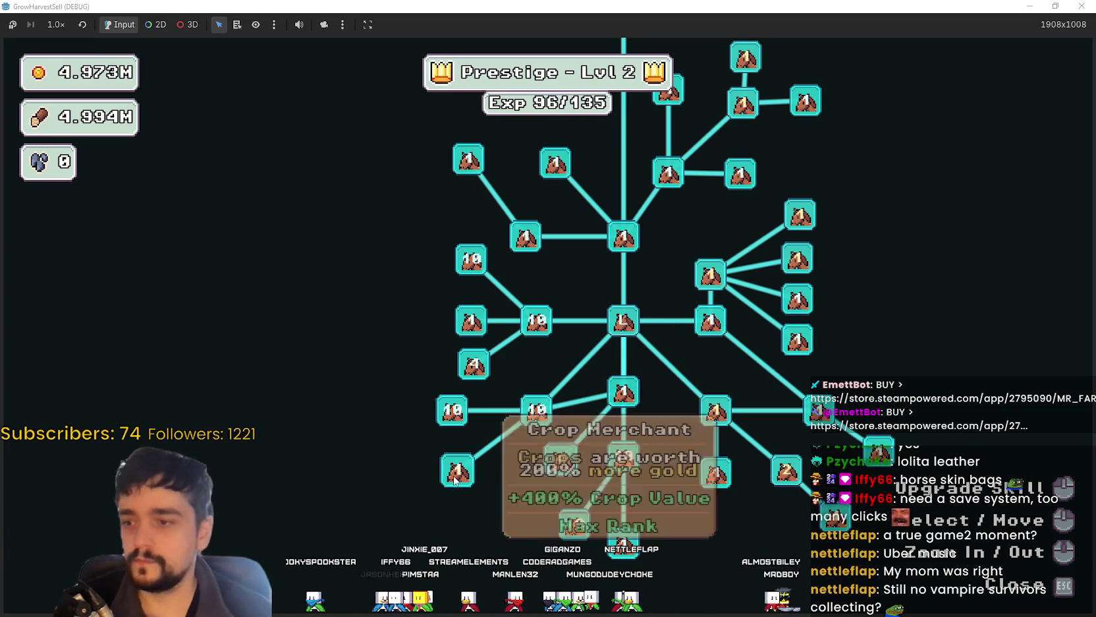
# Step: Max Deep Barrier, upgrade Barrier Energy, and max Resource Domain Damage II and Domain Charge
pyautogui.click(713, 421)
pyautogui.click(711, 424)
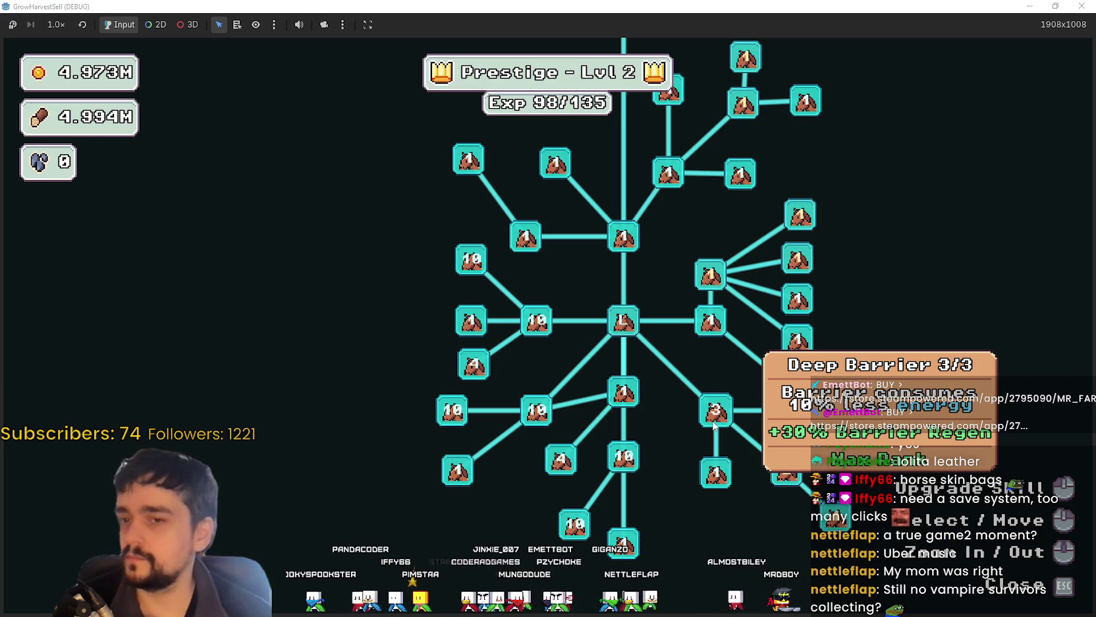
pyautogui.click(786, 470)
pyautogui.click(786, 470)
pyautogui.click(786, 470)
pyautogui.click(786, 469)
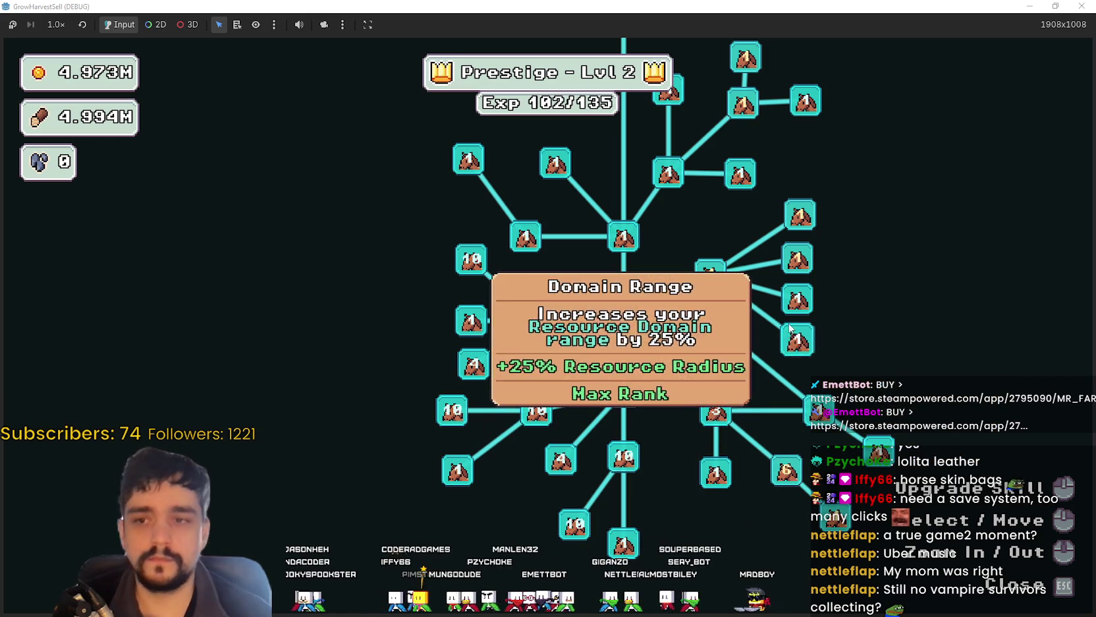
pyautogui.click(784, 262)
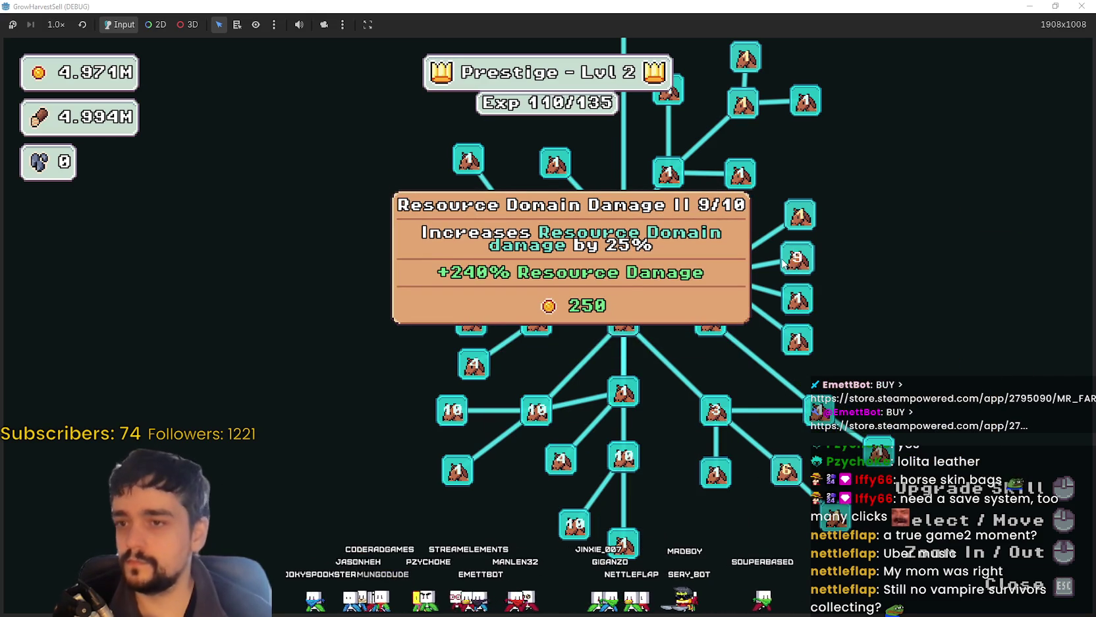
pyautogui.click(783, 262)
pyautogui.click(799, 216)
pyautogui.click(799, 216)
pyautogui.click(799, 216)
pyautogui.click(799, 216)
pyautogui.click(800, 216)
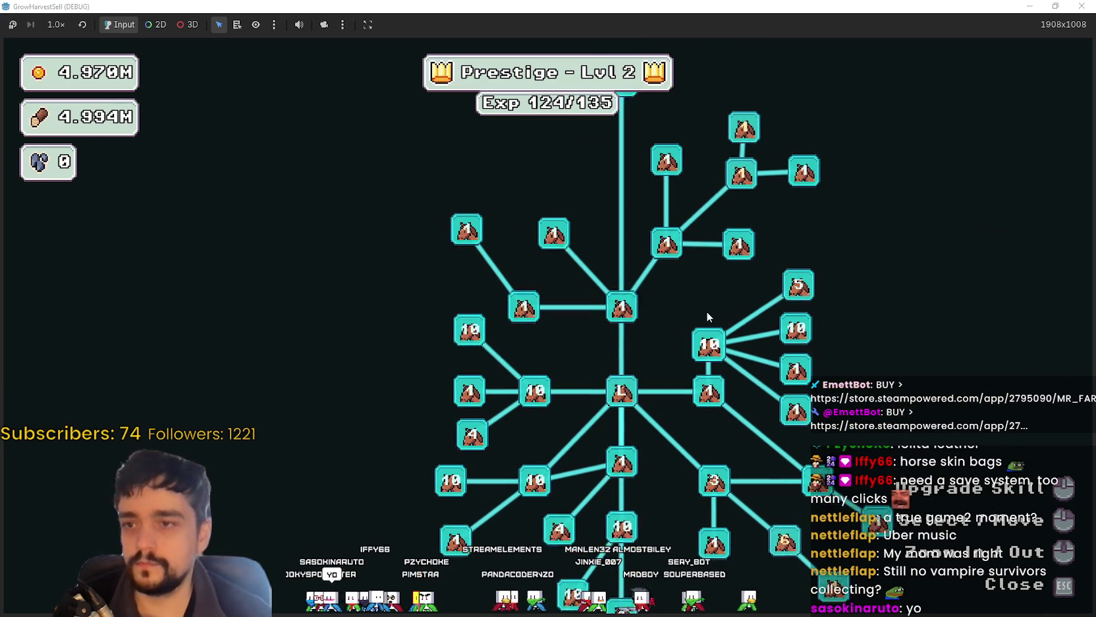
# Step: Close the skill board and travel through the portal to forest Stage 3
pyautogui.press('Escape')
pyautogui.press('e')
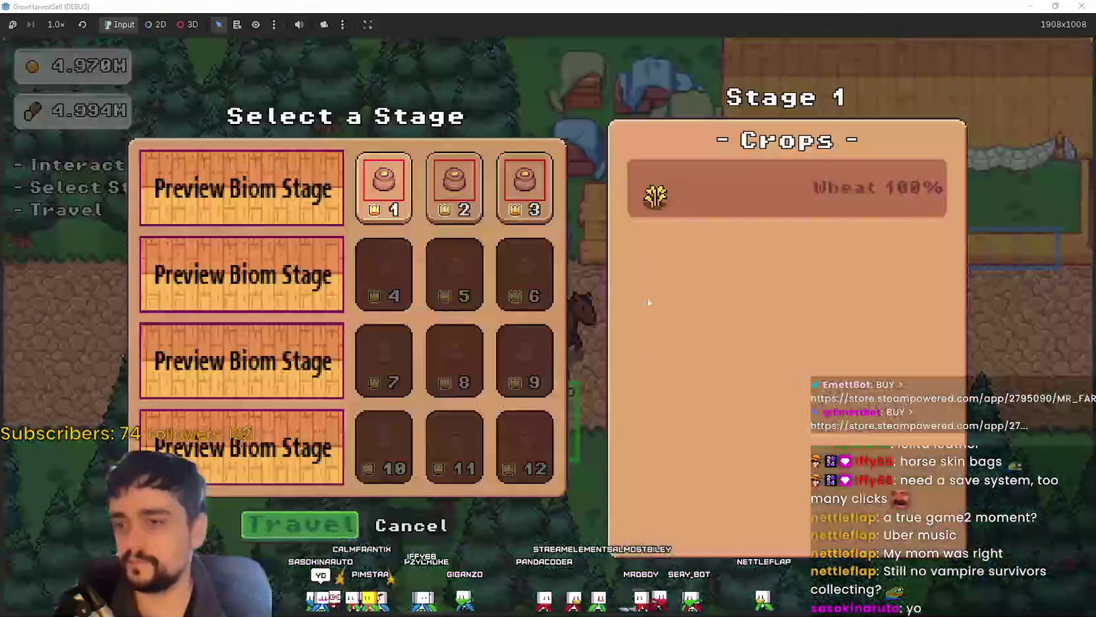
pyautogui.click(532, 204)
pyautogui.press('Return')
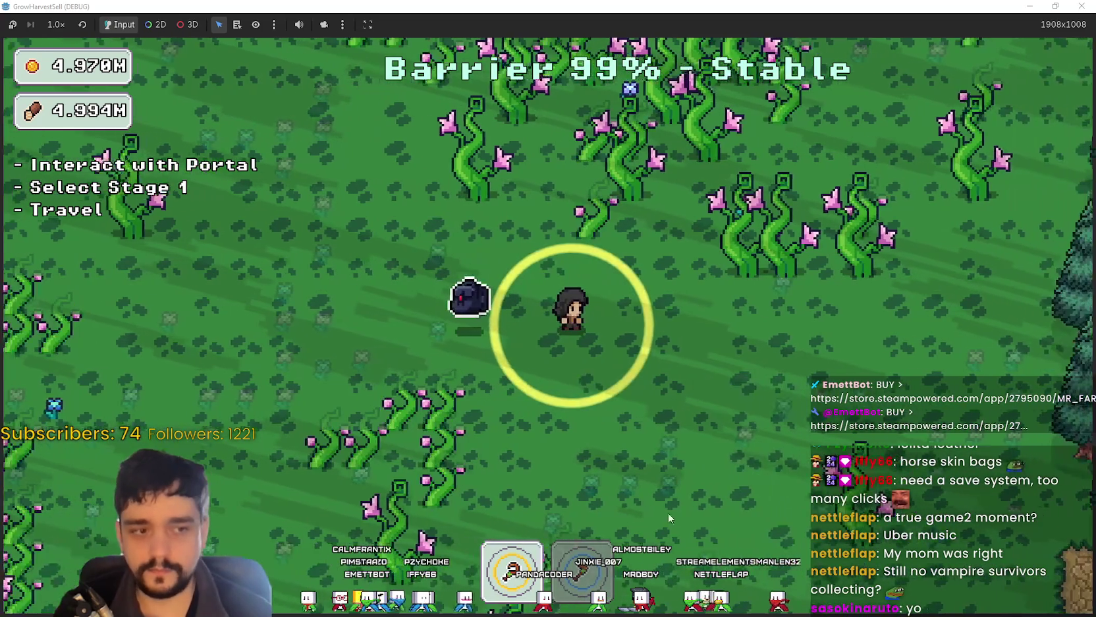
# Step: Harvest vines while walking up and right through the forest
pyautogui.press('w')
pyautogui.press('d')
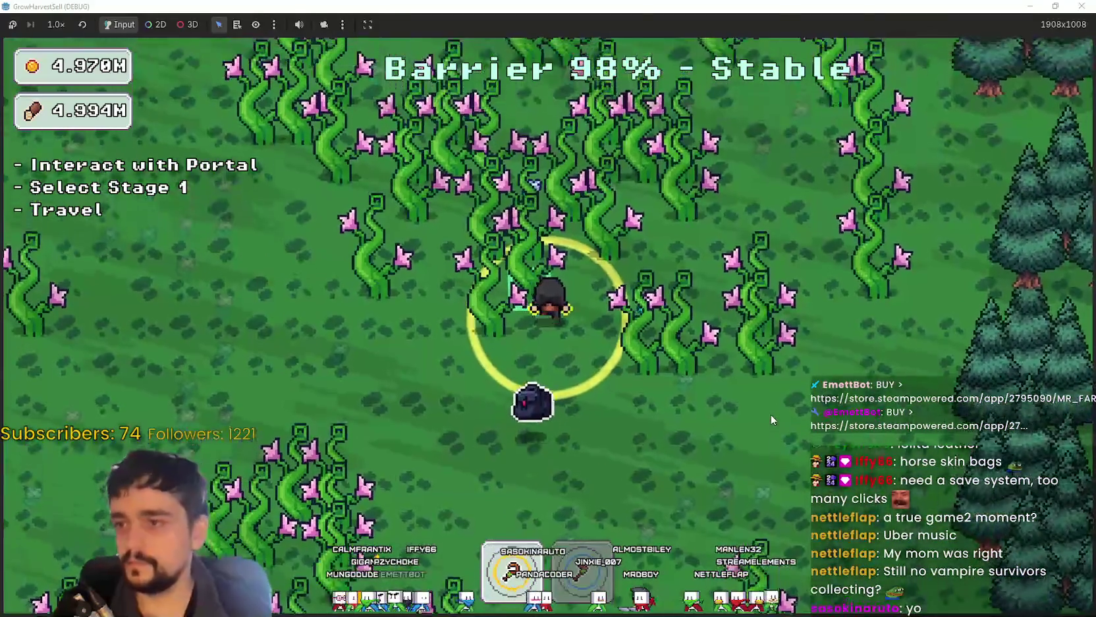
pyautogui.press('w')
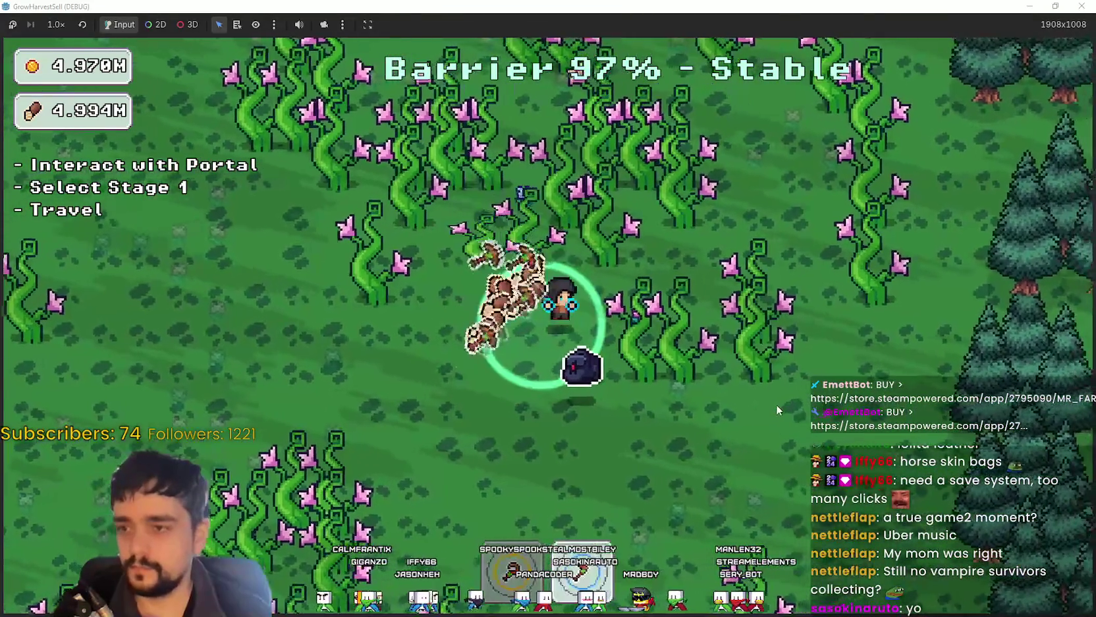
pyautogui.press('w')
pyautogui.press('d')
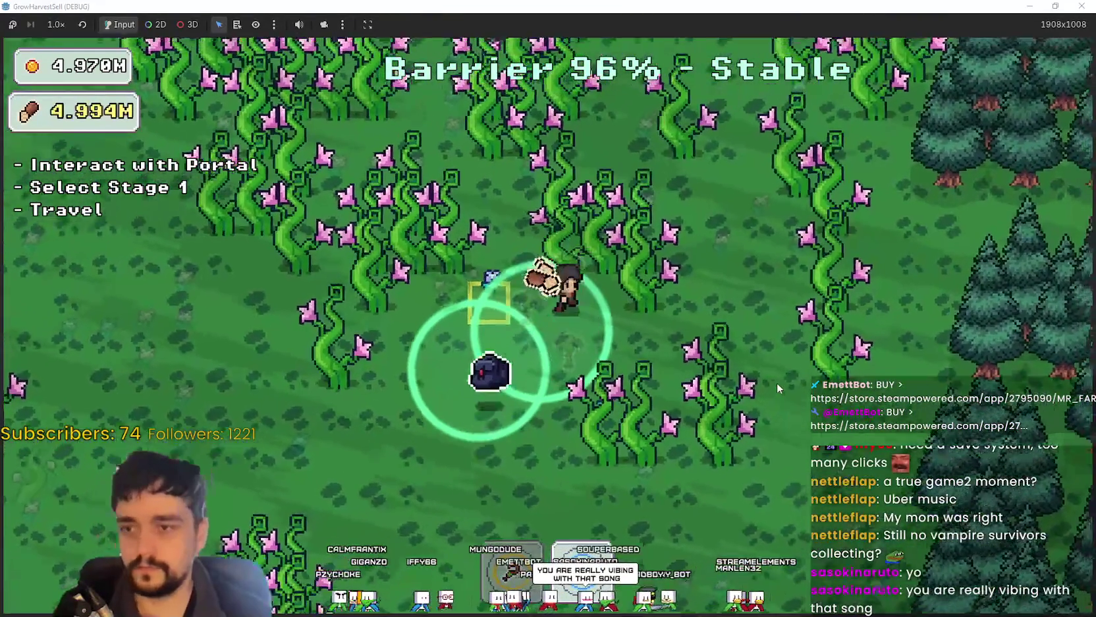
pyautogui.press('d')
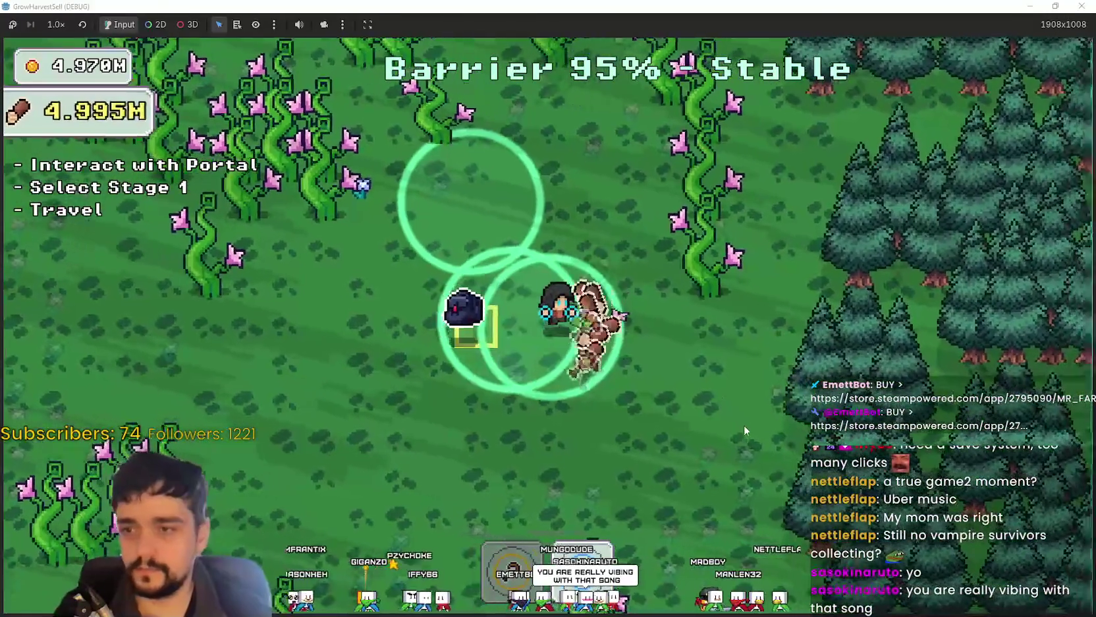
# Step: Harvest the open vine patch down-left and the dense vines to the left
pyautogui.press('s')
pyautogui.press('a')
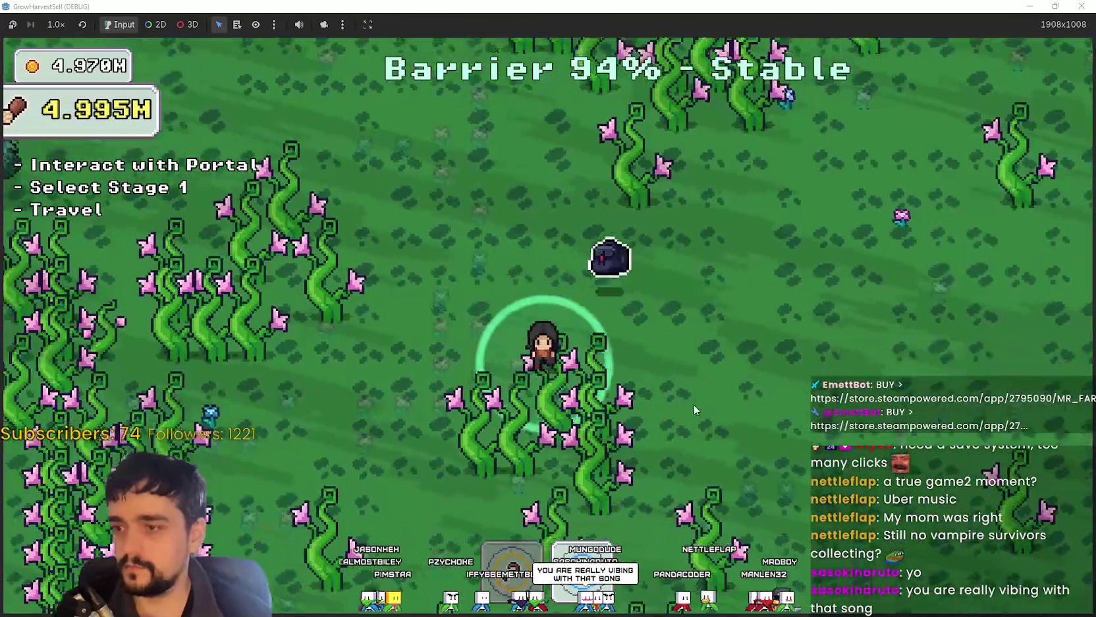
pyautogui.press('w')
pyautogui.press('a')
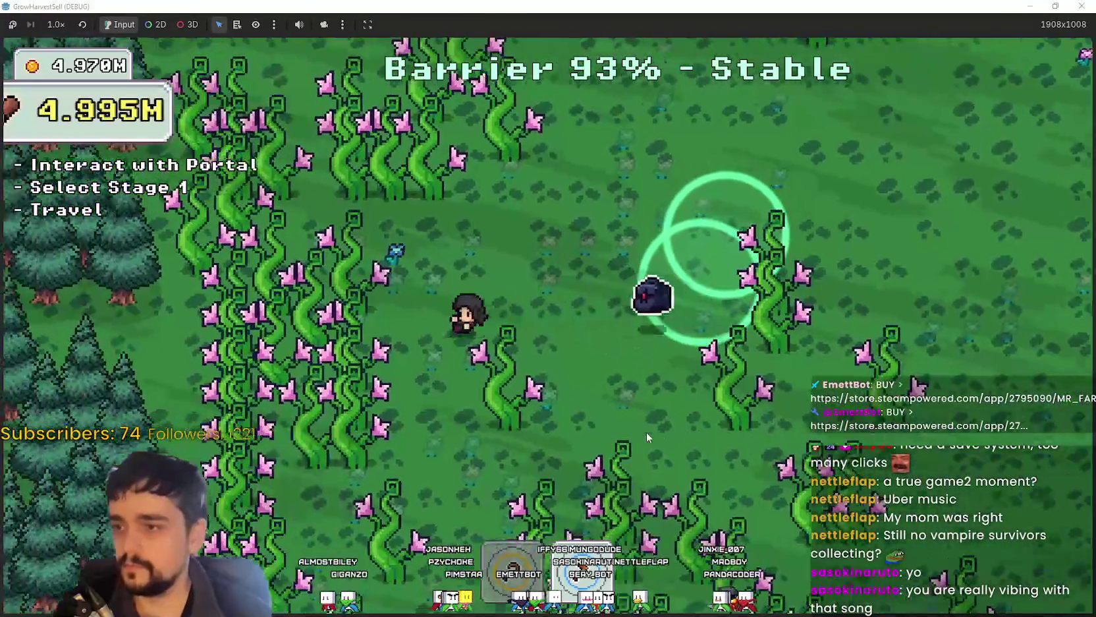
pyautogui.press('a')
pyautogui.press('s')
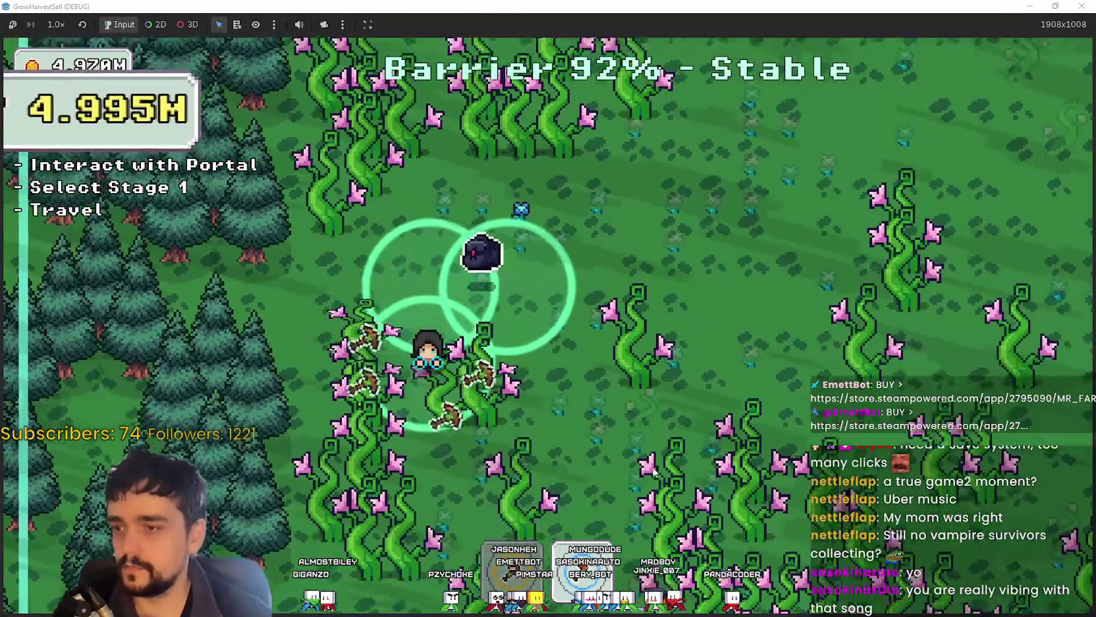
pyautogui.press('s')
pyautogui.press('d')
pyautogui.press('d')
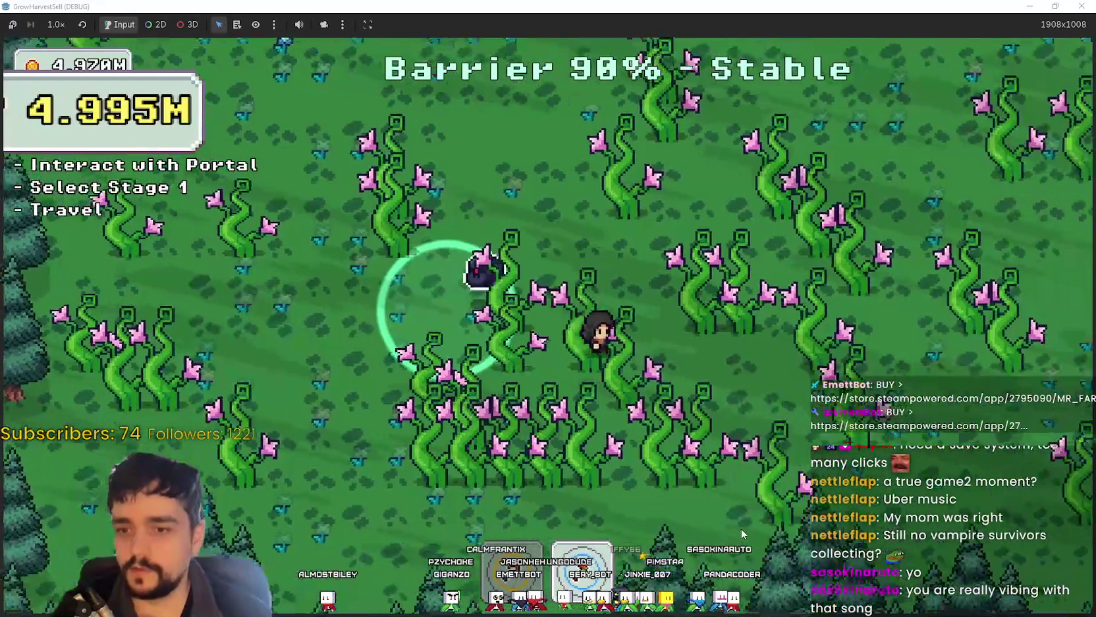
# Step: Sweep down through the vine field toward the stone path near the portal
pyautogui.press('s')
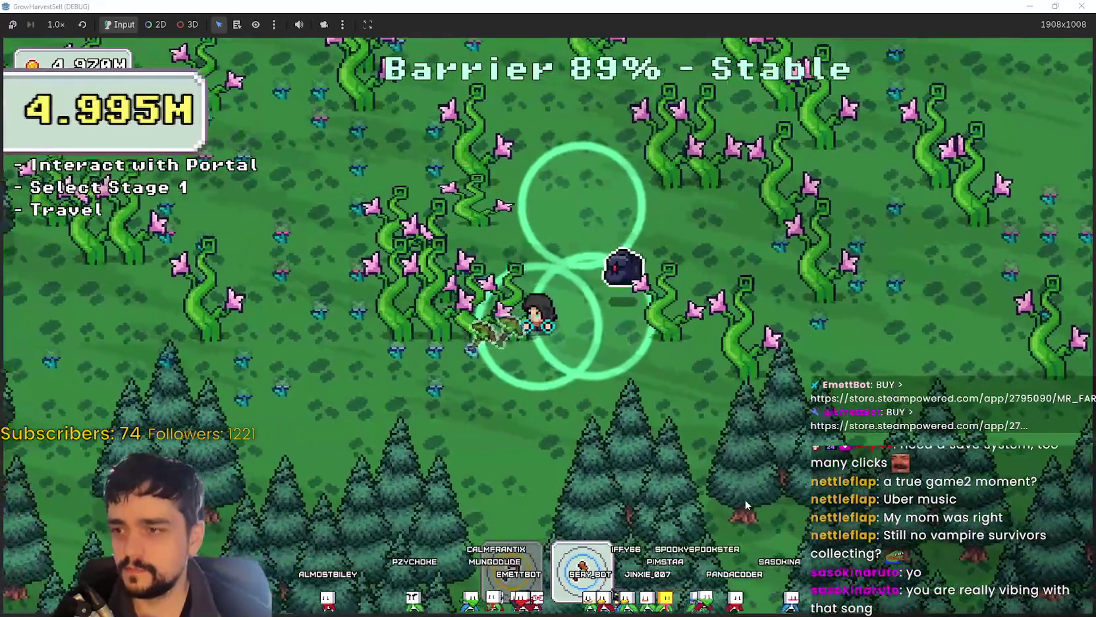
pyautogui.press('w')
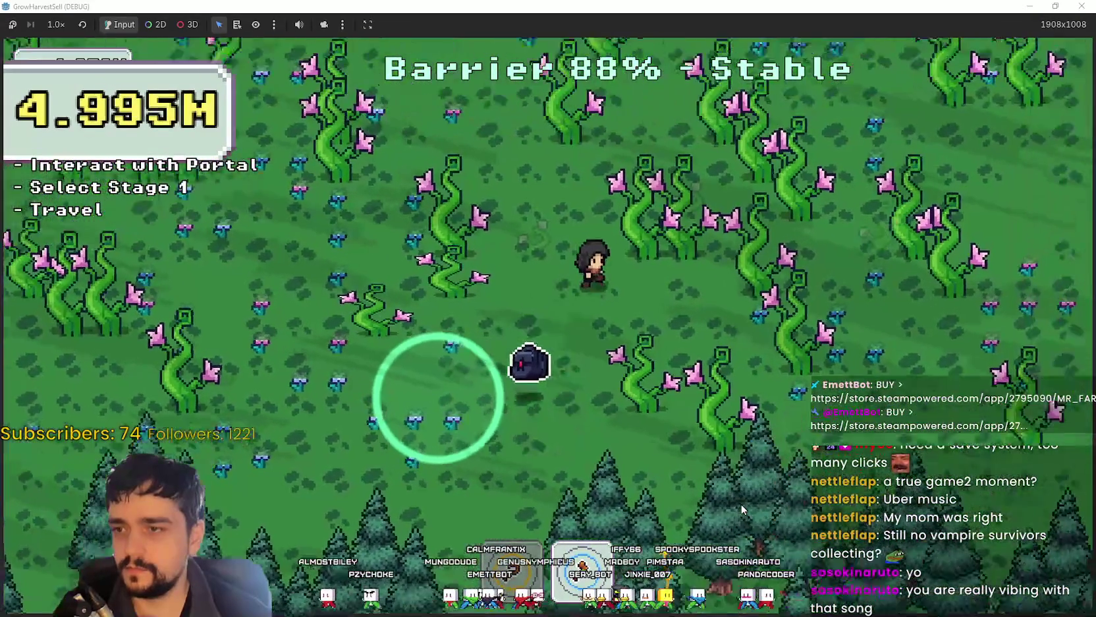
pyautogui.press('s')
pyautogui.press('d')
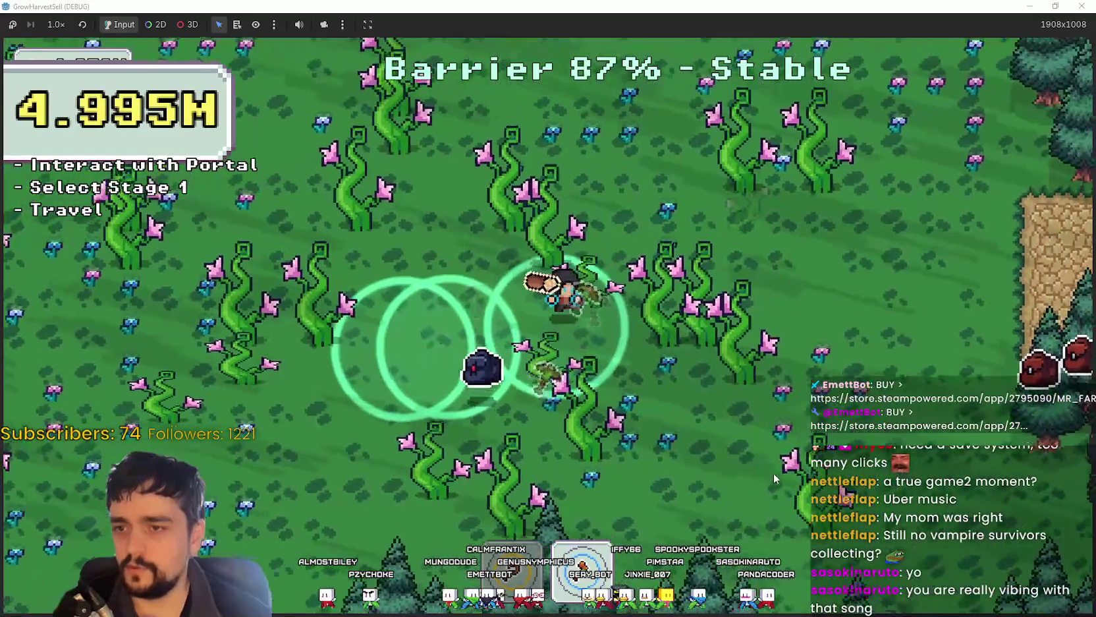
pyautogui.press('d')
pyautogui.press('w')
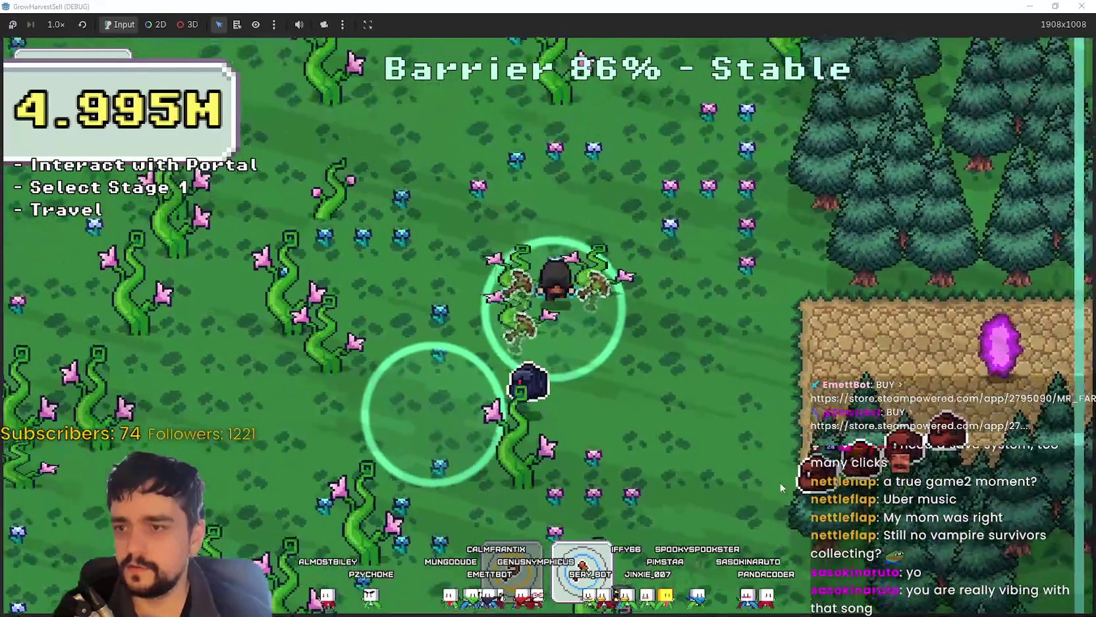
# Step: Head back into the flower field and harvest the thick upper vine rows
pyautogui.press('a')
pyautogui.press('a')
pyautogui.press('w')
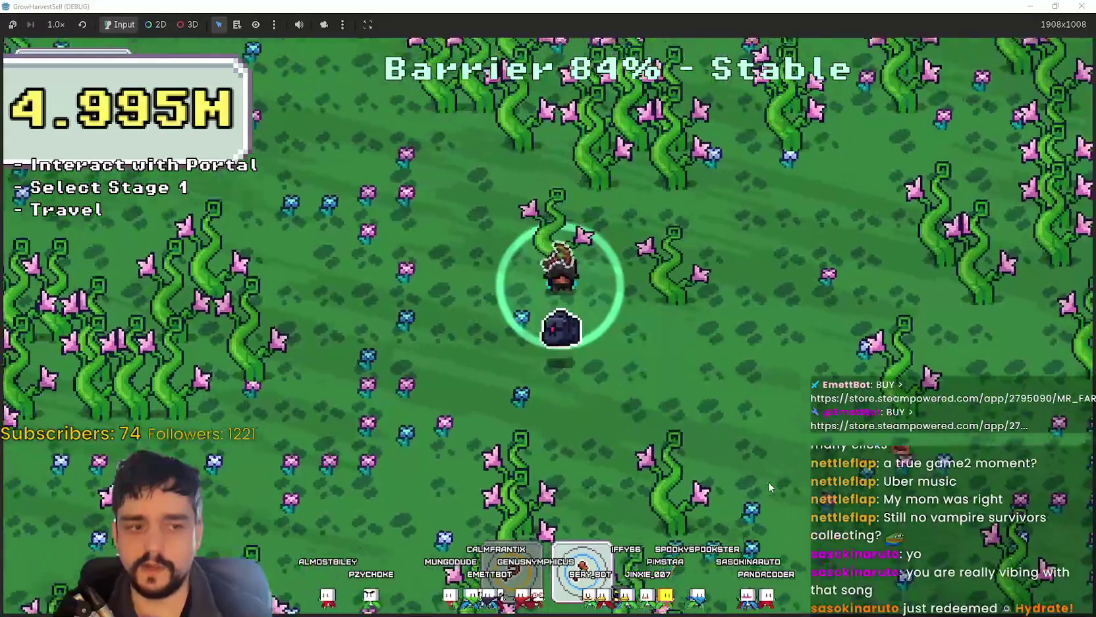
pyautogui.press('w')
pyautogui.press('d')
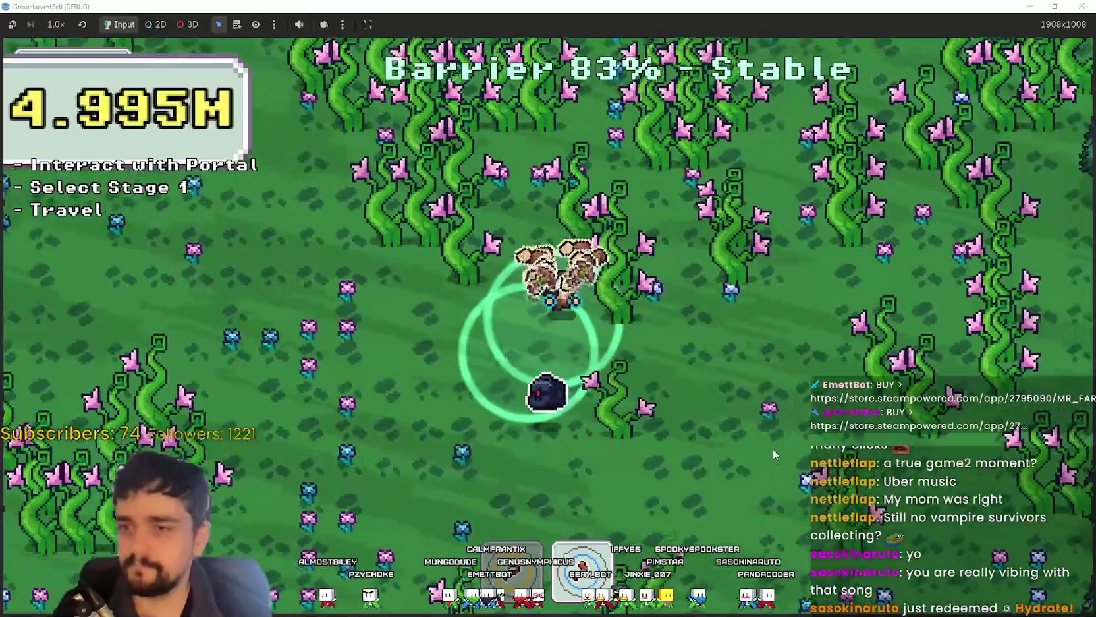
pyautogui.press('d')
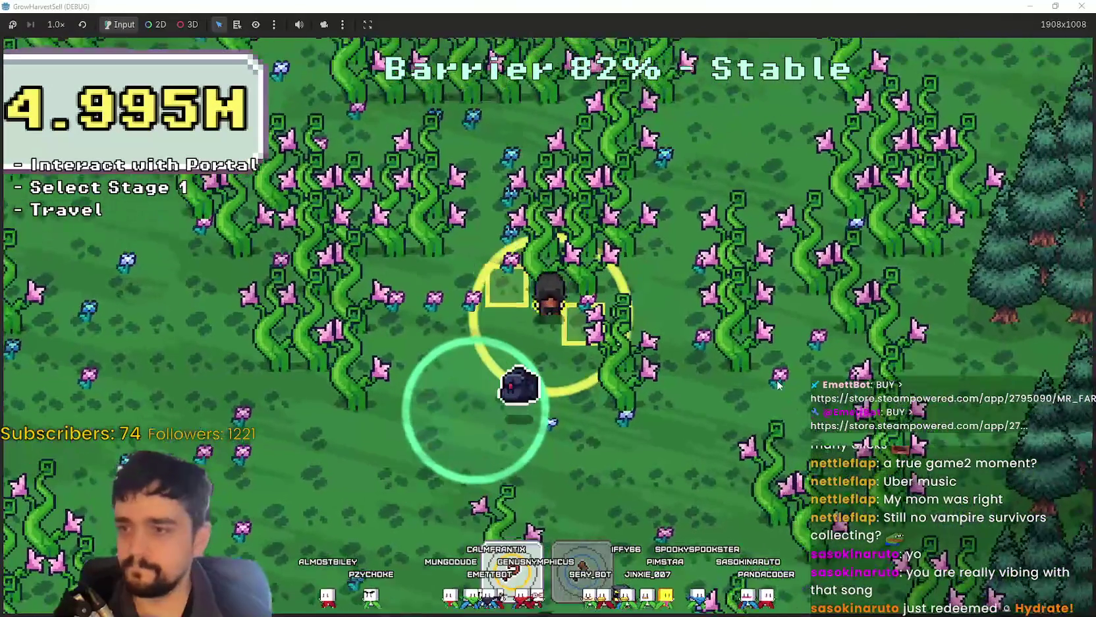
pyautogui.press('w')
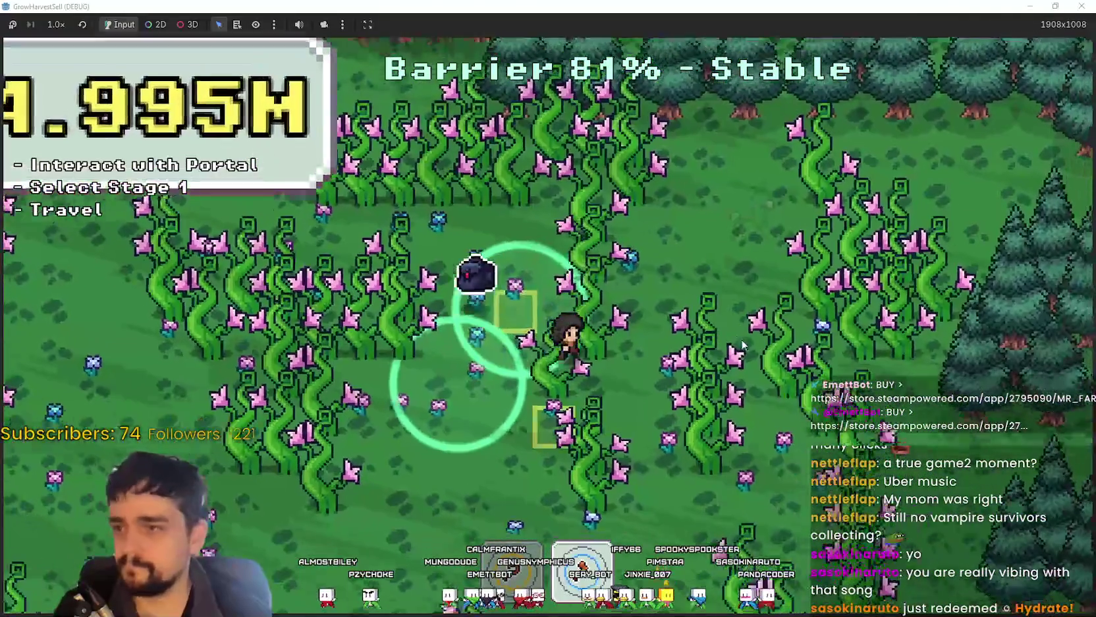
# Step: Collect the flowers on the left, then carry the loot right into the portal to the village
pyautogui.press('s')
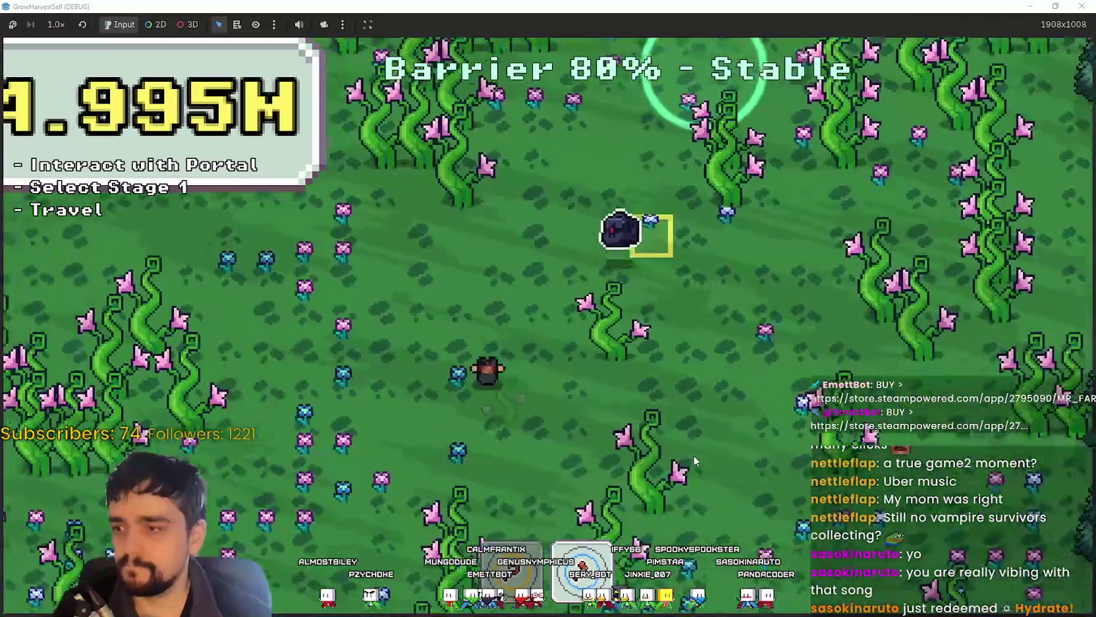
pyautogui.press('a')
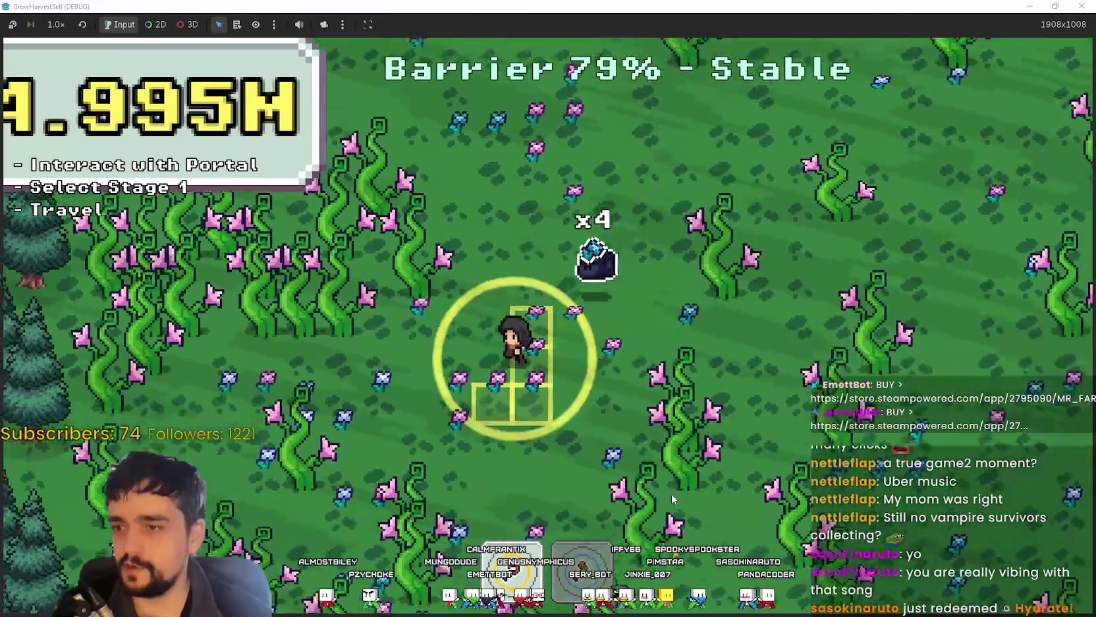
pyautogui.press('s')
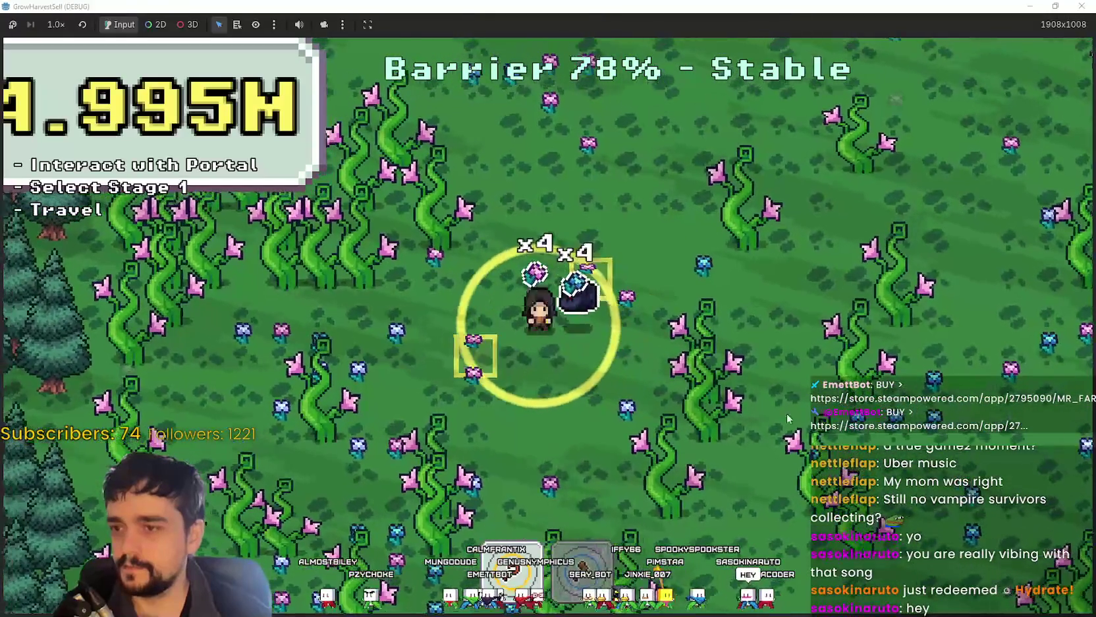
pyautogui.press('w')
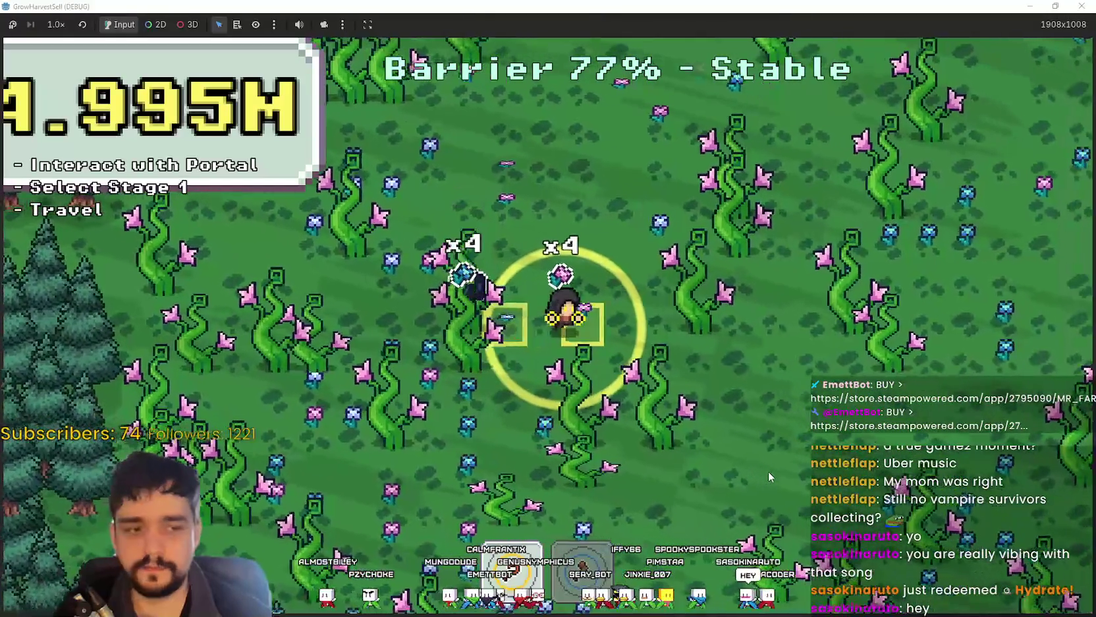
pyautogui.press('d')
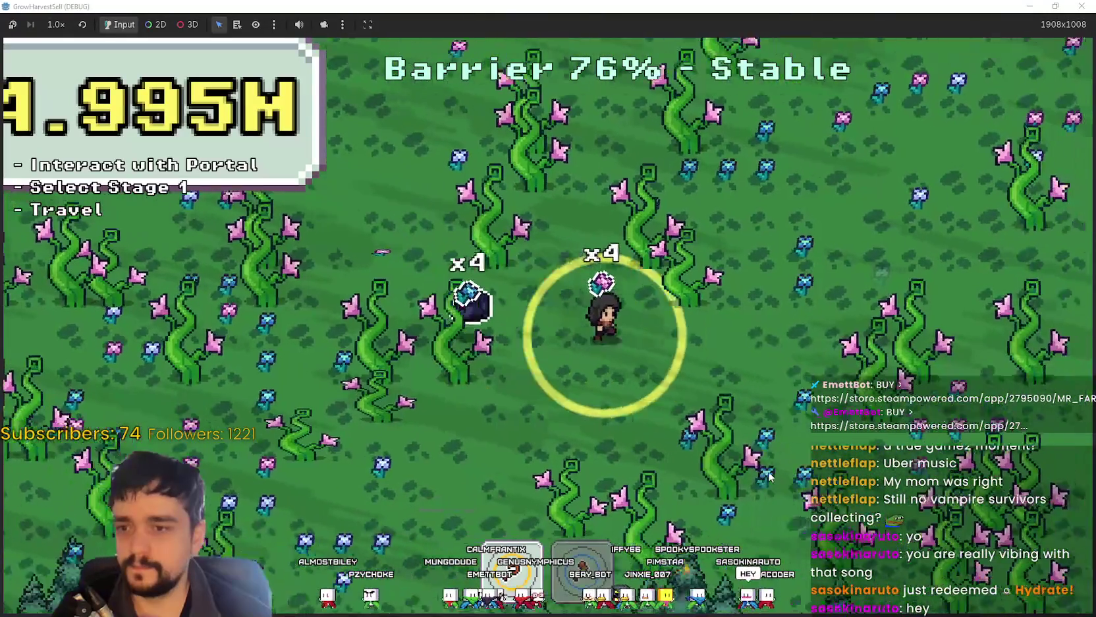
pyautogui.press('d')
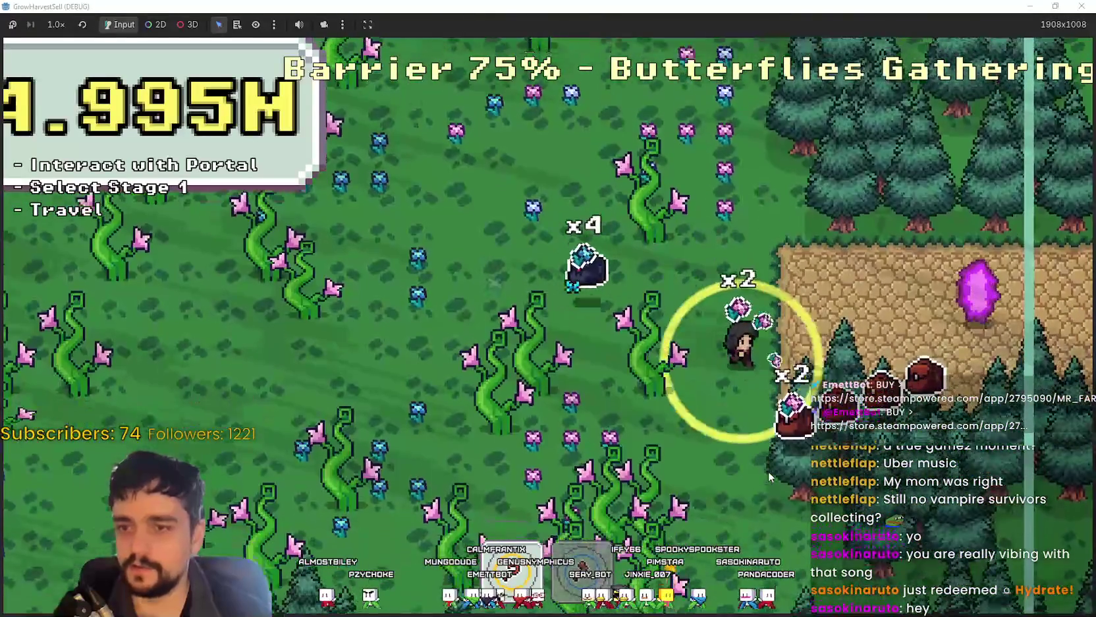
pyautogui.press('d')
pyautogui.press('e')
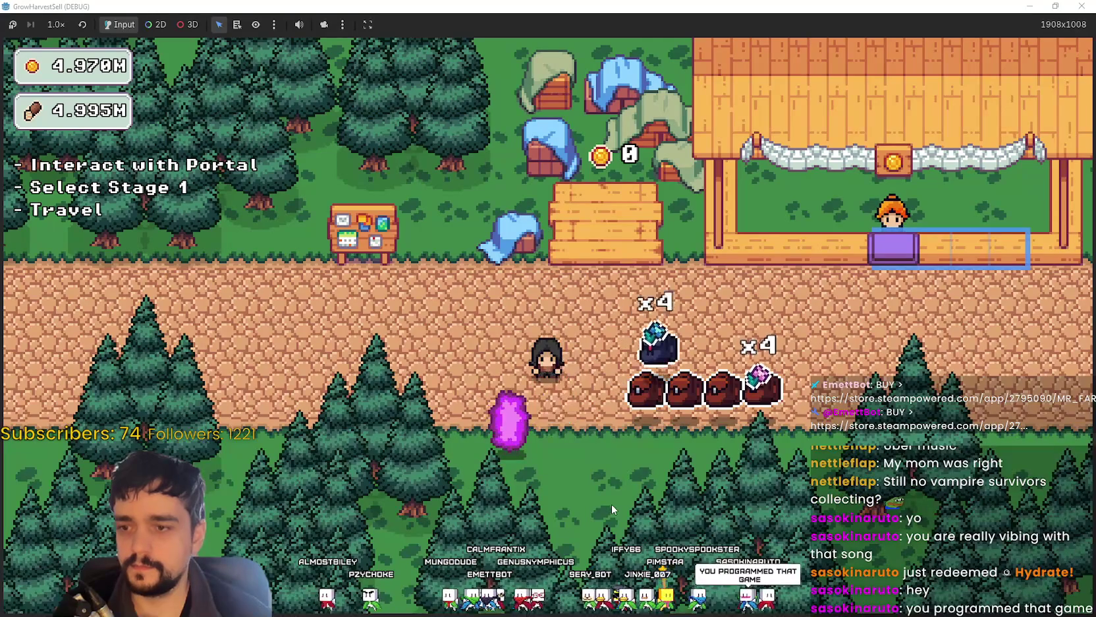
# Step: Walk up to the village shop to sell goods, then follow the road down to the portal
pyautogui.press('w')
pyautogui.press('d')
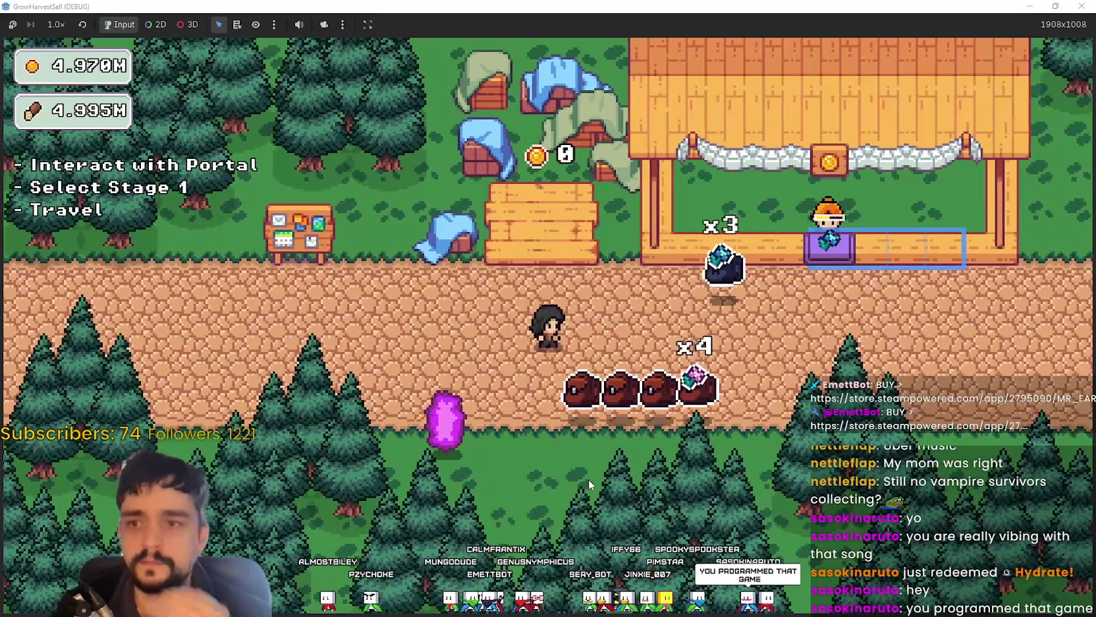
pyautogui.press('w')
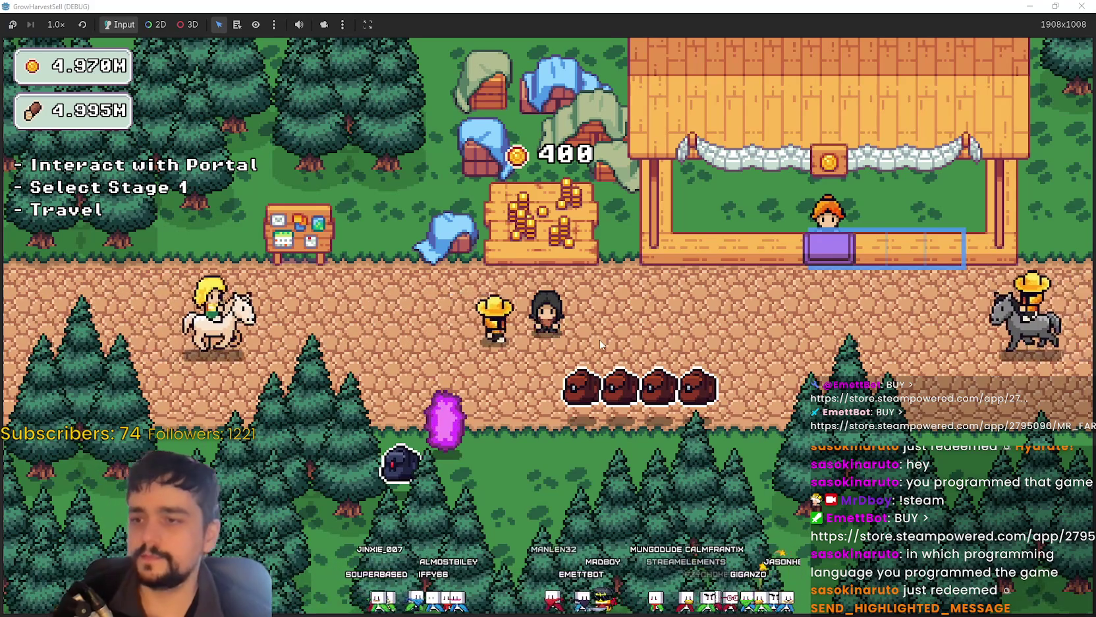
pyautogui.press('a')
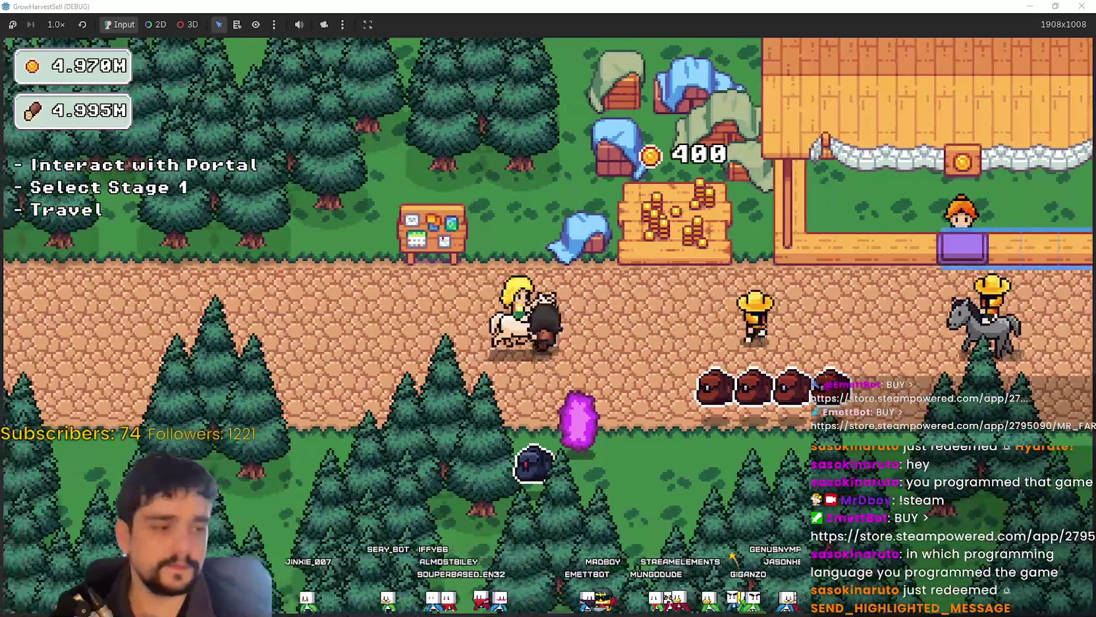
pyautogui.press('d')
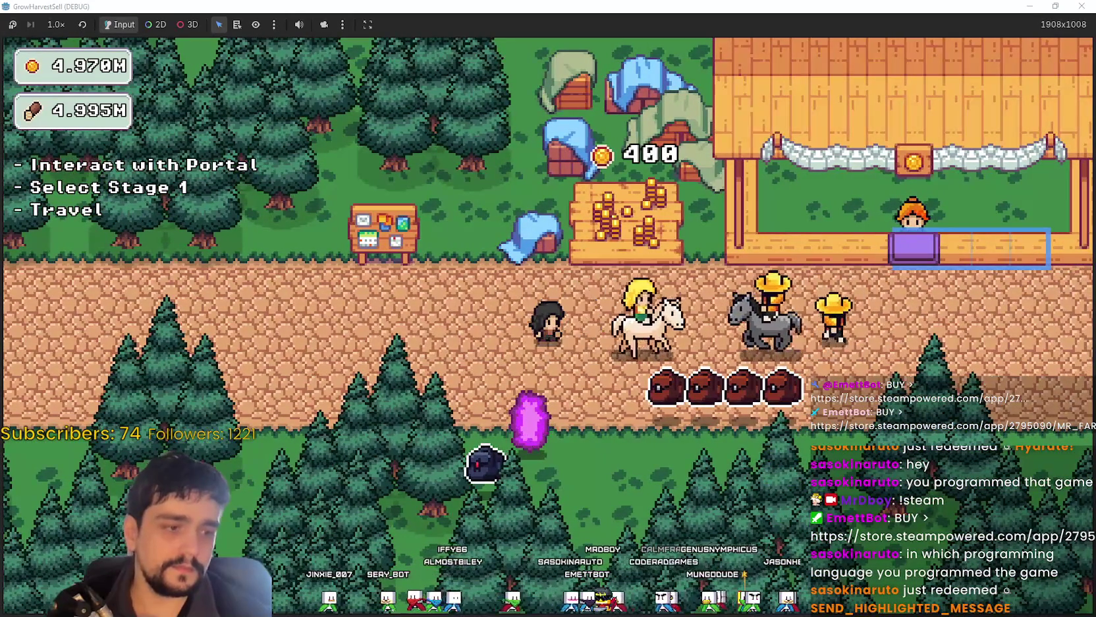
pyautogui.press('a')
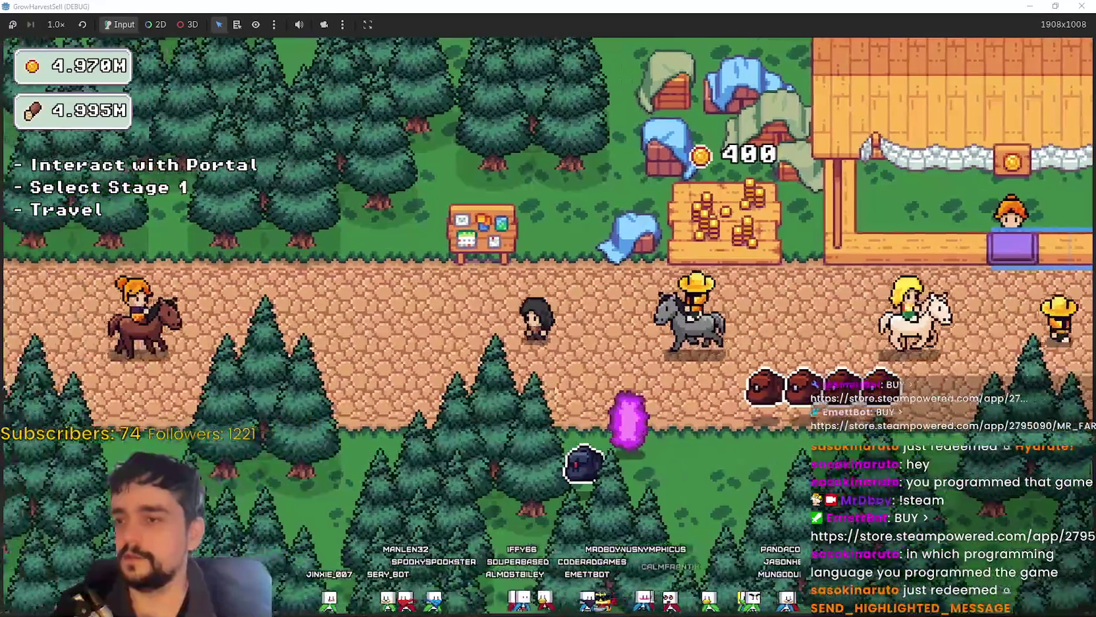
pyautogui.press('d')
pyautogui.press('w')
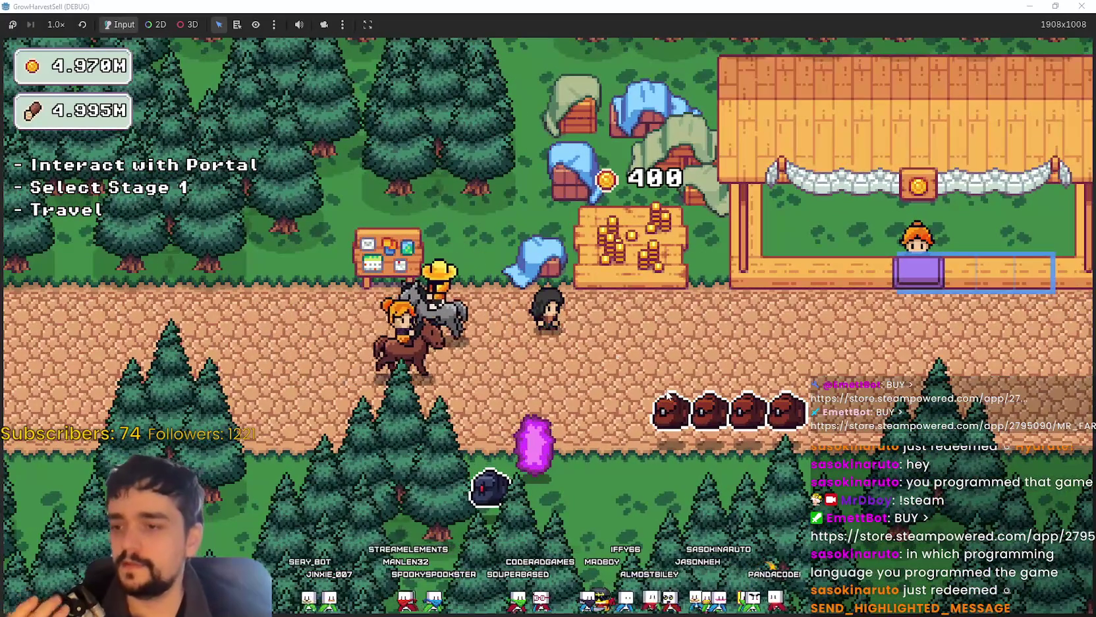
pyautogui.press('s')
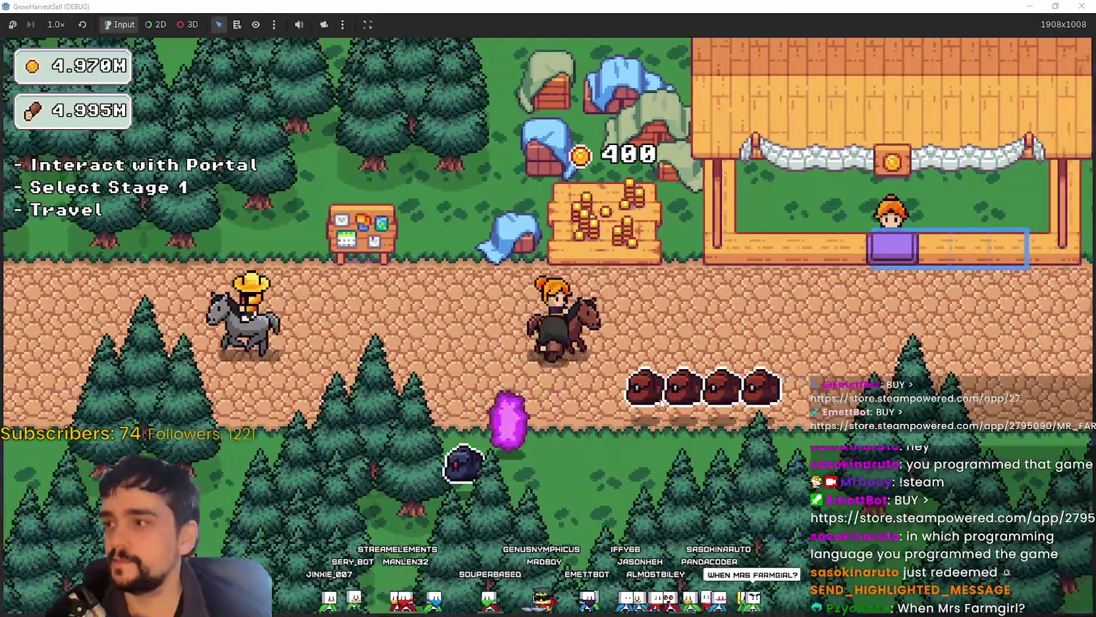
# Step: Compare the Stage 2 and Stage 3 previews, then pick Stage 2 and travel to forest_2
pyautogui.press('e')
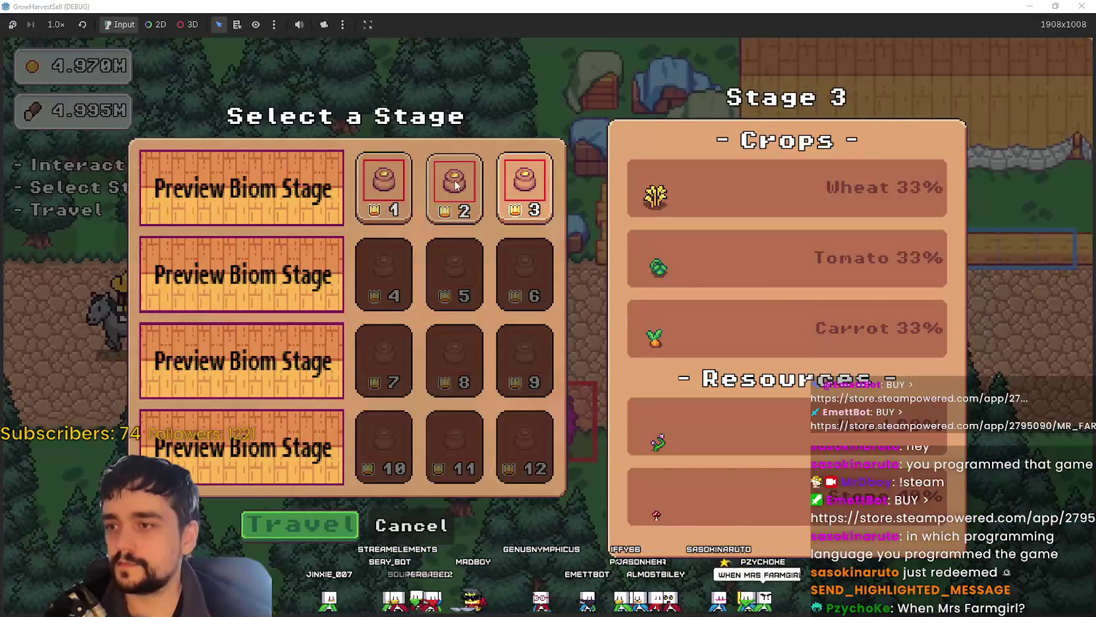
pyautogui.click(455, 188)
pyautogui.click(524, 187)
pyautogui.click(454, 187)
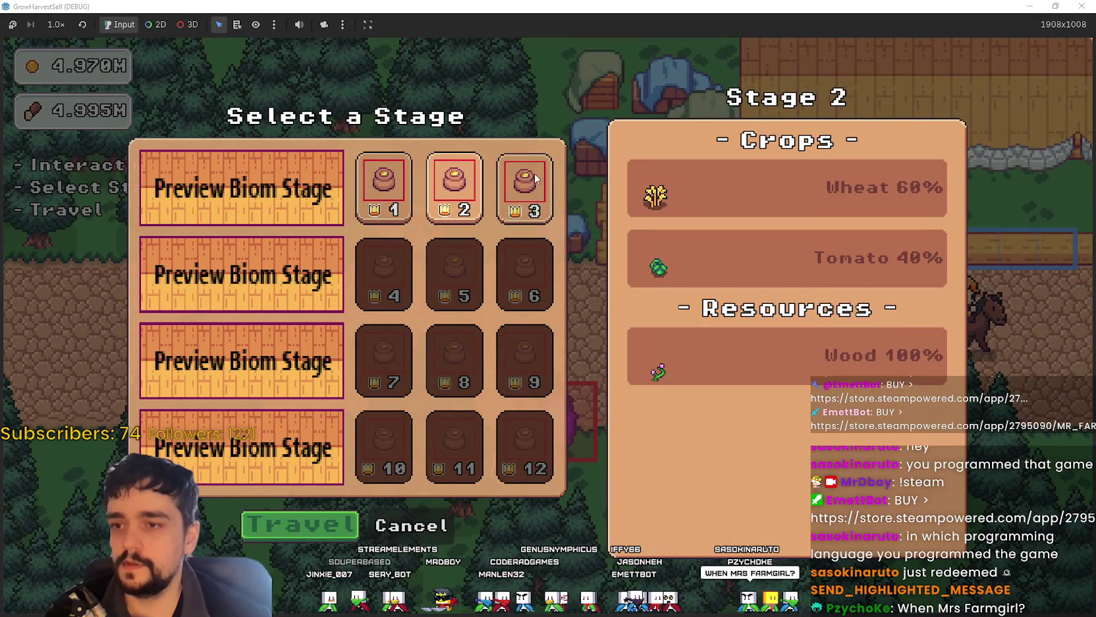
pyautogui.click(525, 187)
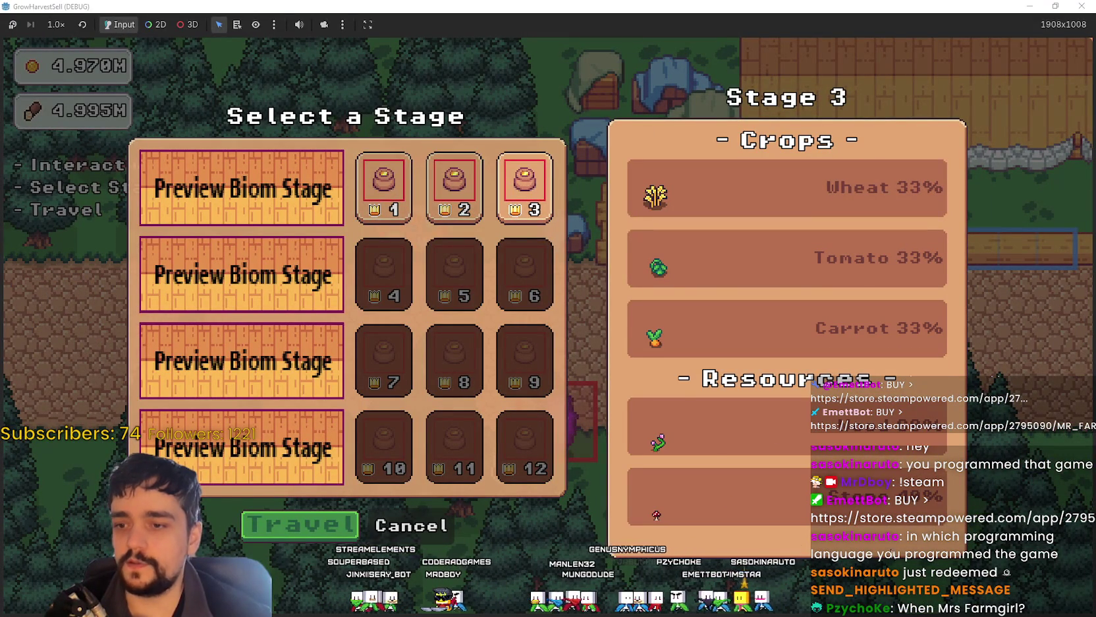
pyautogui.click(472, 189)
pyautogui.press('Return')
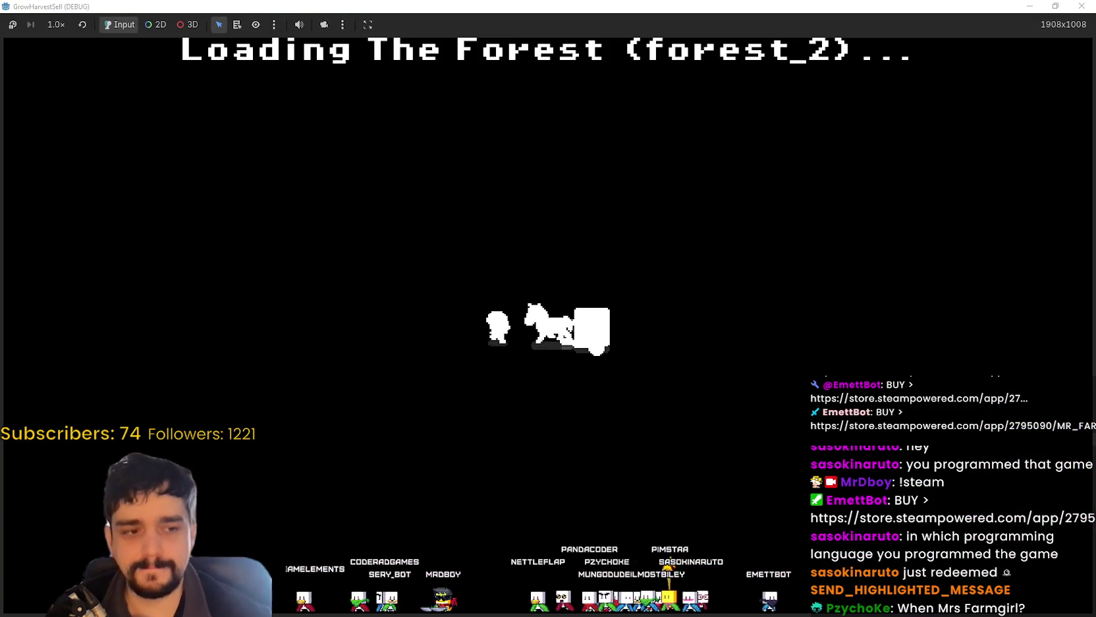
# Step: Walk through forest stage 2's flower plants so the auto-harvester collects wood and gems
pyautogui.press('w')
pyautogui.press('d')
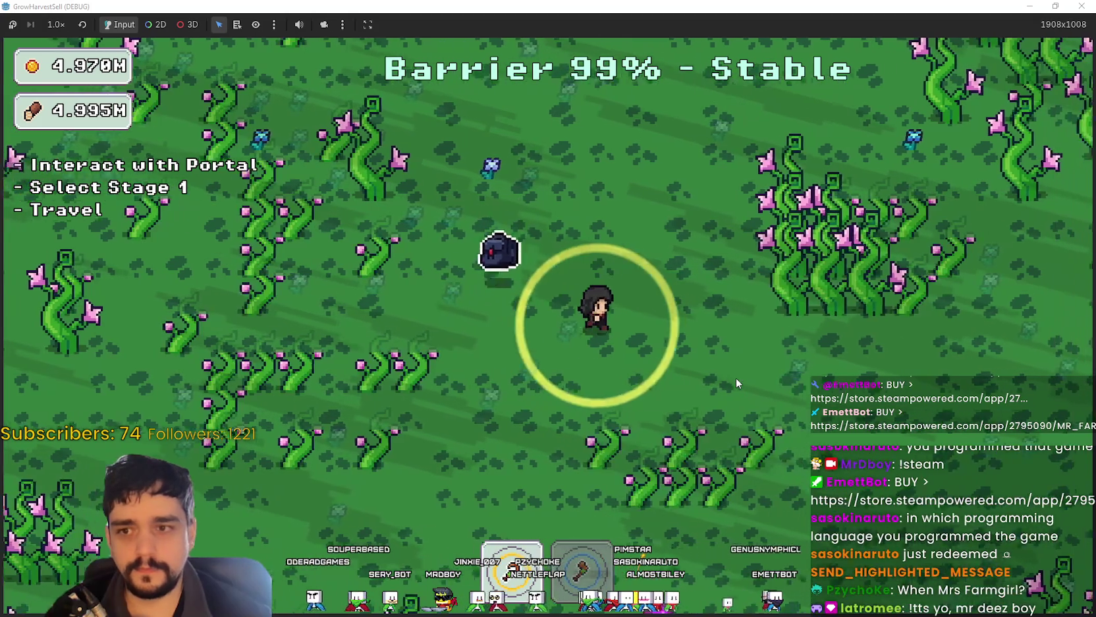
pyautogui.press('d')
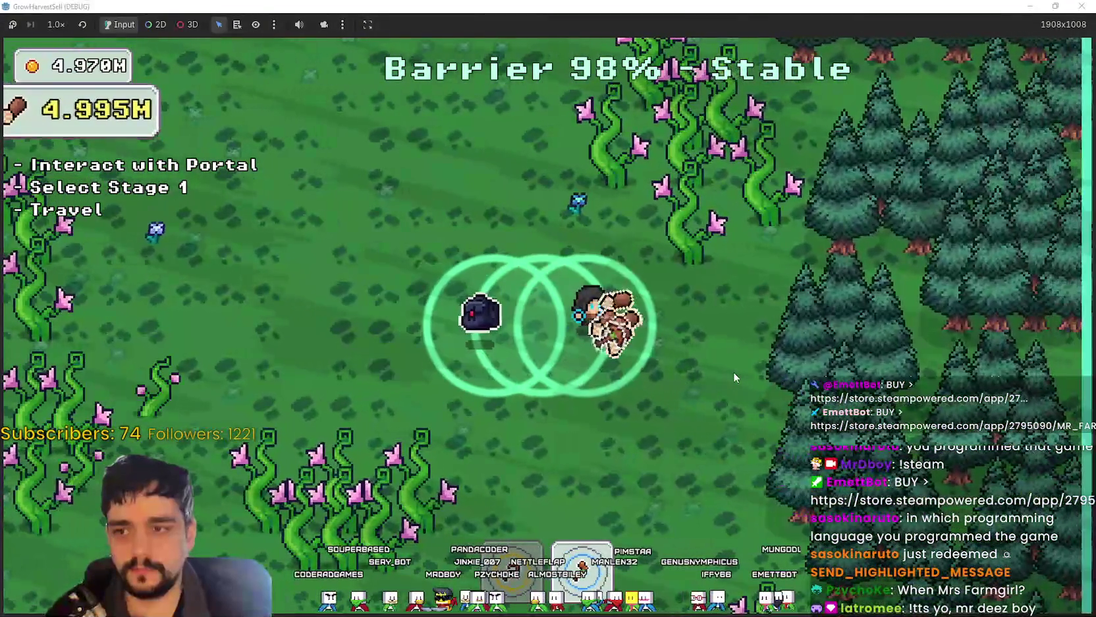
pyautogui.press('w')
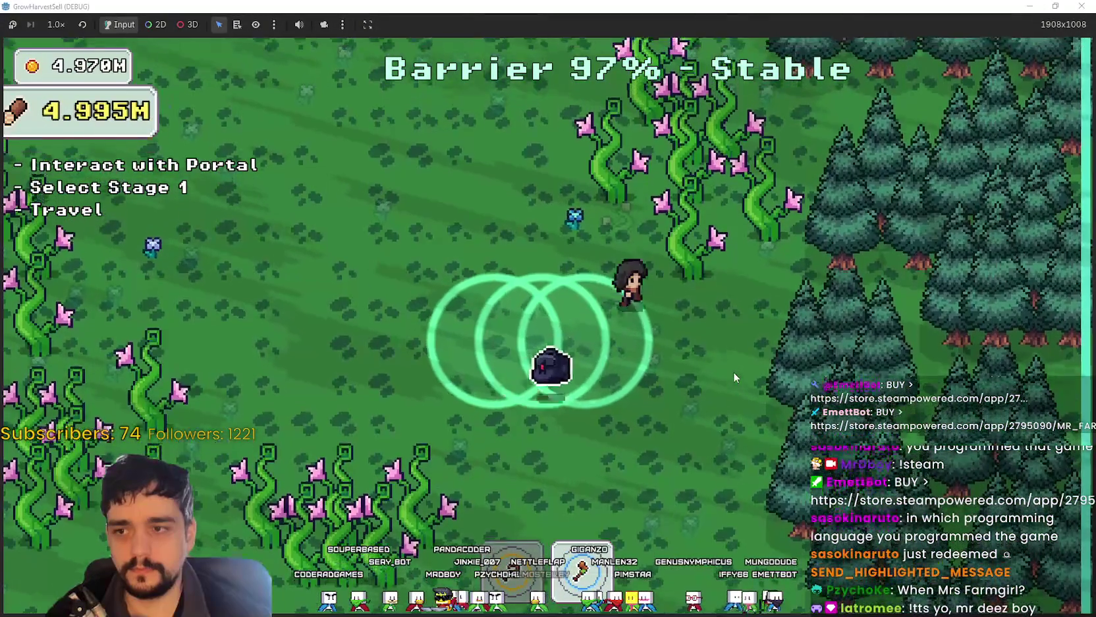
pyautogui.press('w')
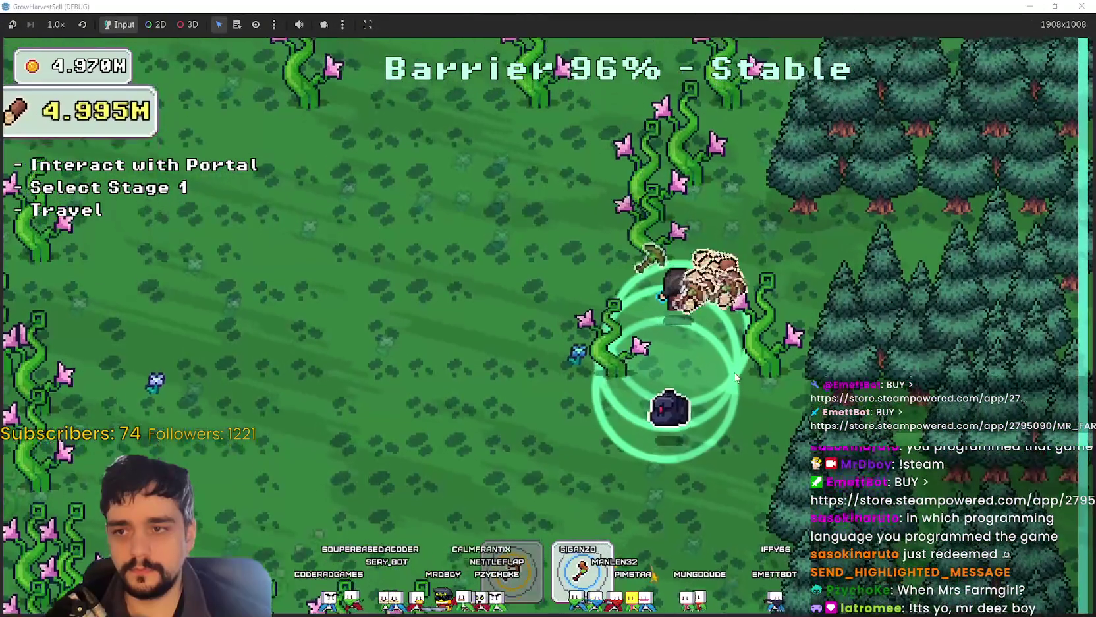
pyautogui.press('a')
pyautogui.press('w')
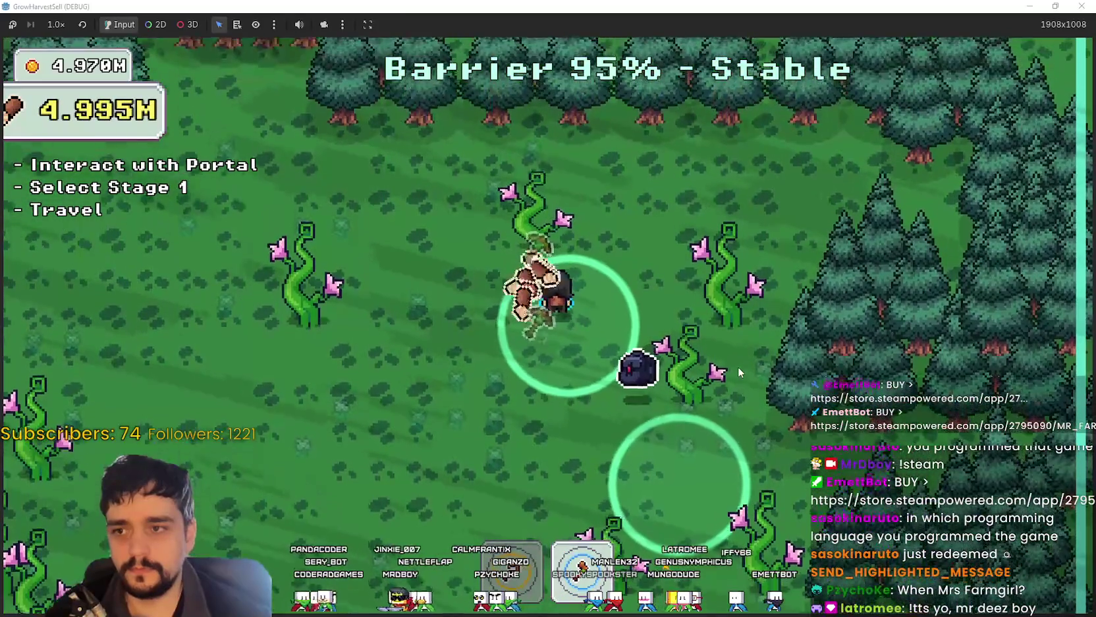
pyautogui.press('s')
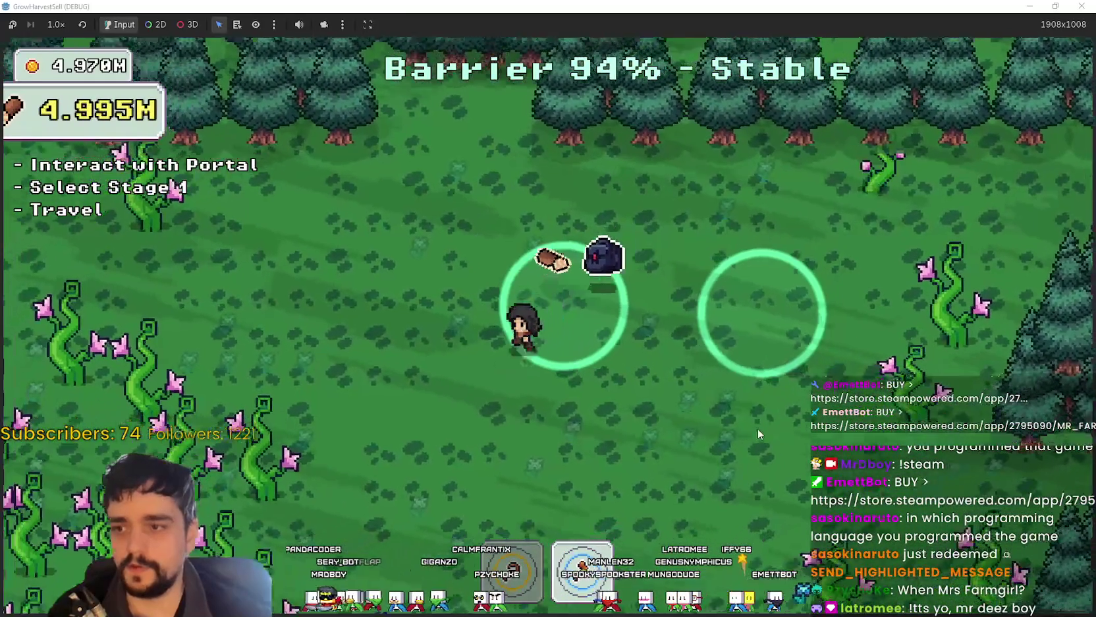
pyautogui.press('w')
pyautogui.press('a')
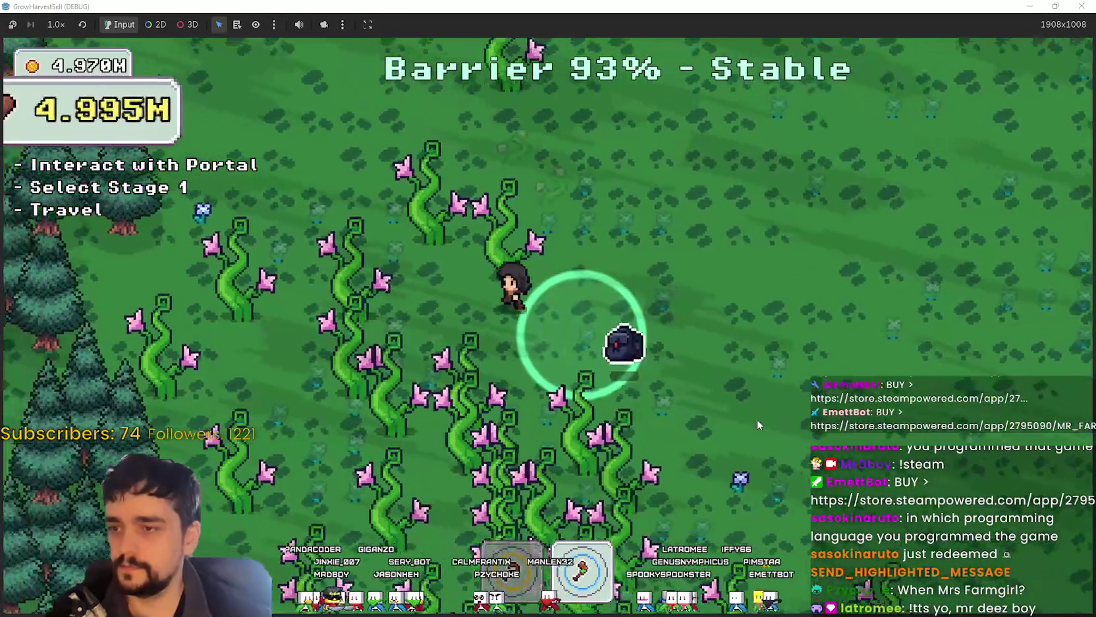
pyautogui.press('w')
pyautogui.press('a')
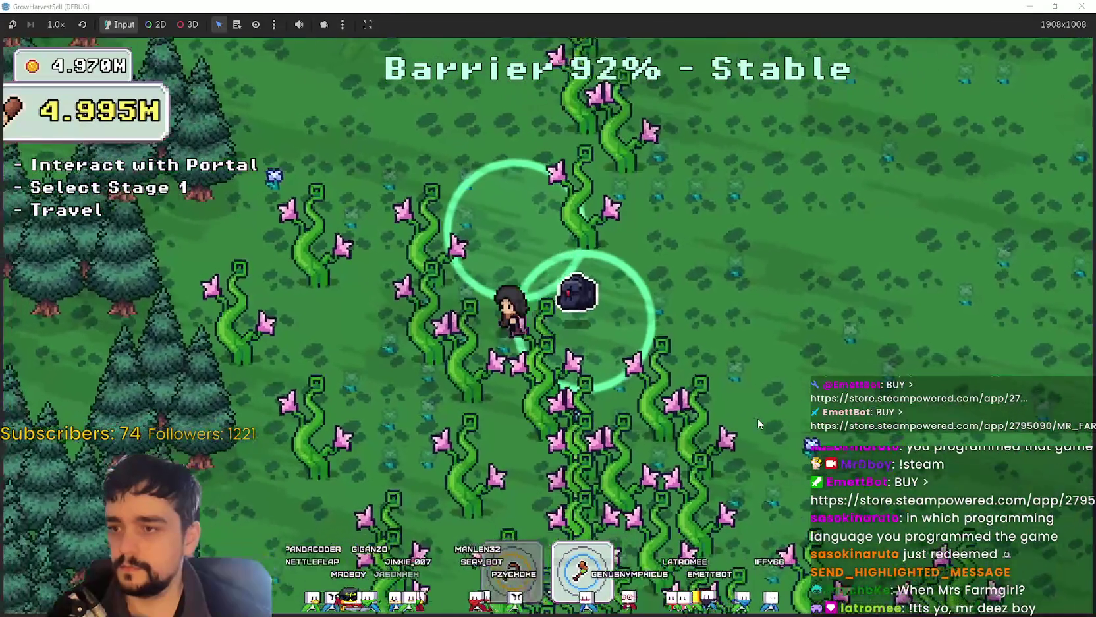
pyautogui.press('d')
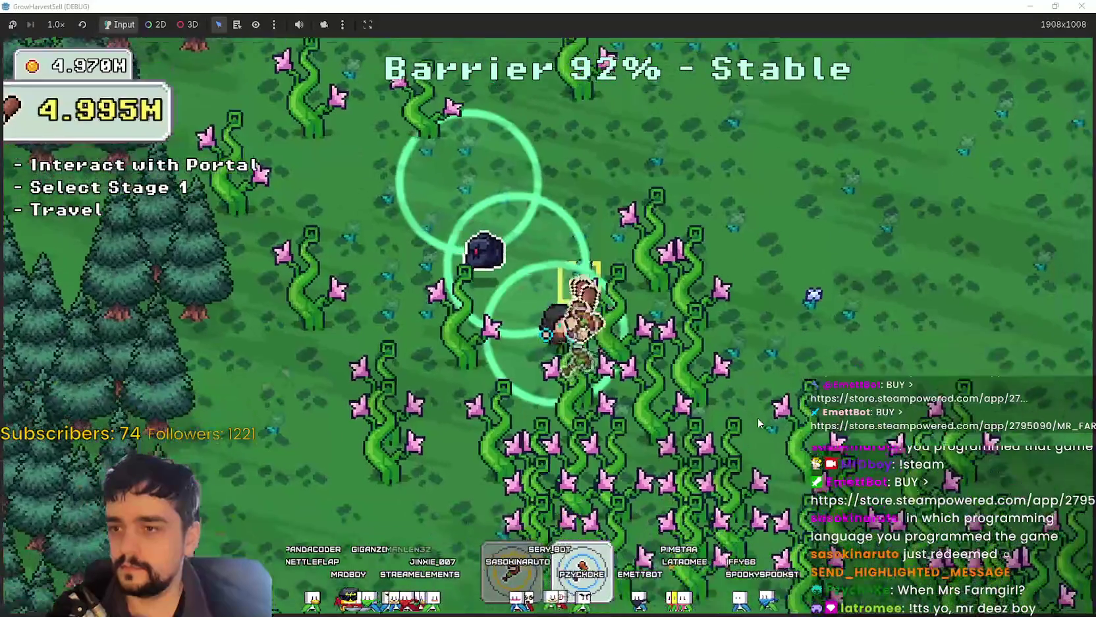
pyautogui.press('s')
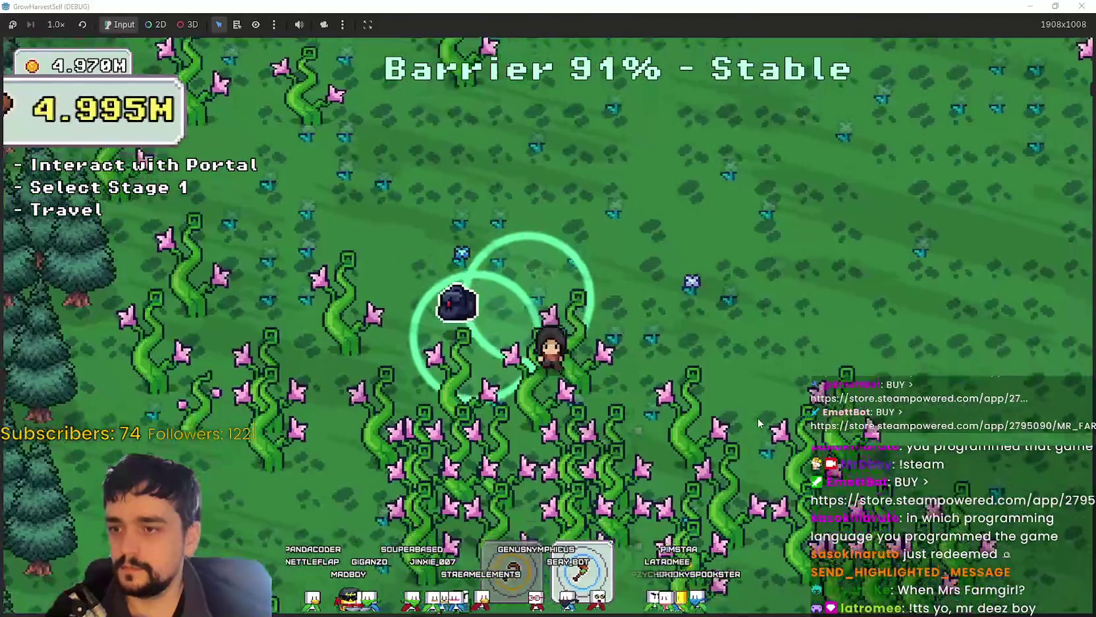
pyautogui.press('s')
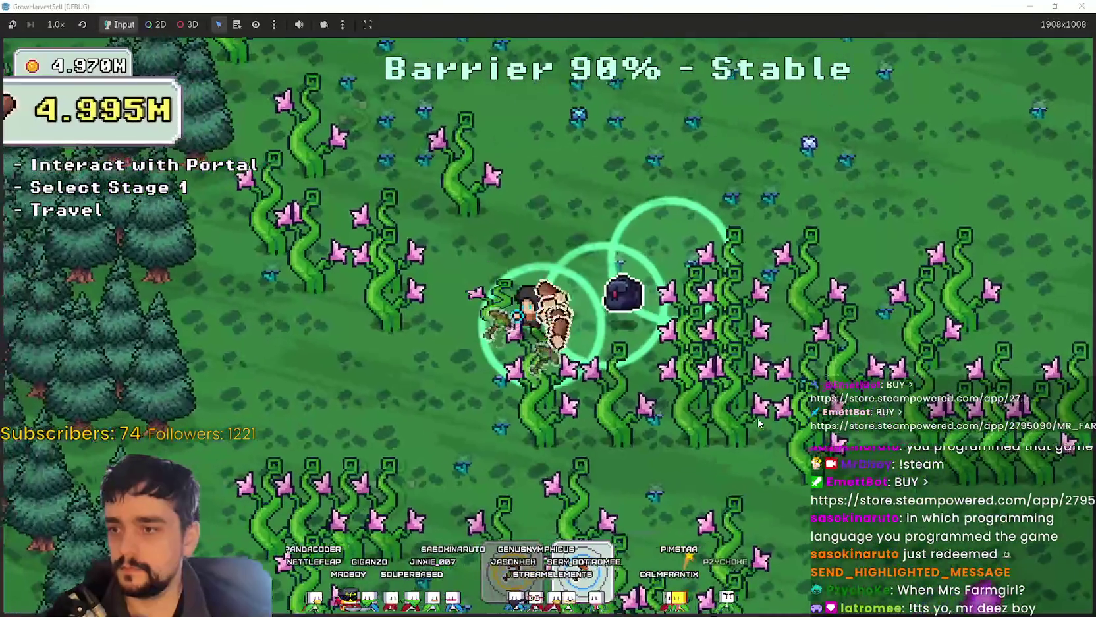
pyautogui.press('d')
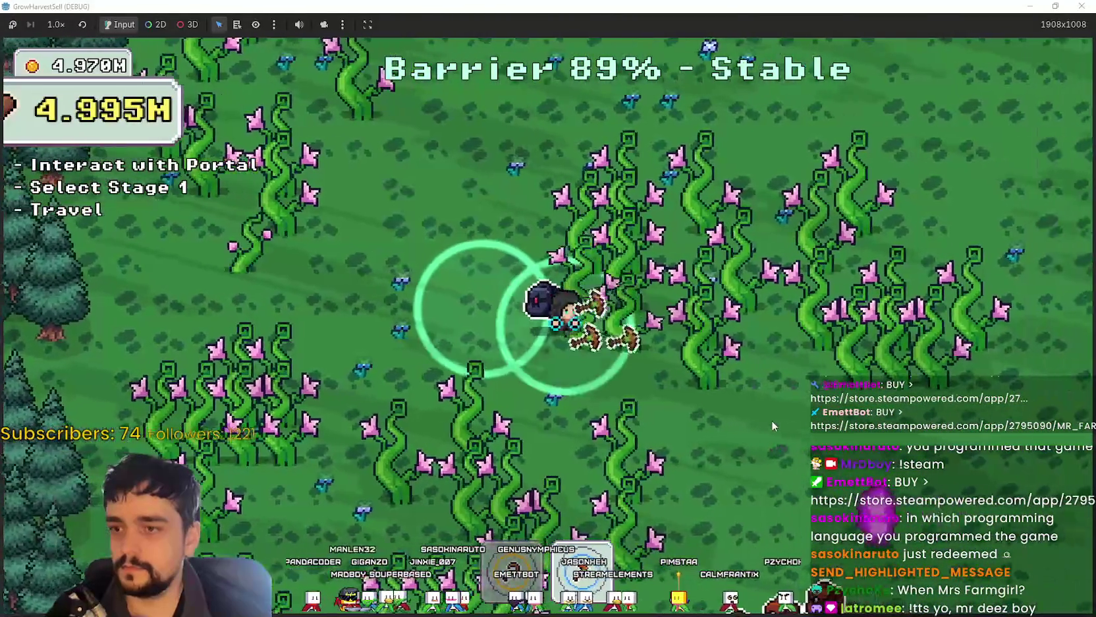
# Step: Sweep the remaining plant clusters by the trees, reaching six gems and 4.996M wood
pyautogui.press('d')
pyautogui.press('s')
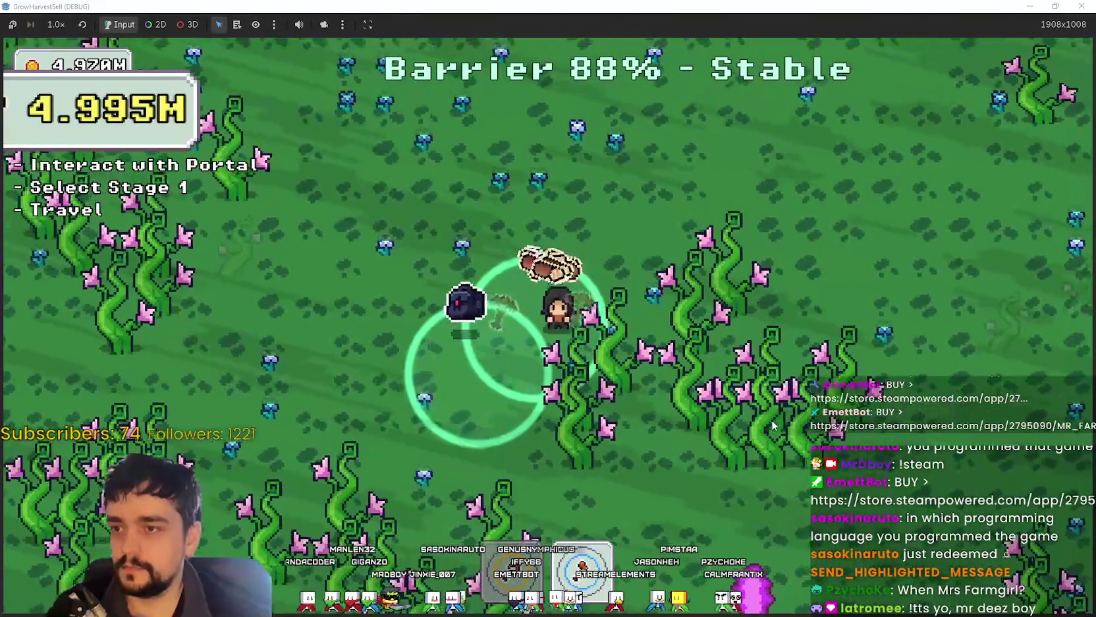
pyautogui.press('d')
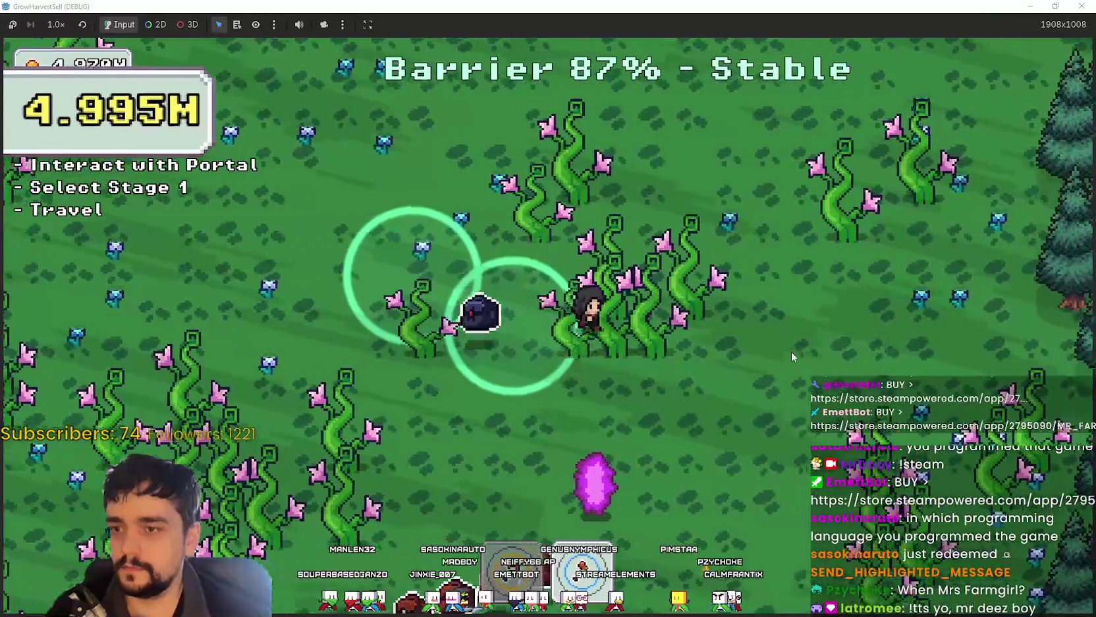
pyautogui.press('w')
pyautogui.press('a')
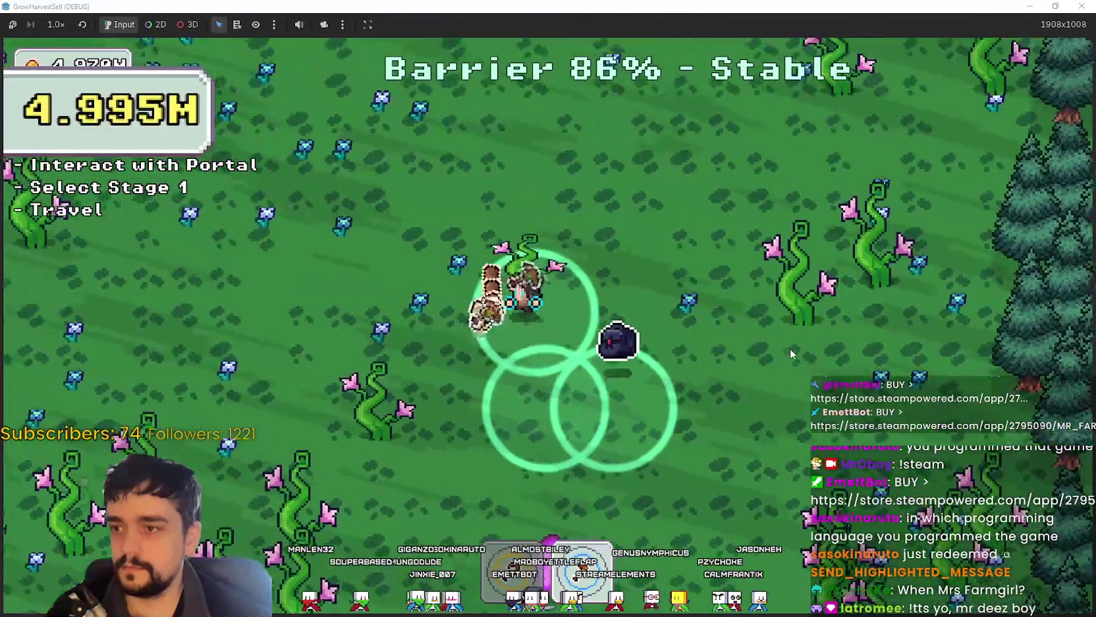
pyautogui.press('s')
pyautogui.press('a')
pyautogui.press('s')
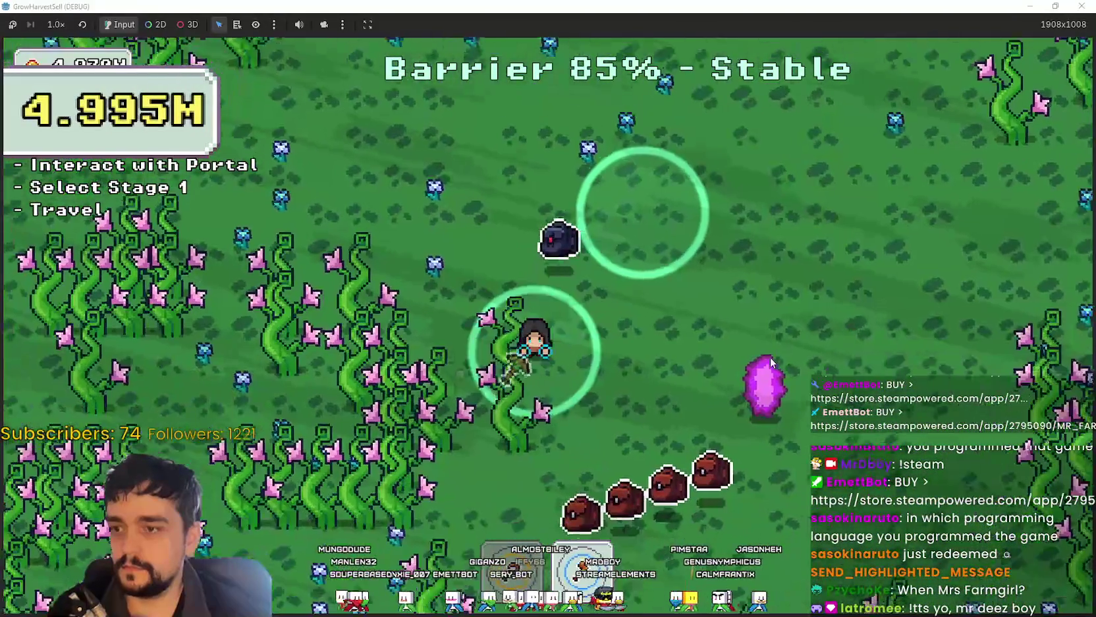
pyautogui.press('a')
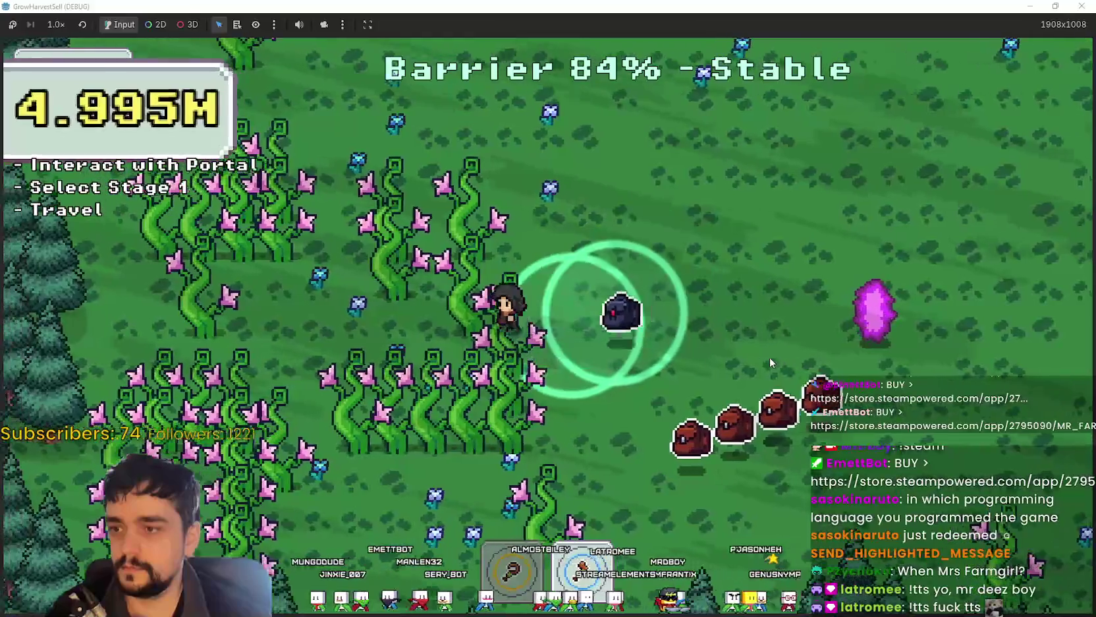
pyautogui.press('w')
pyautogui.press('a')
pyautogui.press('w')
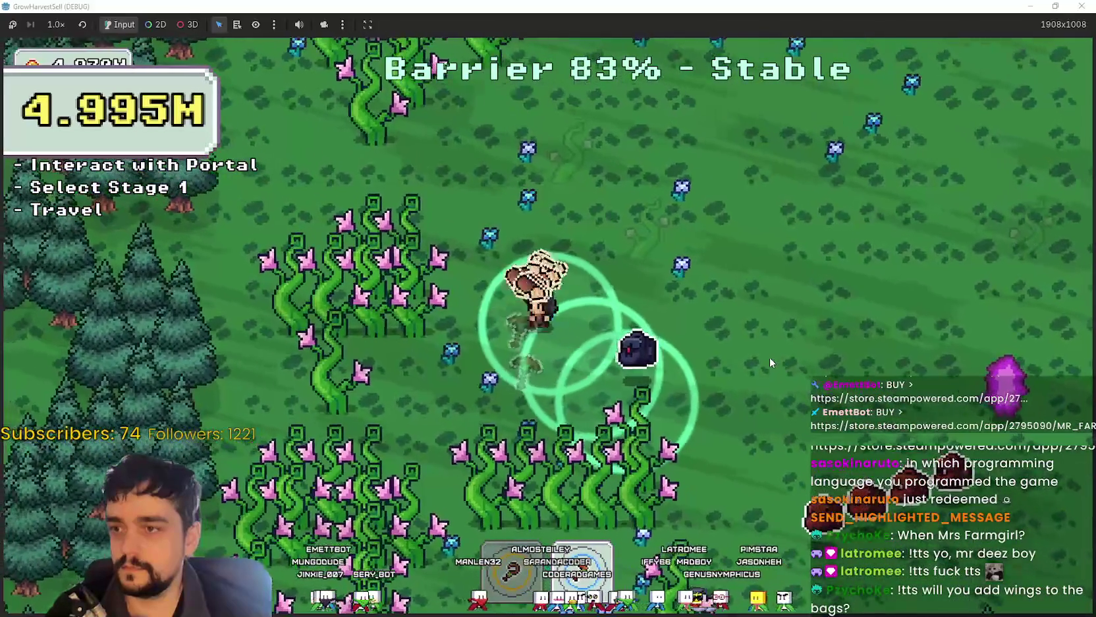
pyautogui.press('s')
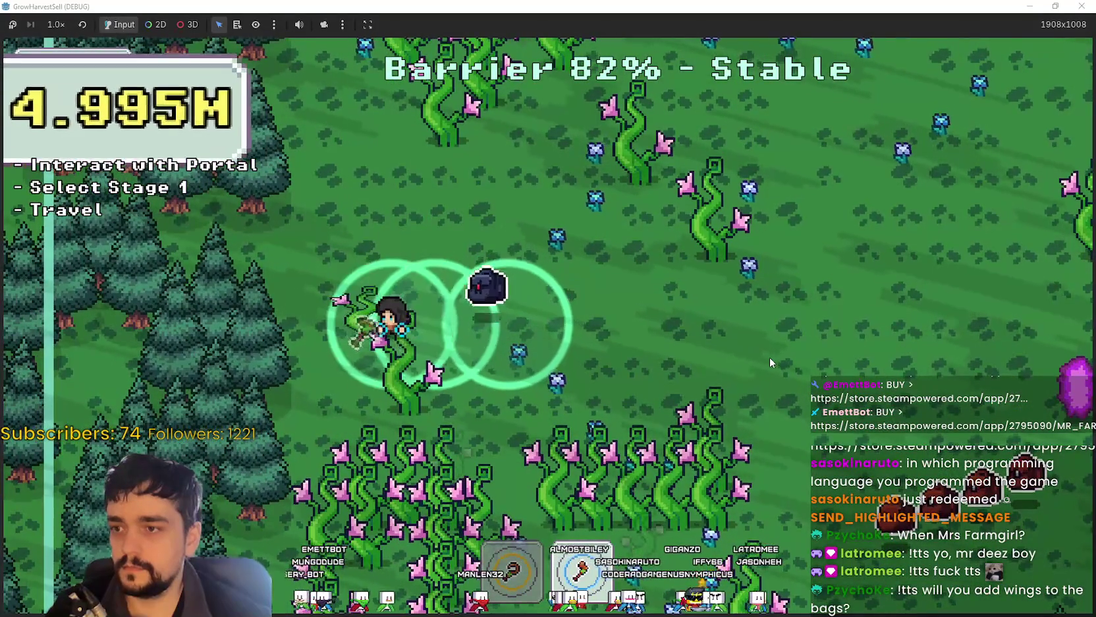
pyautogui.press('s')
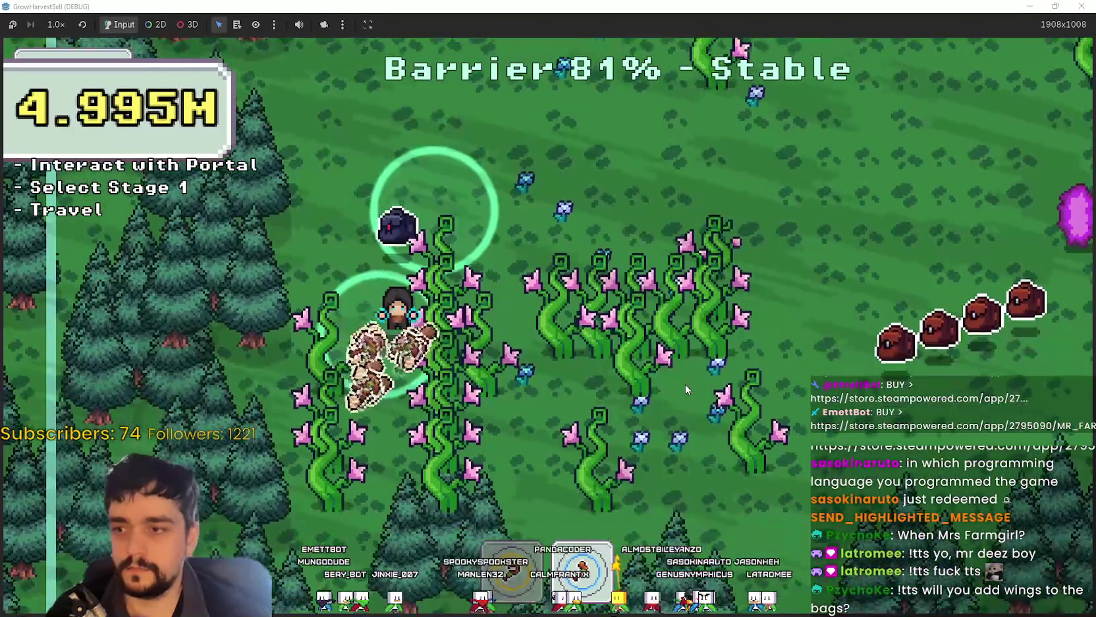
pyautogui.press('d')
pyautogui.press('d')
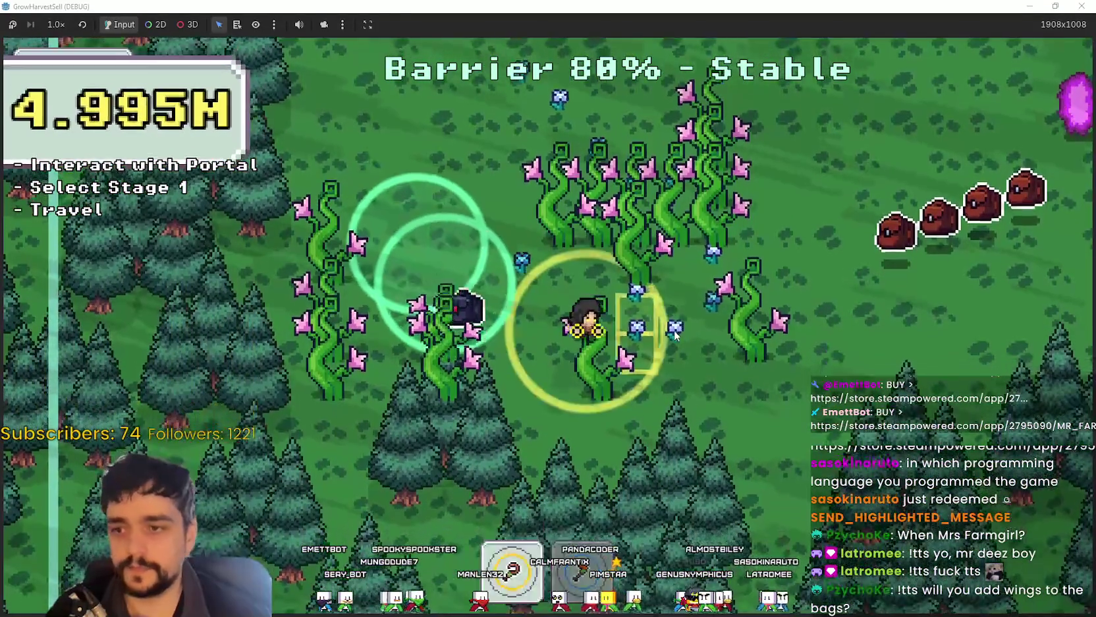
pyautogui.press('w')
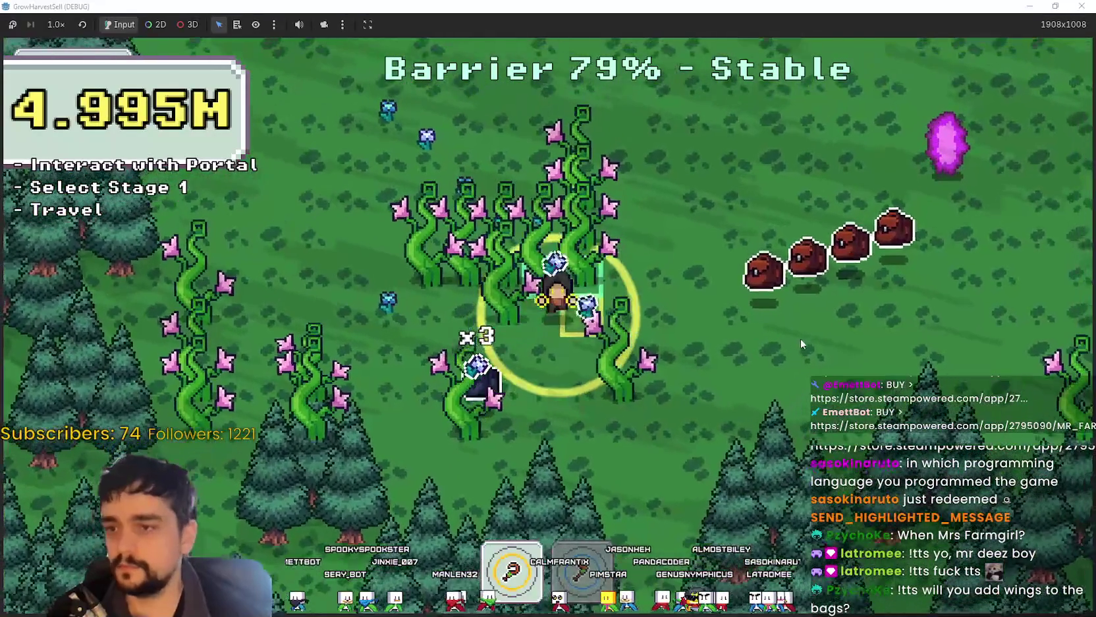
pyautogui.press('a')
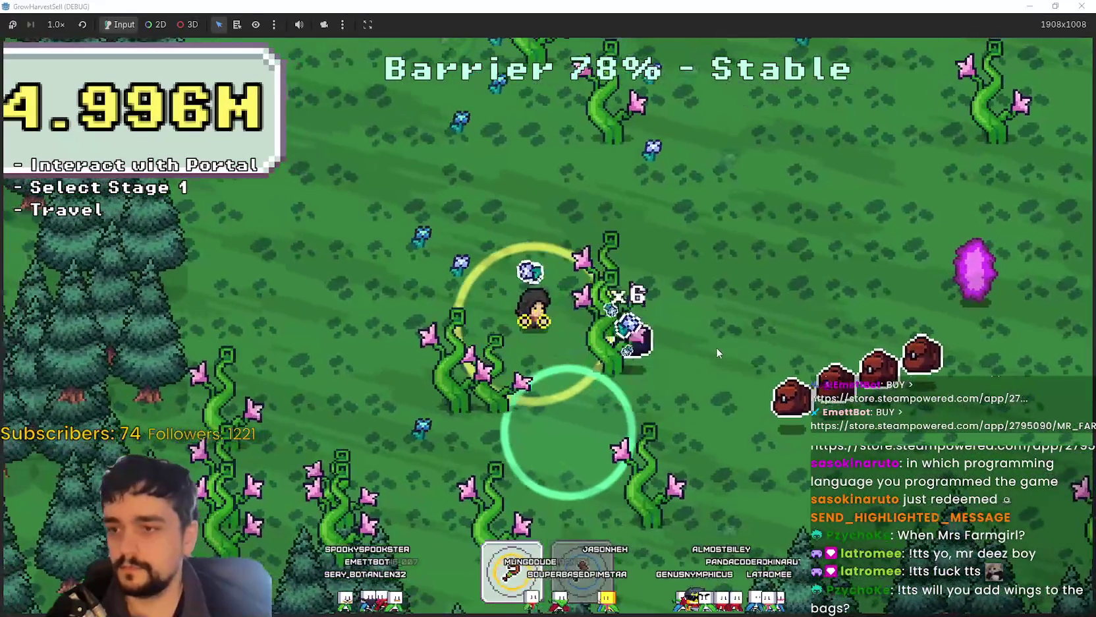
pyautogui.press('w')
pyautogui.press('d')
pyautogui.press('s')
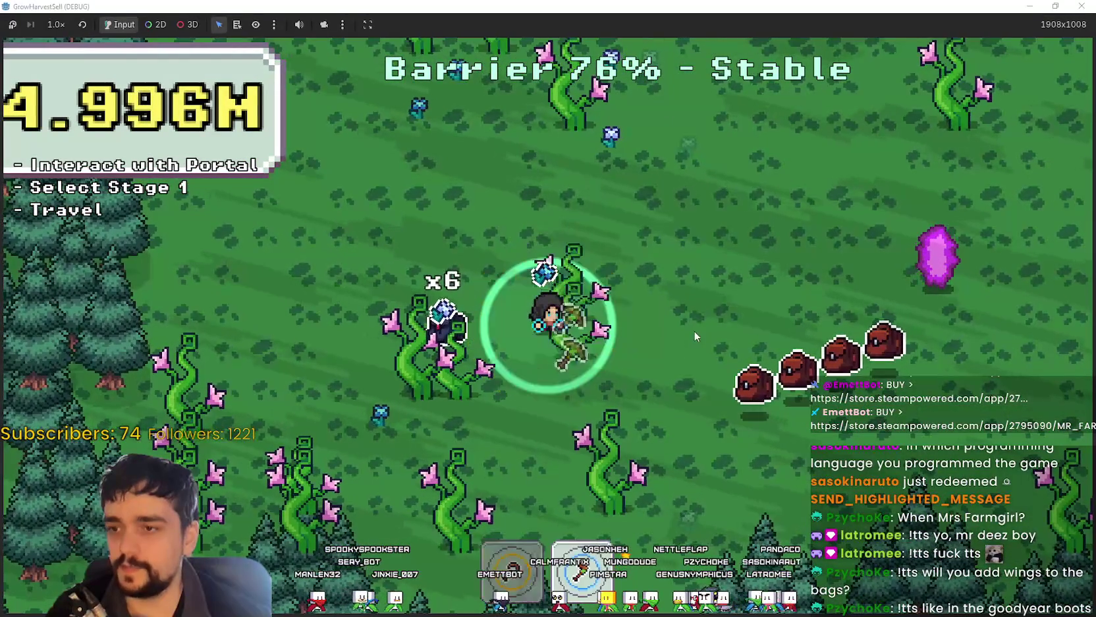
# Step: Step into the portal to leave forest_2 and return to the village with the x6 gem bag
pyautogui.press('d')
pyautogui.press('w')
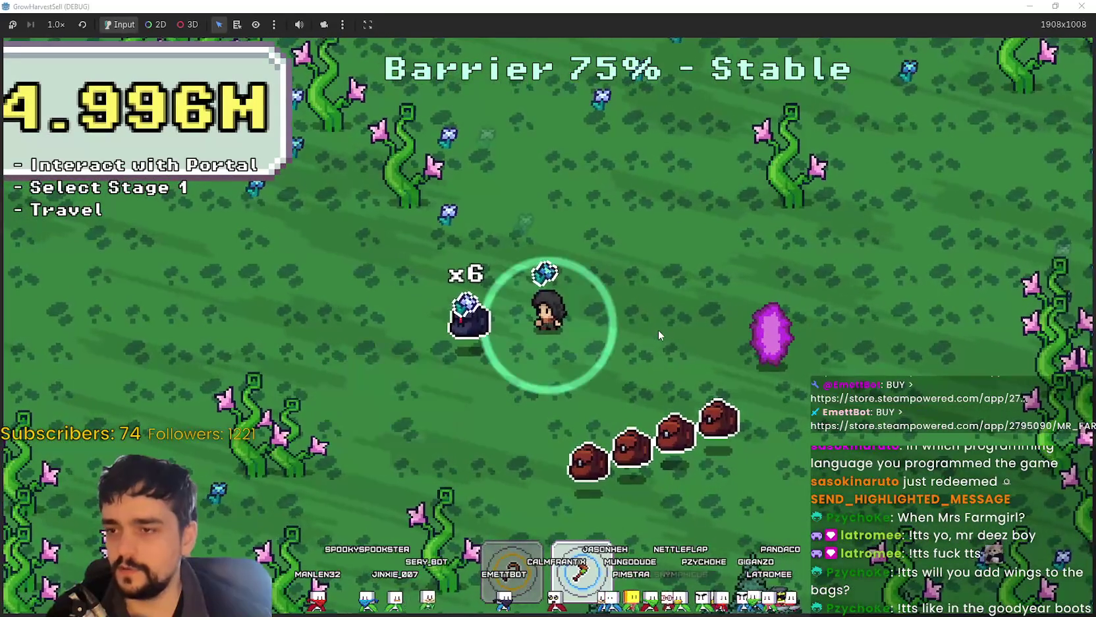
pyautogui.press('d')
pyautogui.press('s')
pyautogui.press('d')
pyautogui.press('w')
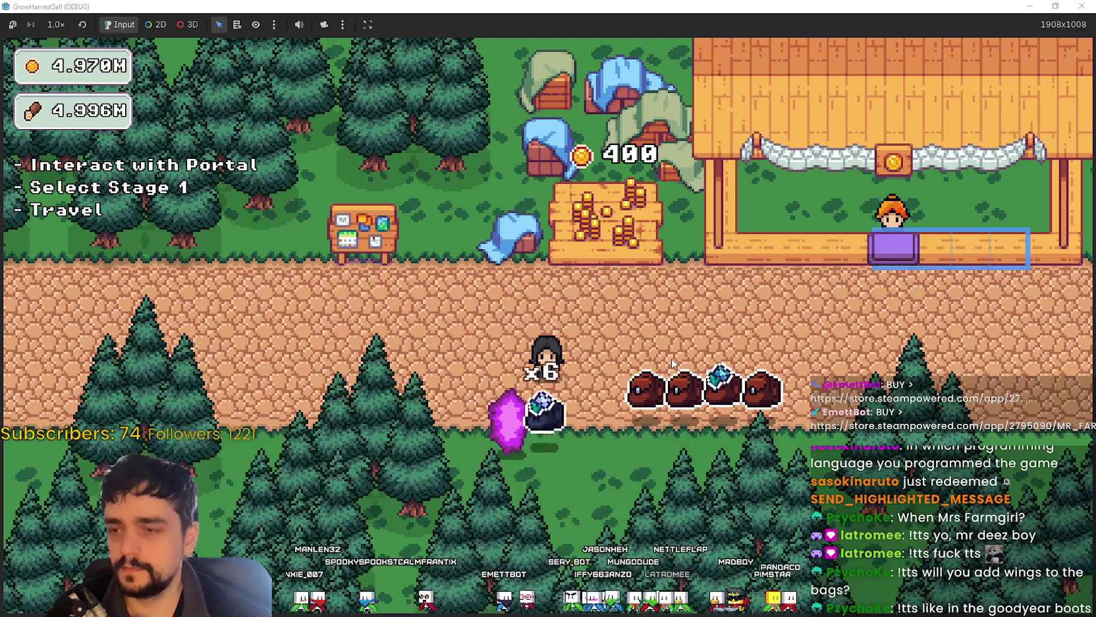
# Step: Walk through the village to the portal and travel to forest Stage 1
pyautogui.press('d')
pyautogui.press('d')
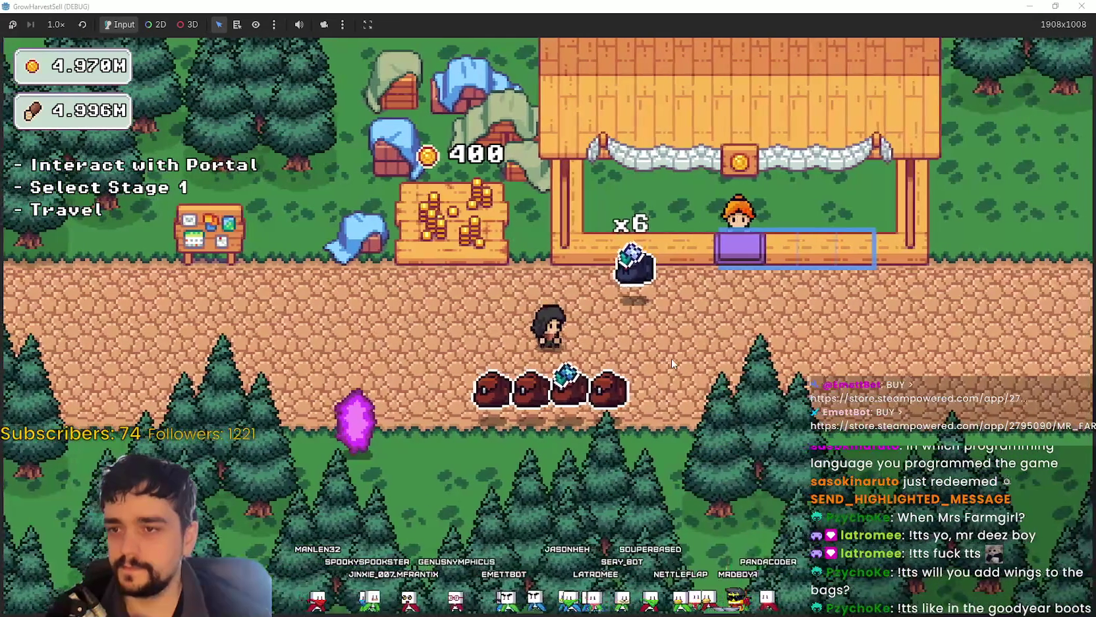
pyautogui.press('d')
pyautogui.press('w')
pyautogui.press('a')
pyautogui.press('a')
pyautogui.press('e')
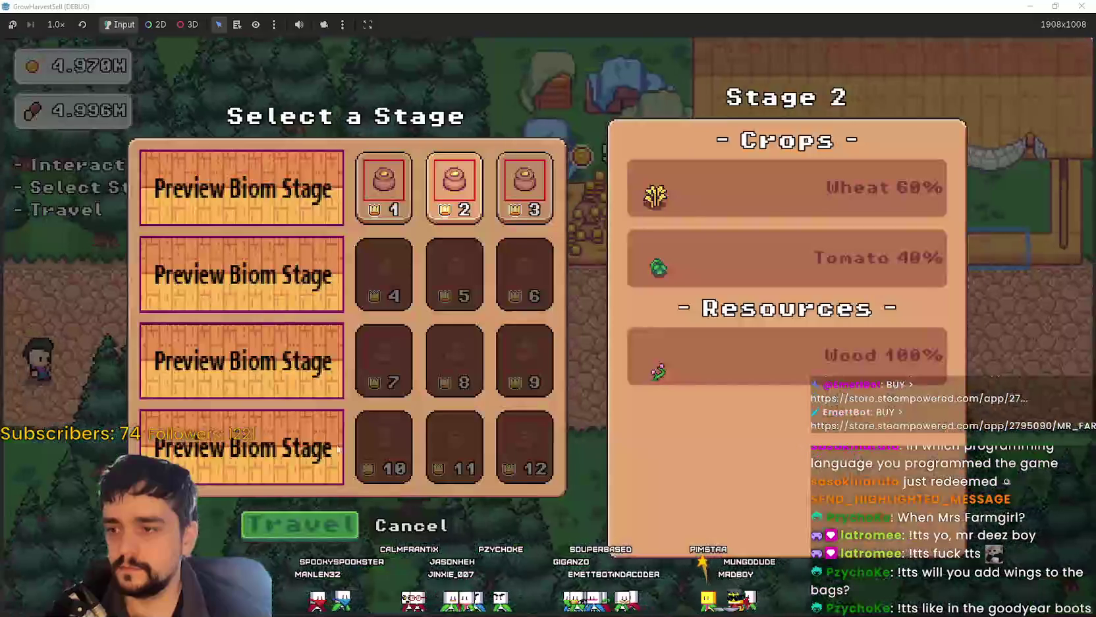
pyautogui.click(398, 184)
pyautogui.click(276, 518)
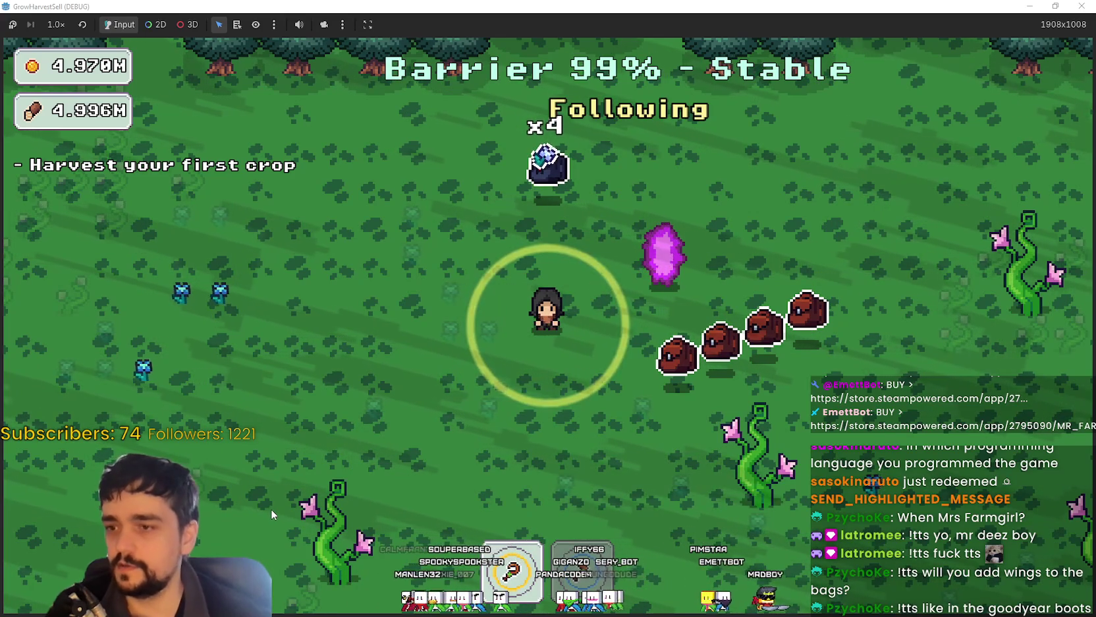
# Step: Roam the forest_1 meadow collecting crops, working up and right toward the trees
pyautogui.press('a')
pyautogui.press('a')
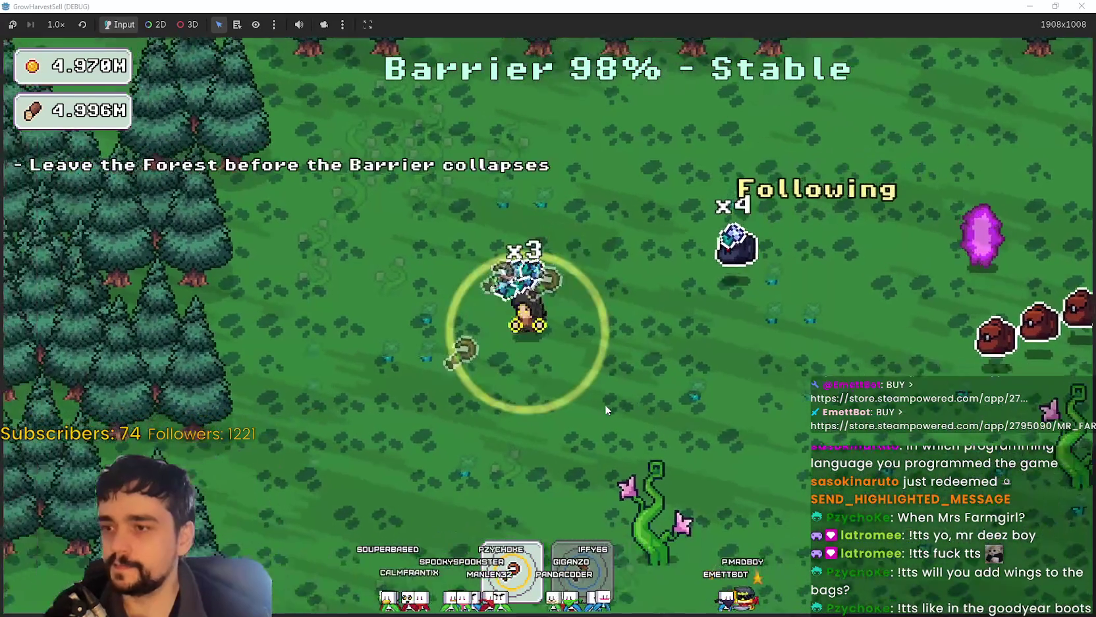
pyautogui.press('s')
pyautogui.press('d')
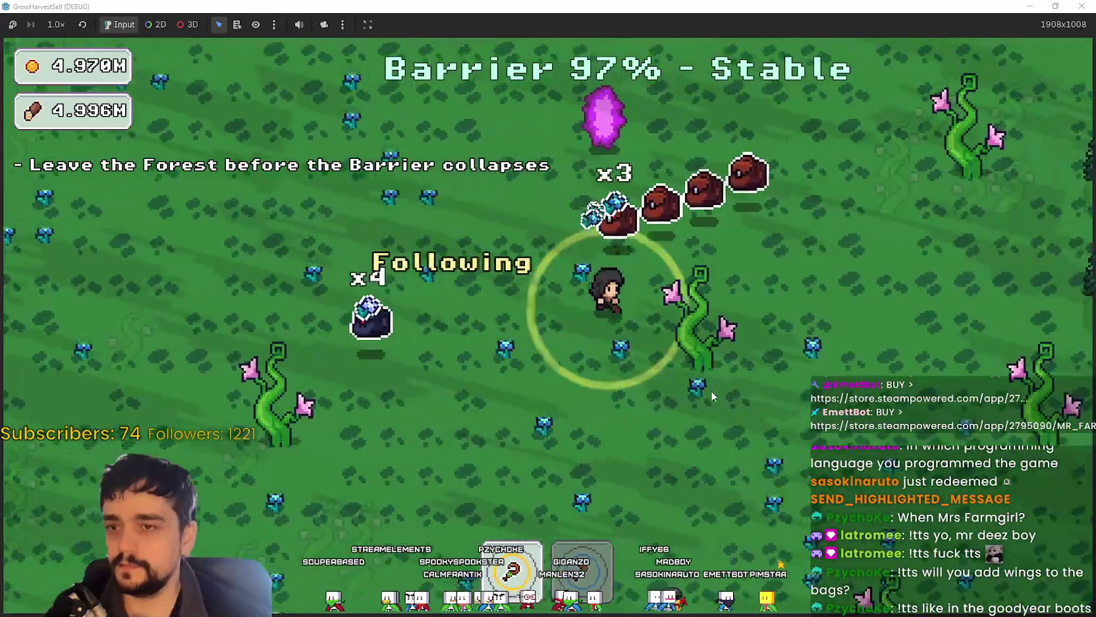
pyautogui.press('s')
pyautogui.press('d')
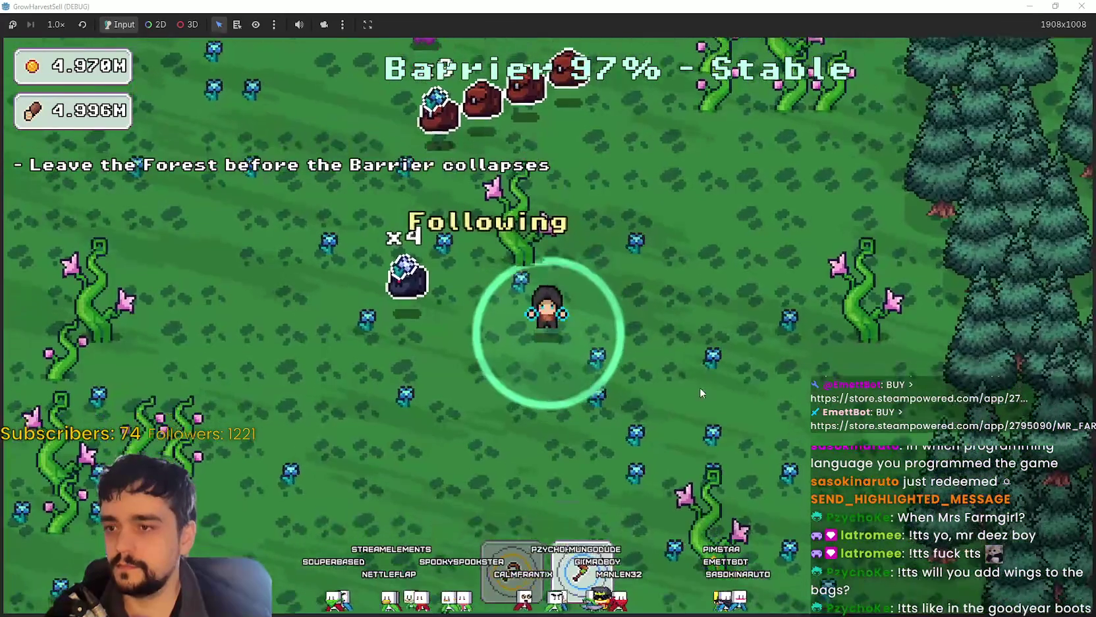
pyautogui.press('w')
pyautogui.press('d')
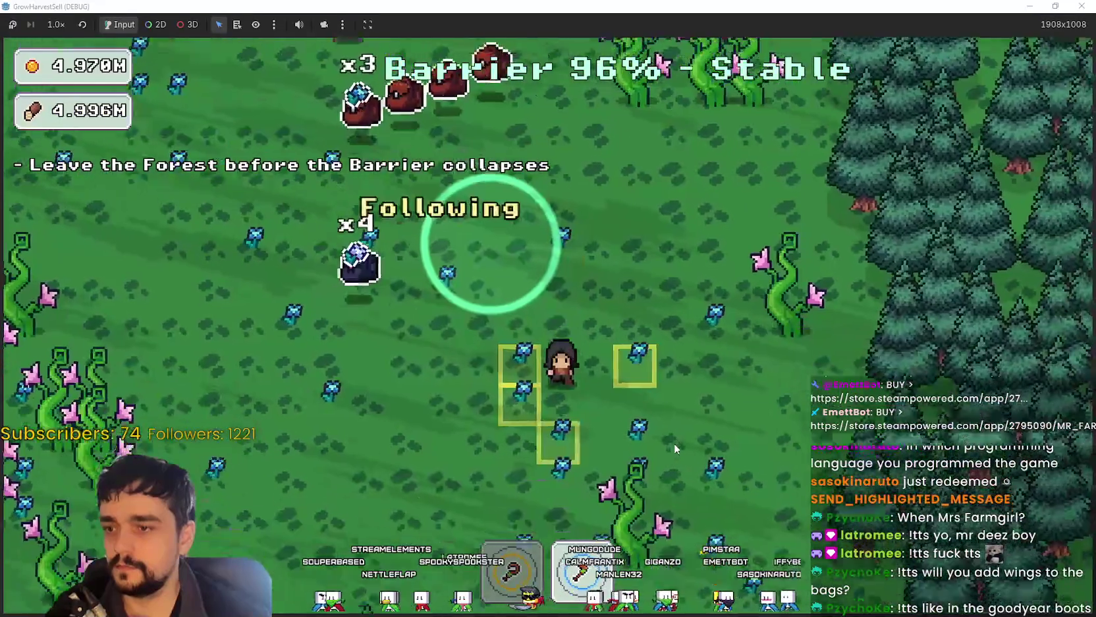
pyautogui.press('a')
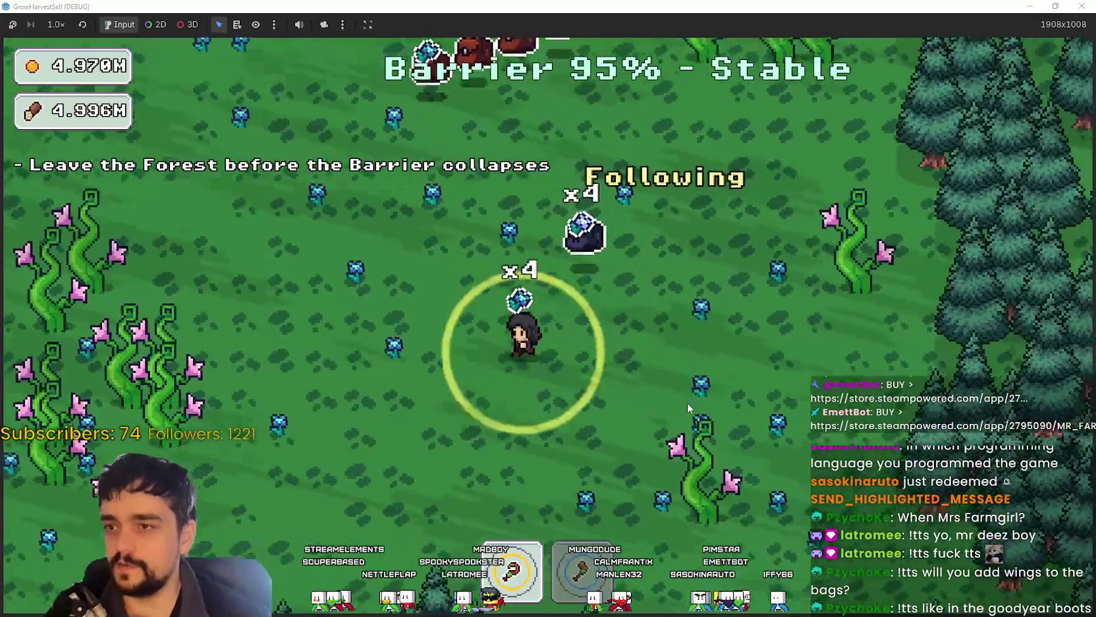
pyautogui.press('w')
pyautogui.press('d')
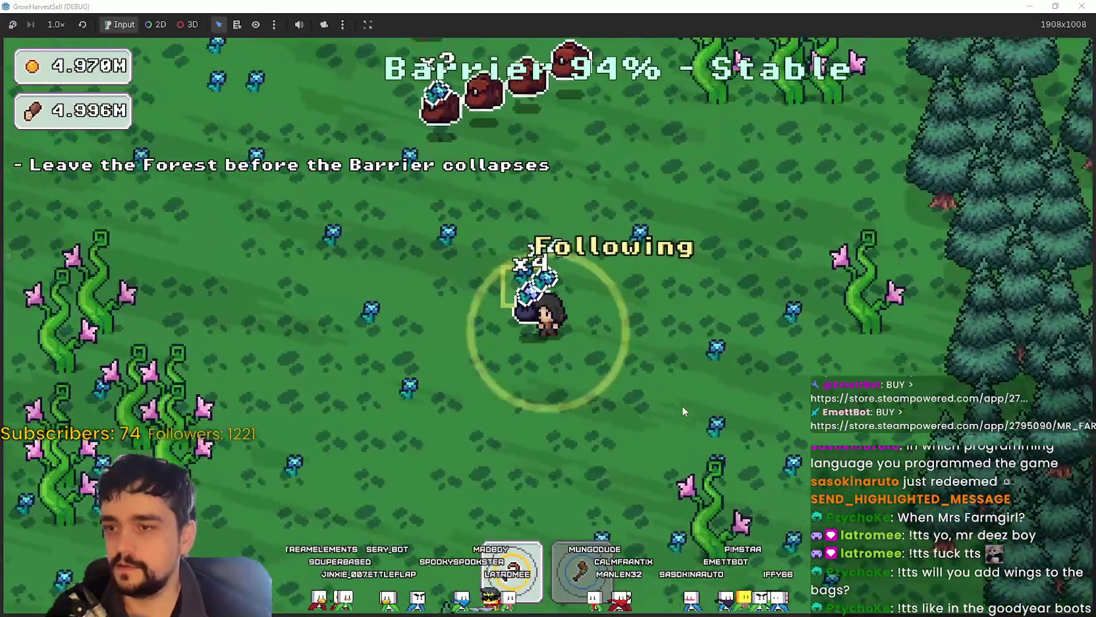
pyautogui.press('w')
pyautogui.press('d')
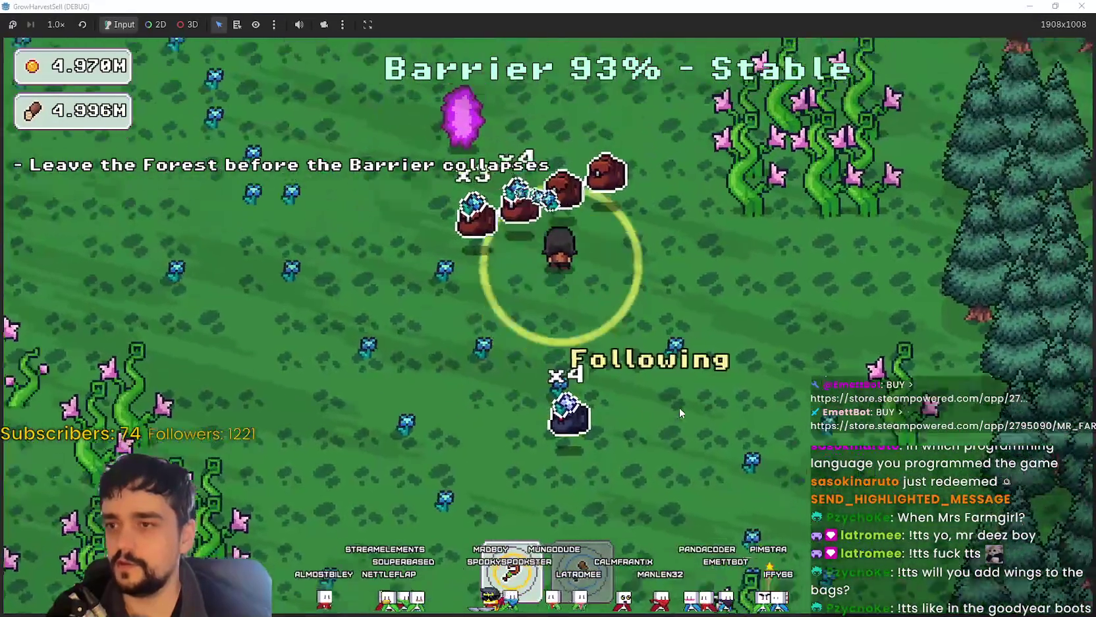
# Step: Return to the village through the purple crystal and sell the crops at the market stall
pyautogui.press('a')
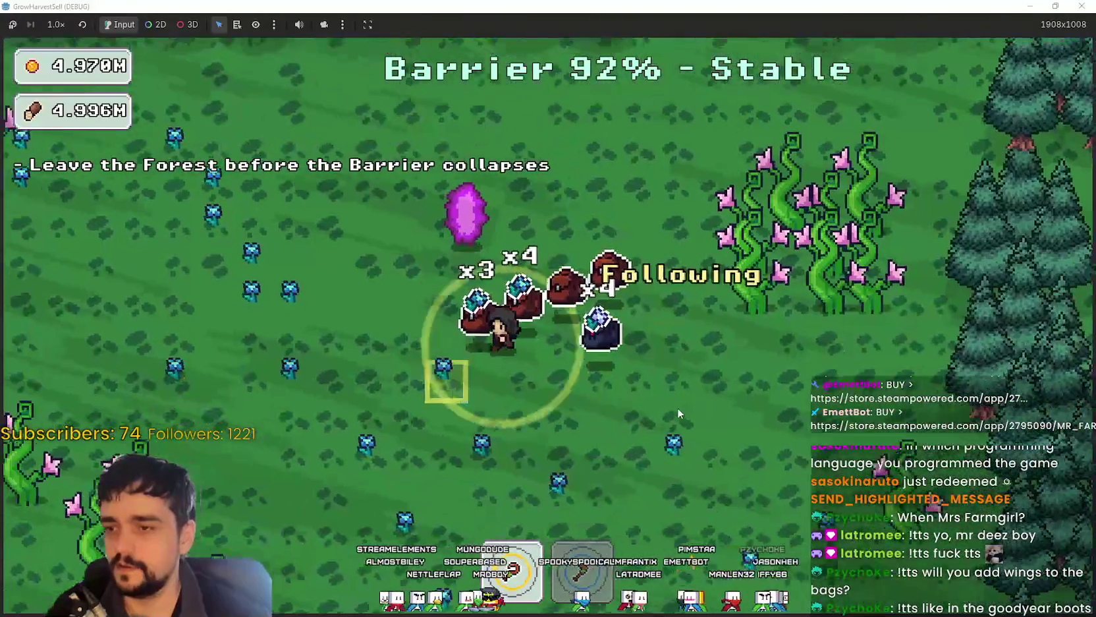
pyautogui.press('e')
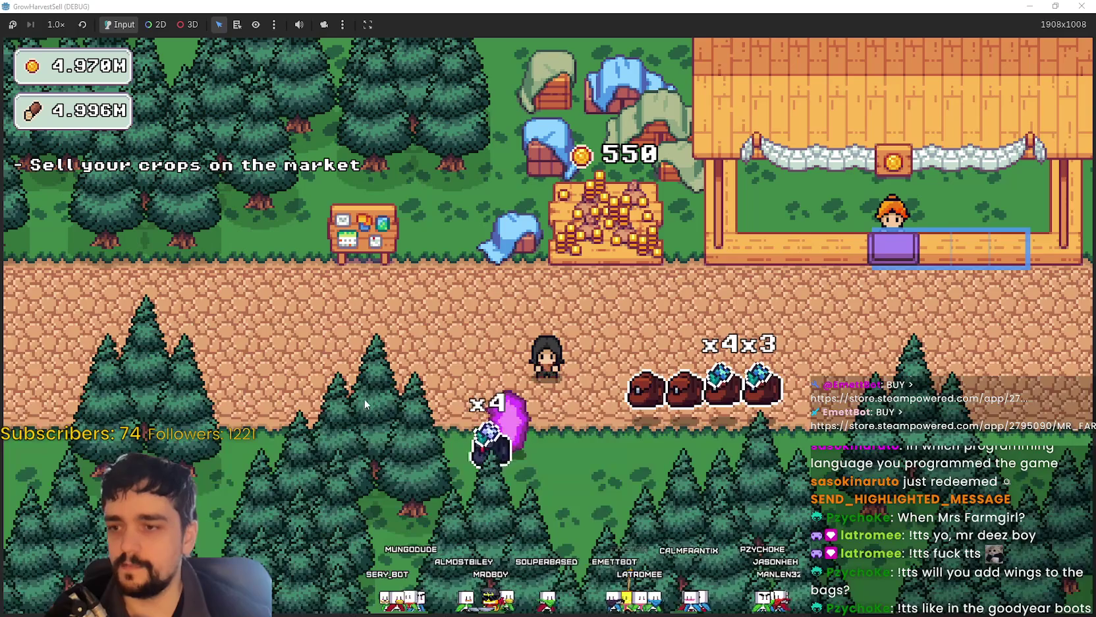
pyautogui.press('w')
pyautogui.press('d')
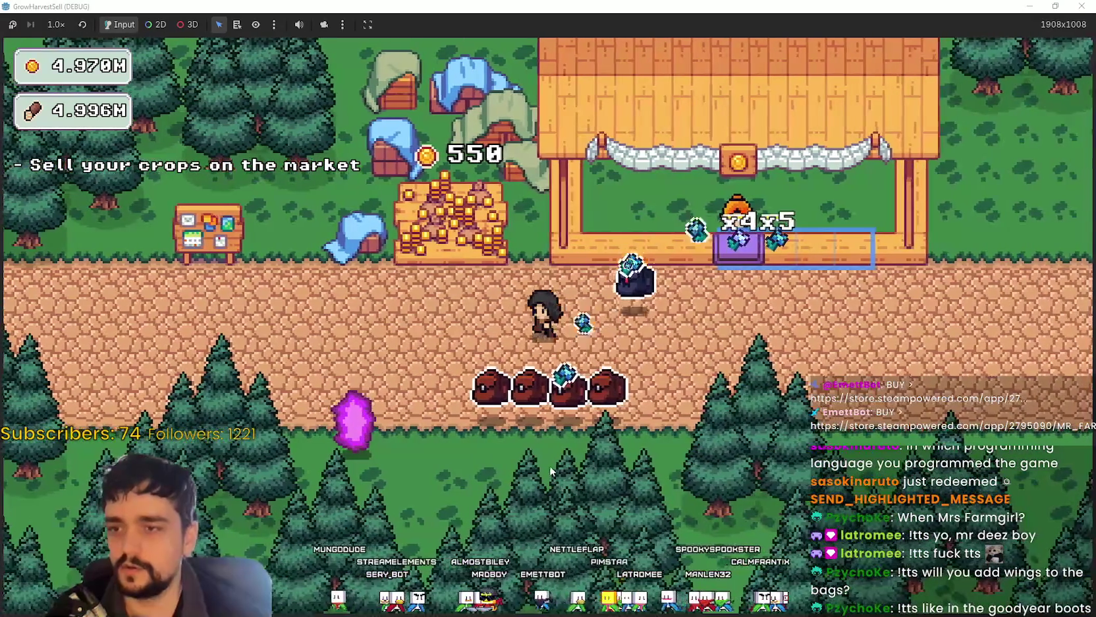
pyautogui.press('a')
pyautogui.press('d')
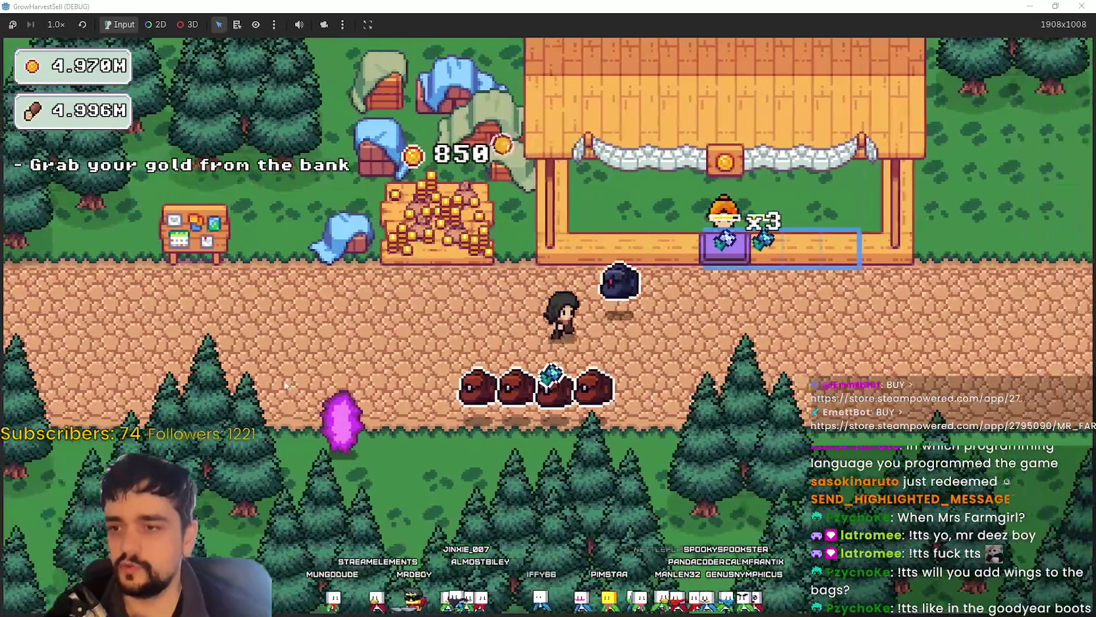
# Step: Walk to the portal and travel back to forest_1
pyautogui.press('a')
pyautogui.press('d')
pyautogui.press('a')
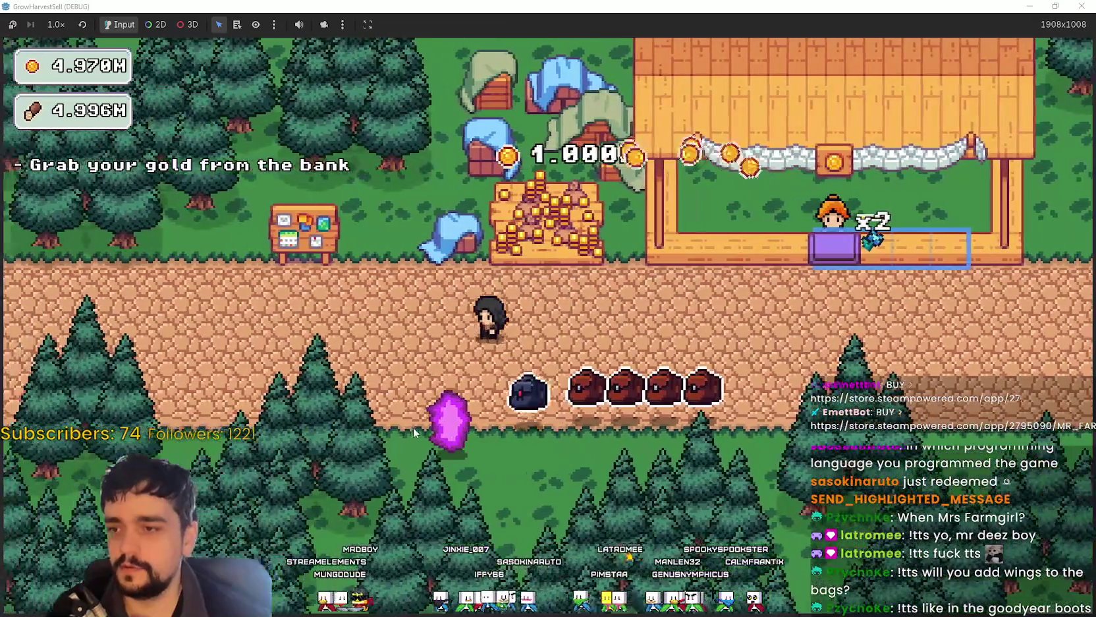
pyautogui.press('s')
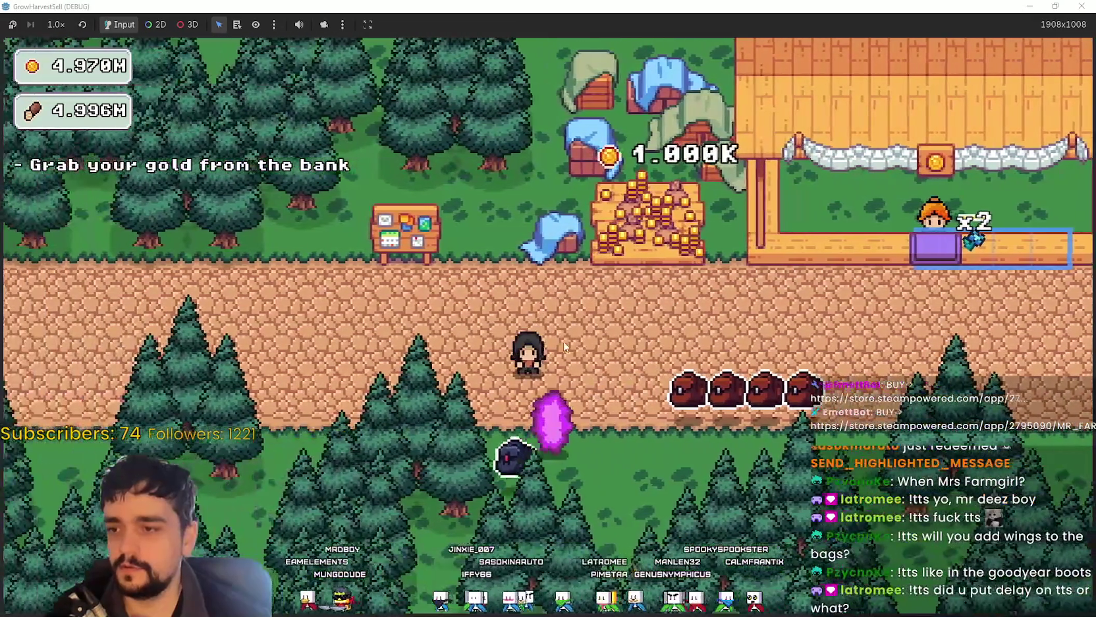
pyautogui.press('e')
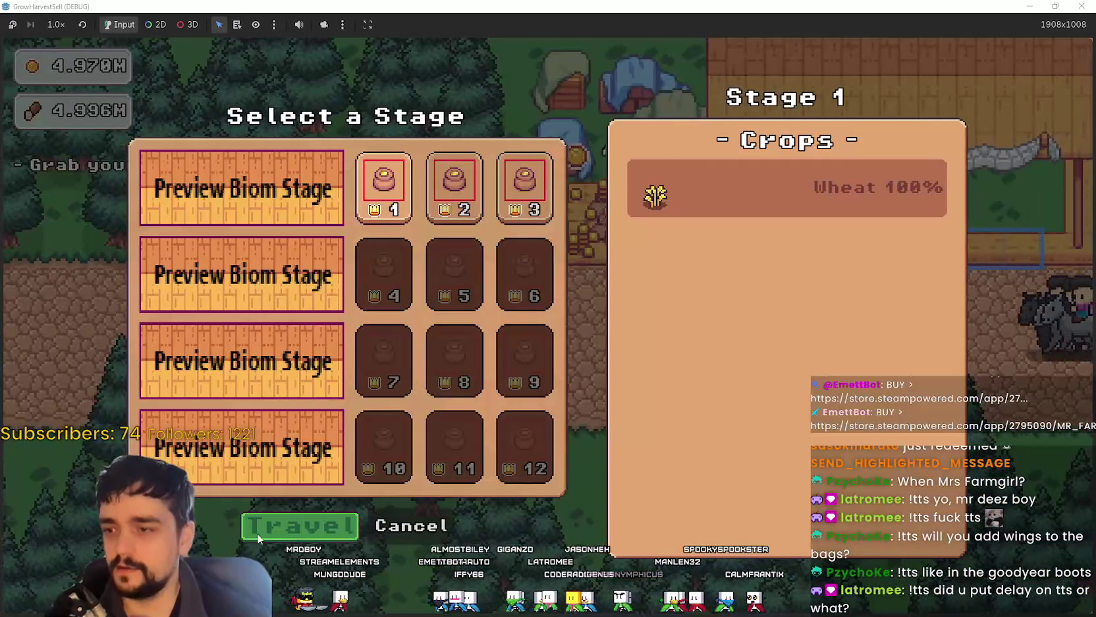
pyautogui.click(301, 528)
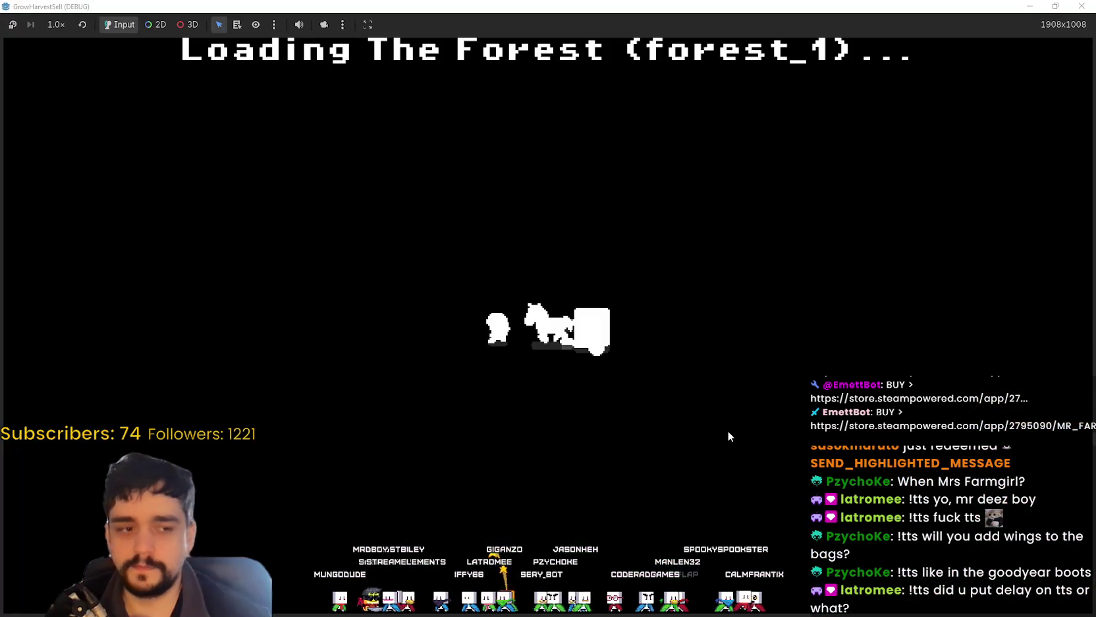
# Step: Collect crops among the beanstalks and pine trees as the barrier falls to 91%
pyautogui.press('d')
pyautogui.press('s')
pyautogui.press('a')
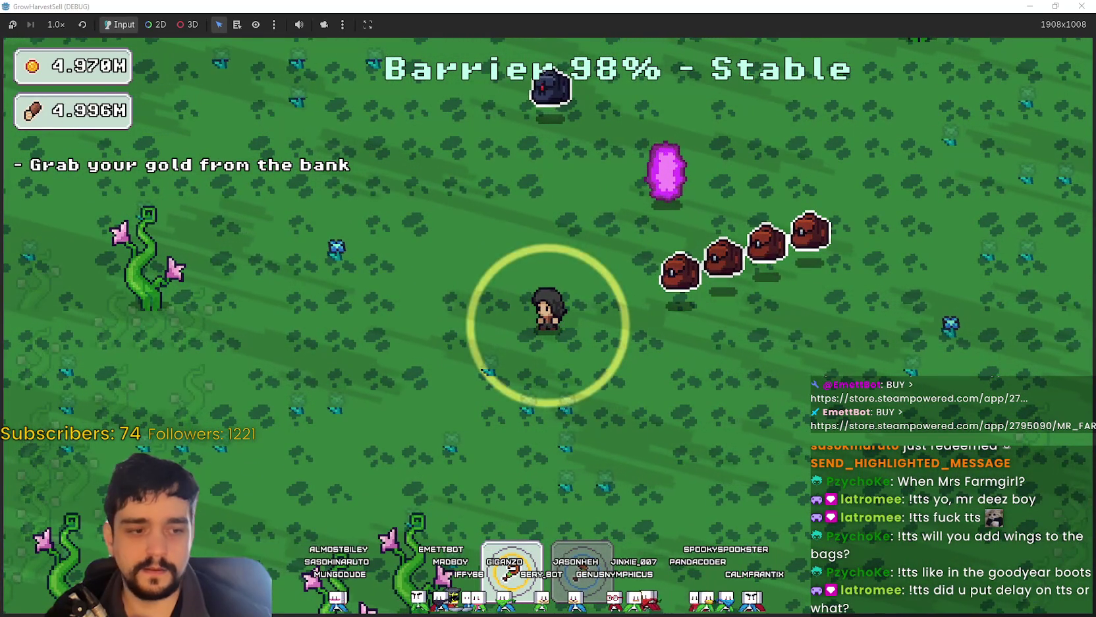
pyautogui.press('w')
pyautogui.press('a')
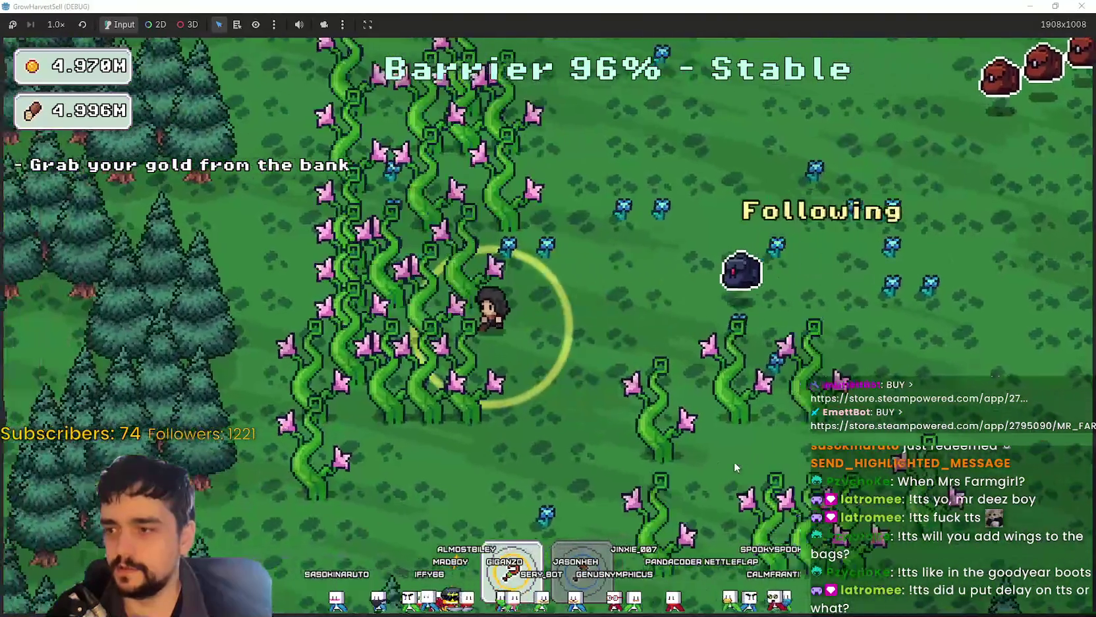
pyautogui.press('a')
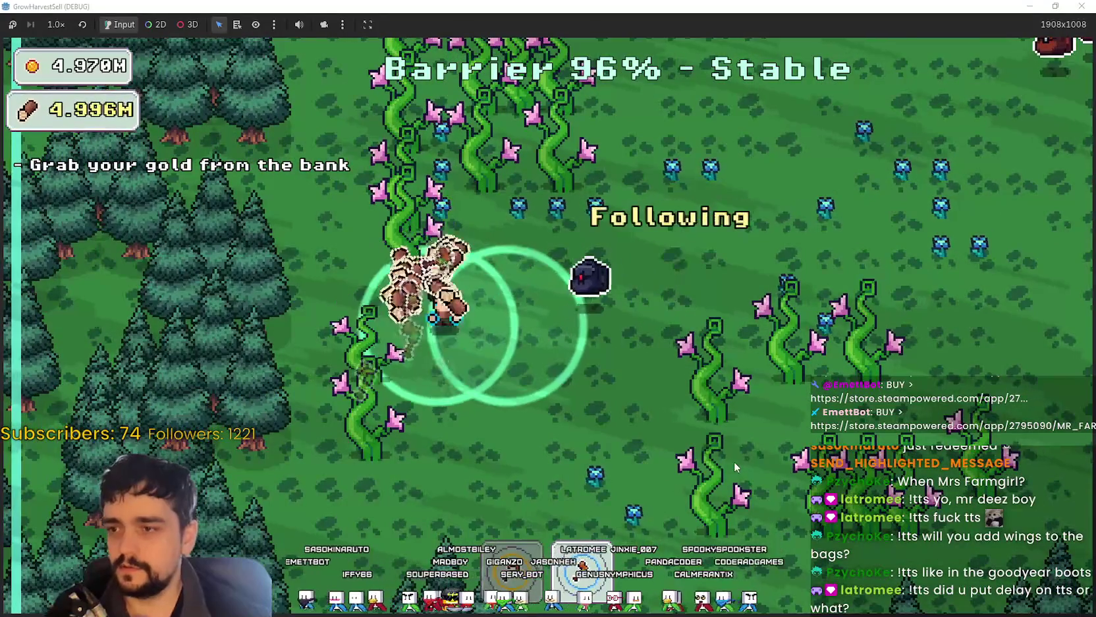
pyautogui.press('d')
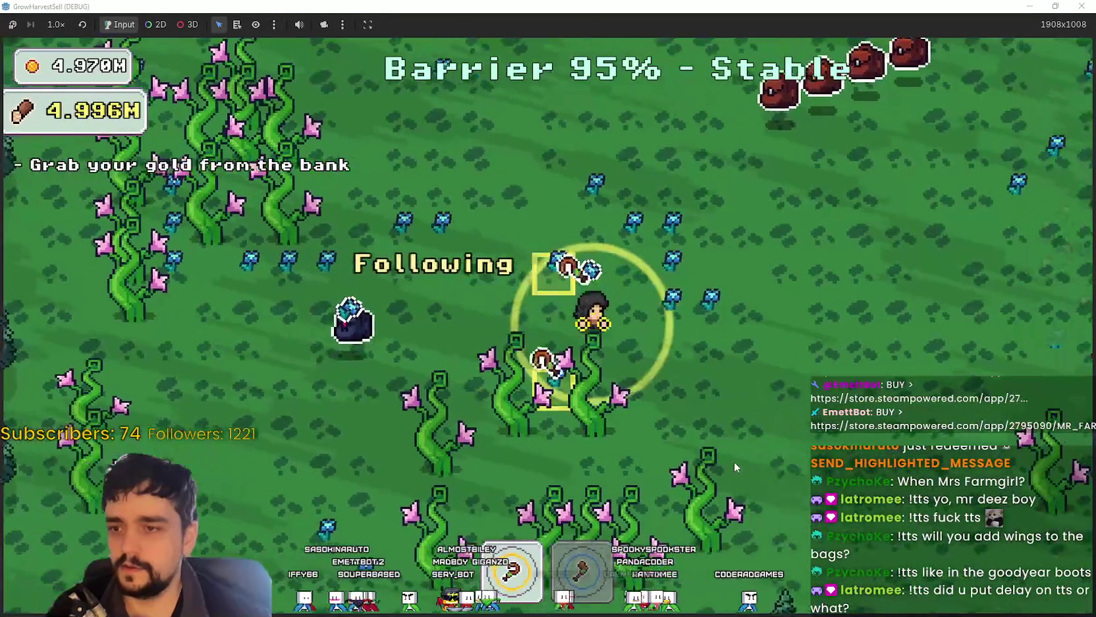
pyautogui.press('a')
pyautogui.press('s')
pyautogui.press('w')
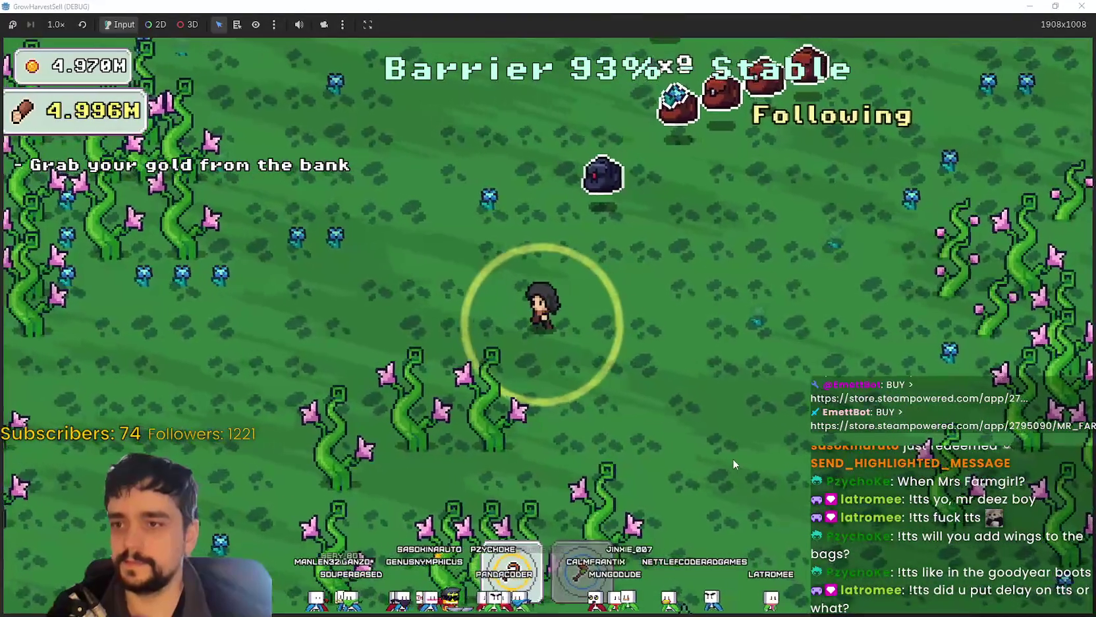
pyautogui.press('a')
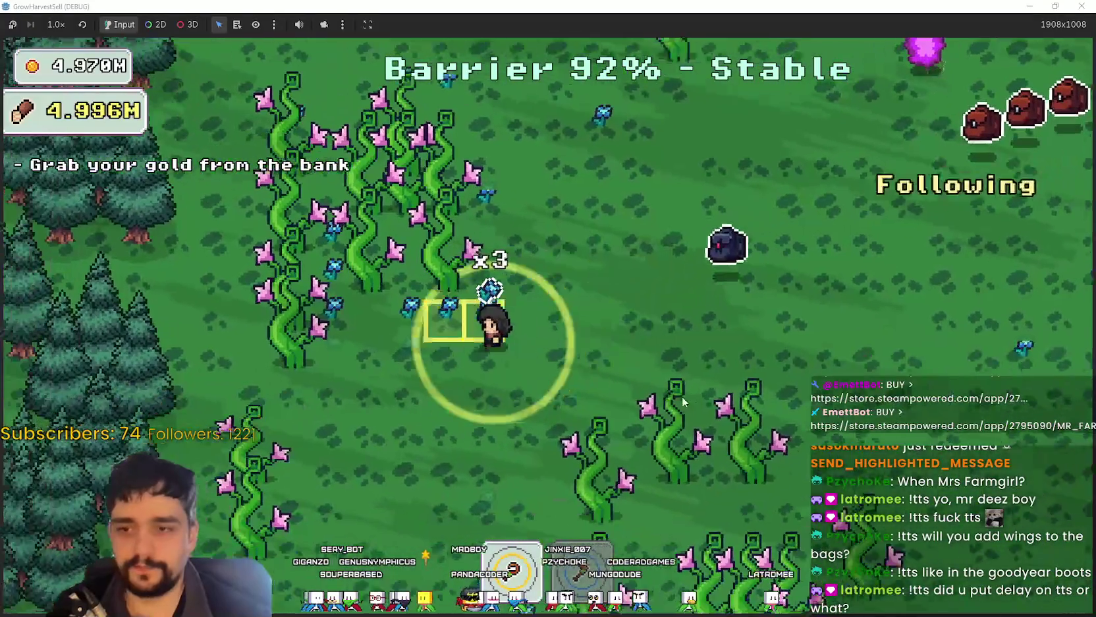
pyautogui.press('s')
pyautogui.press('w')
pyautogui.press('a')
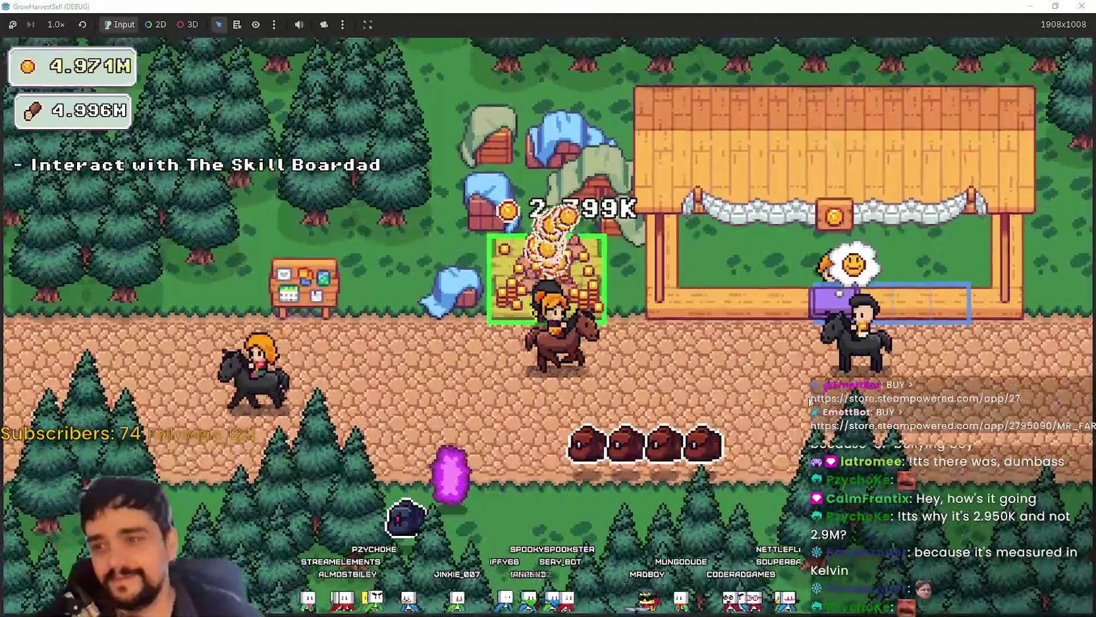
# Step: Check the skill board upgrades and the portal's stage list without traveling
pyautogui.press('a')
pyautogui.press('e')
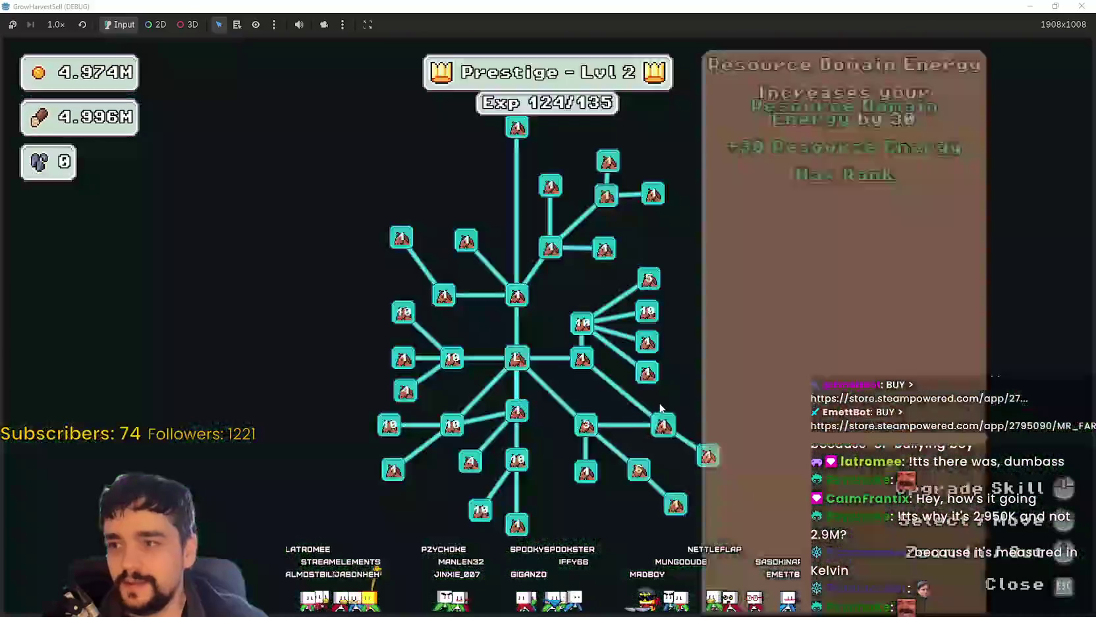
pyautogui.press('Escape')
pyautogui.press('d')
pyautogui.press('s')
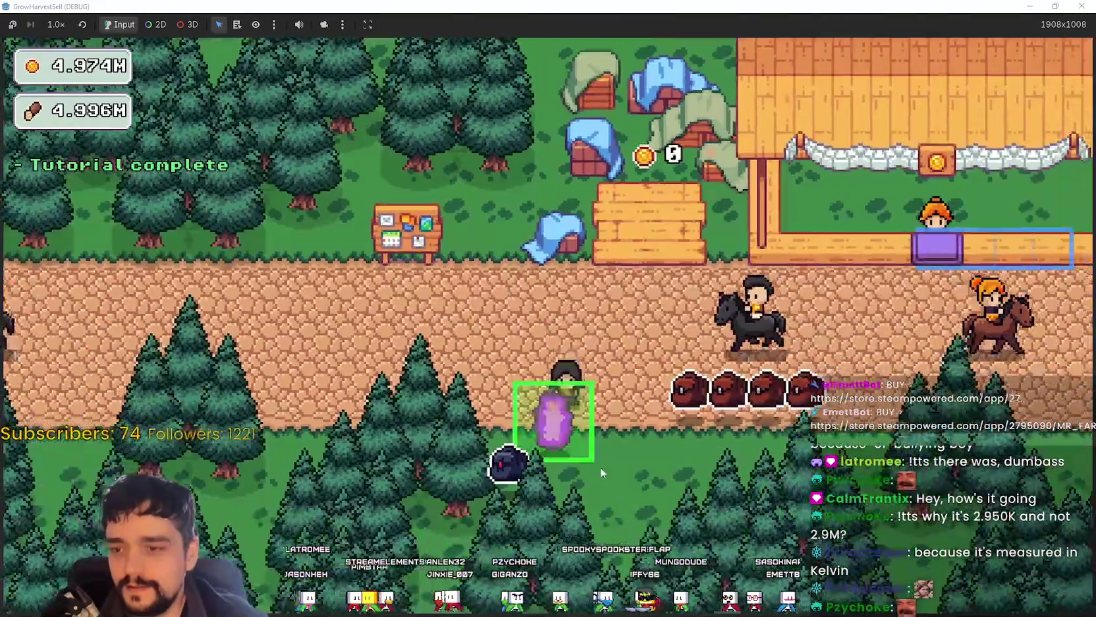
pyautogui.press('e')
pyautogui.click(311, 536)
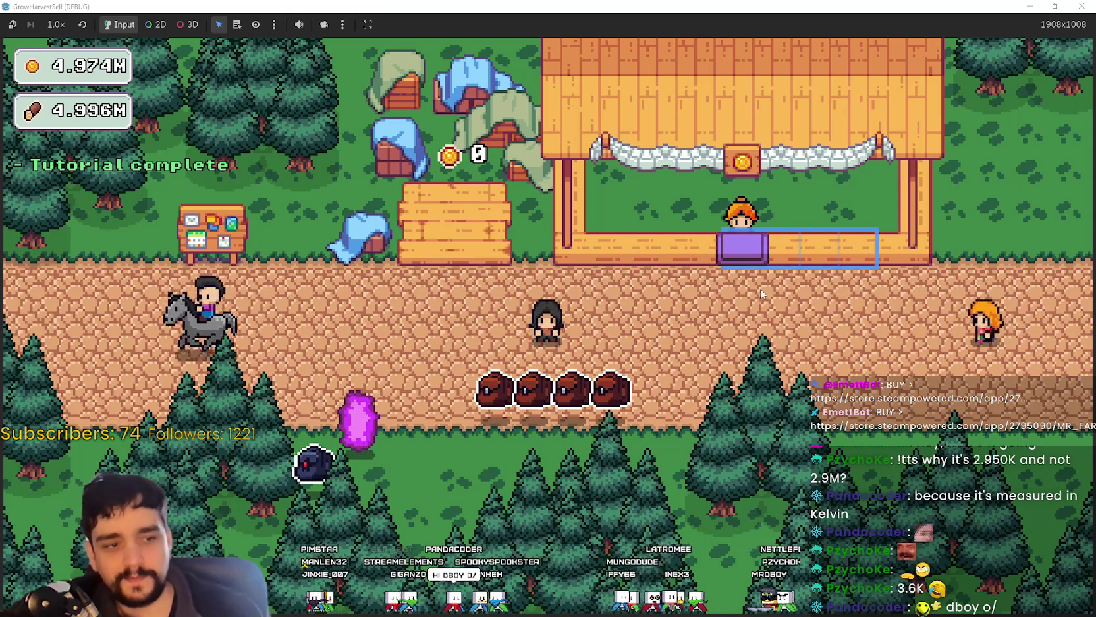
# Step: Walk the character back and forth along the village path, then close the game window
pyautogui.press('a')
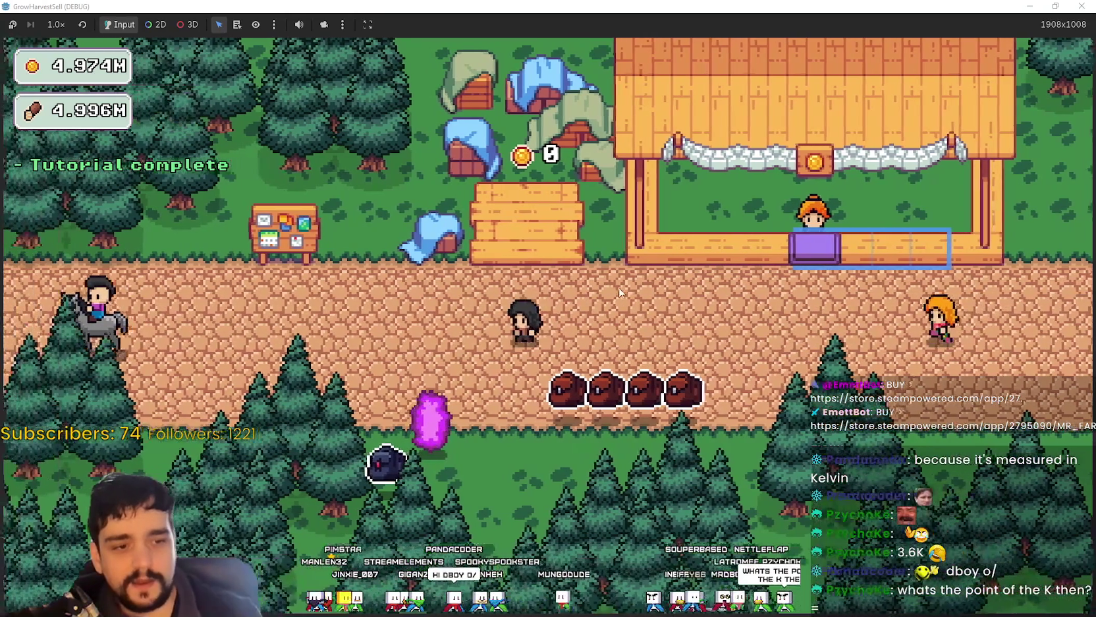
pyautogui.press('d')
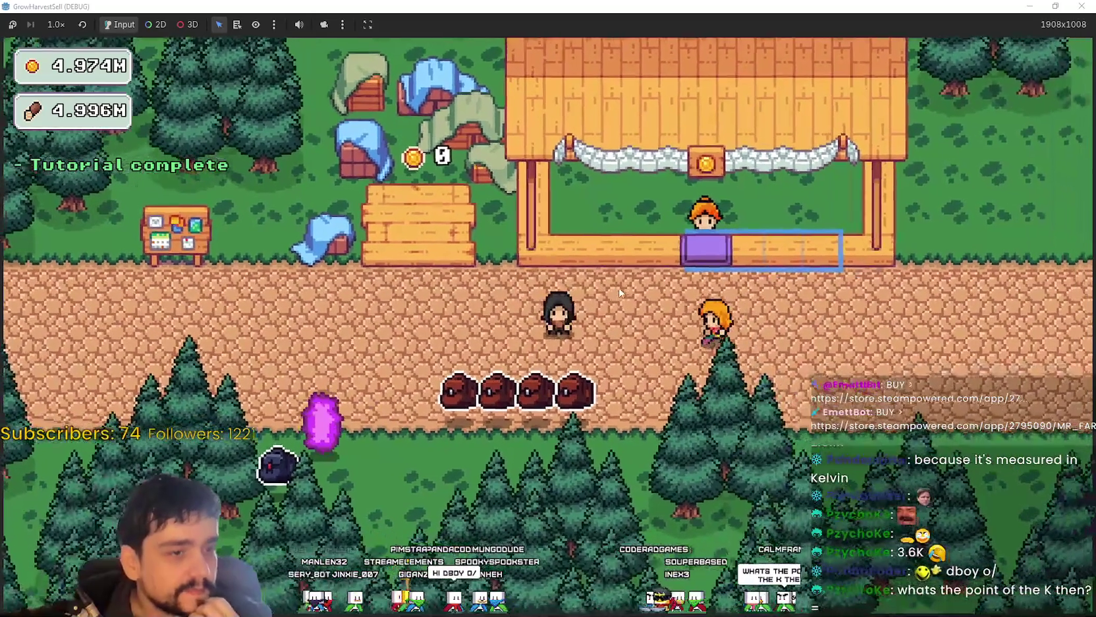
pyautogui.press('a')
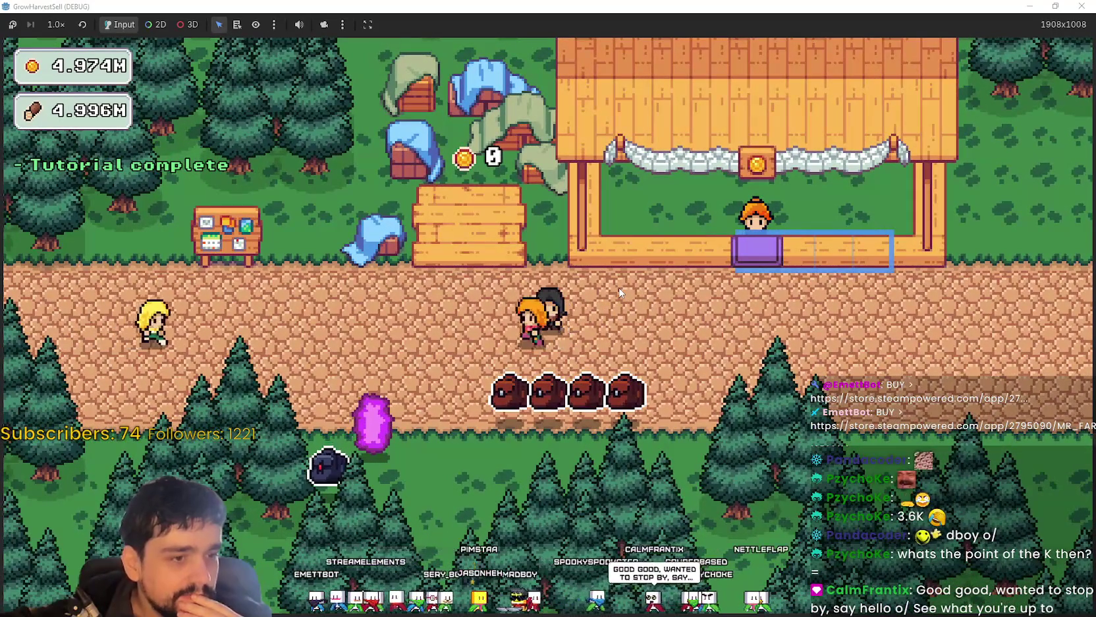
pyautogui.press('d')
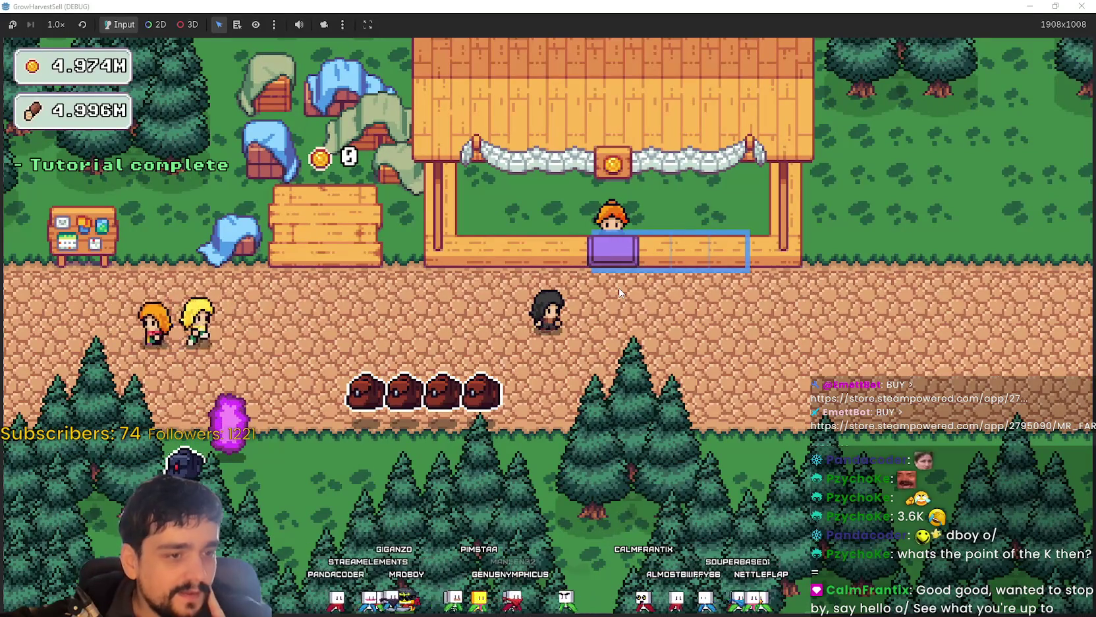
pyautogui.press('a')
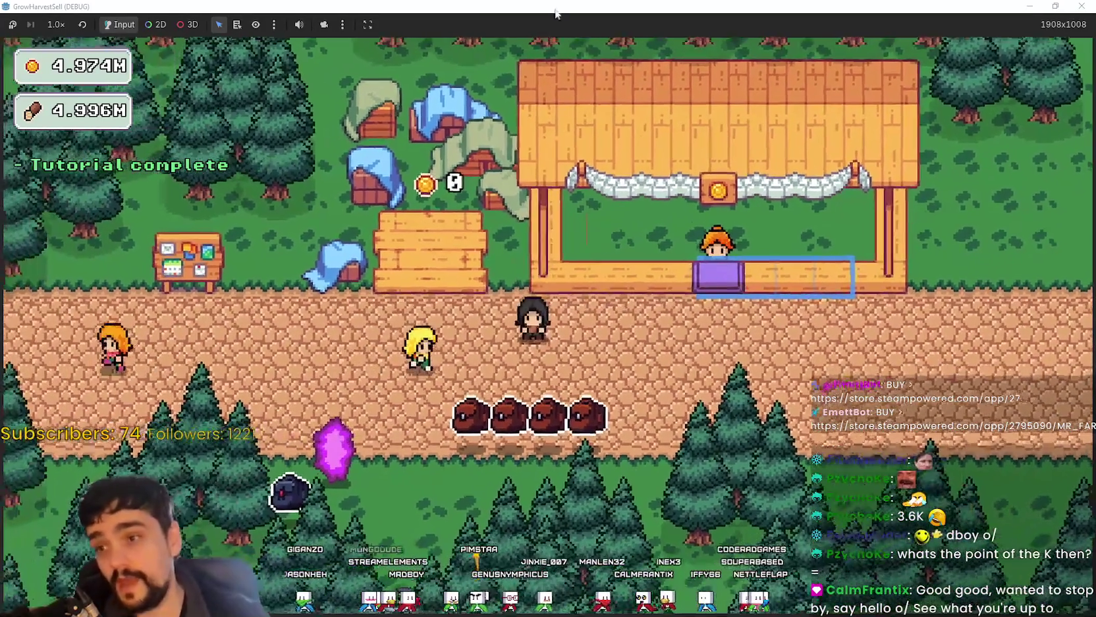
pyautogui.doubleClick(556, 13)
# Step: Return to the editor, relaunch the project, and start from the Harvest Sorcerer title screen
pyautogui.hotkey('alt', 'Tab')
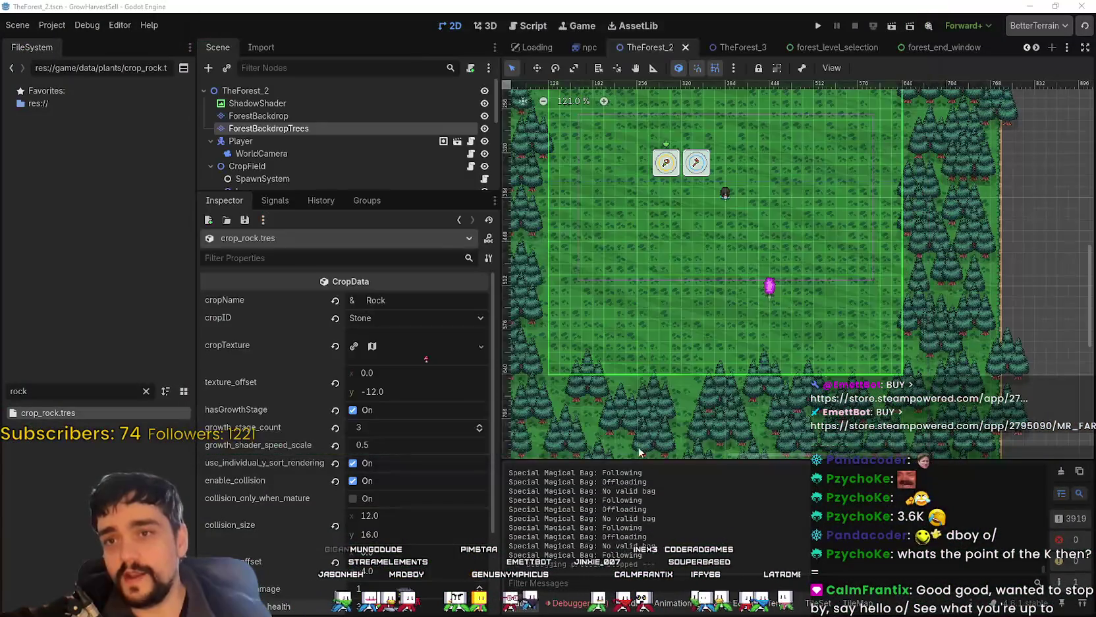
pyautogui.click(817, 27)
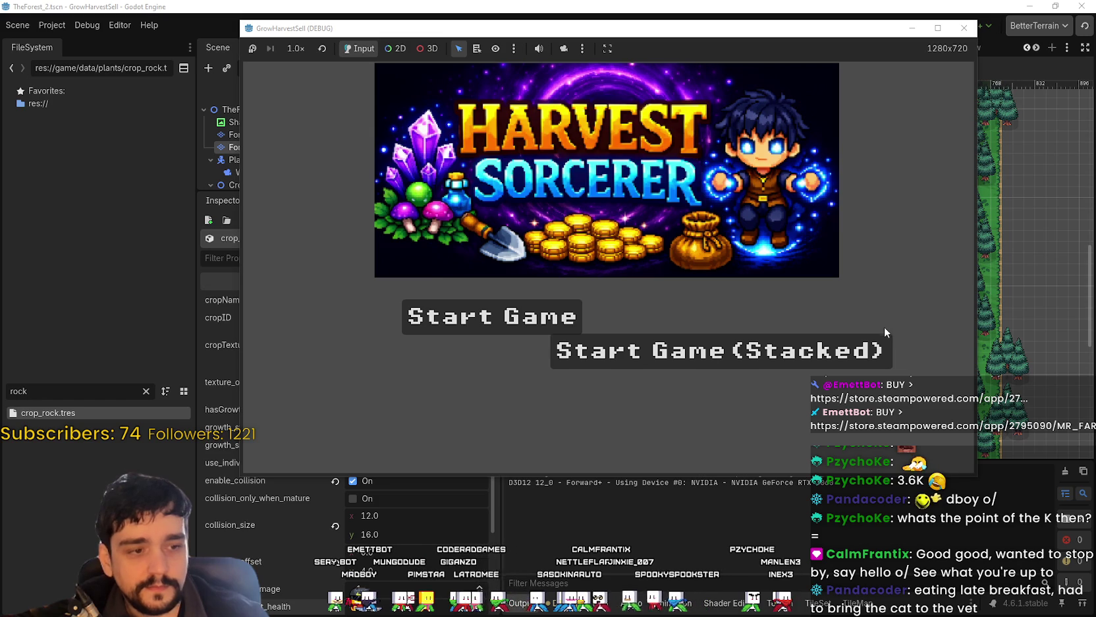
pyautogui.click(890, 355)
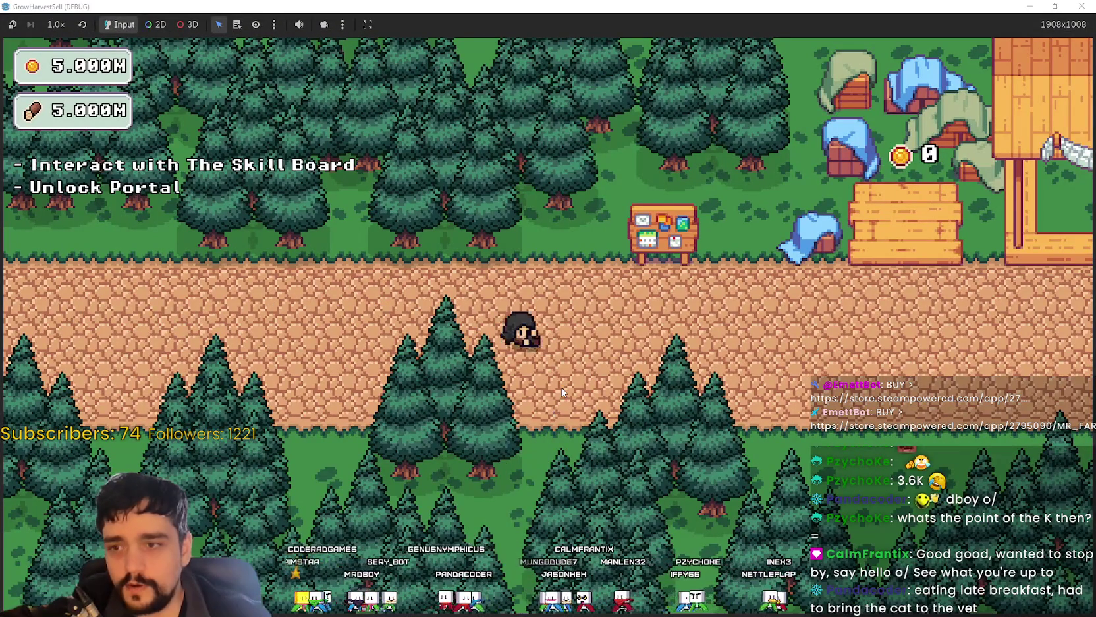
# Step: Unlock the free Portal skill on the prestige skill board
pyautogui.press('d')
pyautogui.press('w')
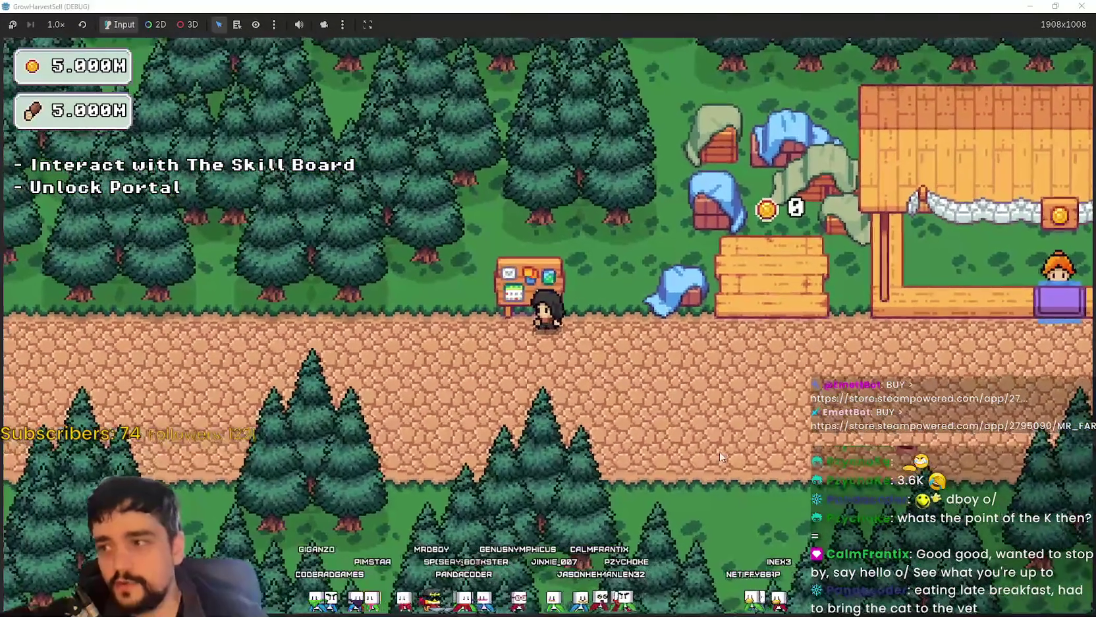
pyautogui.press('e')
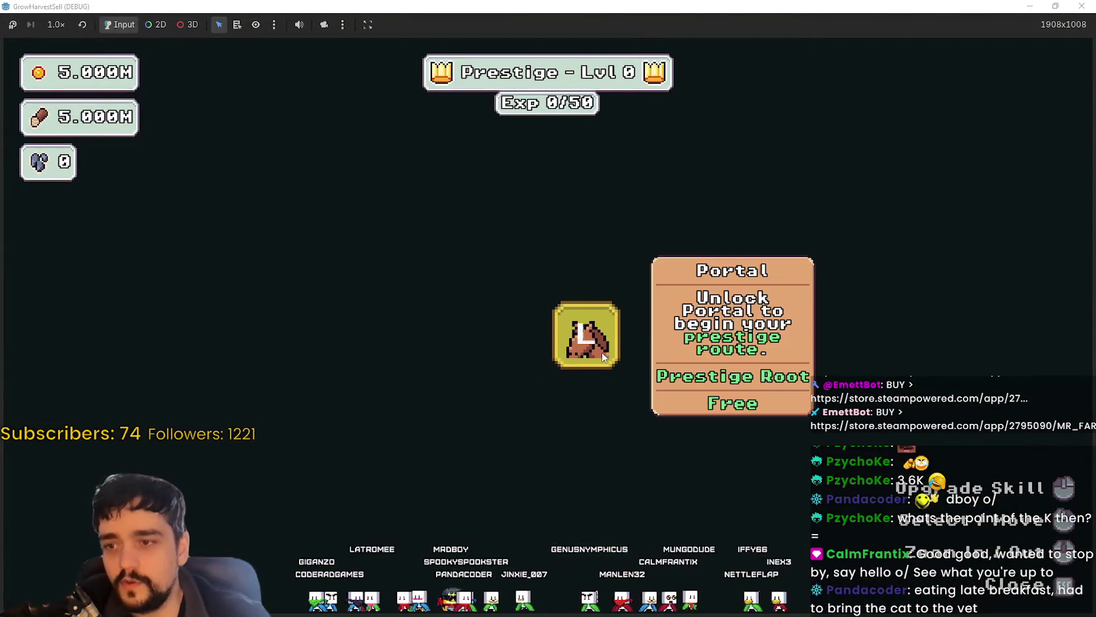
pyautogui.press('e')
pyautogui.press('Escape')
# Step: Walk to the purple portal and select forest Stage 1 in the stage selection
pyautogui.press('d')
pyautogui.press('s')
pyautogui.press('a')
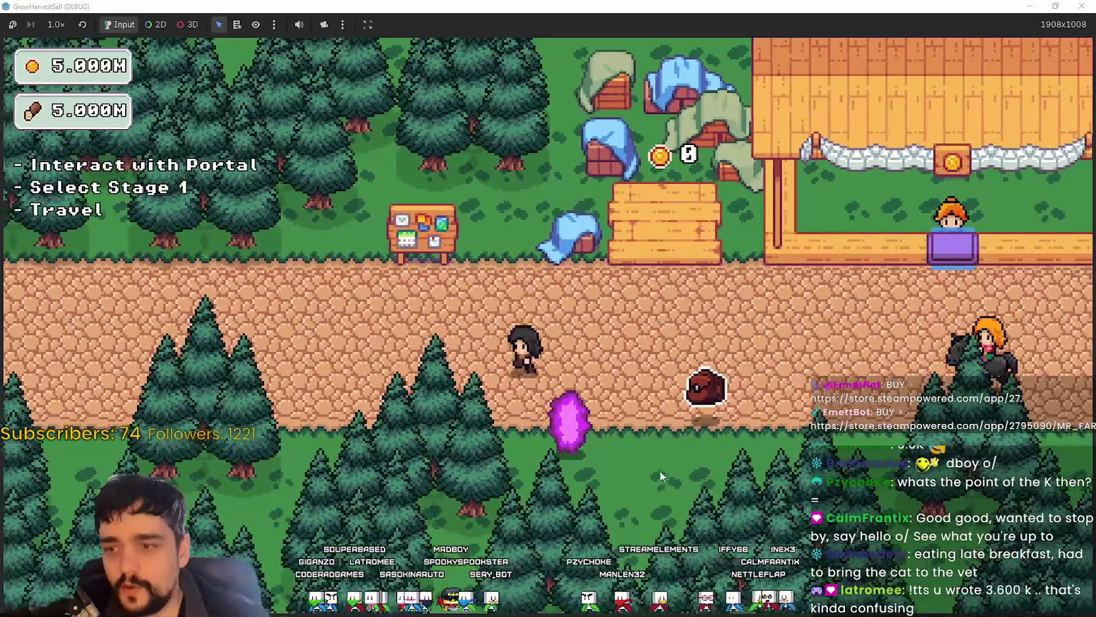
pyautogui.press('d')
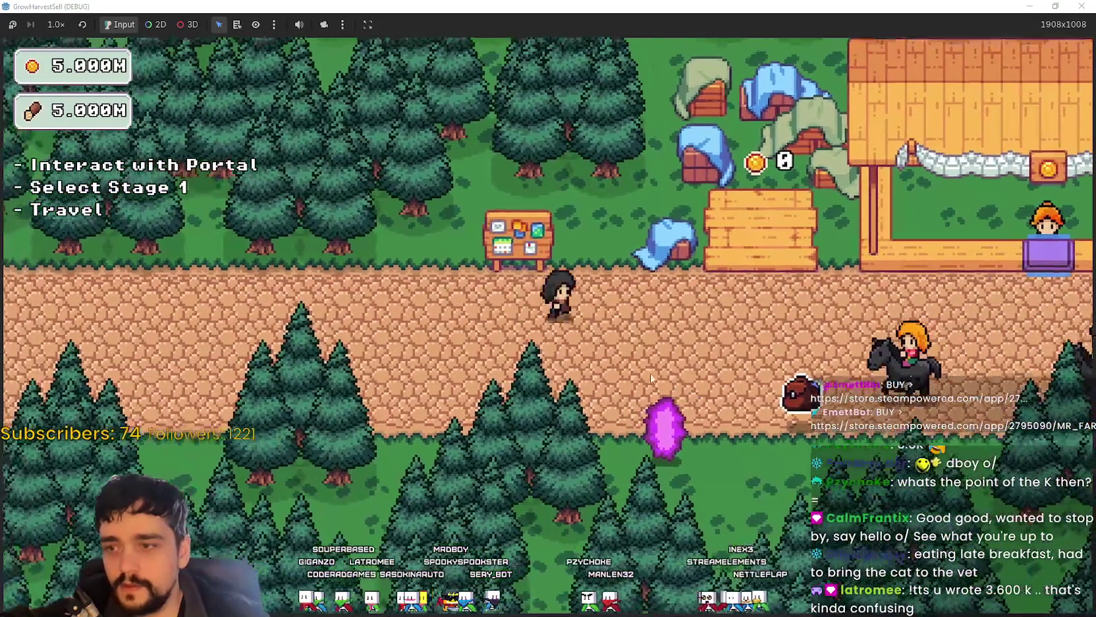
pyautogui.press('s')
pyautogui.press('e')
pyautogui.click(309, 513)
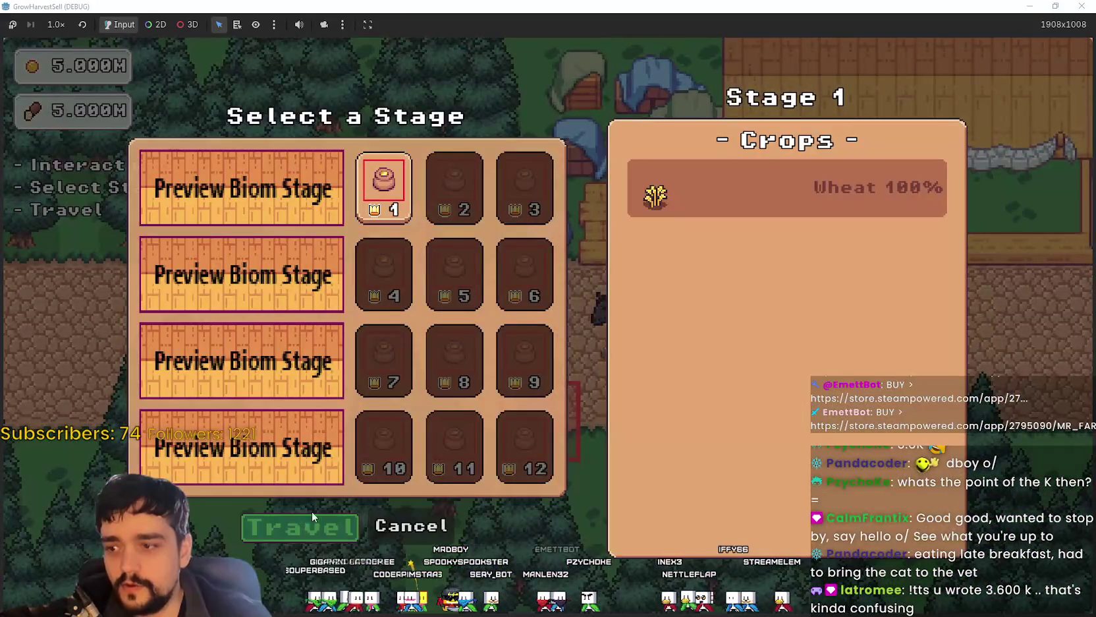
# Step: Explore forest Stage 1 and walk over to the vine plant
pyautogui.press('s')
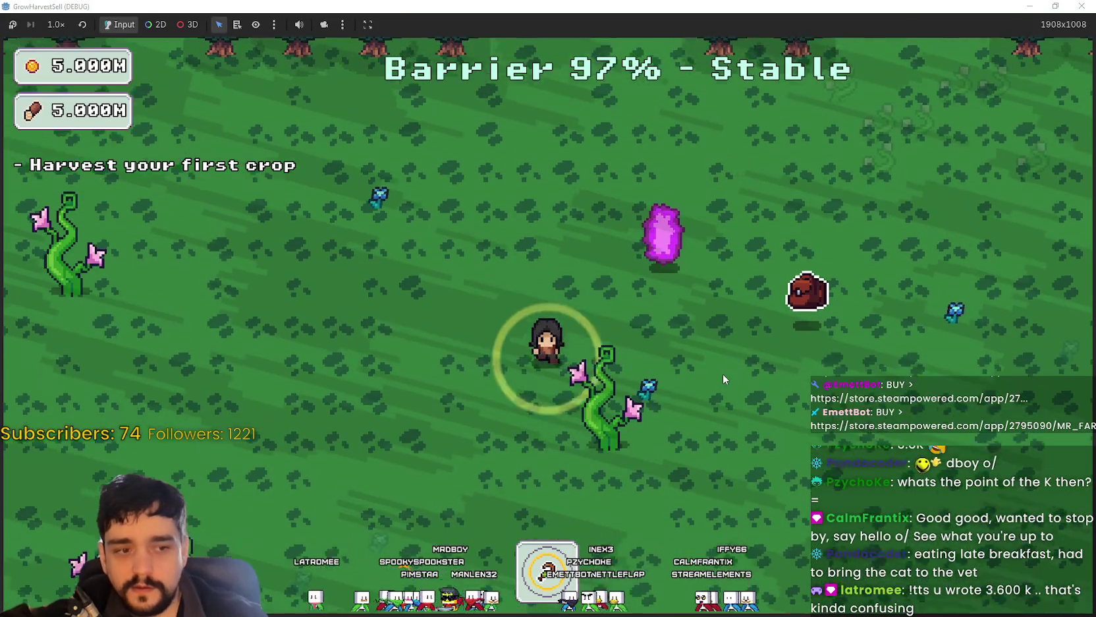
pyautogui.press('d')
pyautogui.press('w')
pyautogui.press('a')
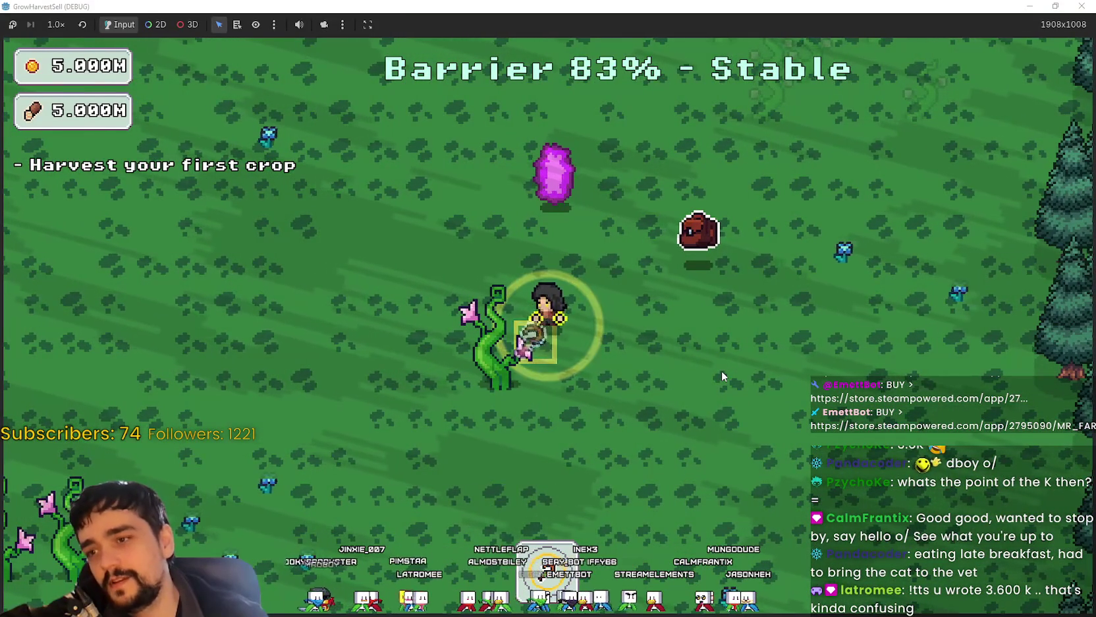
# Step: Harvest the vine crop and gather the nearby crystal drops across the forest
pyautogui.press('d')
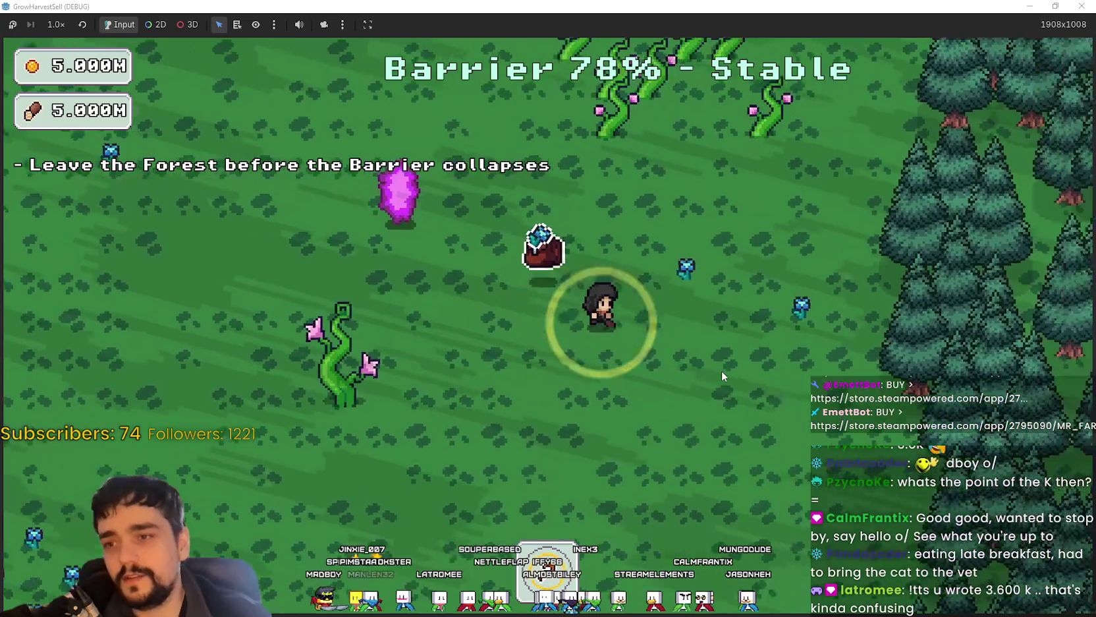
pyautogui.press('d')
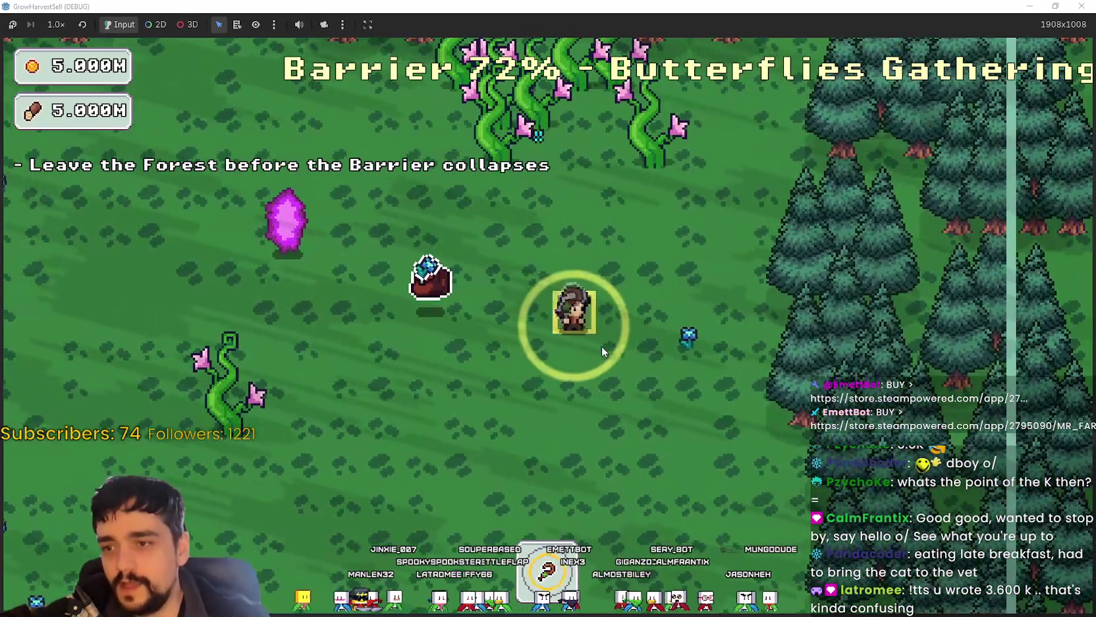
pyautogui.press('d')
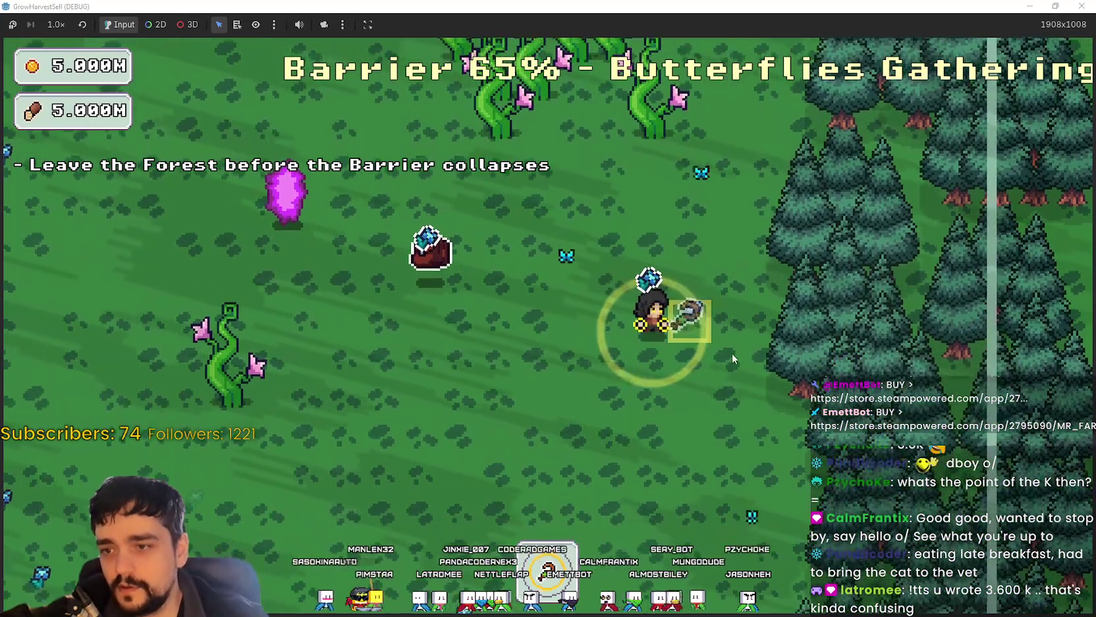
pyautogui.press('d')
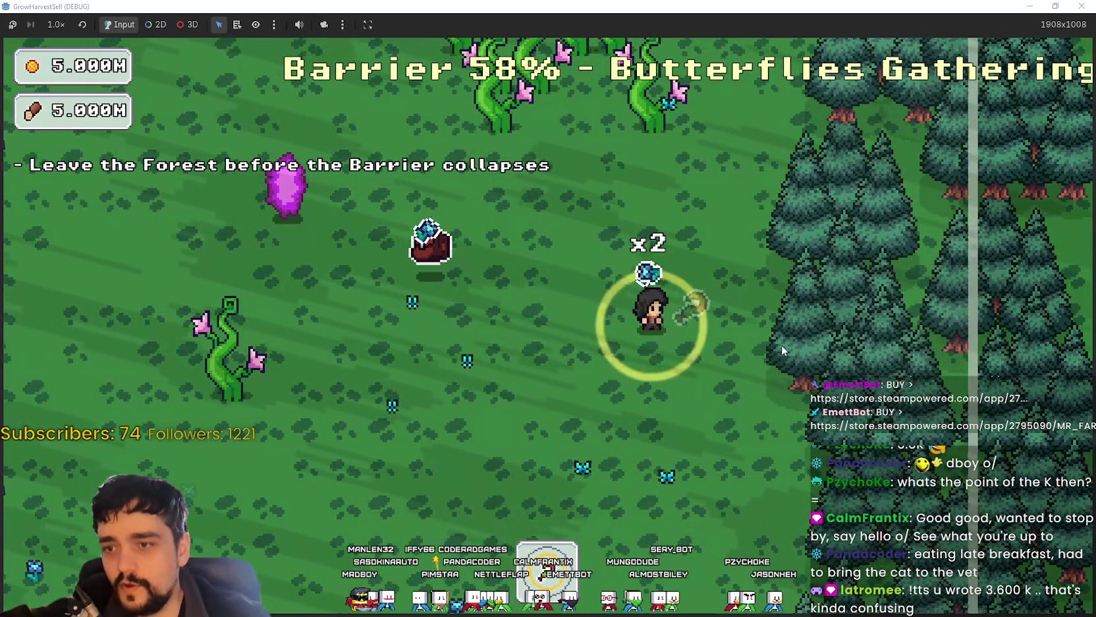
pyautogui.press('a')
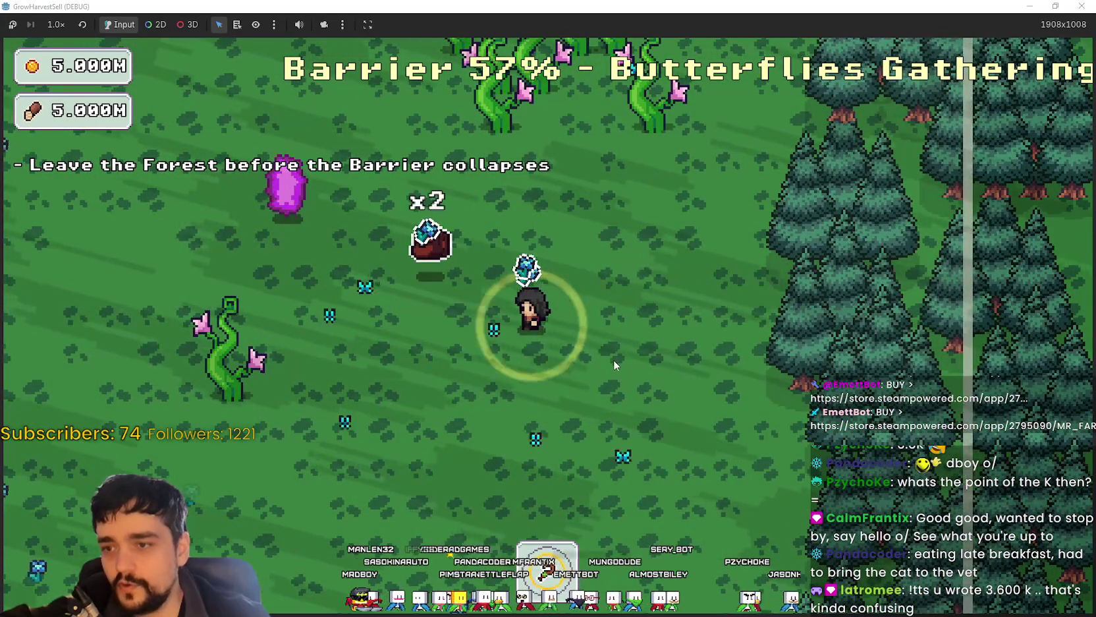
pyautogui.press('s')
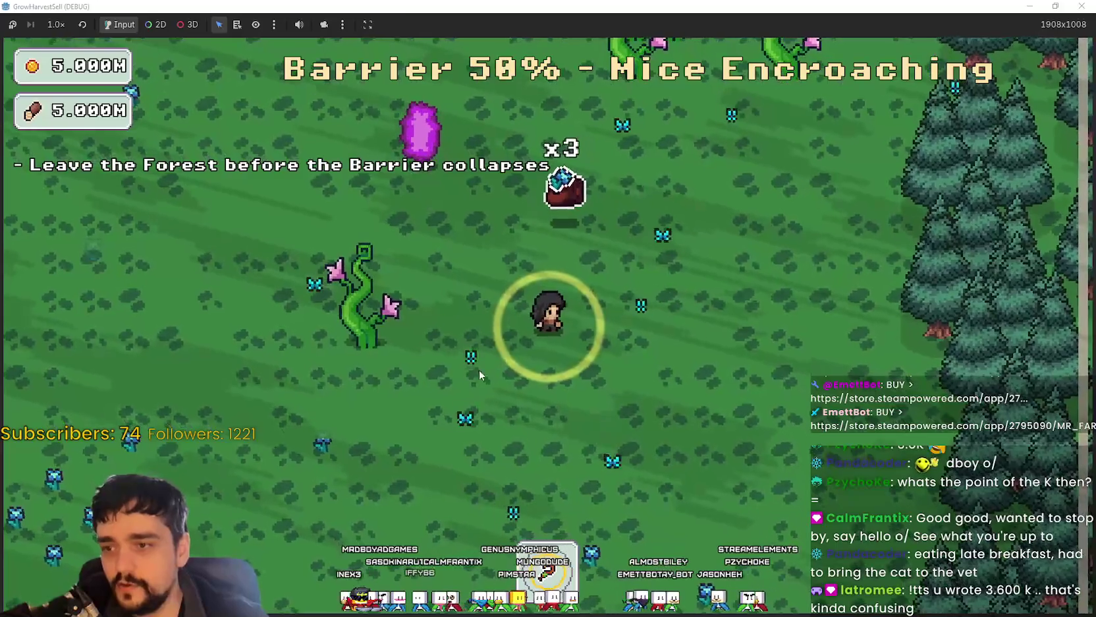
pyautogui.press('s')
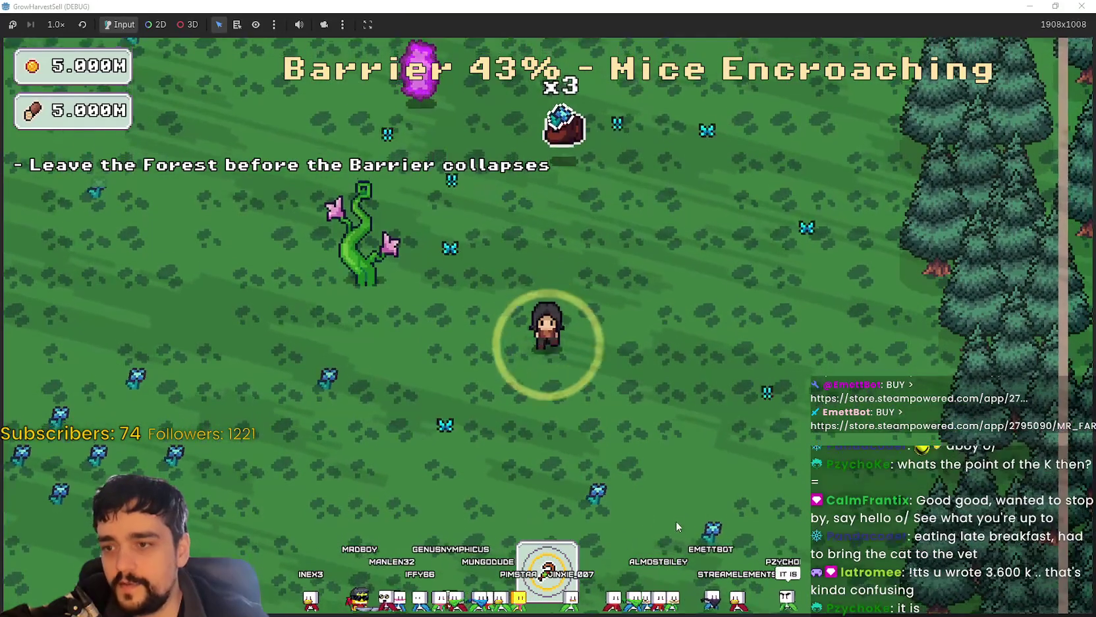
pyautogui.press('d')
pyautogui.press('d')
# Step: Keep roaming toward the vine plants until the barrier collapses to 0%
pyautogui.press('a')
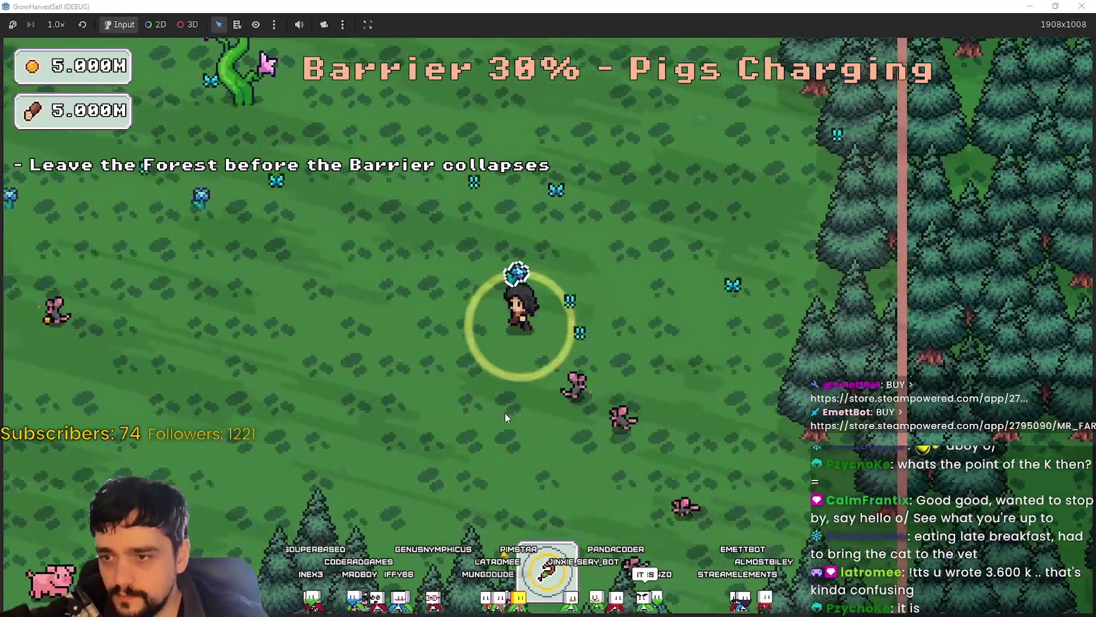
pyautogui.press('a')
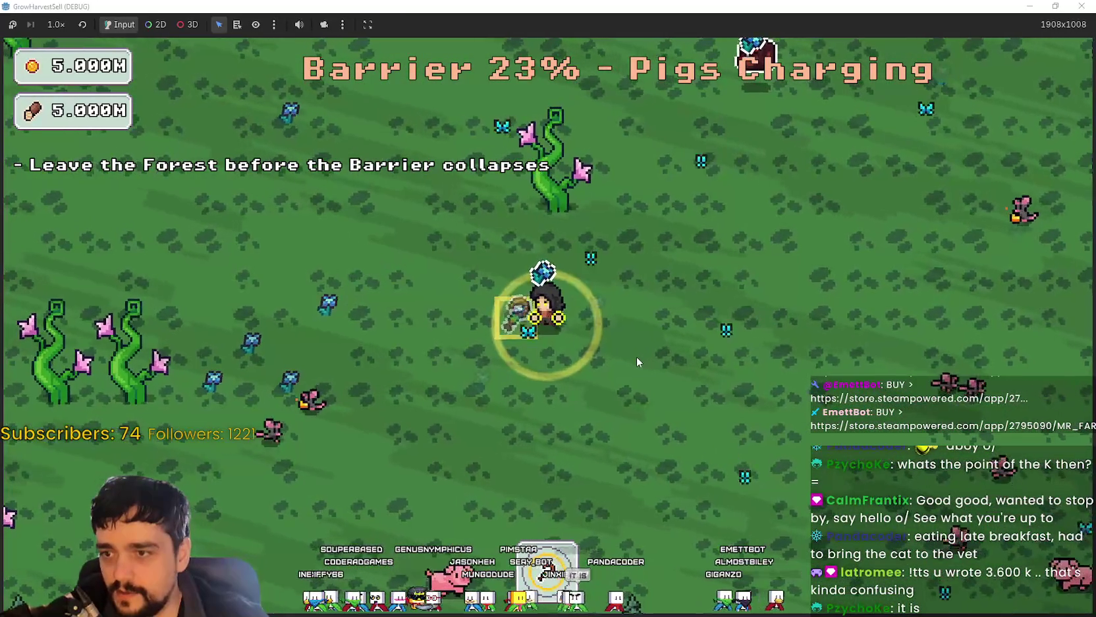
pyautogui.press('a')
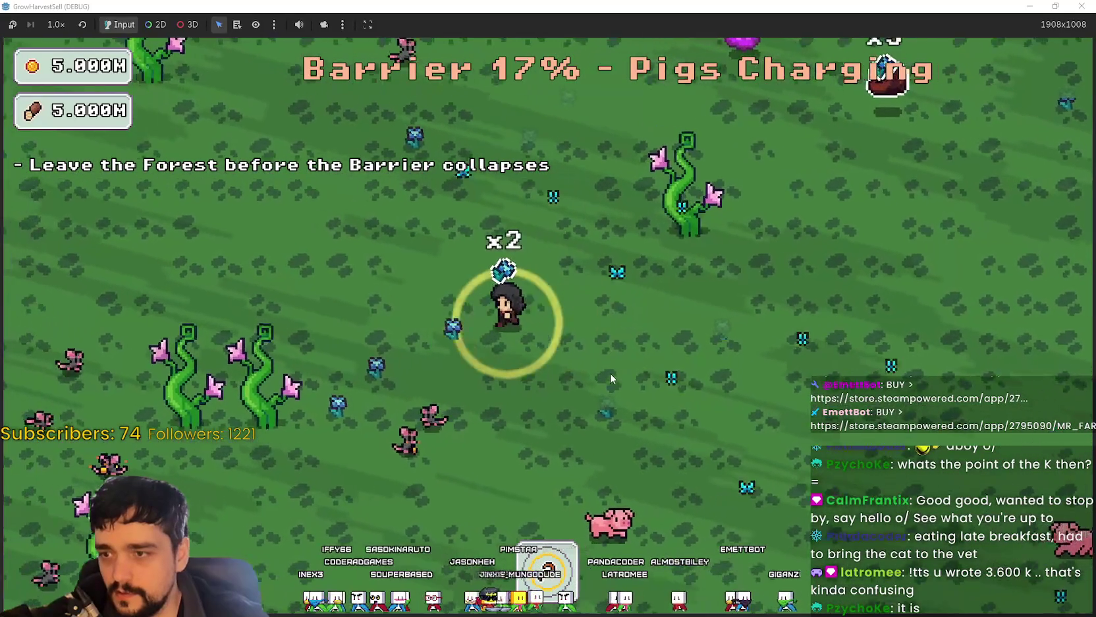
pyautogui.press('a')
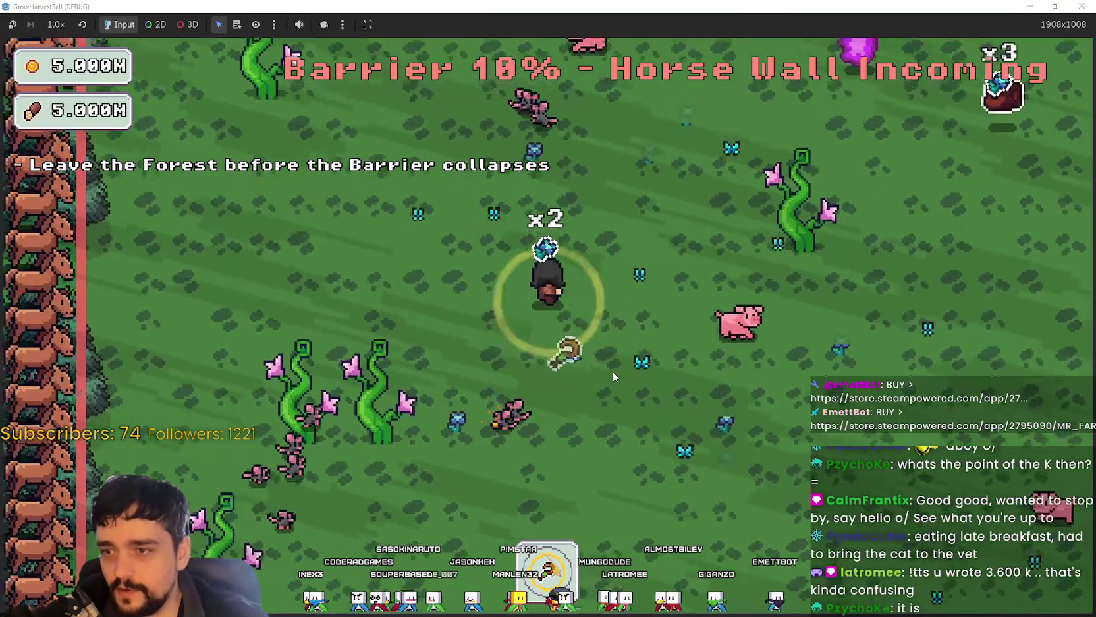
pyautogui.press('d')
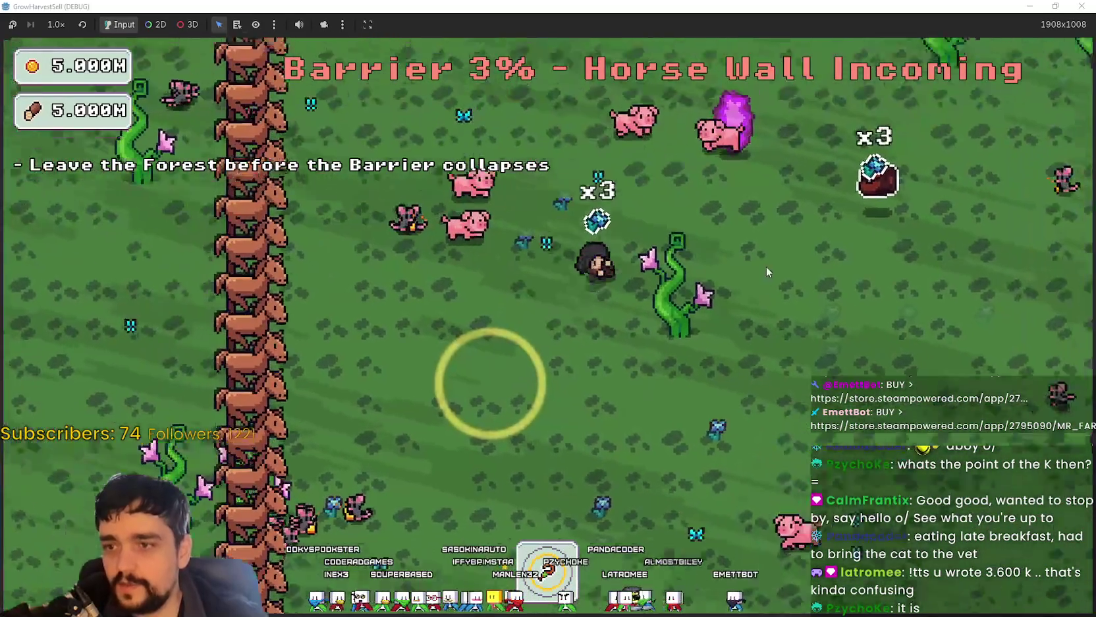
pyautogui.press('a')
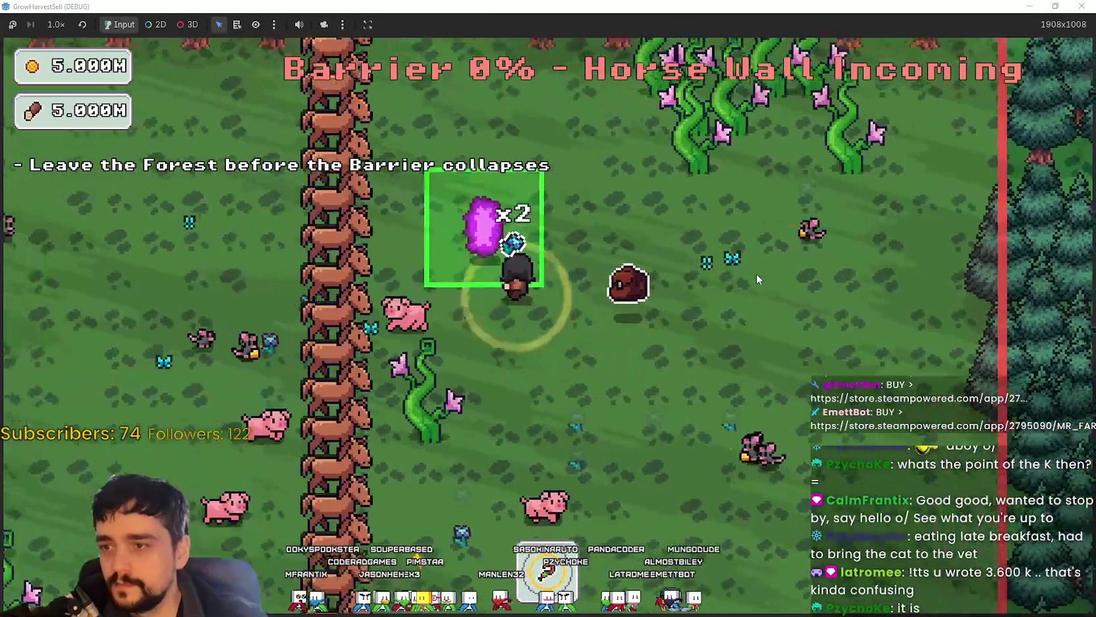
# Step: Walk through the village to the market stall counter and collect the gold pile
pyautogui.press('d')
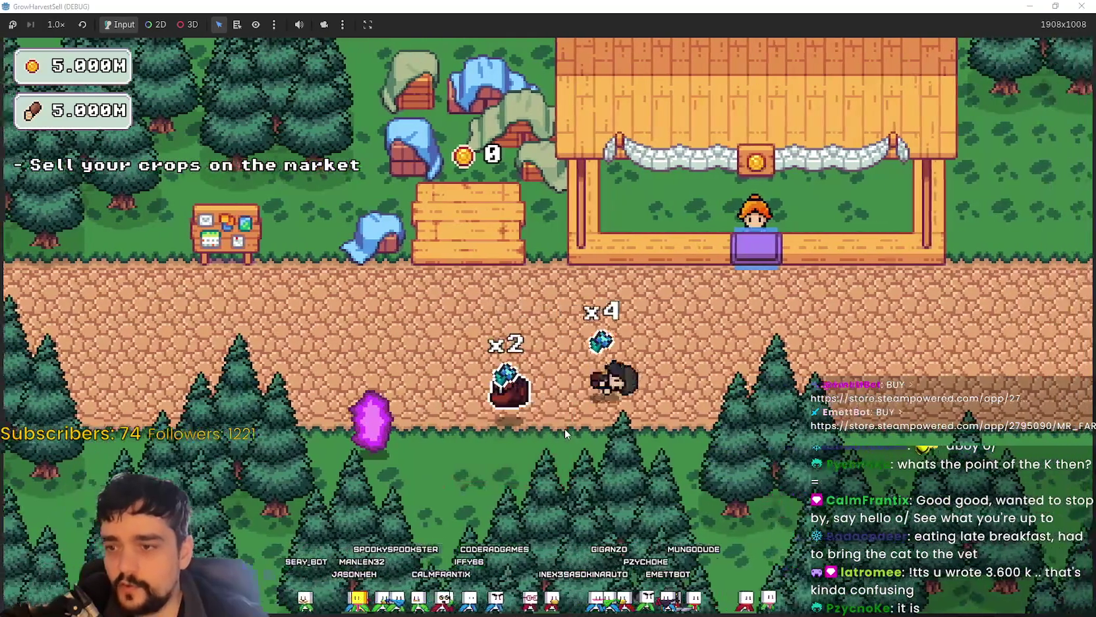
pyautogui.press('w')
pyautogui.press('a')
pyautogui.press('s')
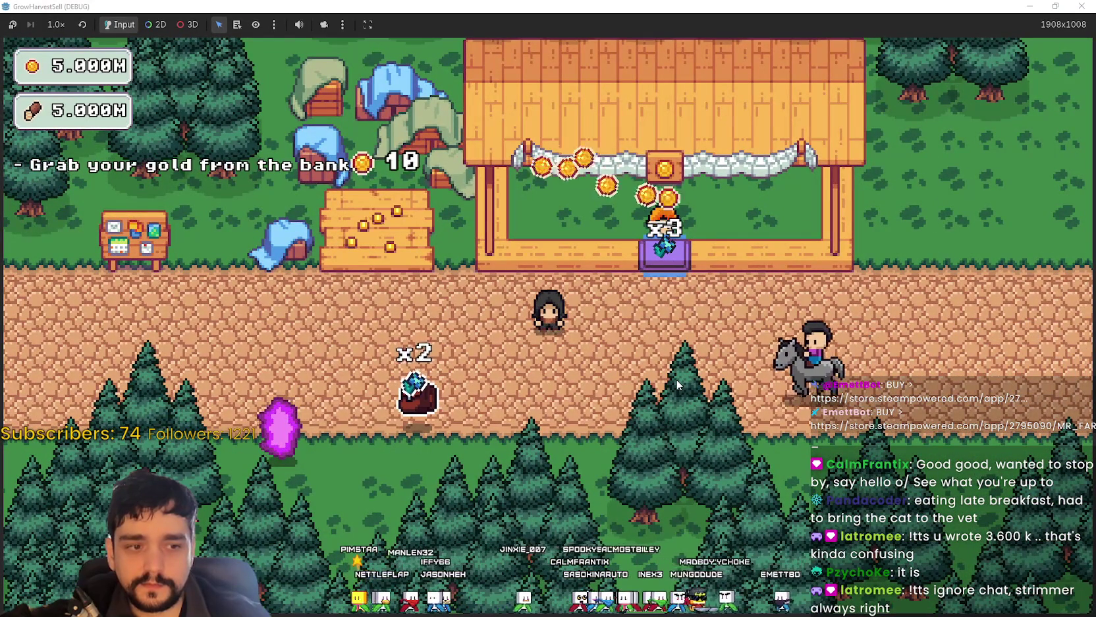
pyautogui.press('a')
pyautogui.press('d')
pyautogui.press('w')
pyautogui.press('s')
pyautogui.press('a')
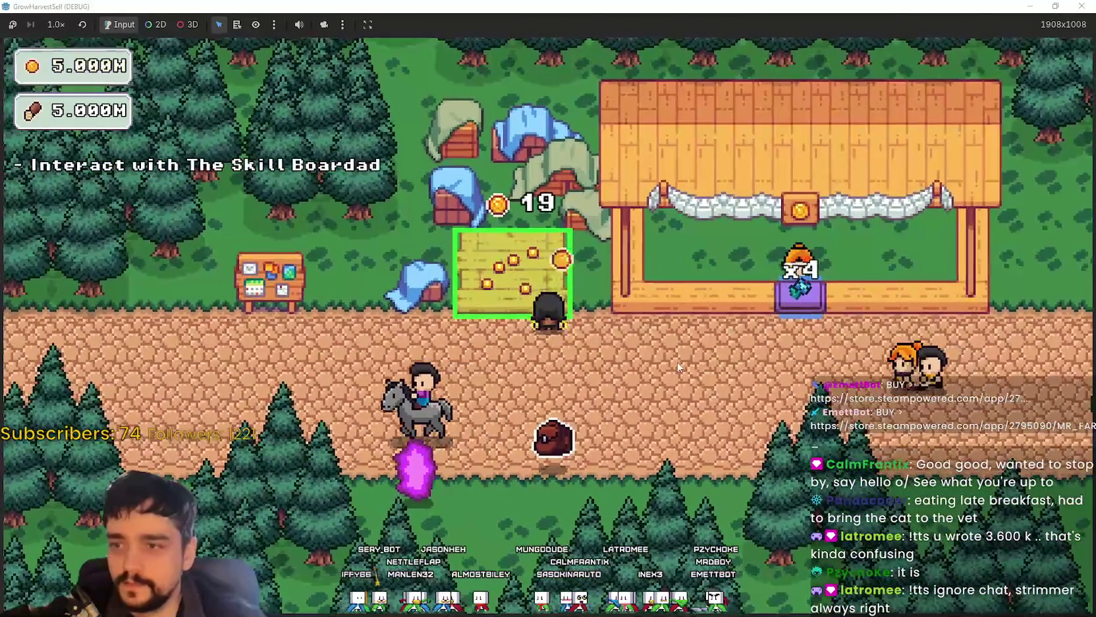
pyautogui.press('s')
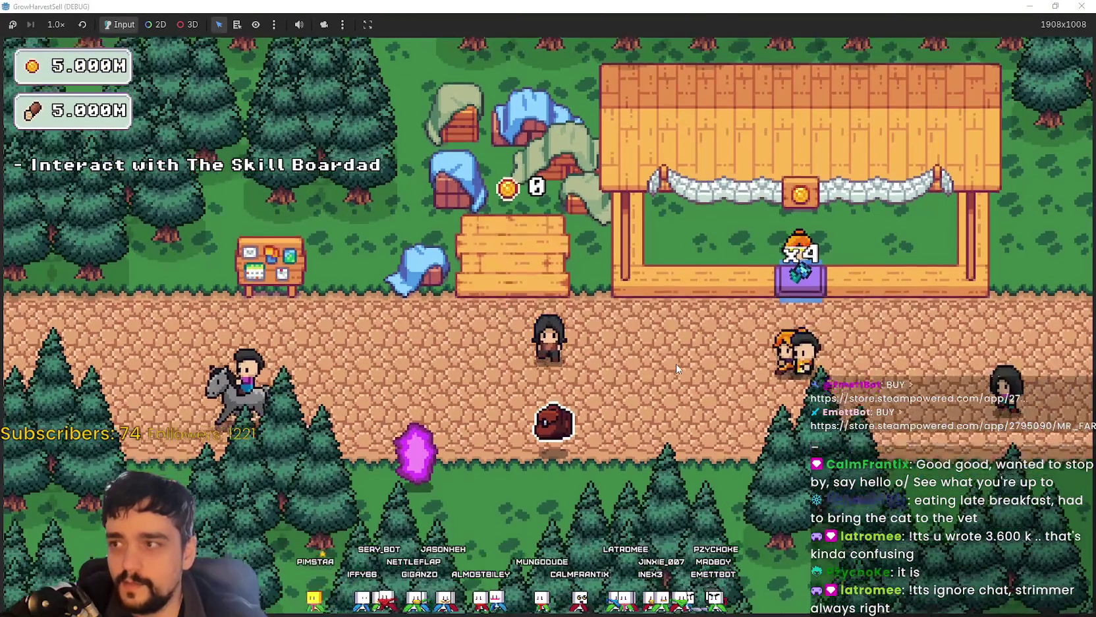
pyautogui.press('a')
pyautogui.press('a')
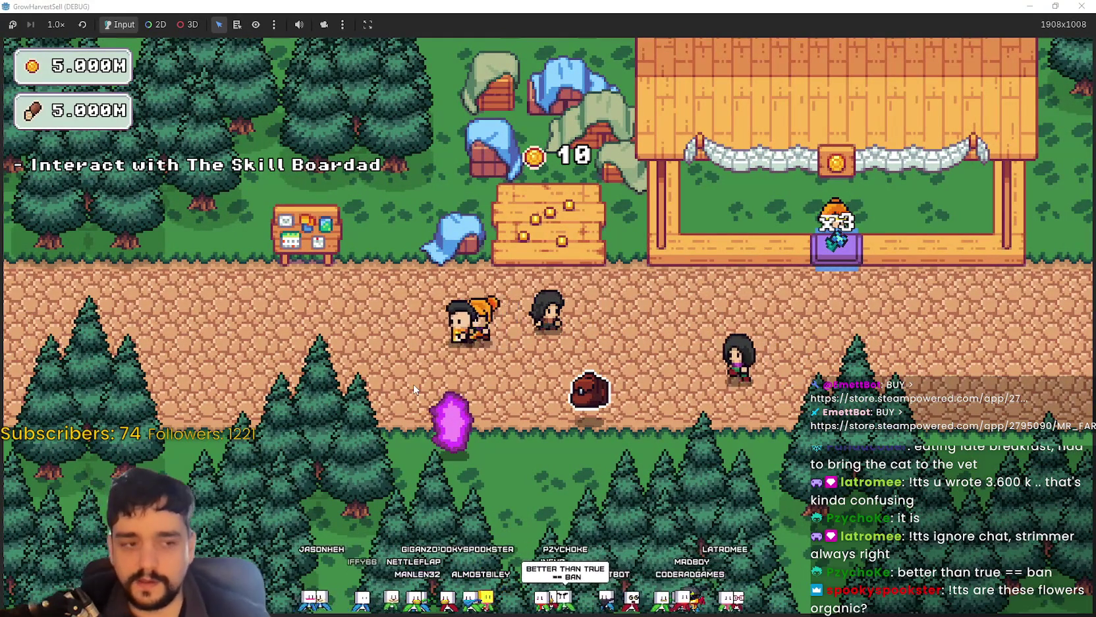
# Step: Sell crops by stepping off and back onto the green market plot repeatedly
pyautogui.press('a')
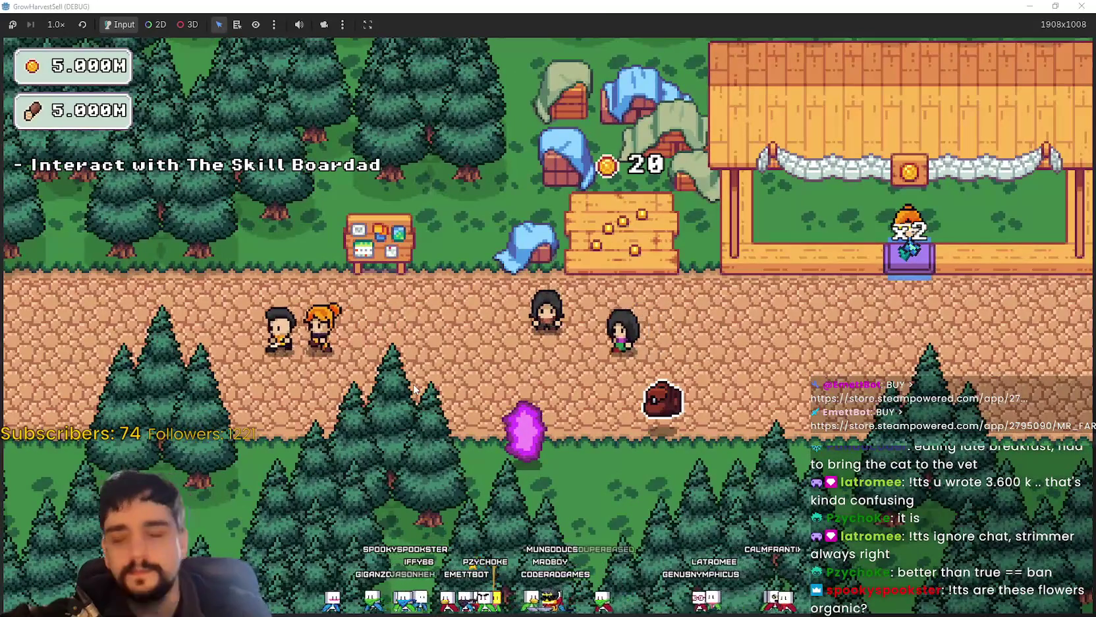
pyautogui.press('w')
pyautogui.press('d')
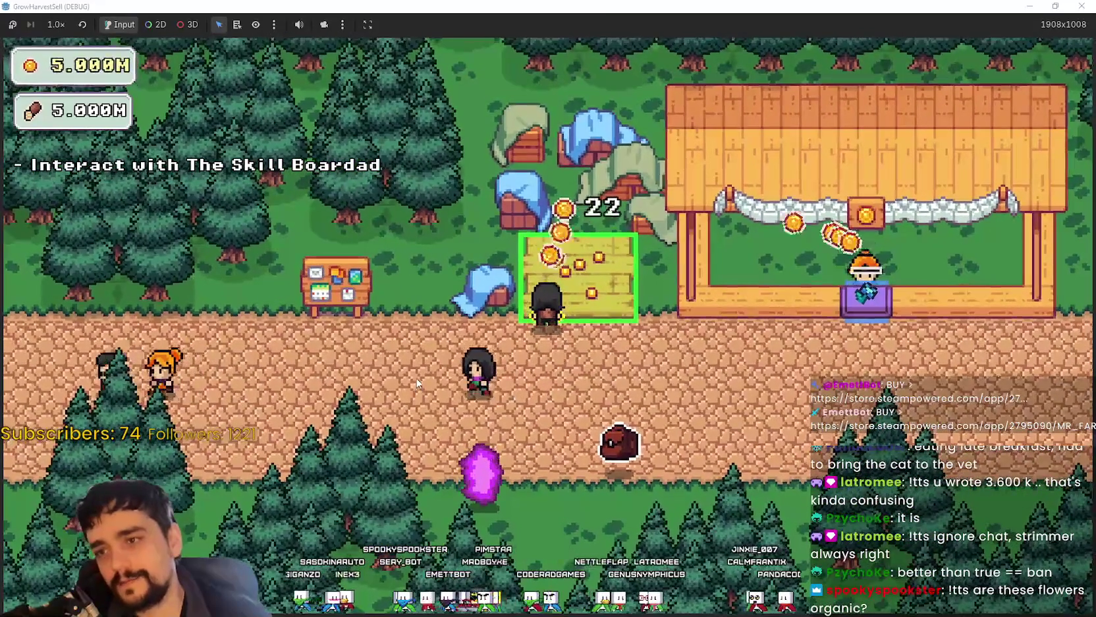
pyautogui.press('s')
pyautogui.press('w')
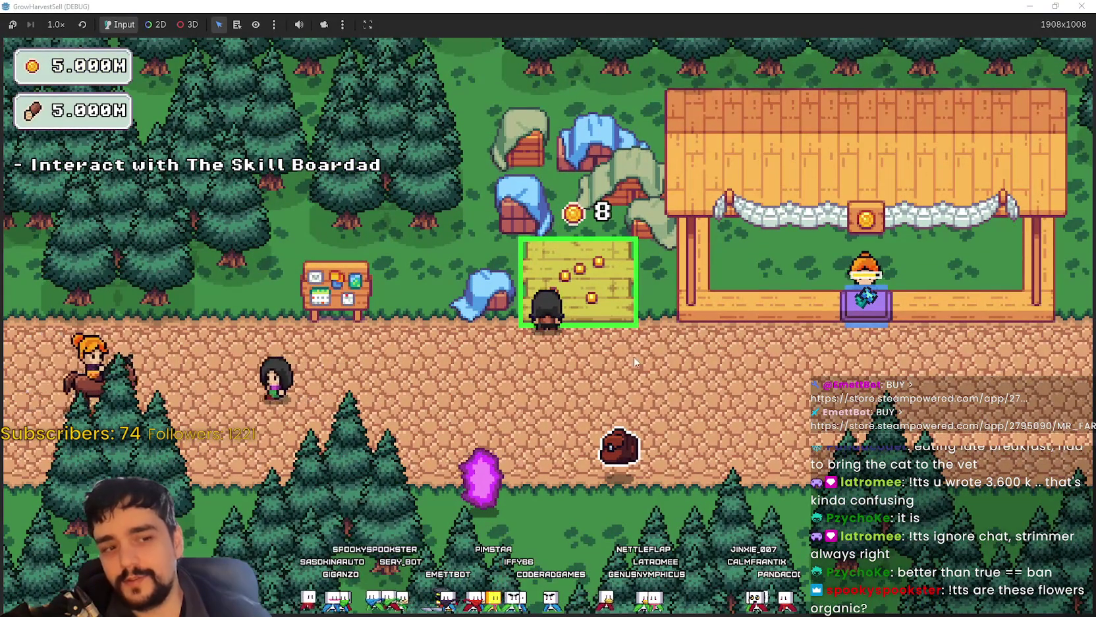
pyautogui.press('s')
pyautogui.press('d')
pyautogui.press('w')
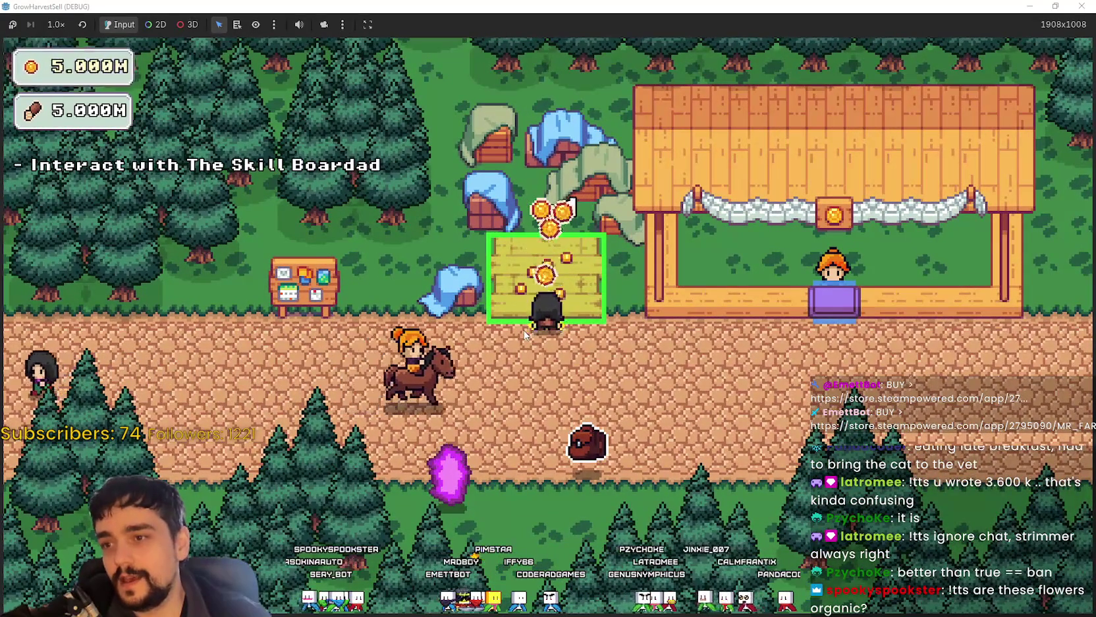
# Step: Open the Skill Board, showing the Prestige tree at Lvl 0 with Exp 1/50
pyautogui.press('s')
pyautogui.press('a')
pyautogui.press('e')
pyautogui.scroll(-3, 618, 330)
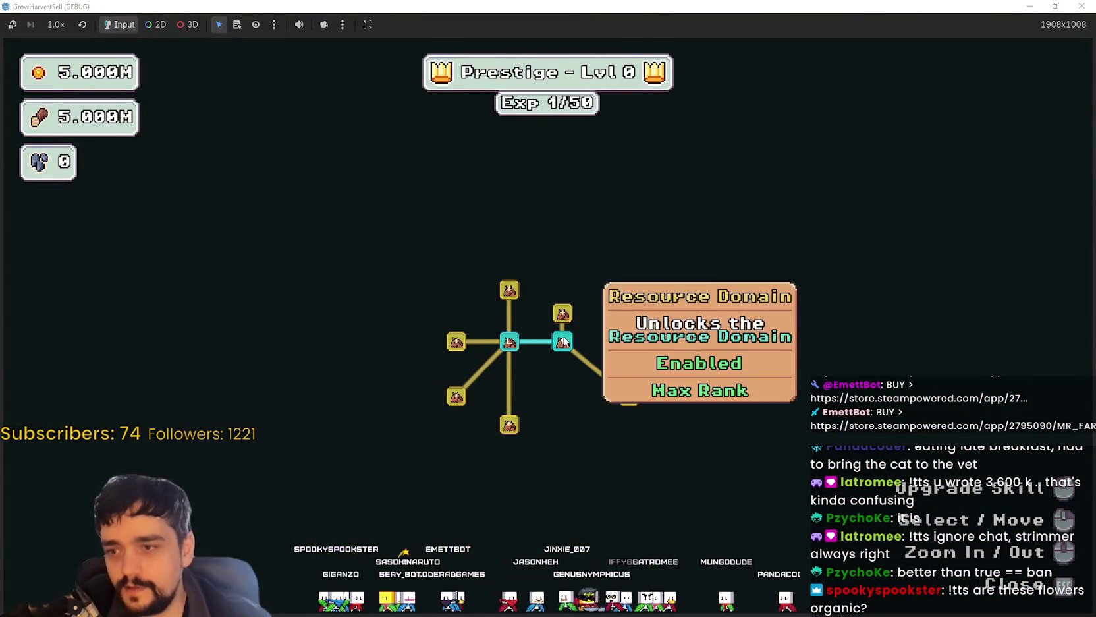
# Step: Unlock Resource Domain and buy the newly revealed branch skill nodes
pyautogui.click(562, 313)
pyautogui.click(618, 277)
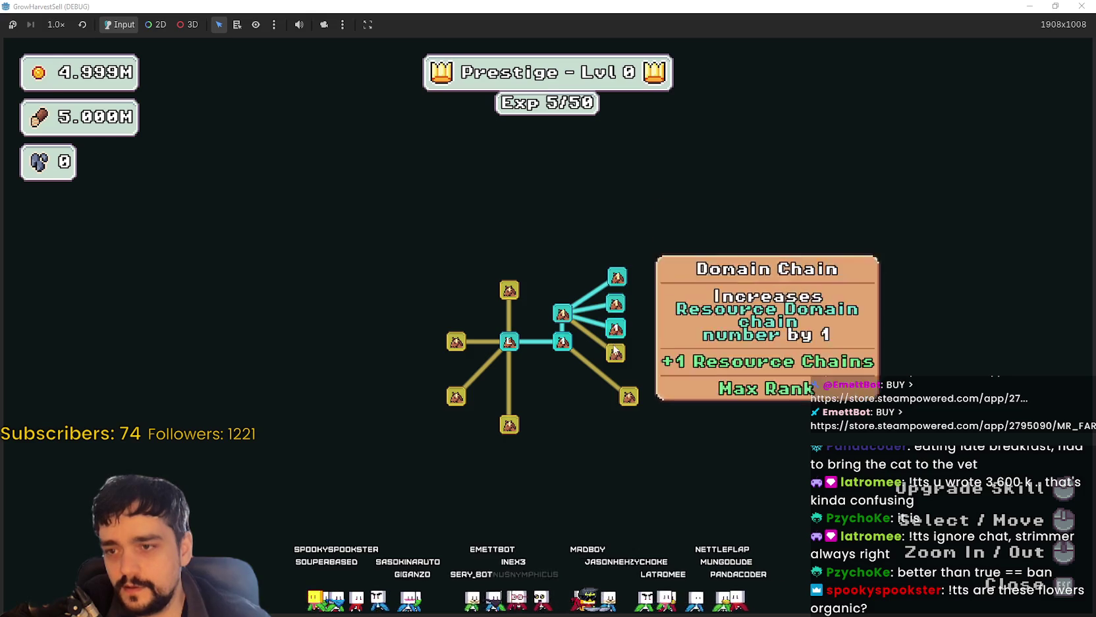
pyautogui.click(616, 303)
pyautogui.click(615, 328)
pyautogui.click(615, 353)
pyautogui.click(629, 393)
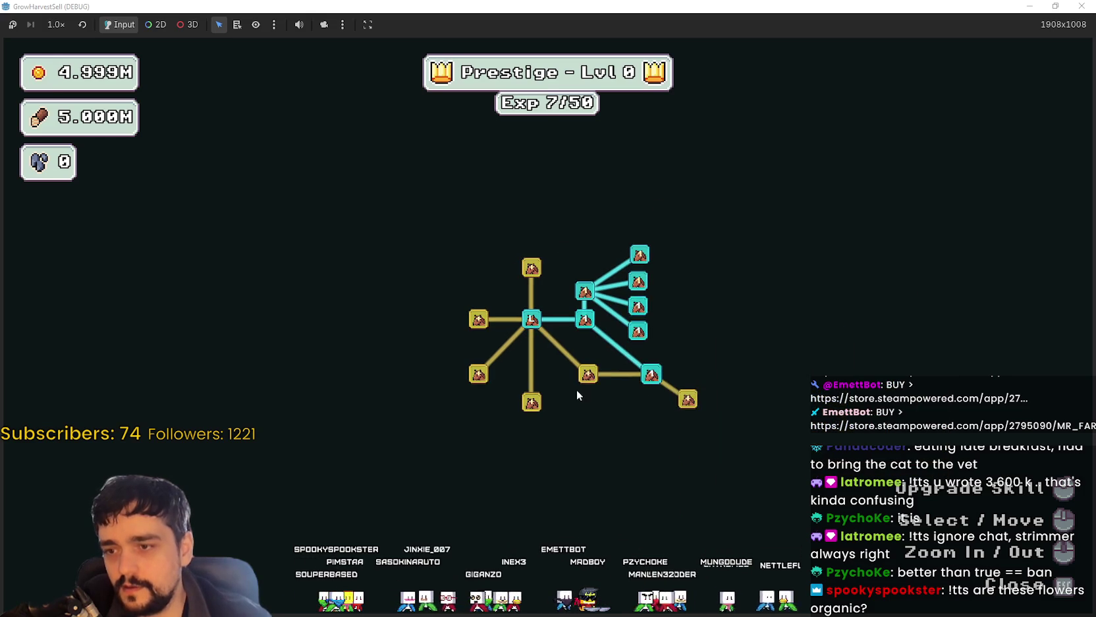
pyautogui.click(588, 376)
# Step: Buy more skill nodes across the tree, including the lower-right node
pyautogui.scroll(3, 588, 378)
pyautogui.click(772, 390)
pyautogui.click(596, 414)
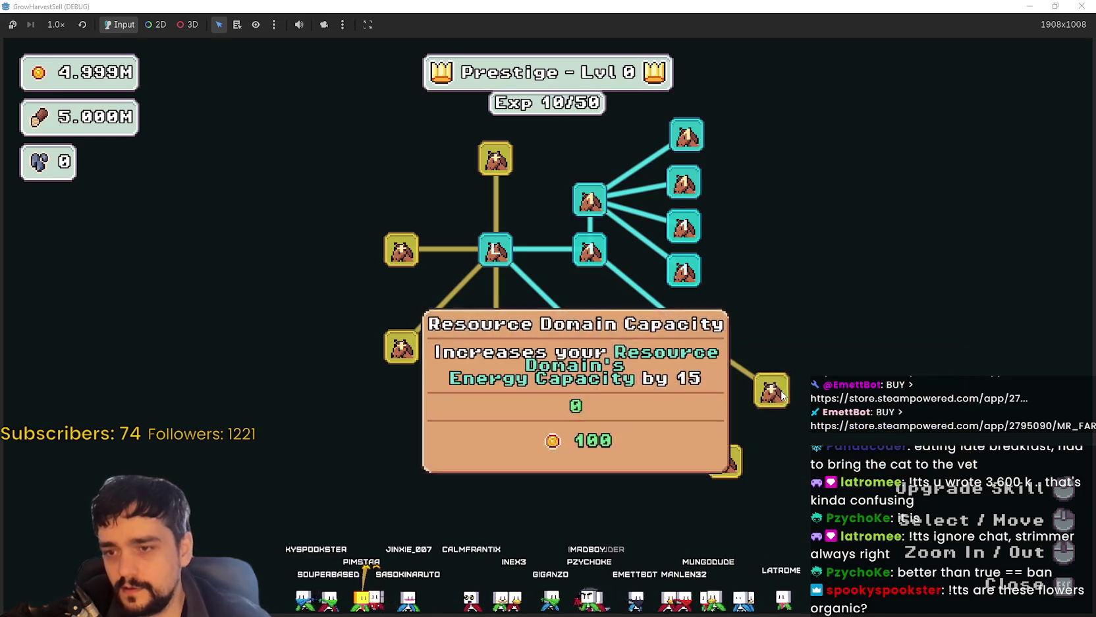
pyautogui.click(672, 412)
pyautogui.click(724, 461)
# Step: Buy the left-side skill nodes, opening new branches, and the remaining yellow node
pyautogui.click(495, 396)
pyautogui.click(402, 348)
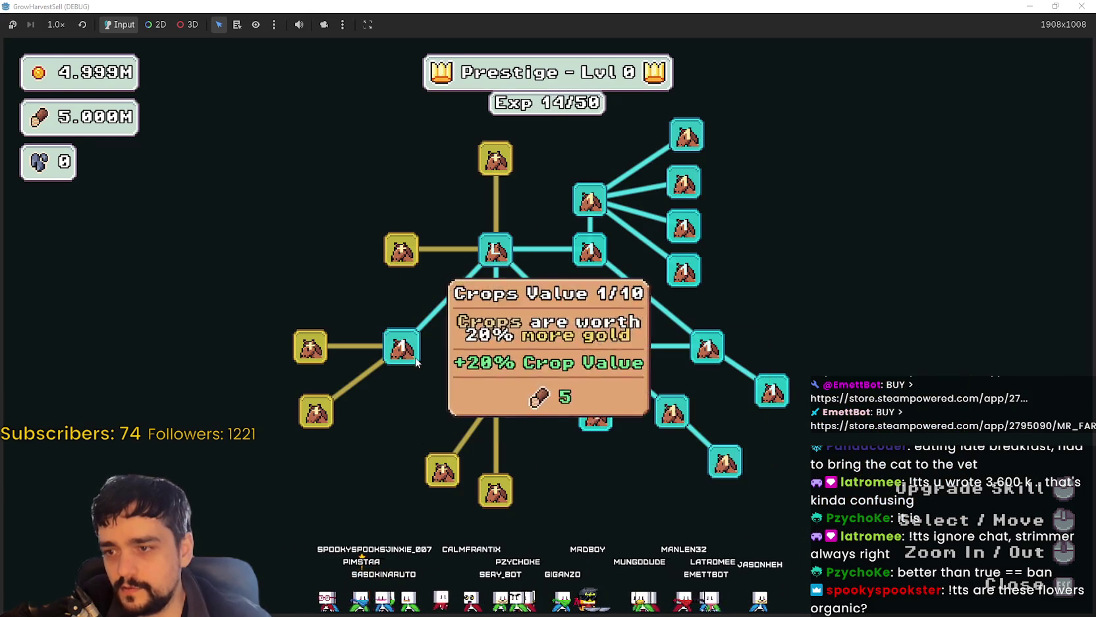
pyautogui.click(448, 471)
pyautogui.click(388, 480)
pyautogui.click(383, 416)
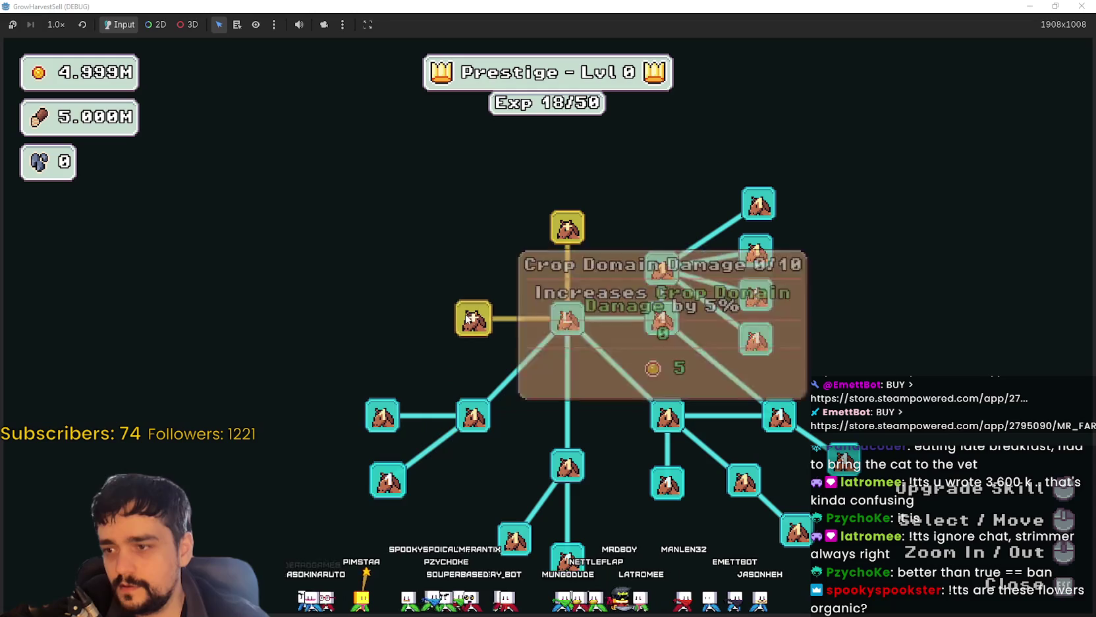
pyautogui.click(473, 318)
pyautogui.click(403, 253)
pyautogui.click(403, 318)
pyautogui.click(407, 365)
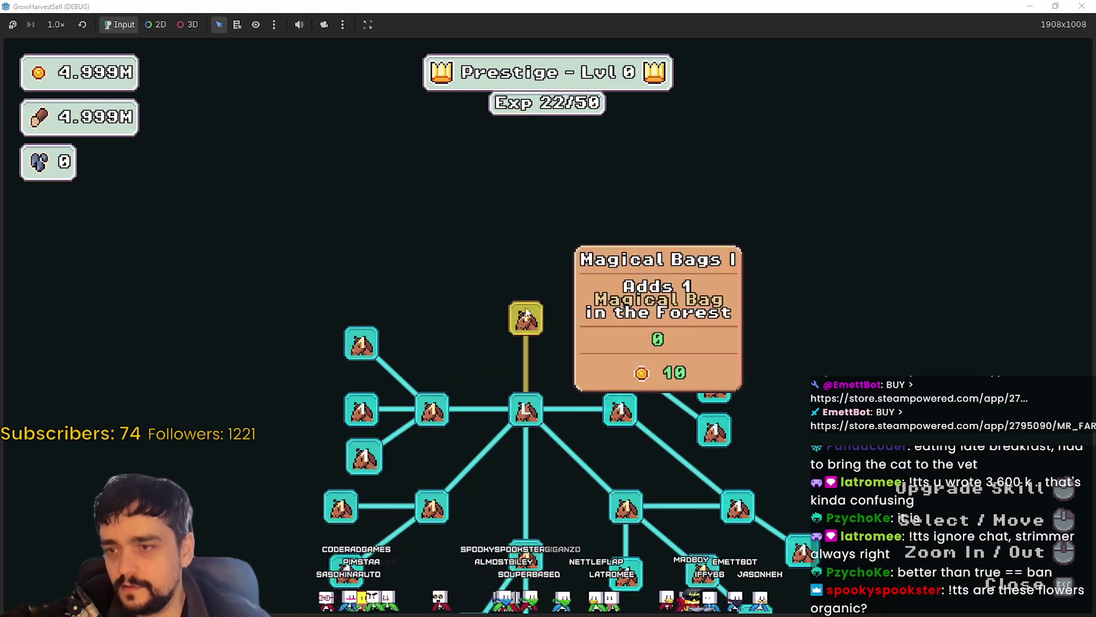
# Step: Buy three more skill nodes plus the top and left yellow nodes
pyautogui.scroll(-3, 573, 250)
pyautogui.scroll(2, 527, 296)
pyautogui.click(566, 275)
pyautogui.click(444, 329)
pyautogui.click(470, 267)
pyautogui.click(528, 139)
pyautogui.click(385, 324)
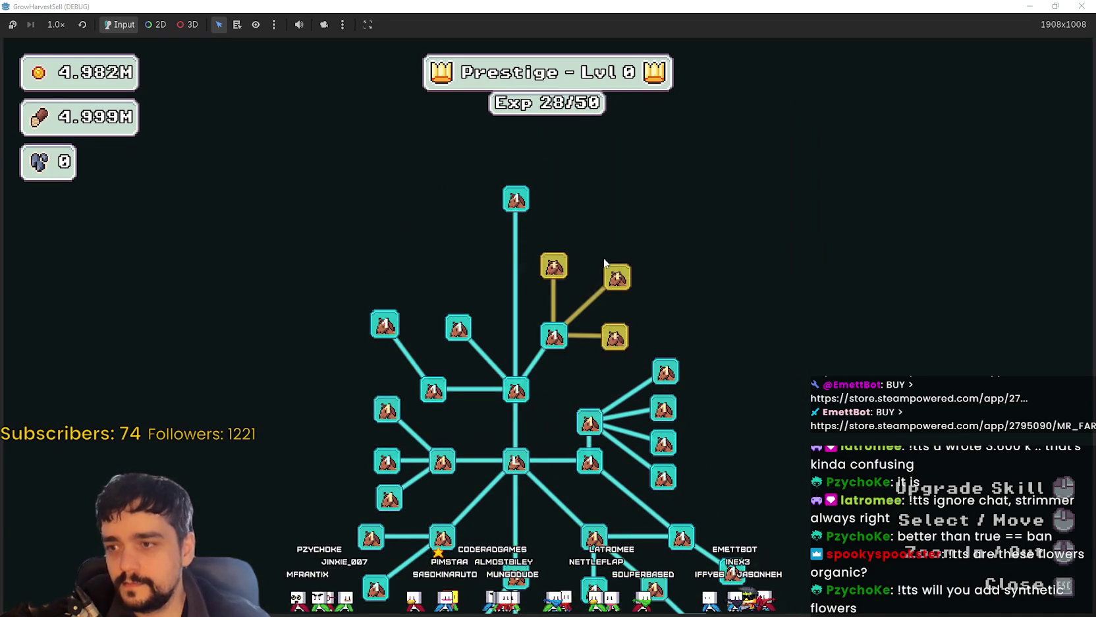
# Step: Buy the Market Speed branch nodes
pyautogui.click(614, 274)
pyautogui.click(614, 338)
pyautogui.click(620, 238)
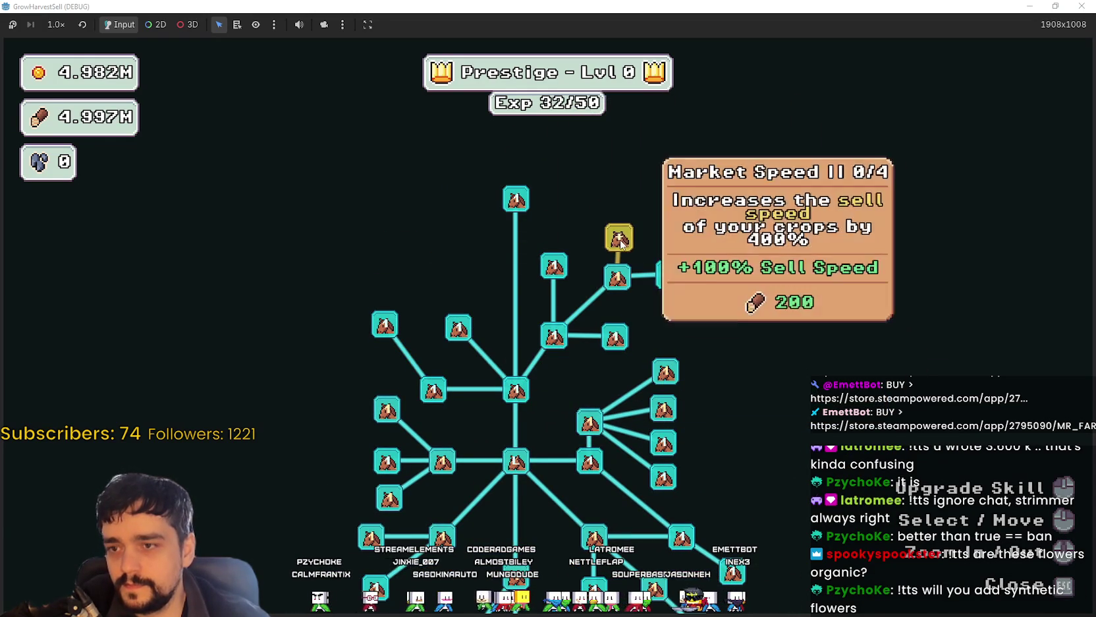
pyautogui.click(619, 237)
# Step: Max Resource Domain Damage, Resource Domain Damage II and Domain Charge
pyautogui.click(636, 272)
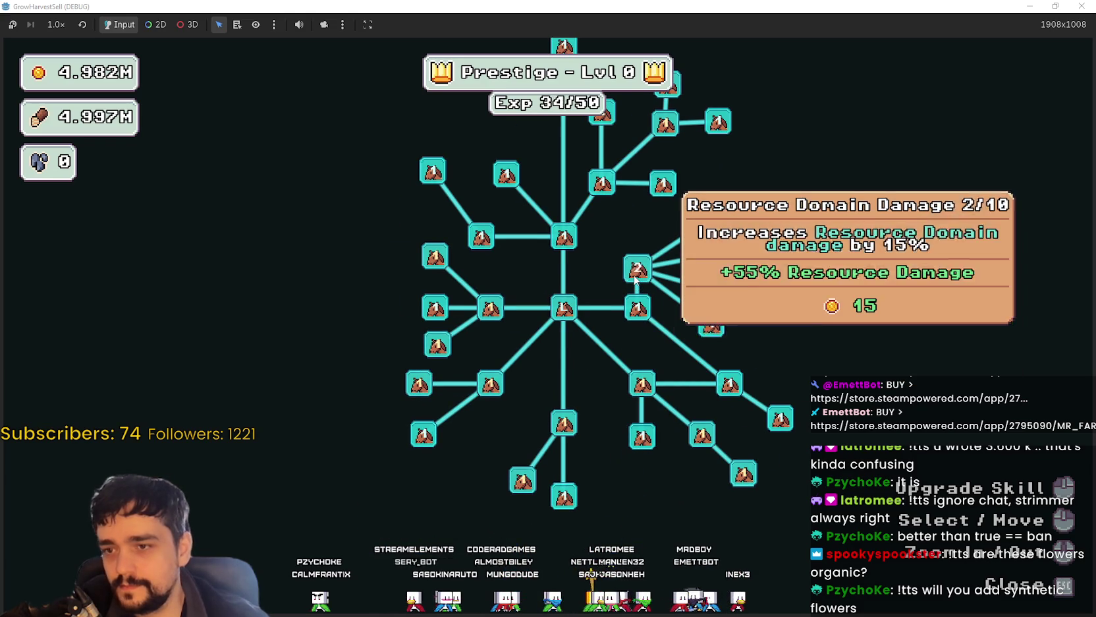
pyautogui.click(634, 279)
pyautogui.click(634, 279)
pyautogui.click(634, 279)
pyautogui.click(635, 279)
pyautogui.click(635, 279)
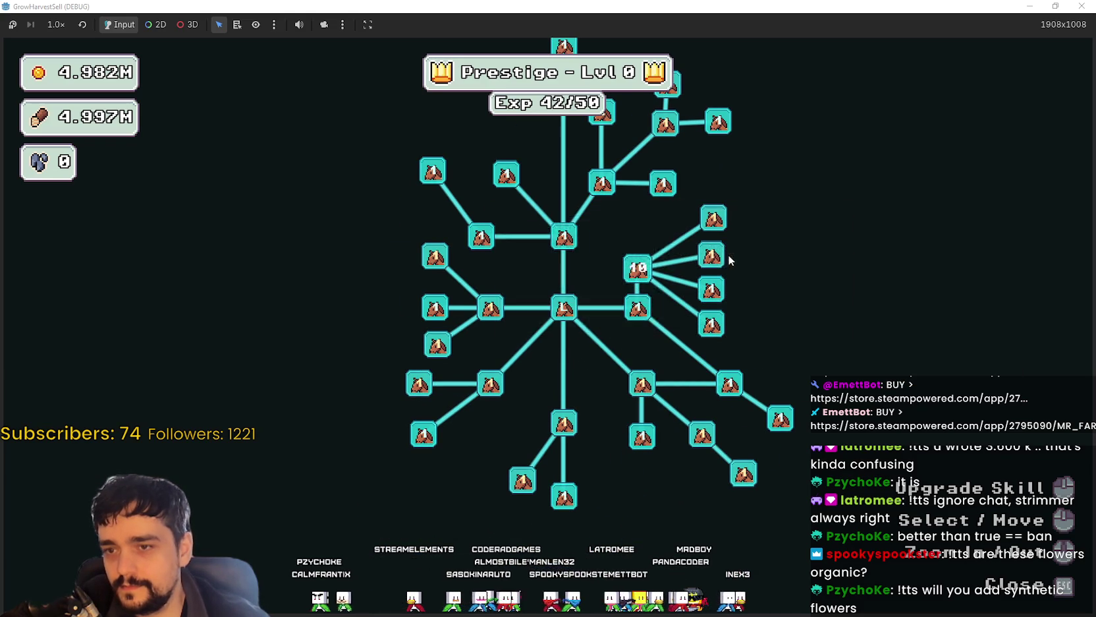
pyautogui.click(717, 261)
pyautogui.click(716, 261)
pyautogui.click(716, 260)
pyautogui.click(716, 261)
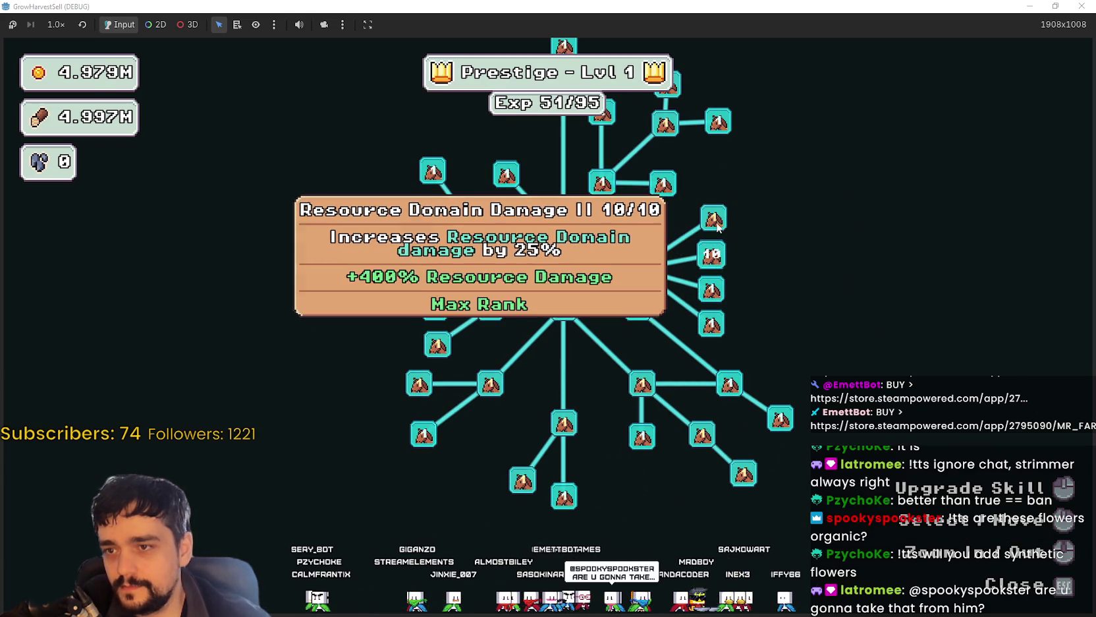
pyautogui.click(713, 217)
pyautogui.click(713, 218)
pyautogui.click(713, 218)
pyautogui.click(713, 218)
pyautogui.click(714, 217)
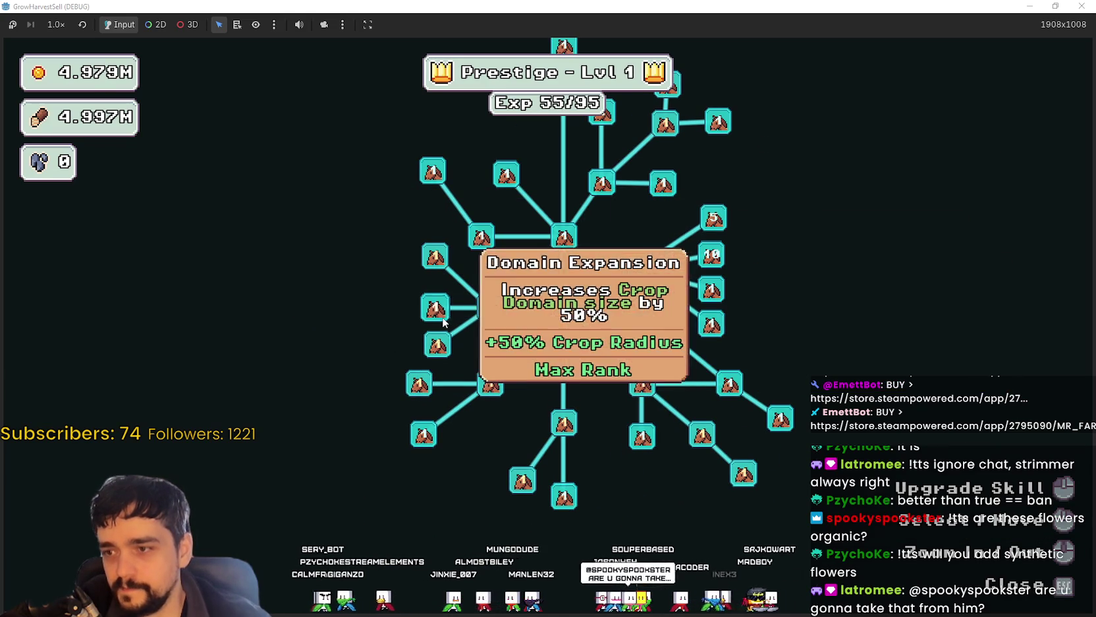
# Step: Raise Crop Domain Damage to rank 2, Dopple Sickle and Crop Domain Damage II to rank 3
pyautogui.click(488, 312)
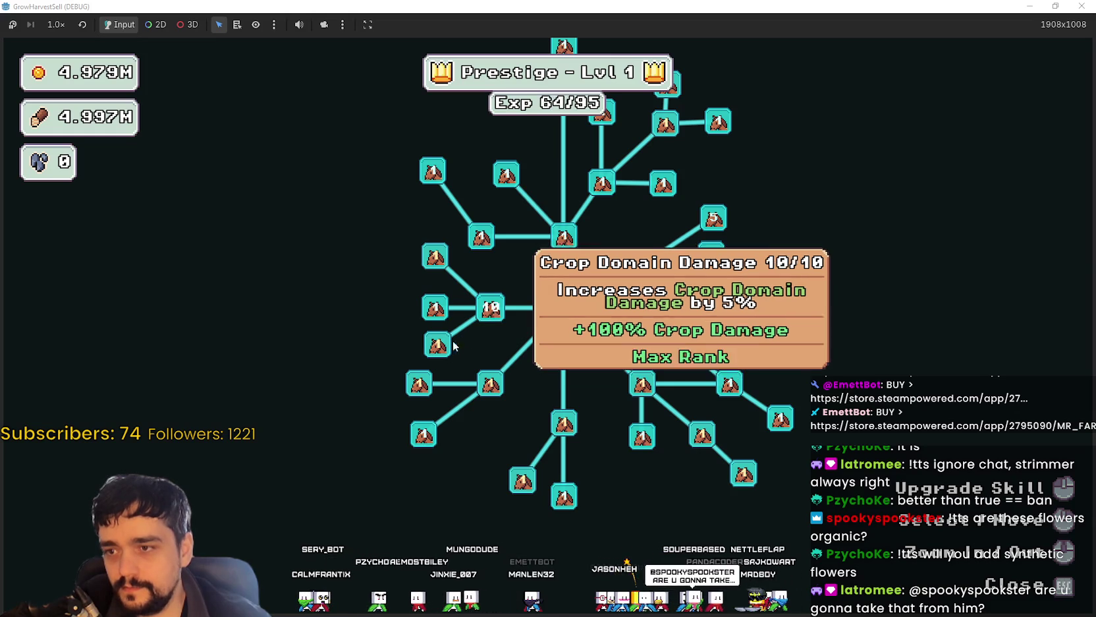
pyautogui.click(443, 348)
pyautogui.click(443, 348)
pyautogui.click(443, 259)
pyautogui.click(443, 259)
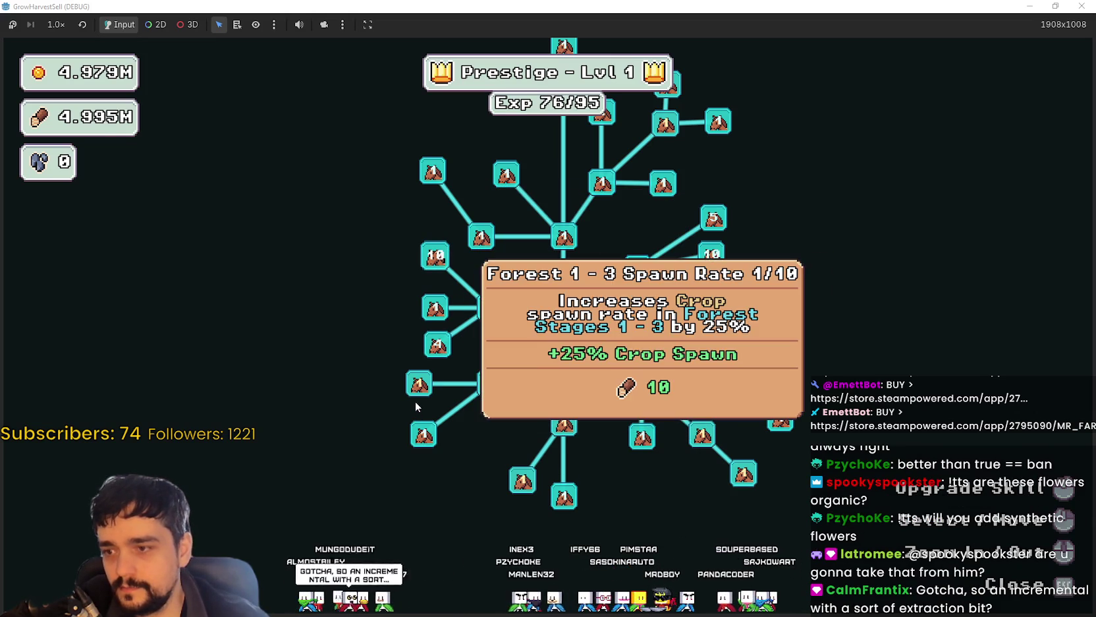
# Step: Max the Forest 1 - 3 Spawn Rate and Crops Value skills
pyautogui.click(417, 387)
pyautogui.click(417, 387)
pyautogui.click(417, 387)
pyautogui.click(418, 387)
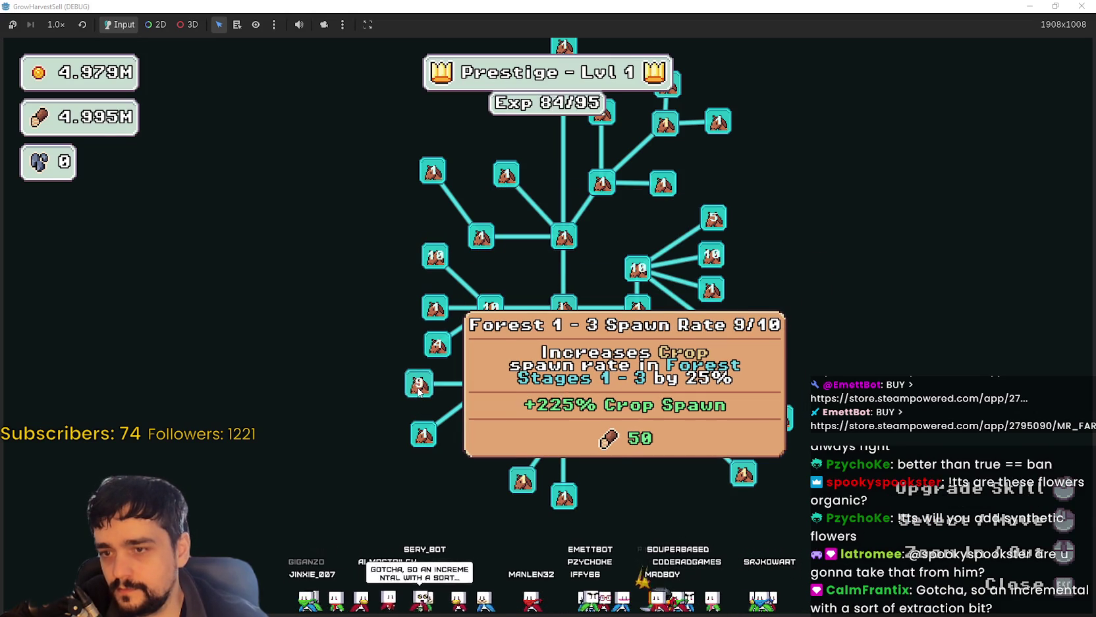
pyautogui.click(419, 390)
pyautogui.click(496, 389)
pyautogui.click(494, 389)
pyautogui.click(494, 388)
pyautogui.click(494, 389)
# Step: Max Crop Insurance, upgrade Light Feet, and close the skill tree
pyautogui.click(567, 423)
pyautogui.click(513, 427)
pyautogui.click(517, 436)
pyautogui.click(517, 437)
pyautogui.press('Escape')
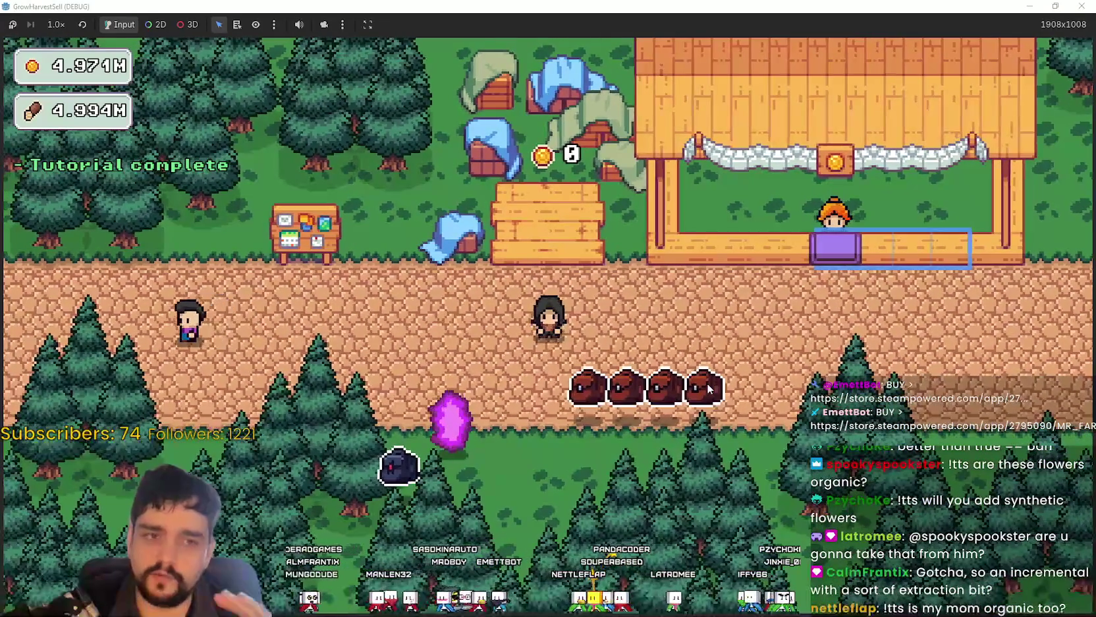
# Step: Cancel the stage dialog, then reopen it at the portal and travel to forest Stage 1
pyautogui.press('s')
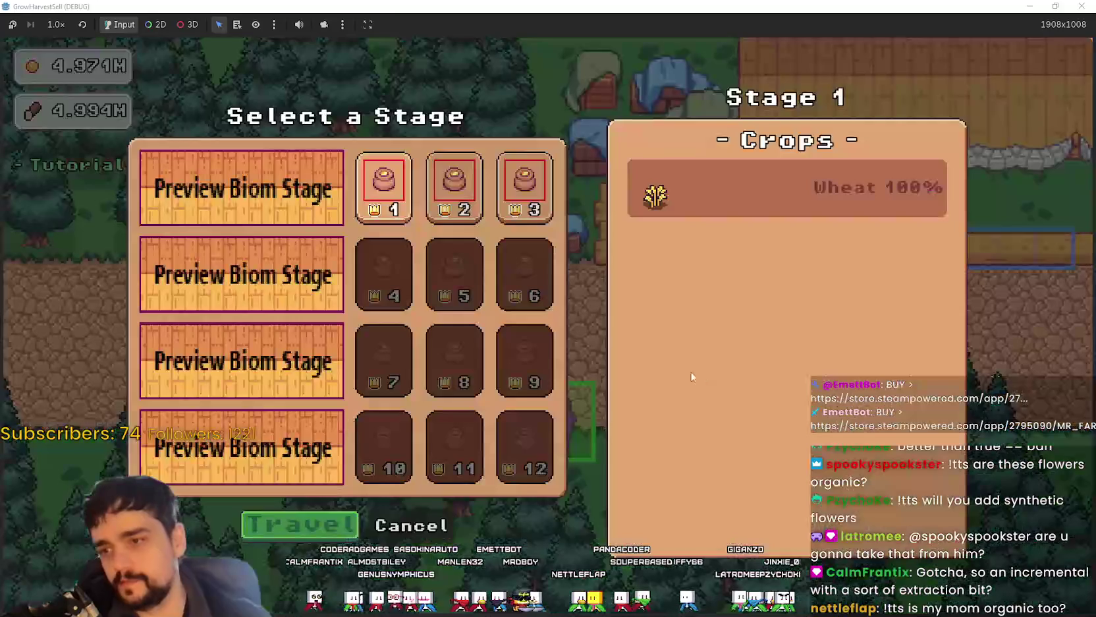
pyautogui.click(452, 537)
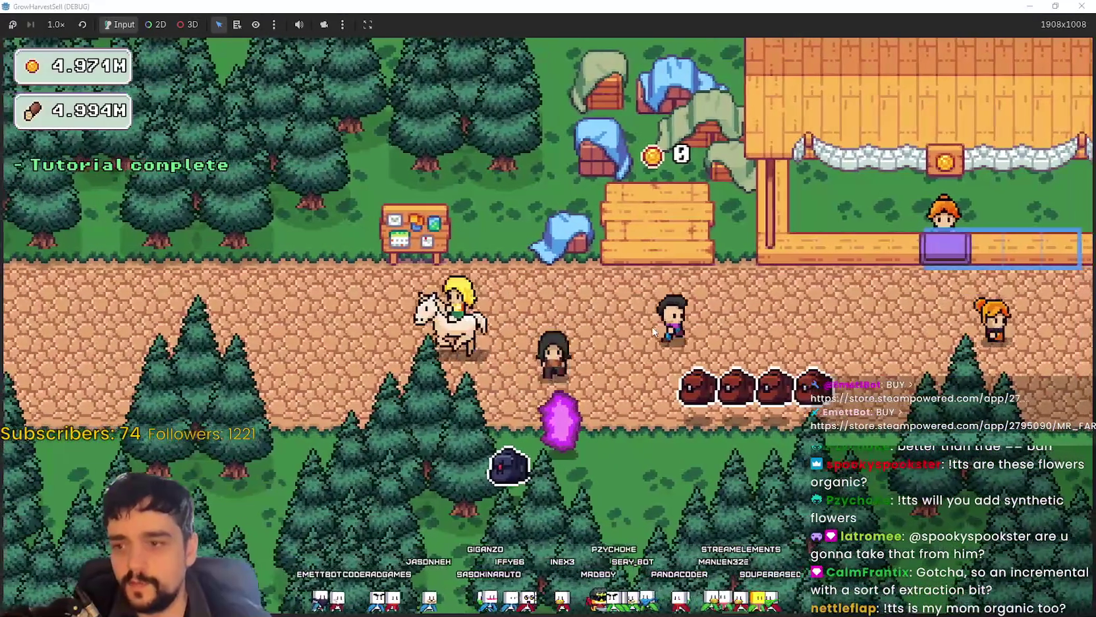
pyautogui.click(581, 425)
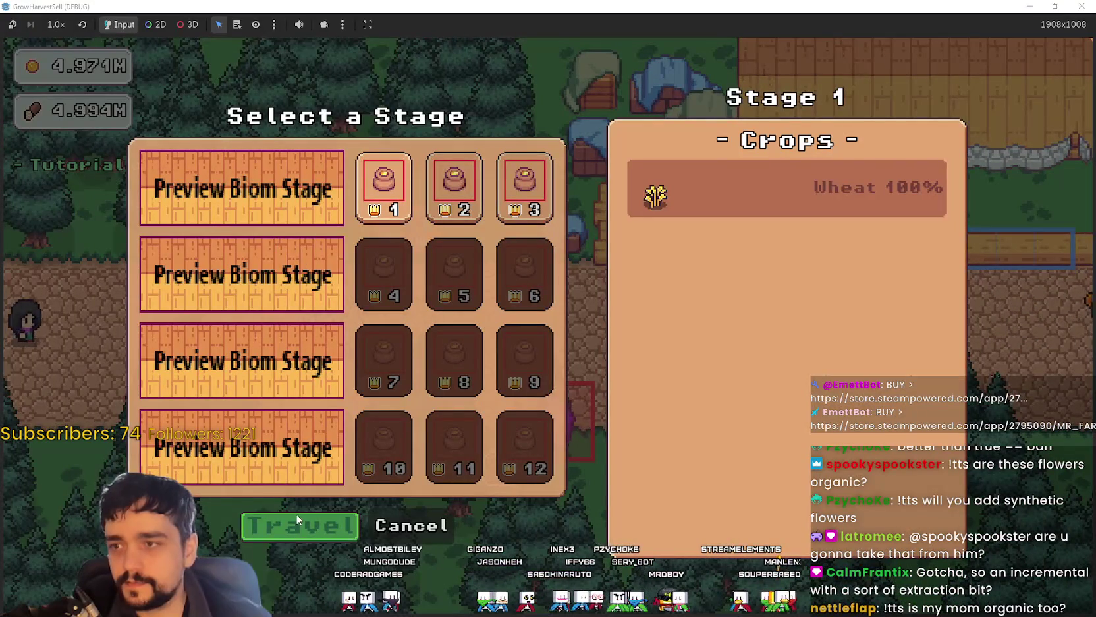
pyautogui.click(297, 520)
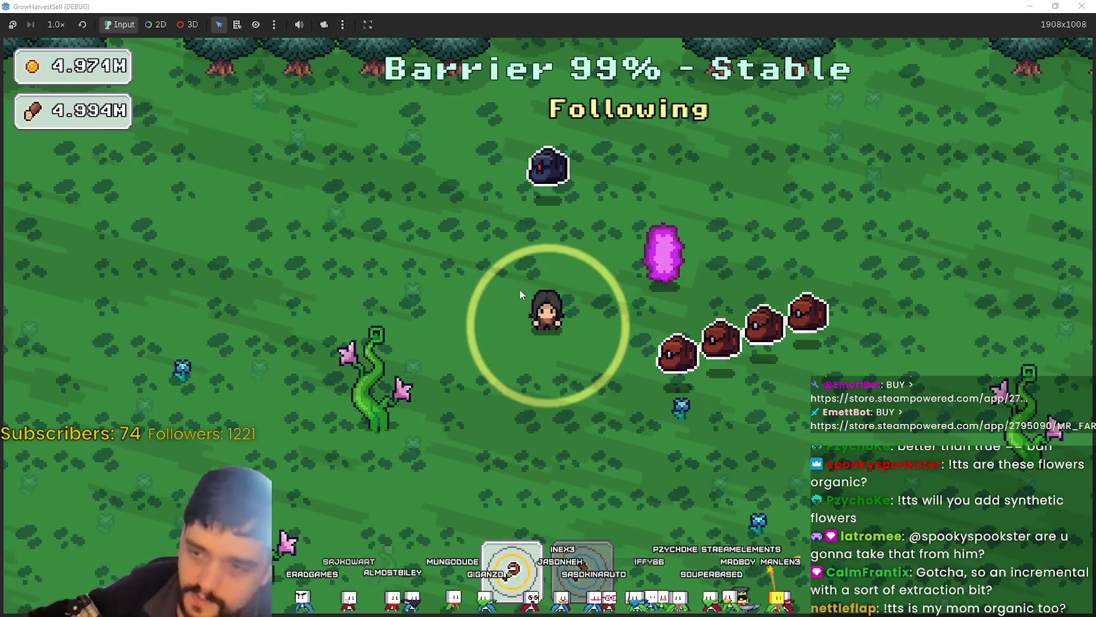
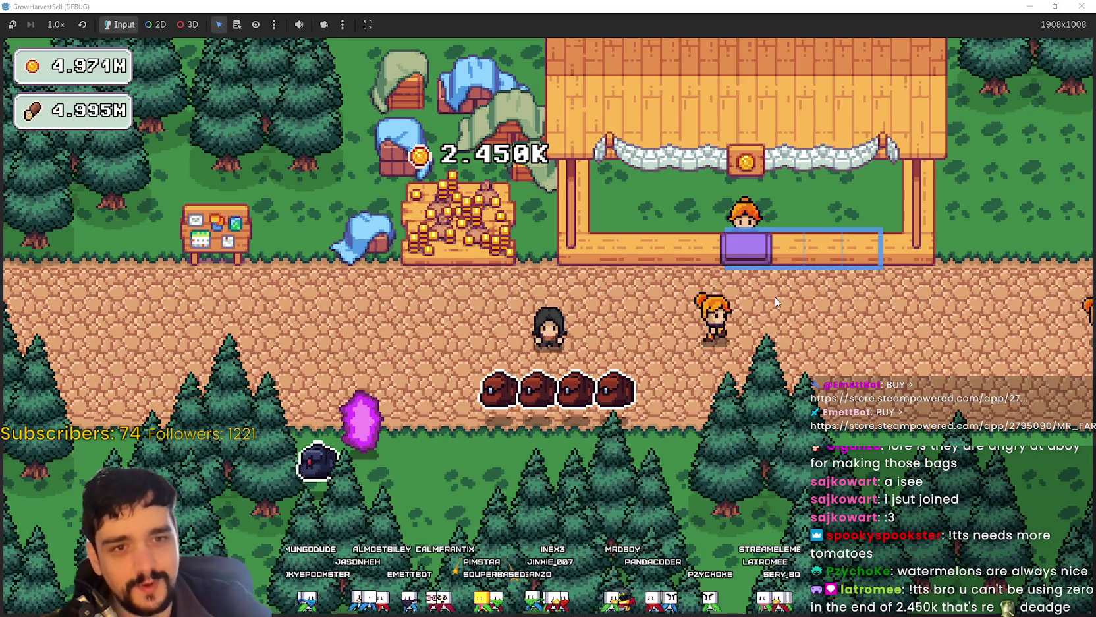
# Step: Collect the 2.450K coins from the crate, walk down the path, then switch to Steam
pyautogui.press('w')
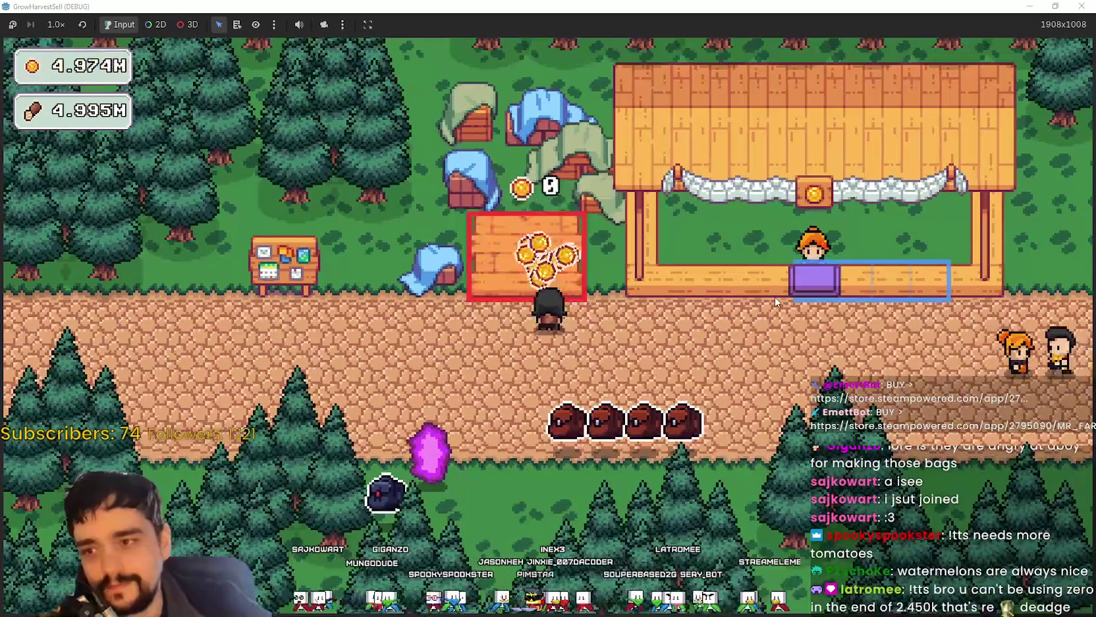
pyautogui.press('s')
pyautogui.press('d')
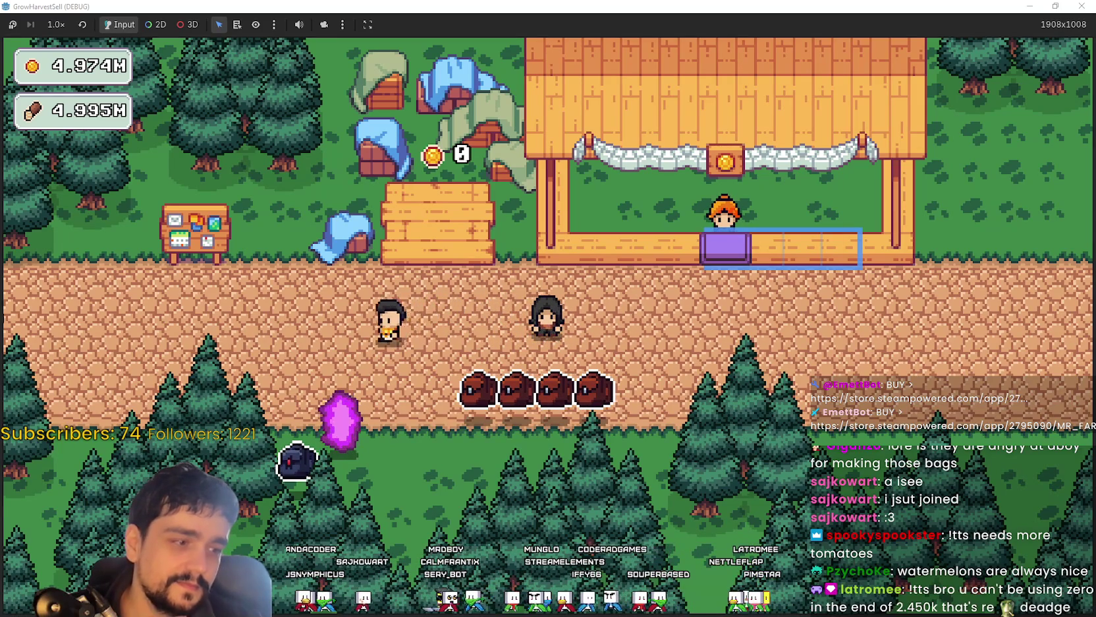
pyautogui.hotkey('alt', 'Tab')
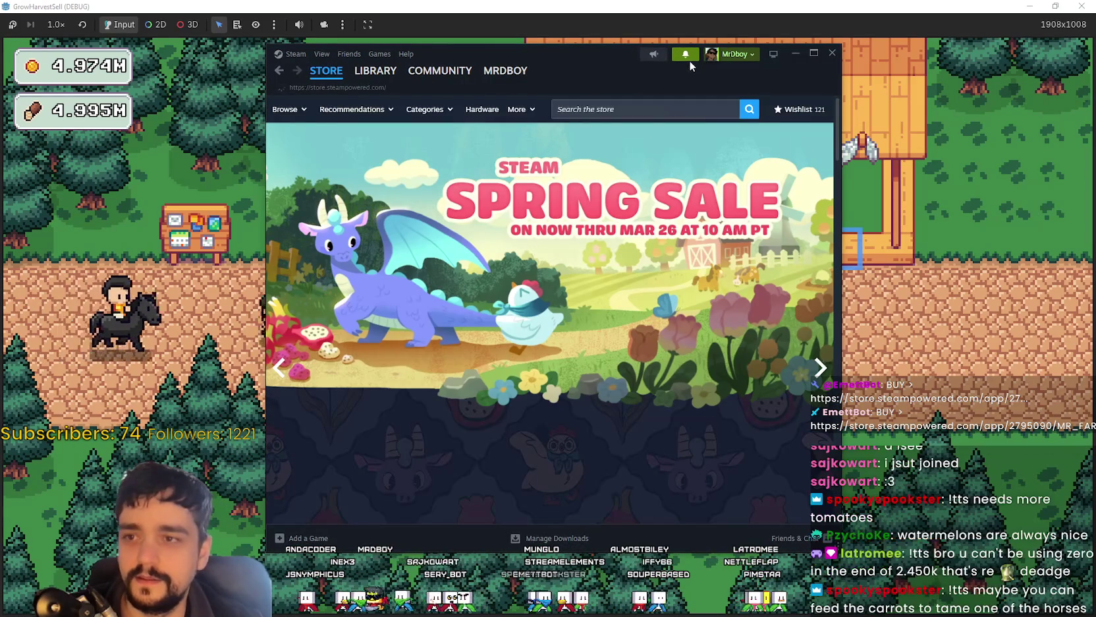
# Step: Open the new 'endless clicking with Merchant' discussion from Steam's notifications
pyautogui.moveTo(613, 56); pyautogui.dragTo(628, 56)
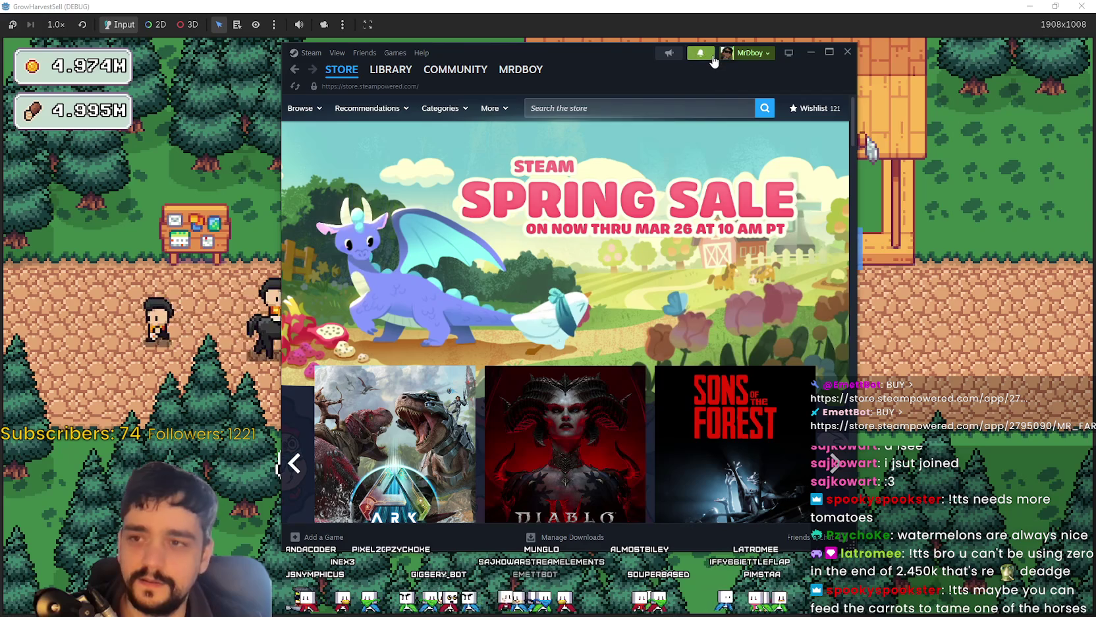
pyautogui.click(700, 53)
pyautogui.click(613, 103)
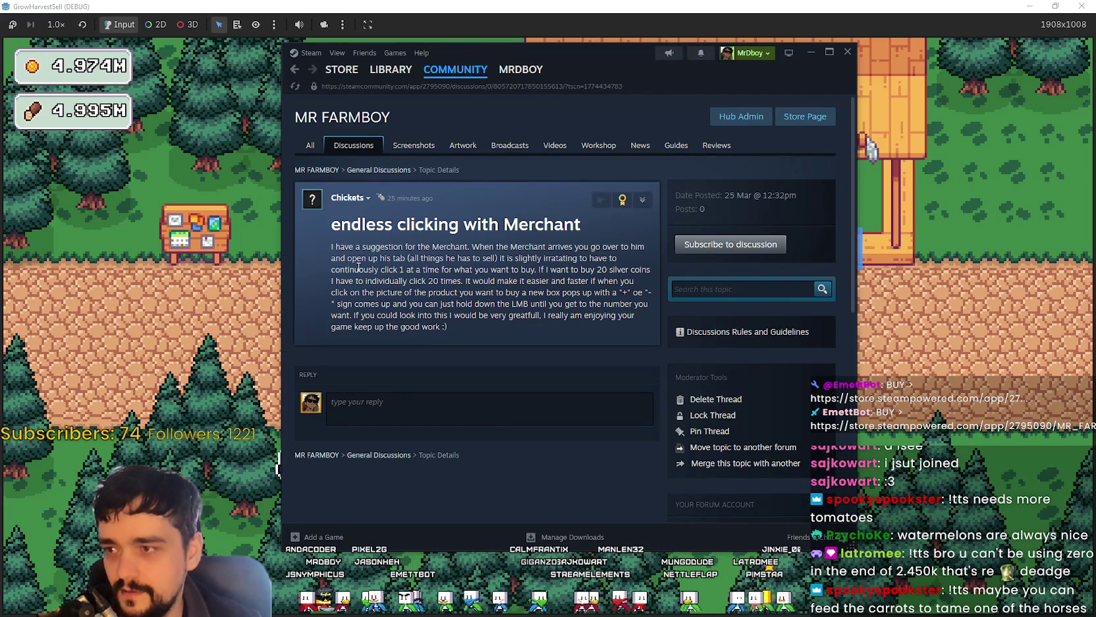
# Step: Read the player's Merchant suggestion, highlighting its lines along the way
pyautogui.moveTo(323, 249)
pyautogui.mouseDown()
pyautogui.moveTo(633, 260)
pyautogui.moveTo(491, 249)
pyautogui.moveTo(646, 251)
pyautogui.moveTo(637, 260)
pyautogui.mouseUp()
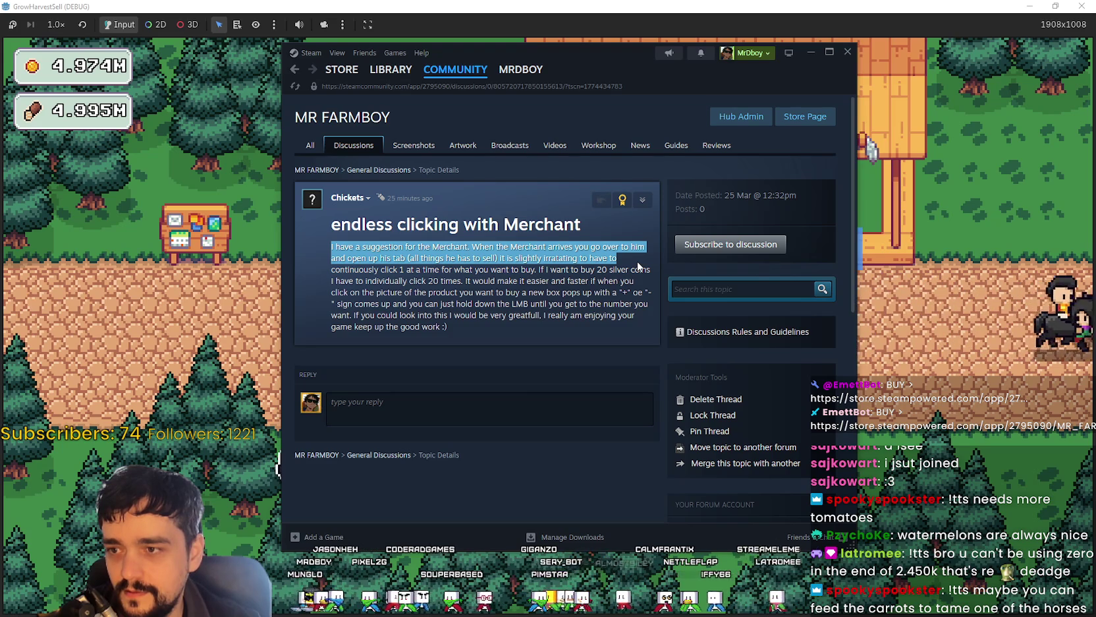
pyautogui.moveTo(637, 261)
pyautogui.mouseDown()
pyautogui.moveTo(406, 271)
pyautogui.moveTo(633, 282)
pyautogui.moveTo(649, 272)
pyautogui.mouseUp()
pyautogui.moveTo(345, 290); pyautogui.dragTo(397, 283)
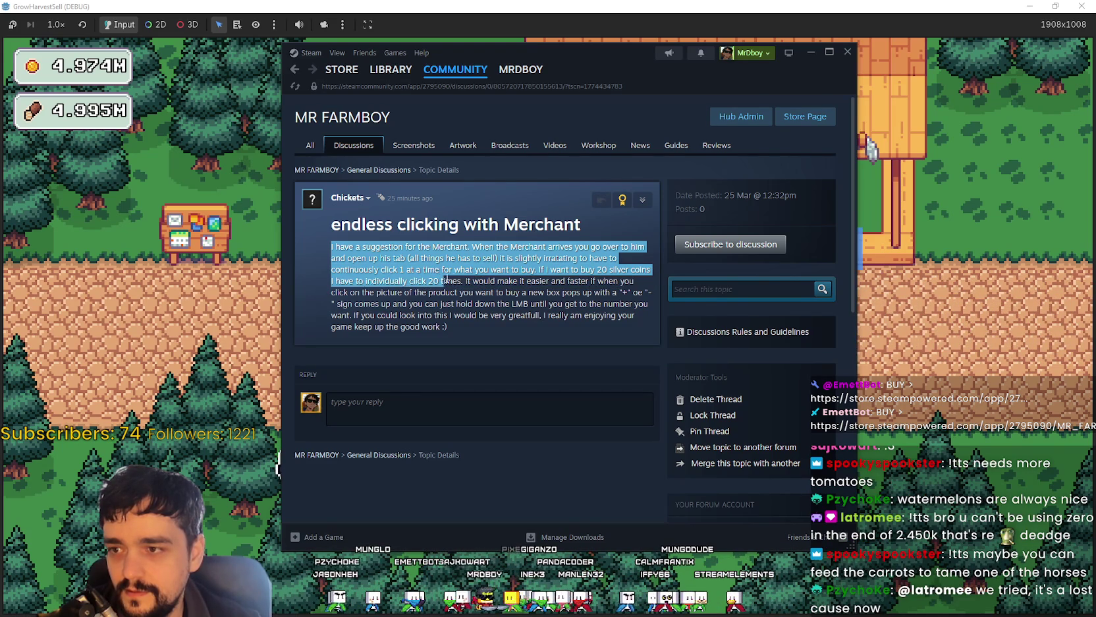
pyautogui.moveTo(490, 279); pyautogui.dragTo(613, 280)
pyautogui.moveTo(389, 302)
pyautogui.mouseDown()
pyautogui.moveTo(647, 293)
pyautogui.moveTo(649, 304)
pyautogui.moveTo(416, 304)
pyautogui.moveTo(380, 316)
pyautogui.moveTo(437, 315)
pyautogui.moveTo(577, 346)
pyautogui.mouseUp()
pyautogui.click(577, 342)
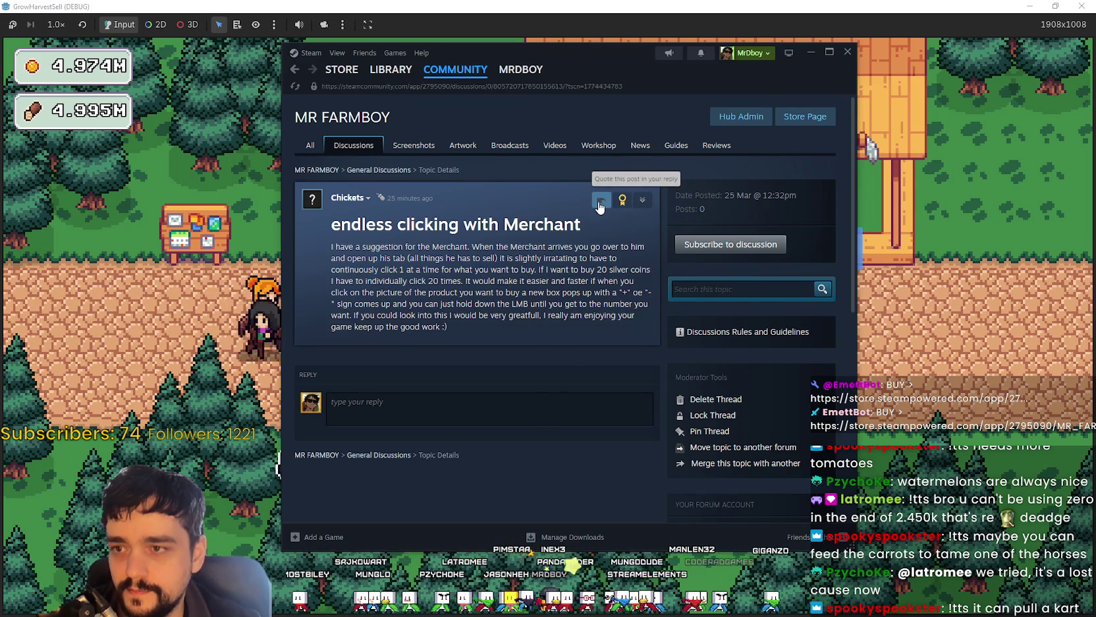
# Step: Quote the post and reply that holding SHIFT while clicking buys all
pyautogui.click(599, 200)
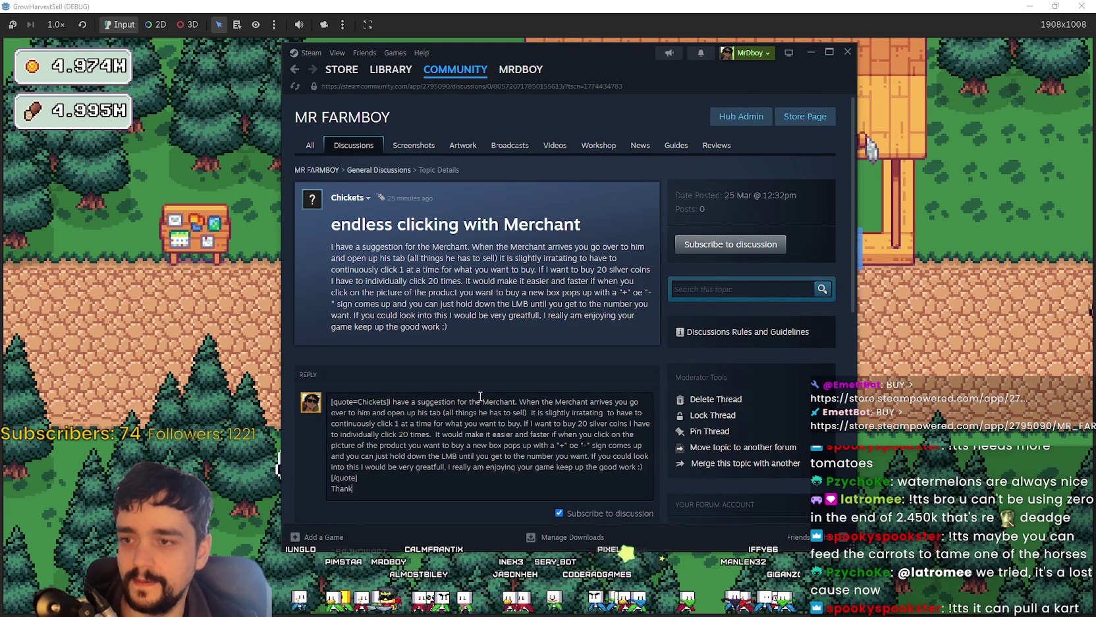
pyautogui.press('BackSpace')
pyautogui.press('BackSpace')
pyautogui.press('BackSpace')
pyautogui.press('Return')
pyautogui.write('You can hold ')
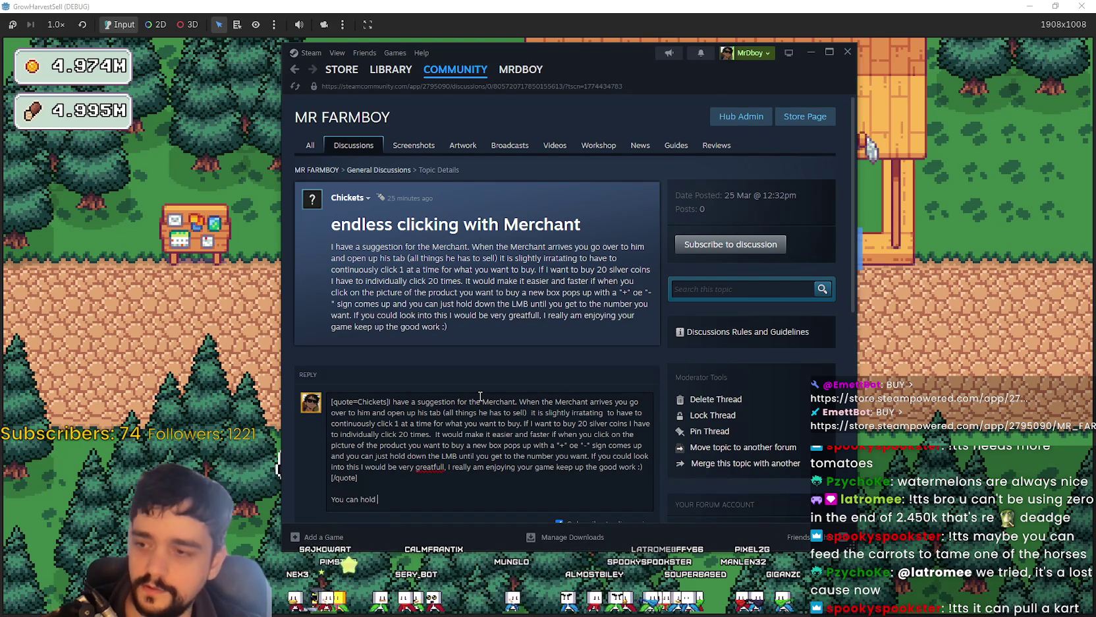
pyautogui.write('SHIFT + Click to buy All,')
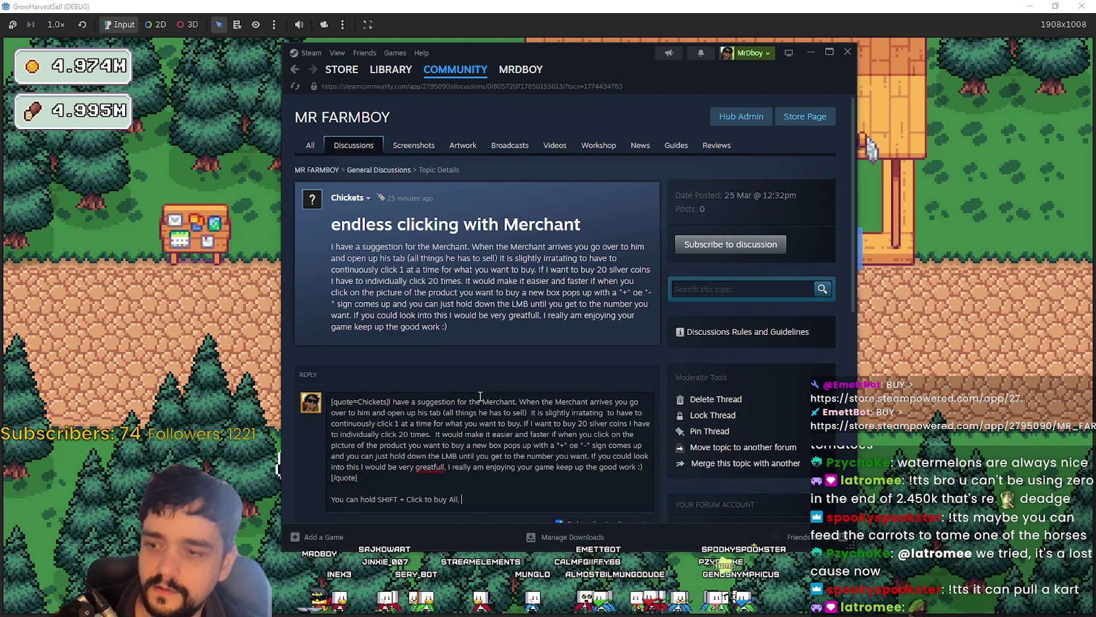
pyautogui.press('BackSpace')
pyautogui.press('BackSpace')
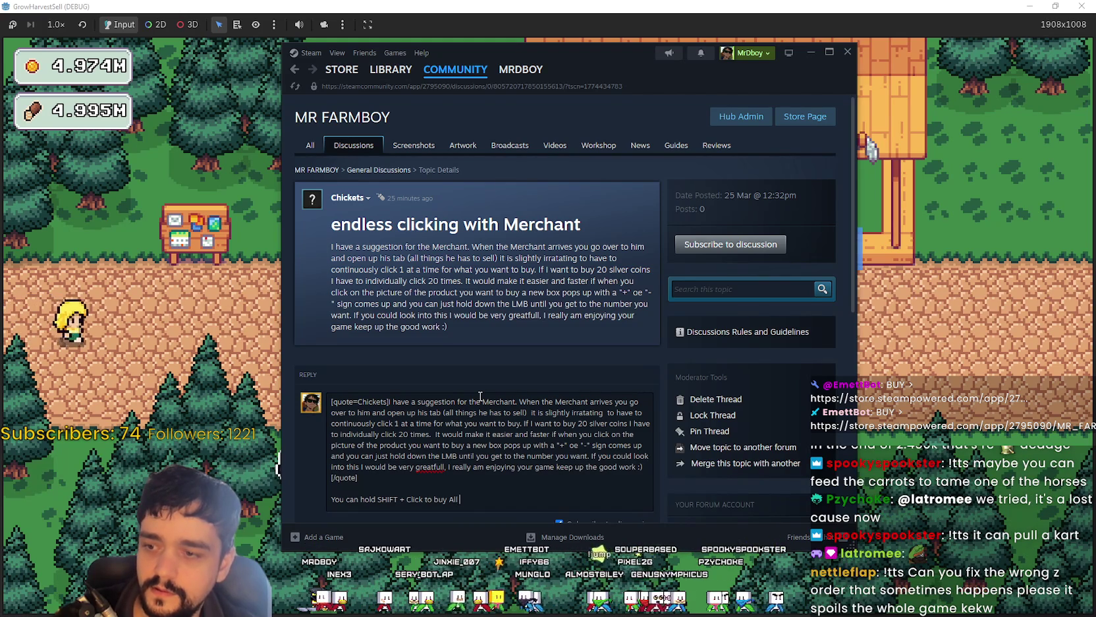
pyautogui.write(', not what you wan')
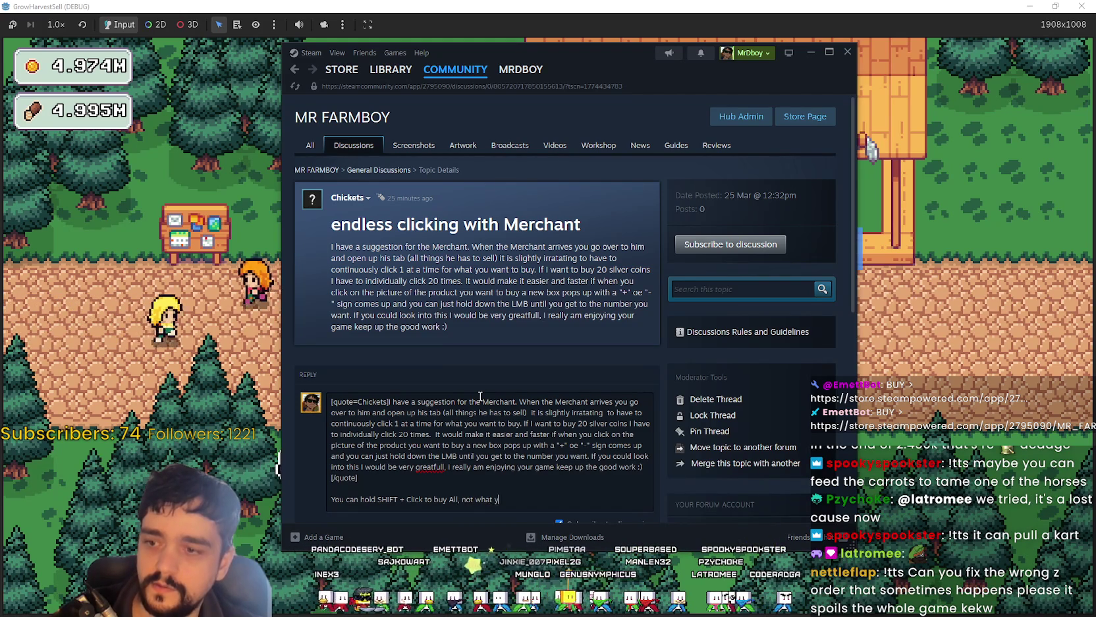
pyautogui.write('ted ')
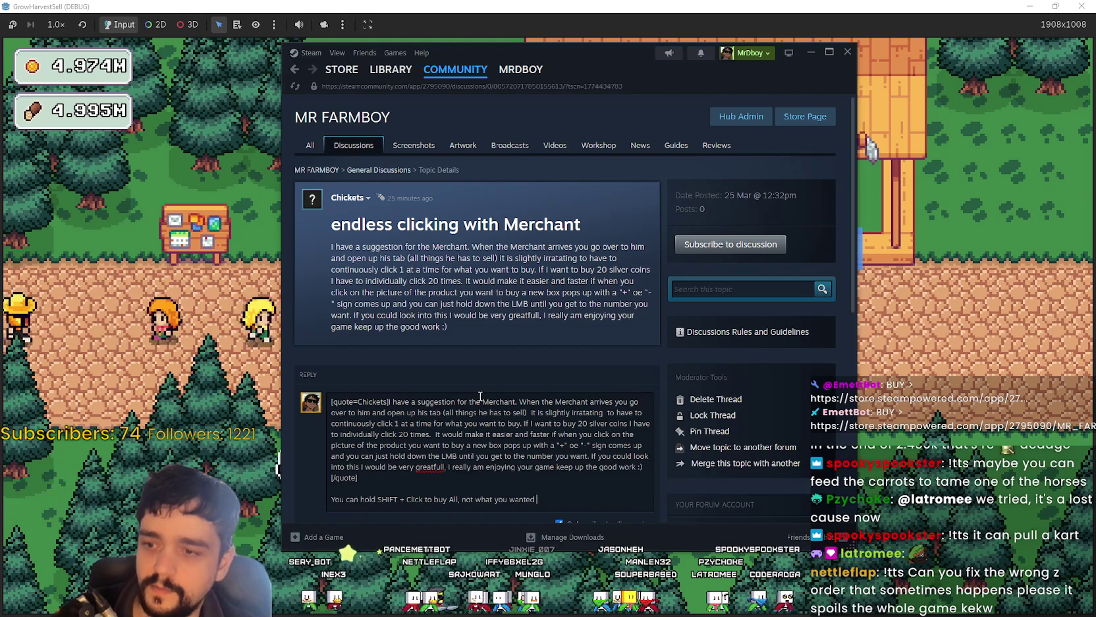
pyautogui.write('but should hel')
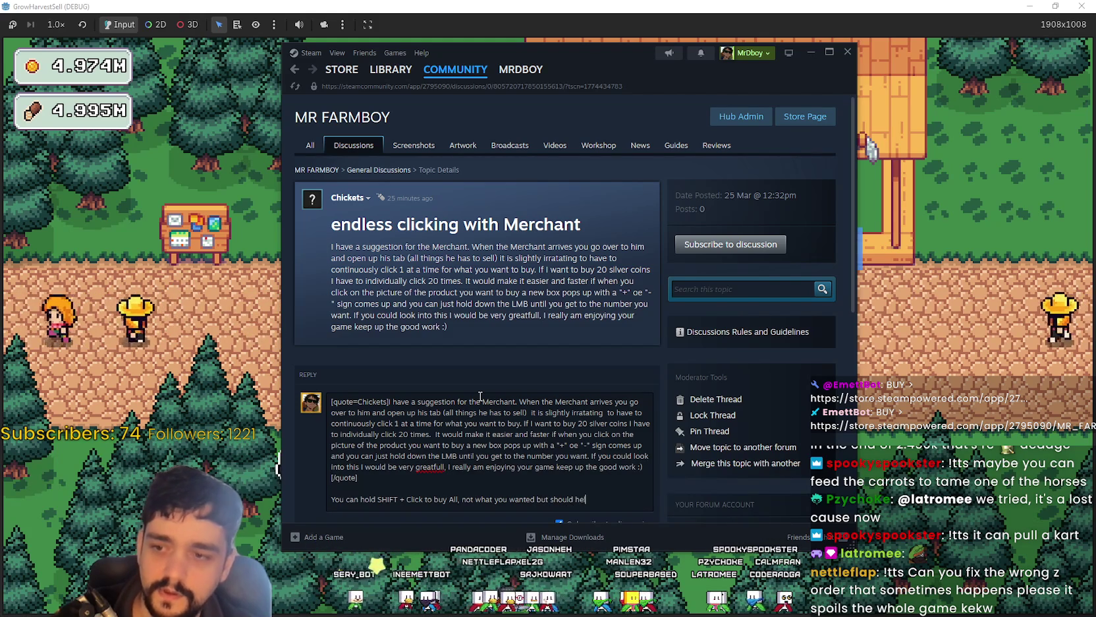
pyautogui.write('p!')
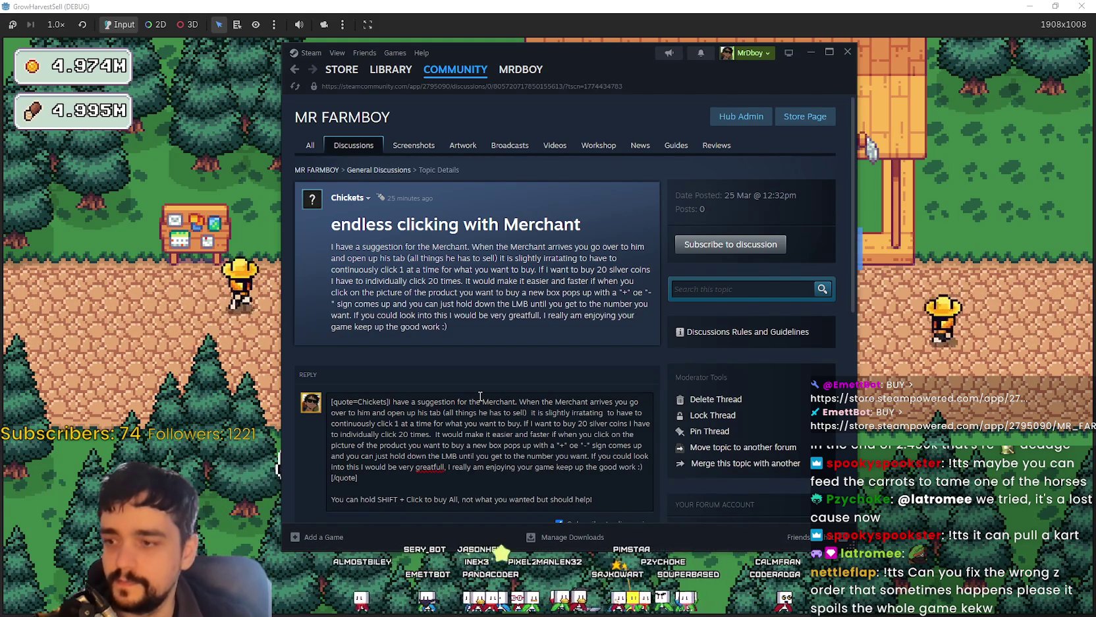
pyautogui.press('Return')
pyautogui.press('Return')
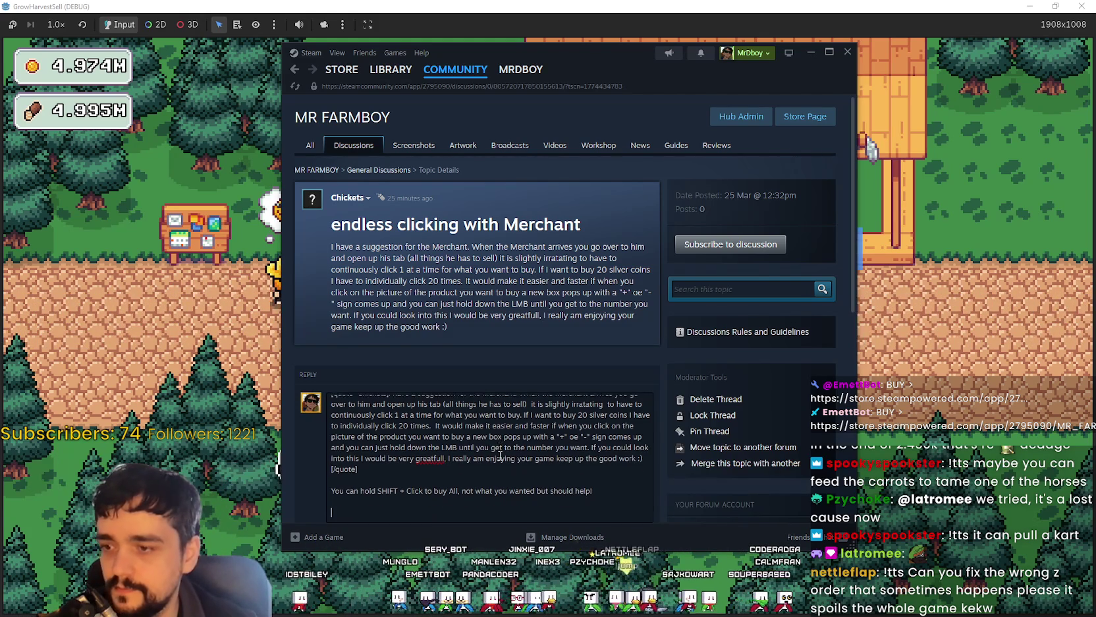
# Step: Add a thank-you line saying the idea is added to the backlog, then post the comment
pyautogui.write('Thanks for the feedback!')
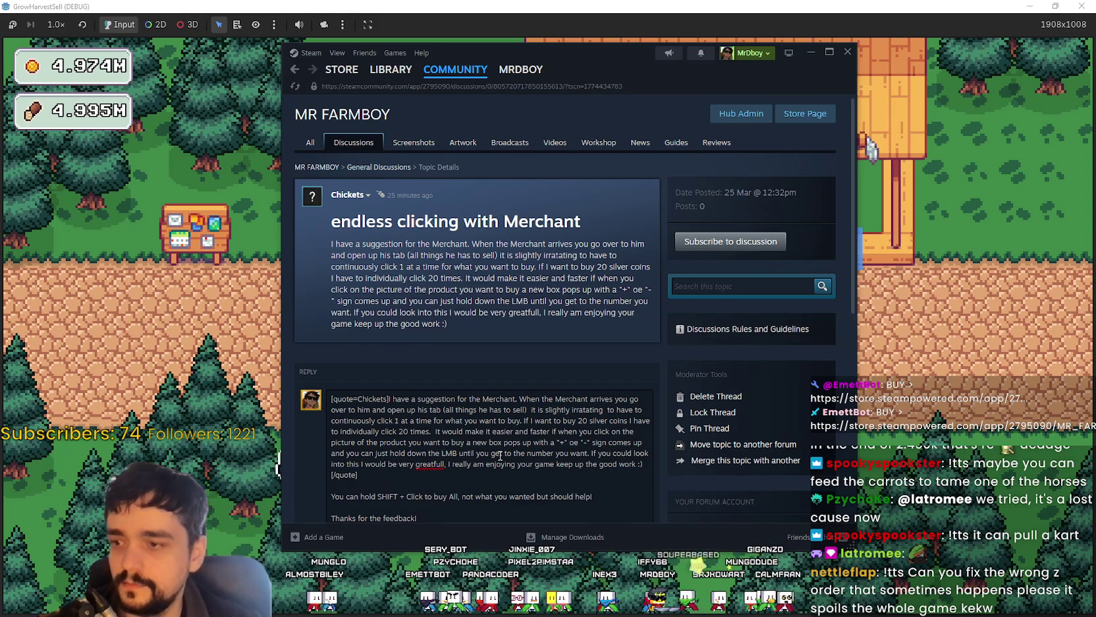
pyautogui.scroll(-1, 501, 455)
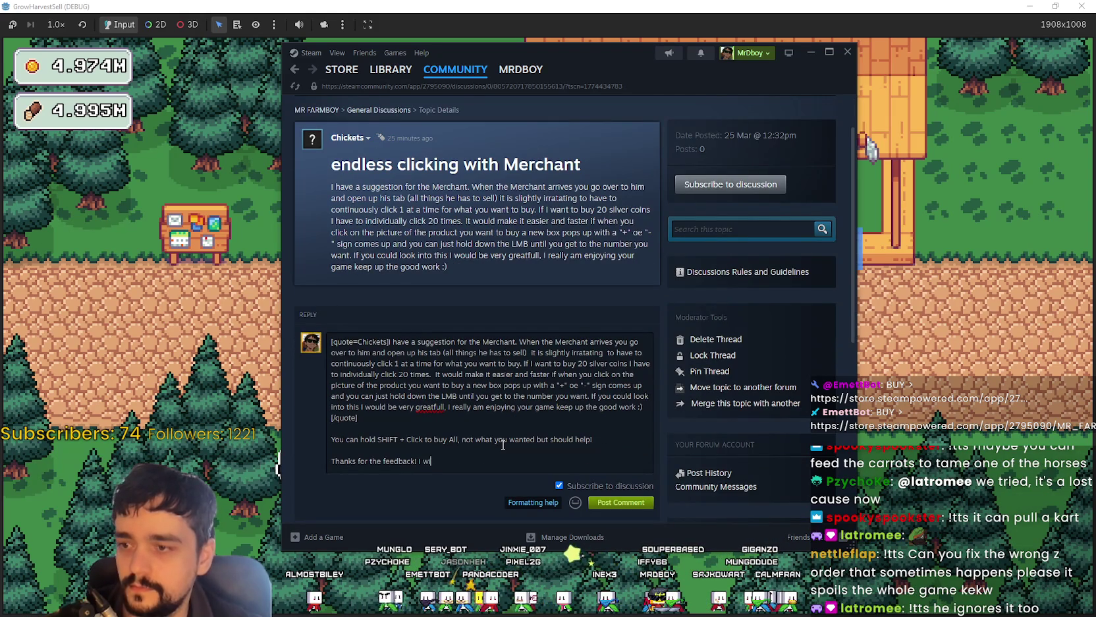
pyautogui.write('ll add it to my bav')
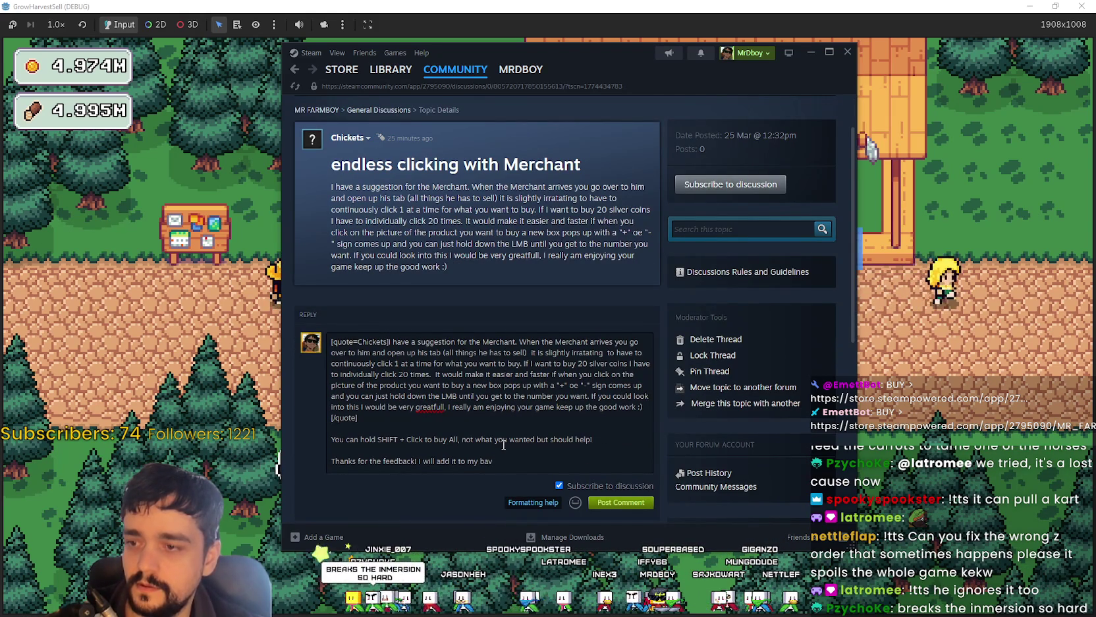
pyautogui.press('BackSpace')
pyautogui.press('BackSpace')
pyautogui.write('cklog!')
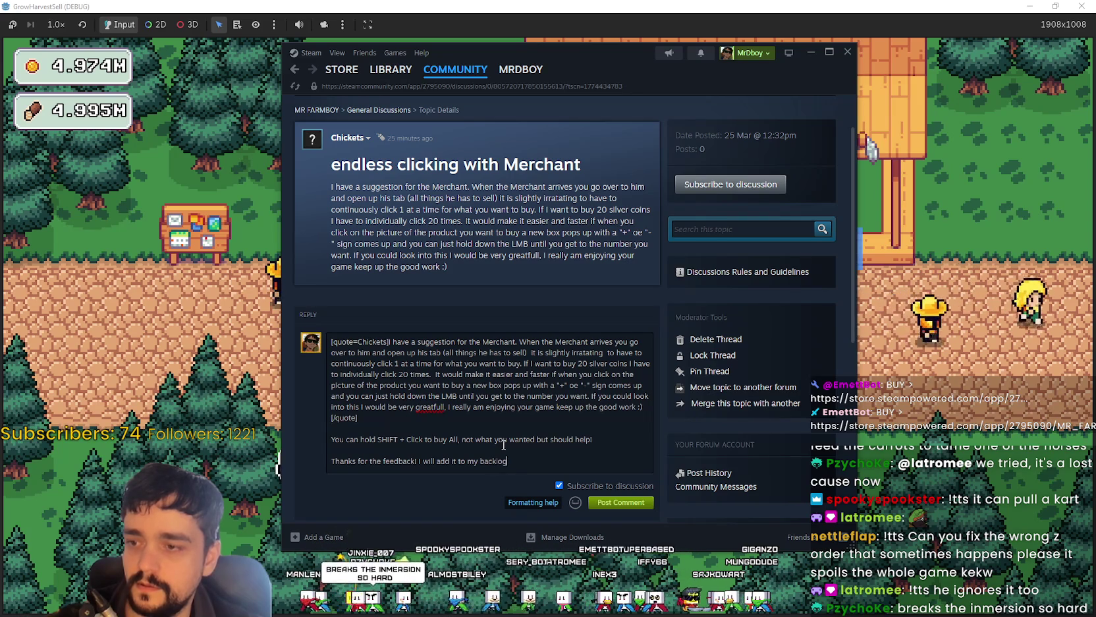
pyautogui.click(623, 503)
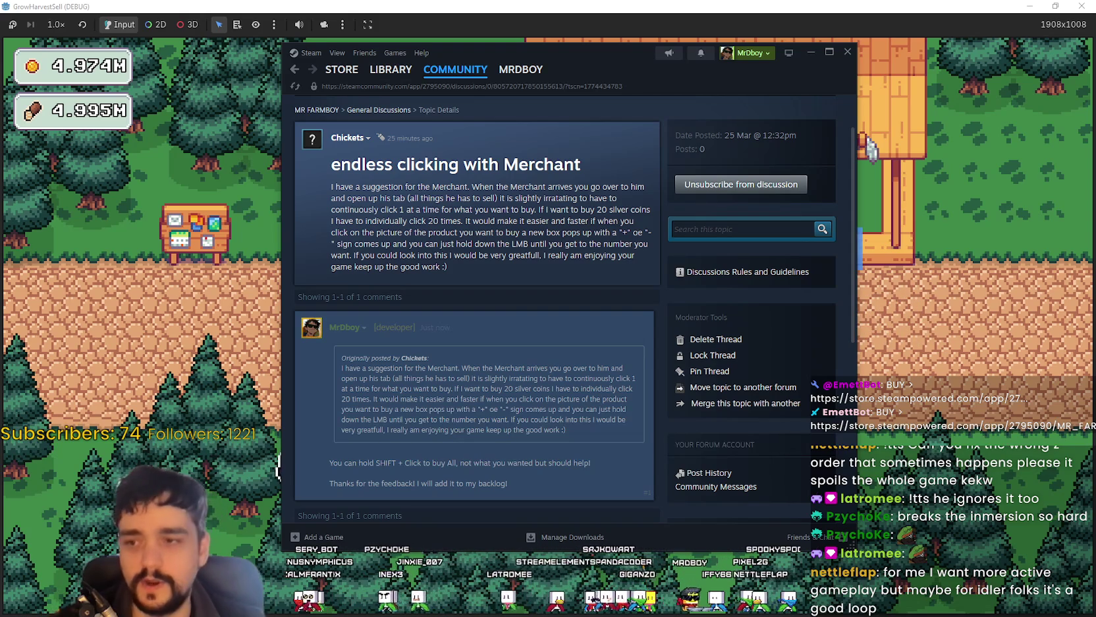
# Step: Close the Steam discussion window to return to Mr Farmboy
pyautogui.click(227, 351)
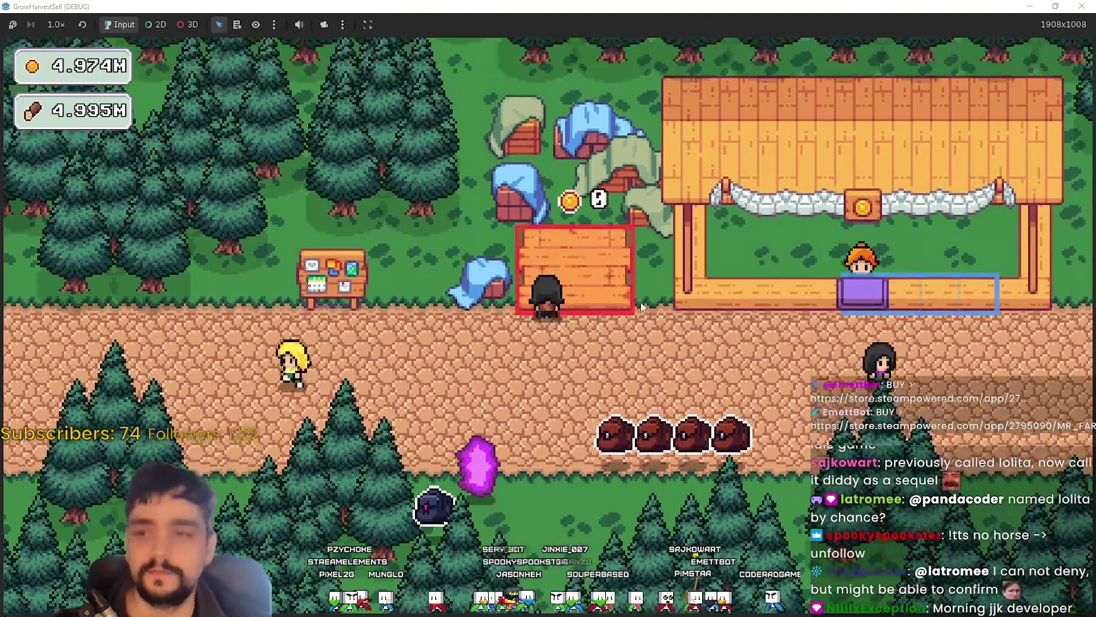
# Step: Open the Lvl 2 Prestige skill tree, zoom and pan around it, then close it with Esc
pyautogui.press('e')
pyautogui.scroll(5, 485, 409)
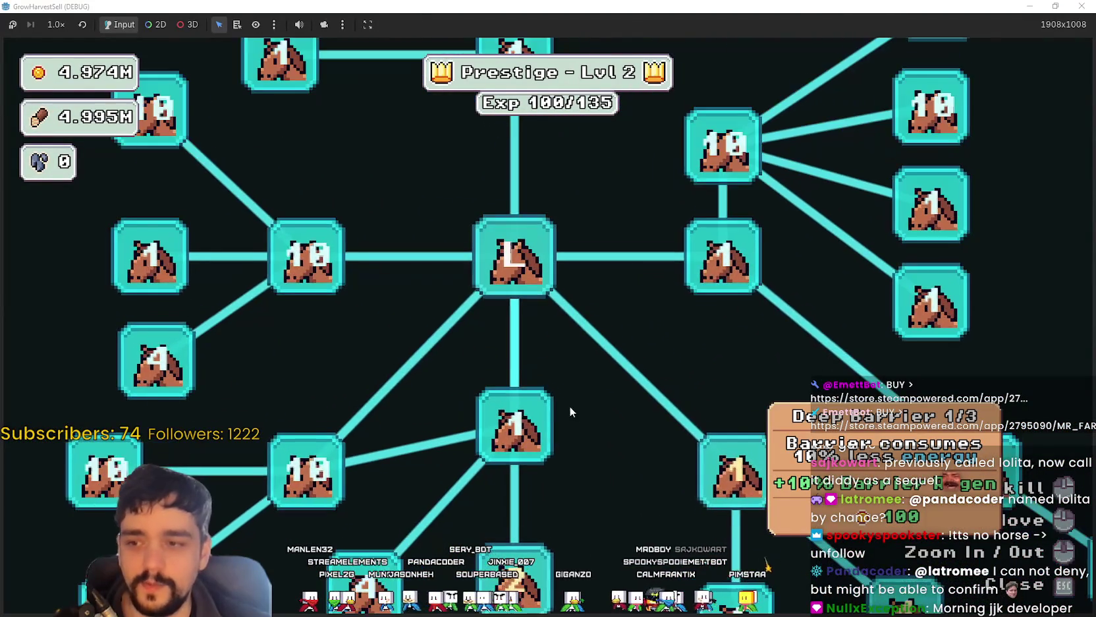
pyautogui.moveTo(569, 406); pyautogui.dragTo(648, 283)
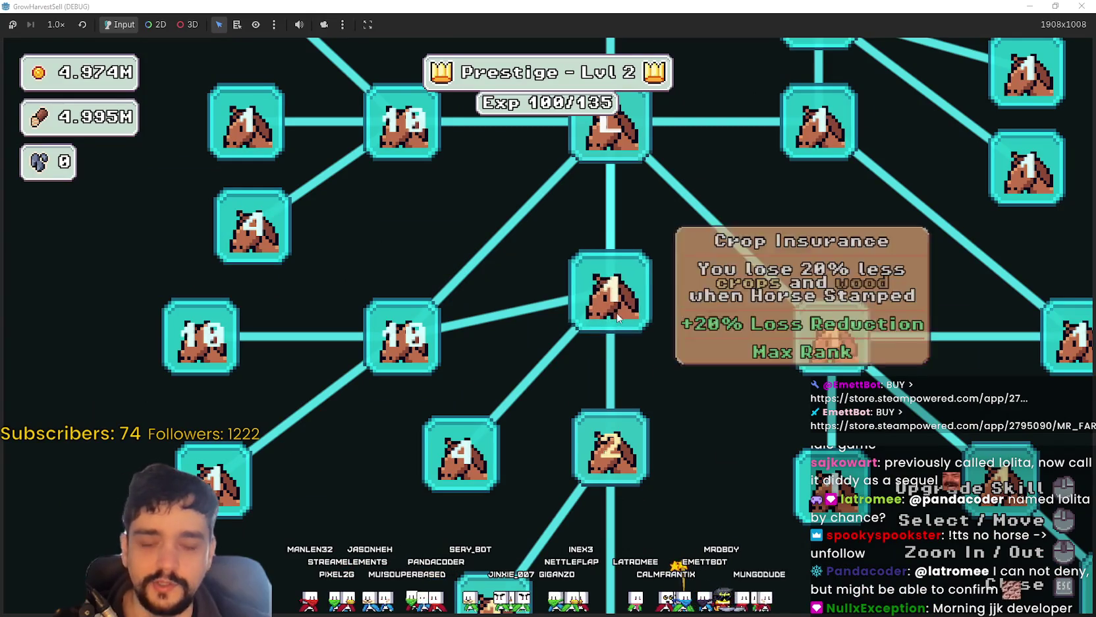
pyautogui.moveTo(626, 425)
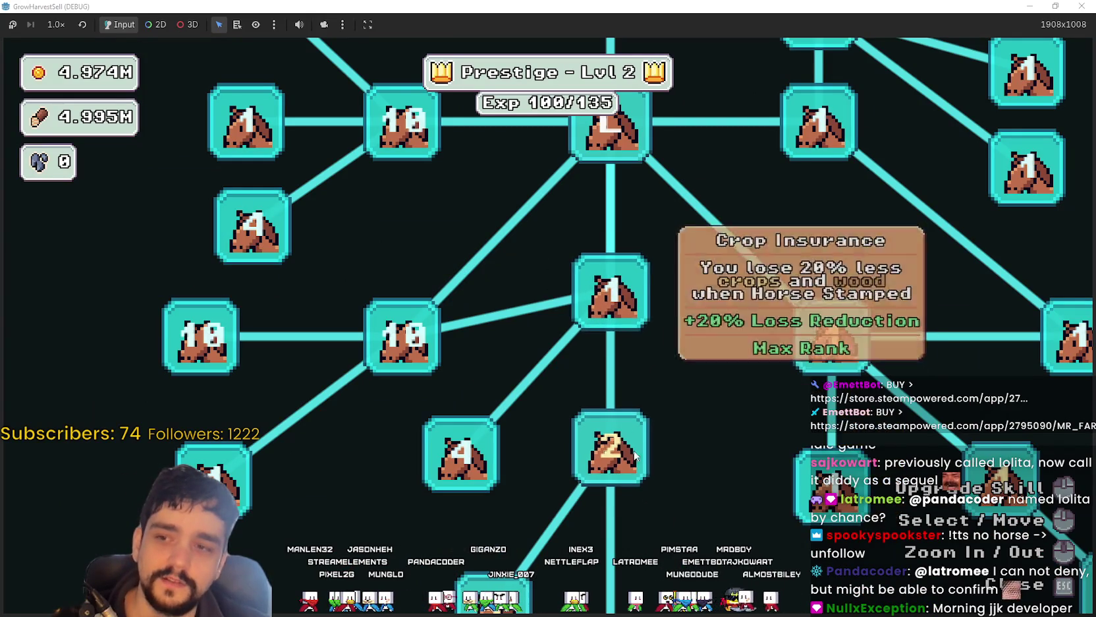
pyautogui.scroll(-3, 672, 414)
pyautogui.scroll(-3, 631, 382)
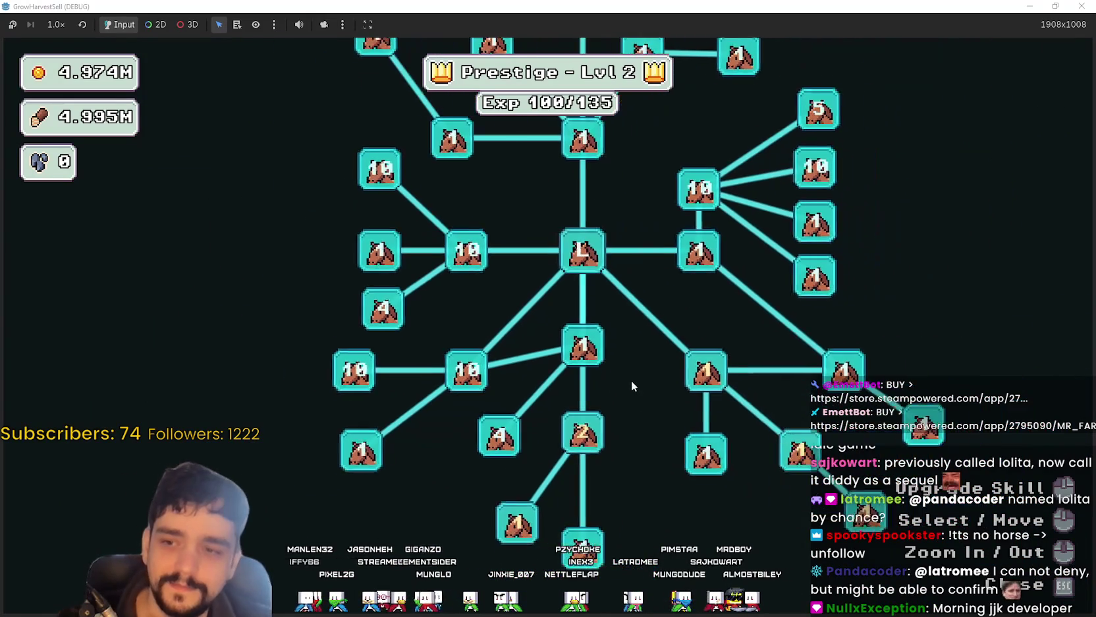
pyautogui.scroll(6, 641, 340)
pyautogui.scroll(-2, 596, 402)
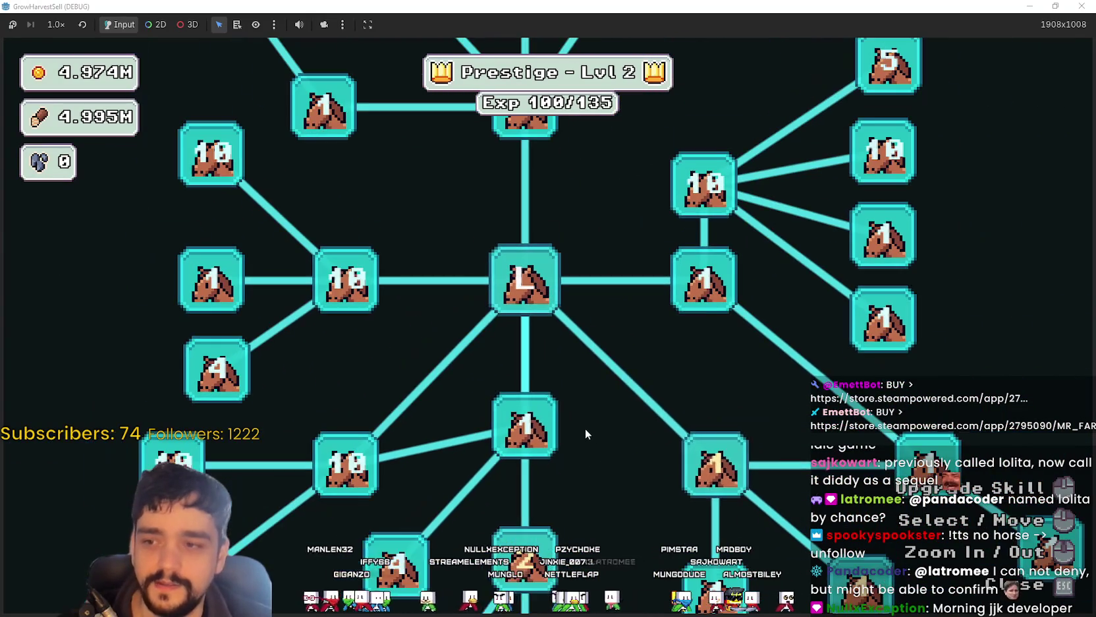
pyautogui.moveTo(516, 440)
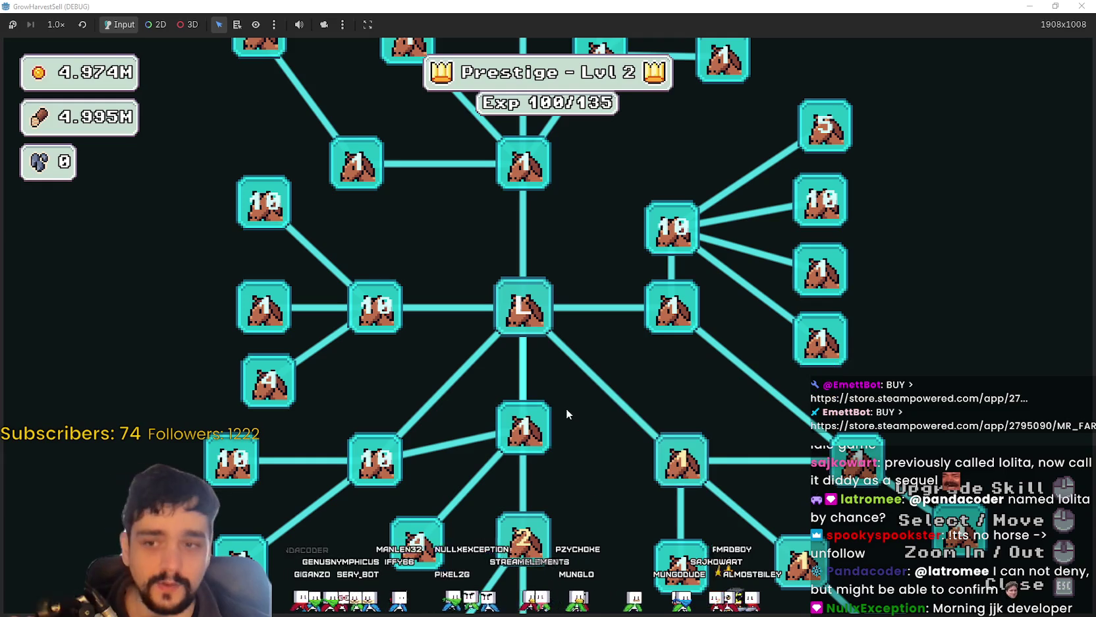
pyautogui.scroll(2, 589, 413)
pyautogui.press('Escape')
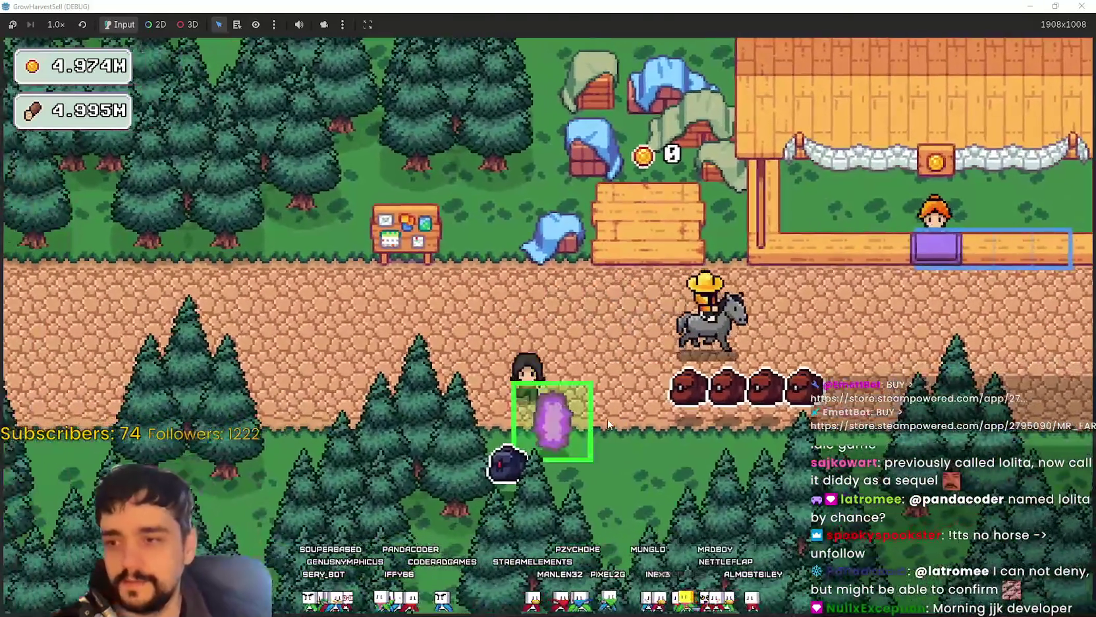
# Step: Travel through the portal to The Forest, then reopen the prestige skill tree
pyautogui.click(553, 421)
pyautogui.click(310, 527)
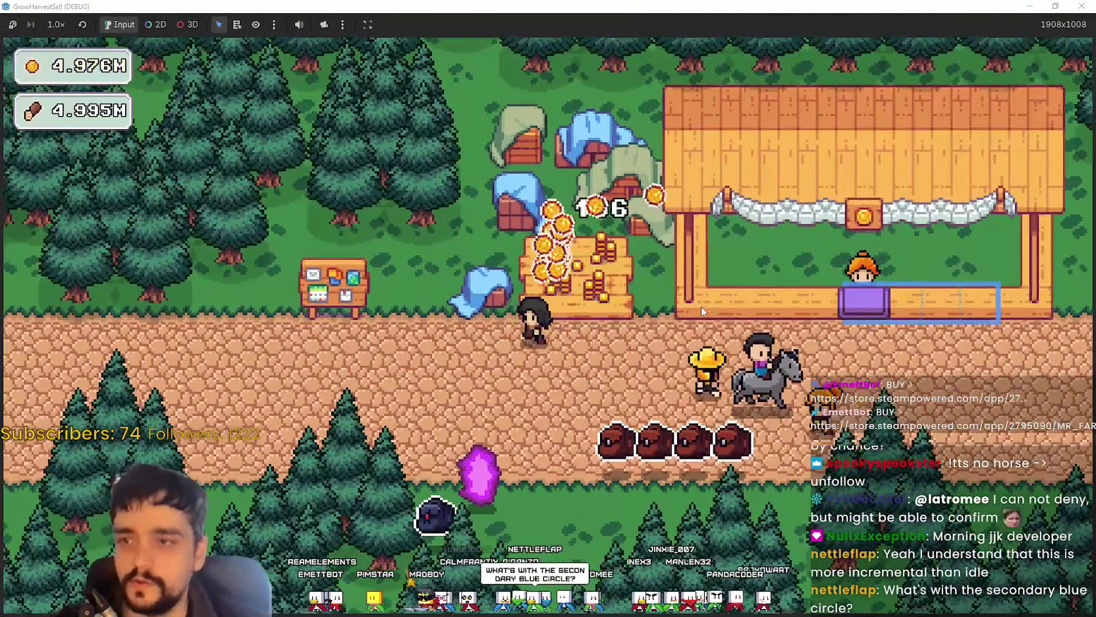
pyautogui.press('Tab')
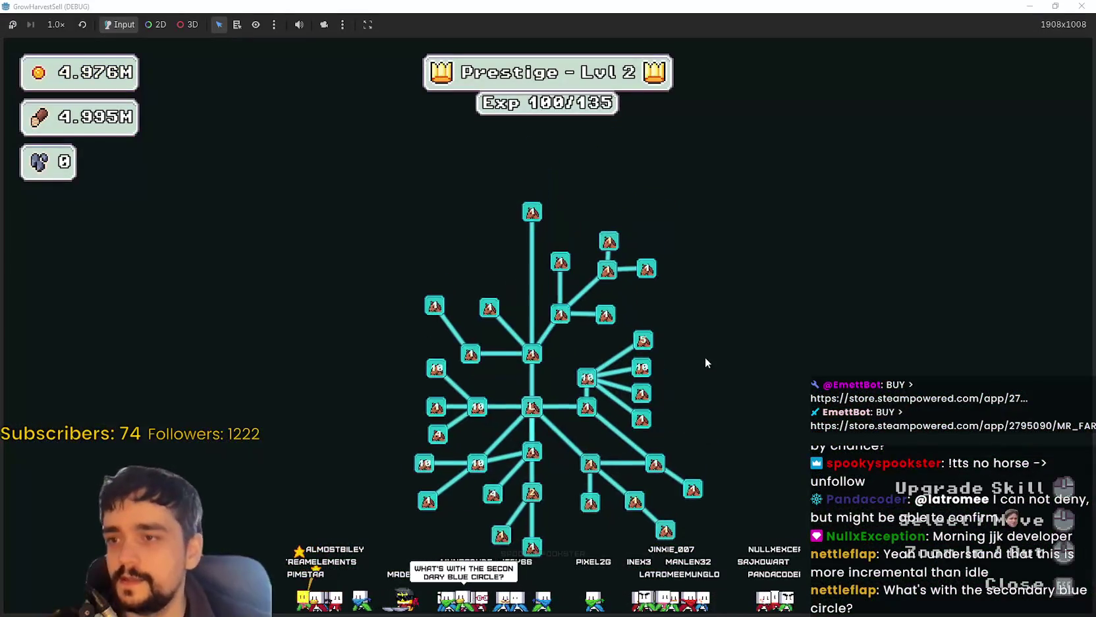
pyautogui.press('Tab')
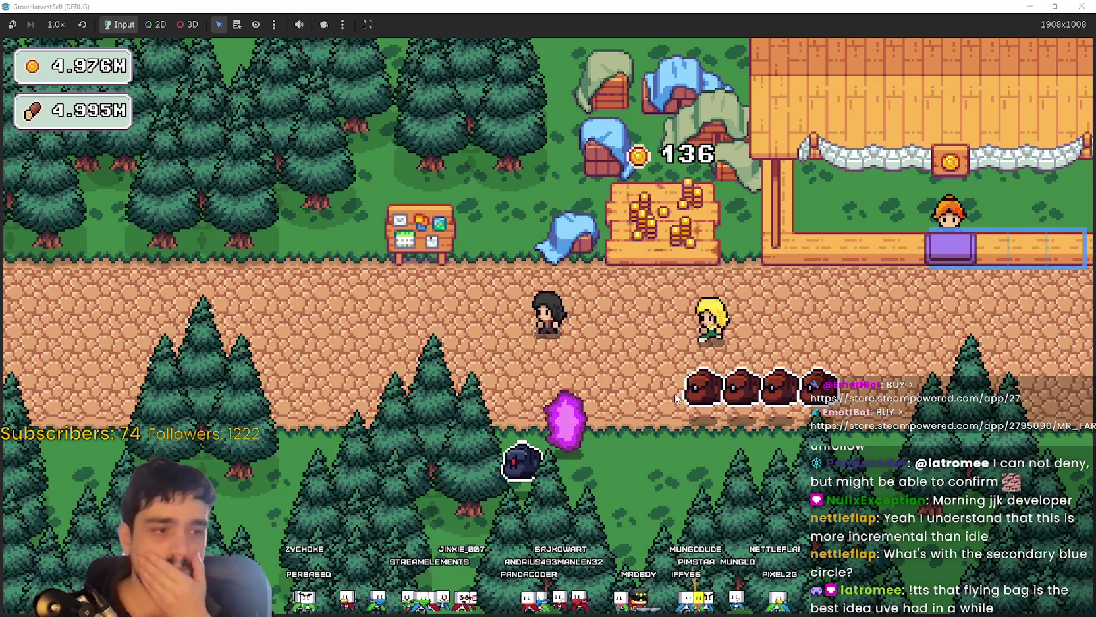
pyautogui.press('a')
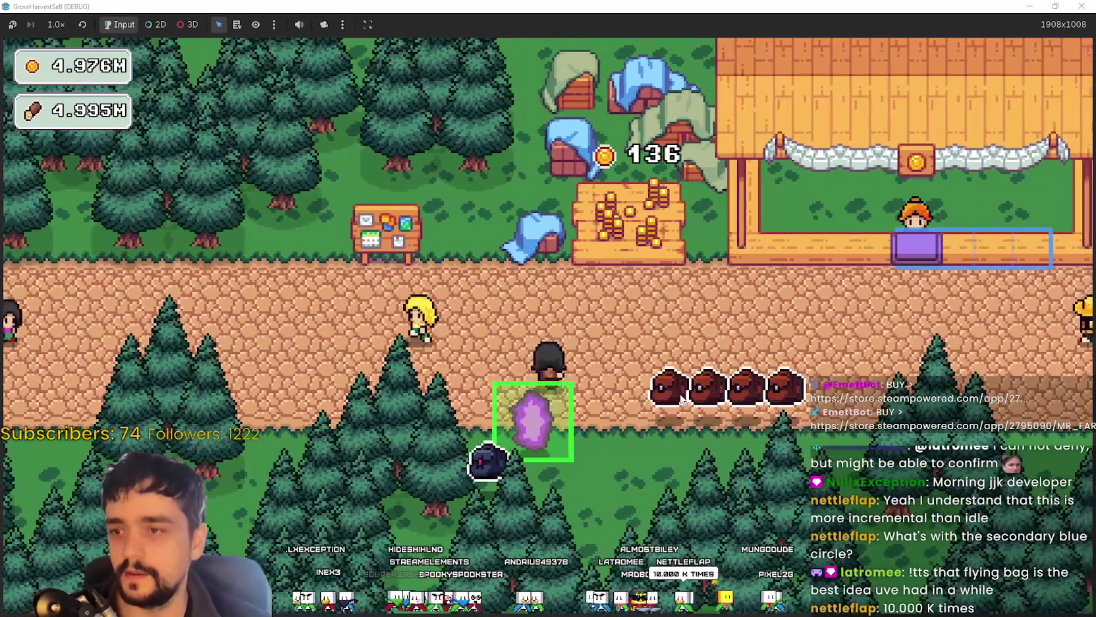
# Step: Travel through the portal to The Forest, then switch back to the Steam Merchant thread
pyautogui.click(537, 419)
pyautogui.click(298, 537)
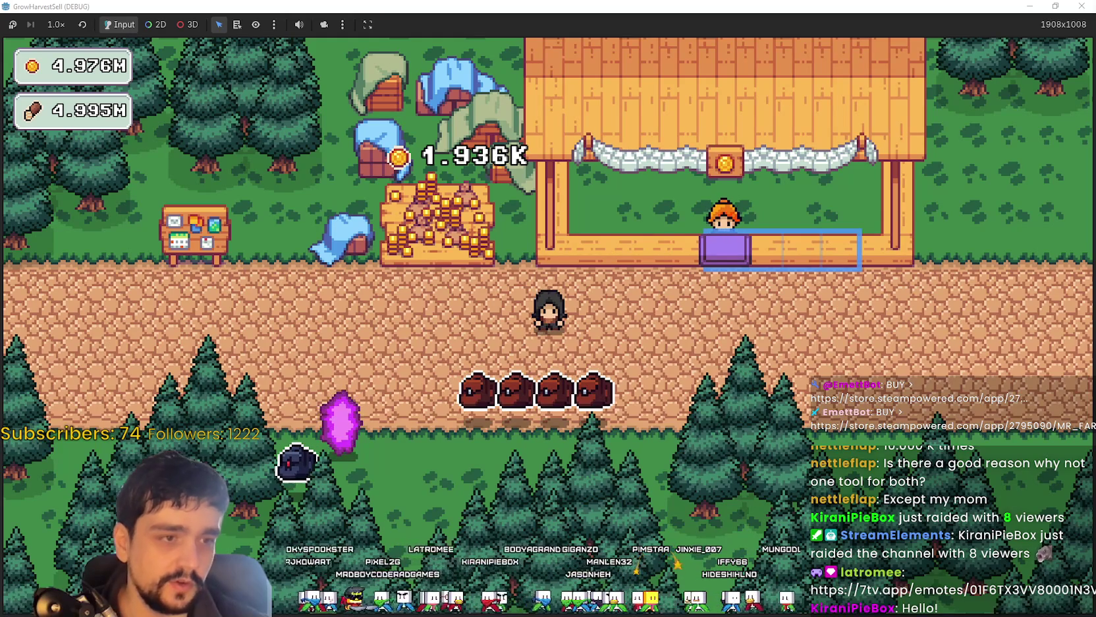
pyautogui.hotkey('alt', 'Tab')
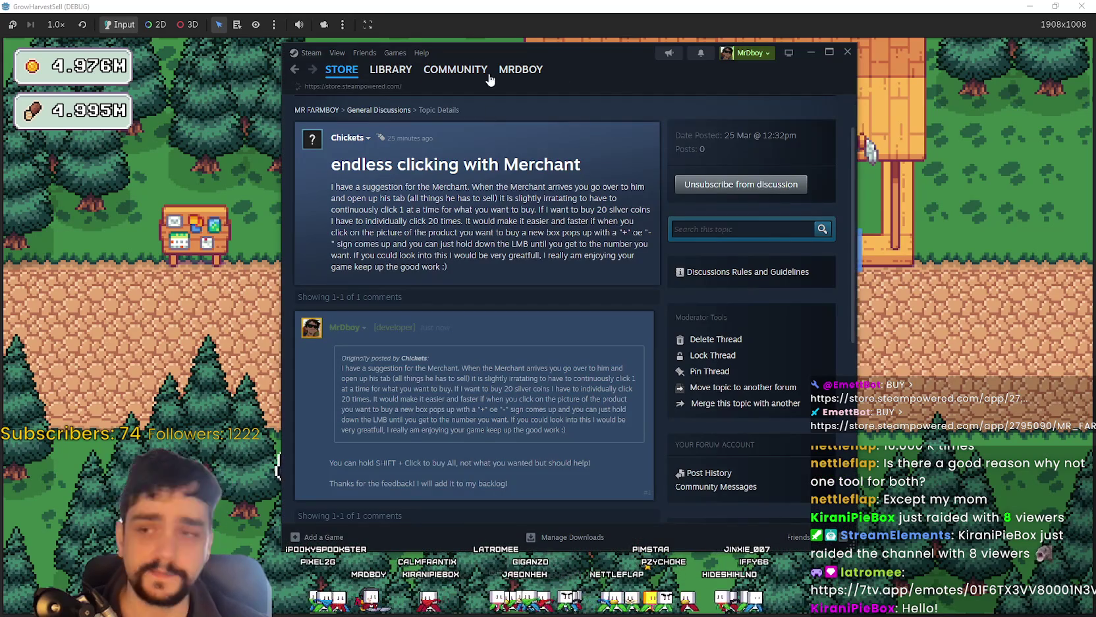
# Step: Open the Capyvarias store page and enlarge its colony screenshot (image 2 of 7)
pyautogui.hotkey('alt', 'Tab')
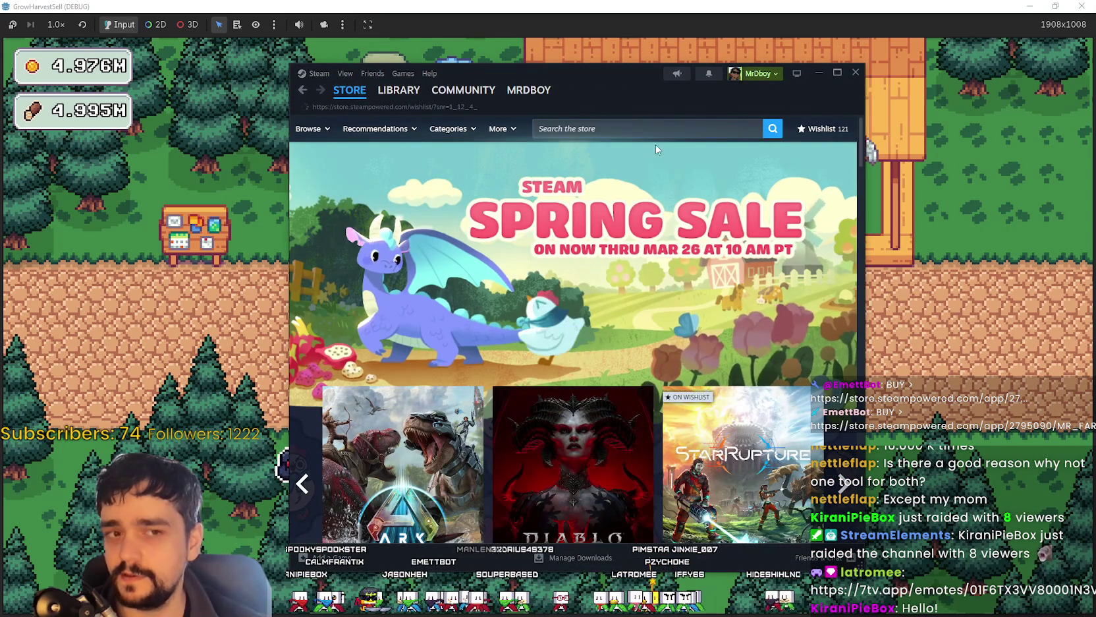
pyautogui.scroll(-5, 745, 471)
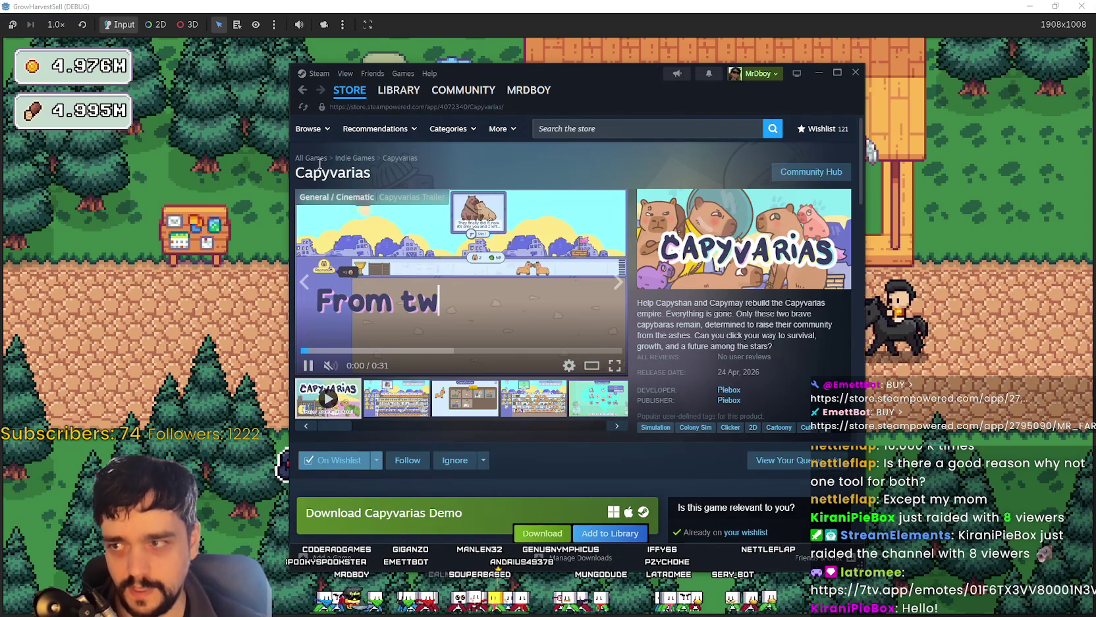
pyautogui.moveTo(409, 168); pyautogui.dragTo(299, 173)
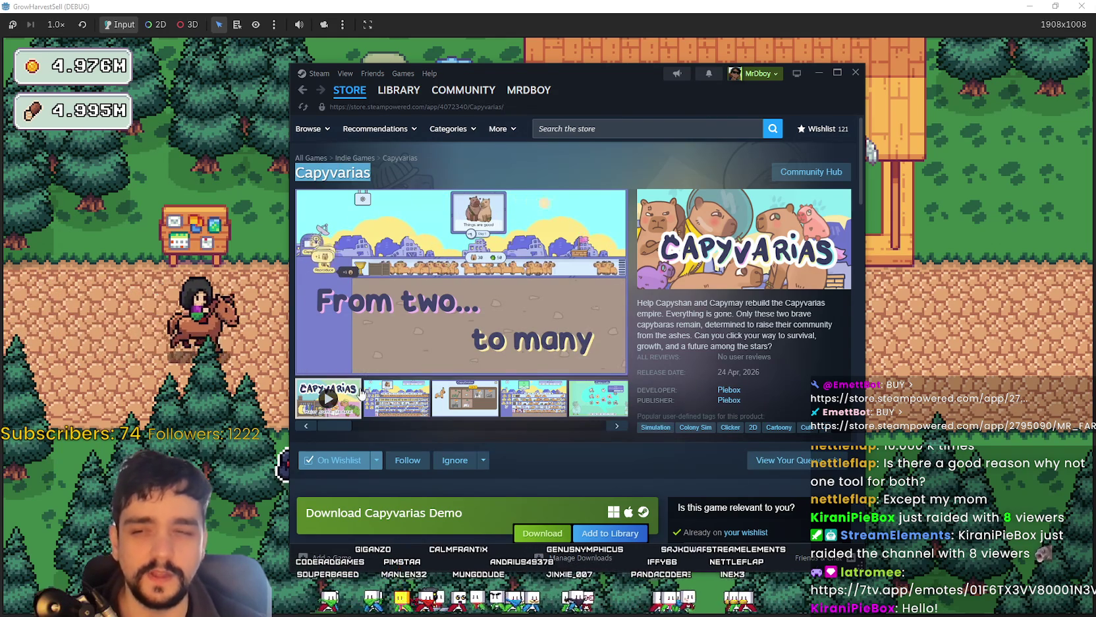
pyautogui.click(540, 412)
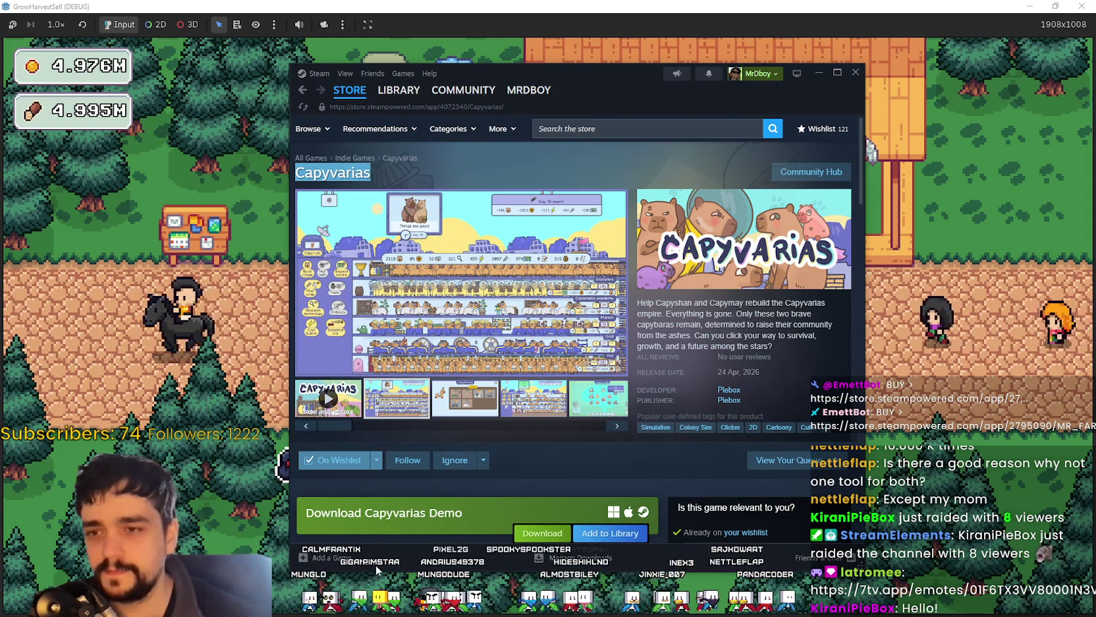
pyautogui.click(502, 333)
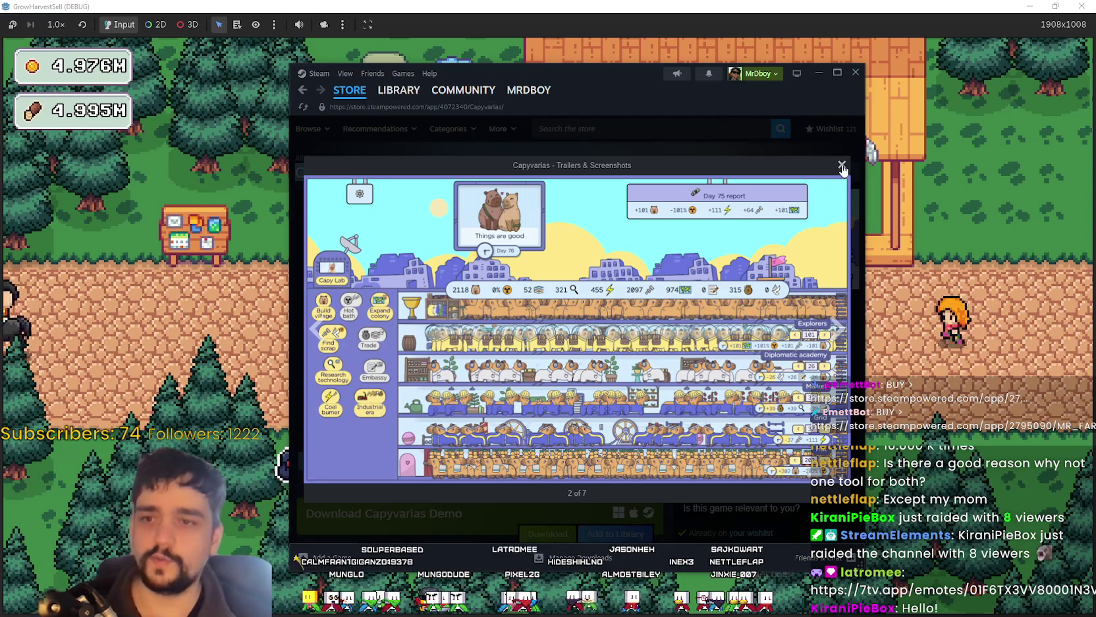
# Step: Close the enlarged screenshot and scroll to the demo and 24 Apr, 2026 release date
pyautogui.click(842, 166)
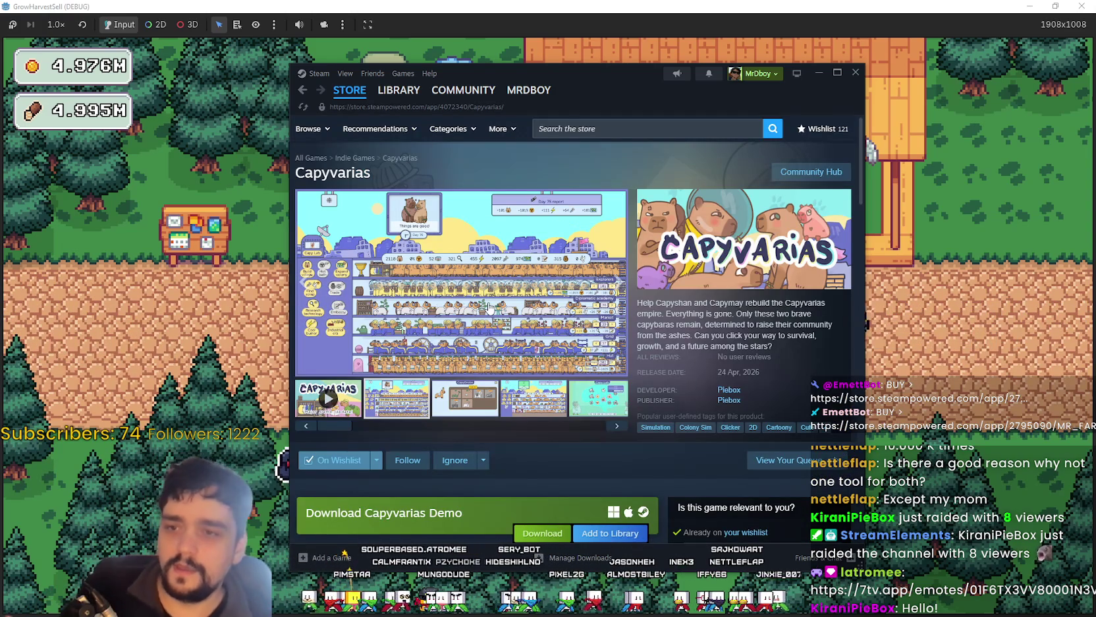
pyautogui.scroll(-2, 489, 306)
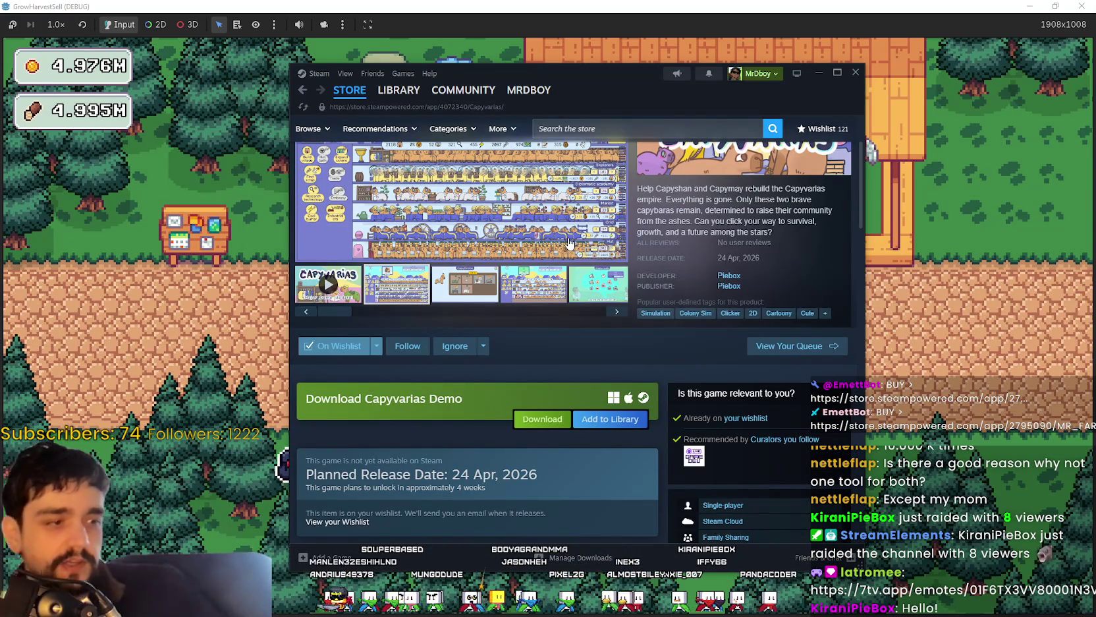
pyautogui.scroll(-4, 672, 275)
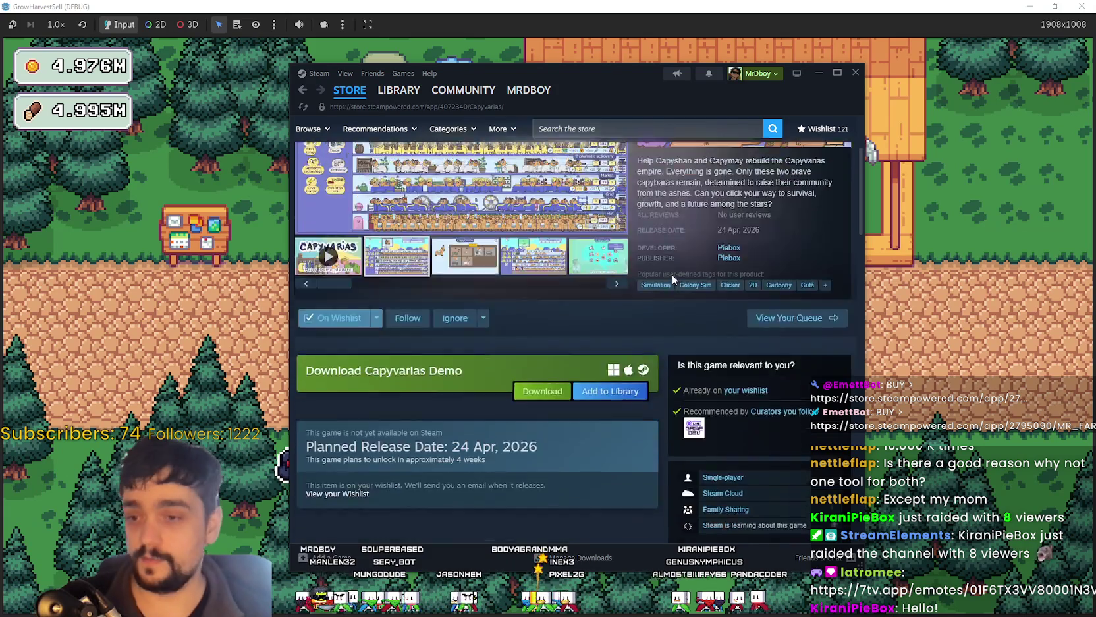
pyautogui.scroll(3, 521, 375)
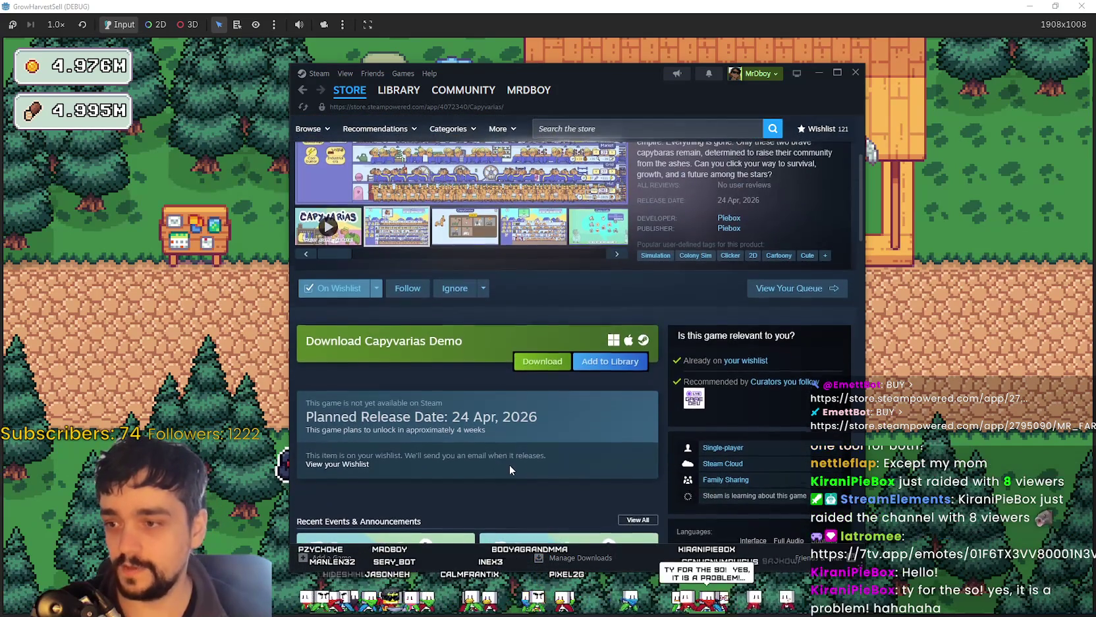
pyautogui.scroll(3, 510, 465)
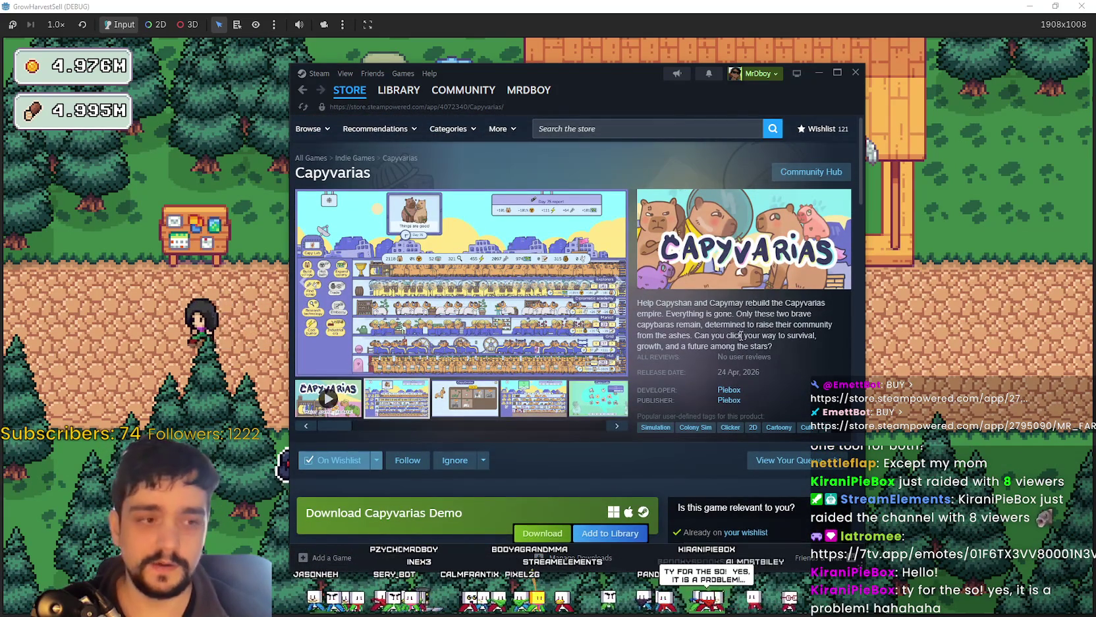
pyautogui.click(792, 385)
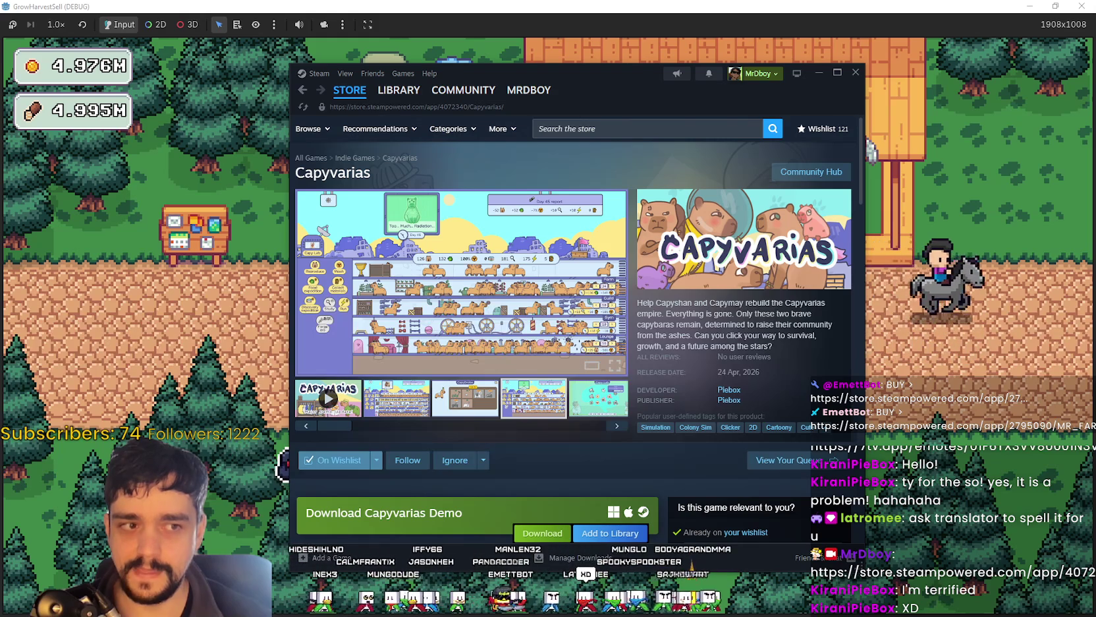
# Step: Browse the Capyvarias screenshots, including the pink New Event one, and play the trailer
pyautogui.click(516, 413)
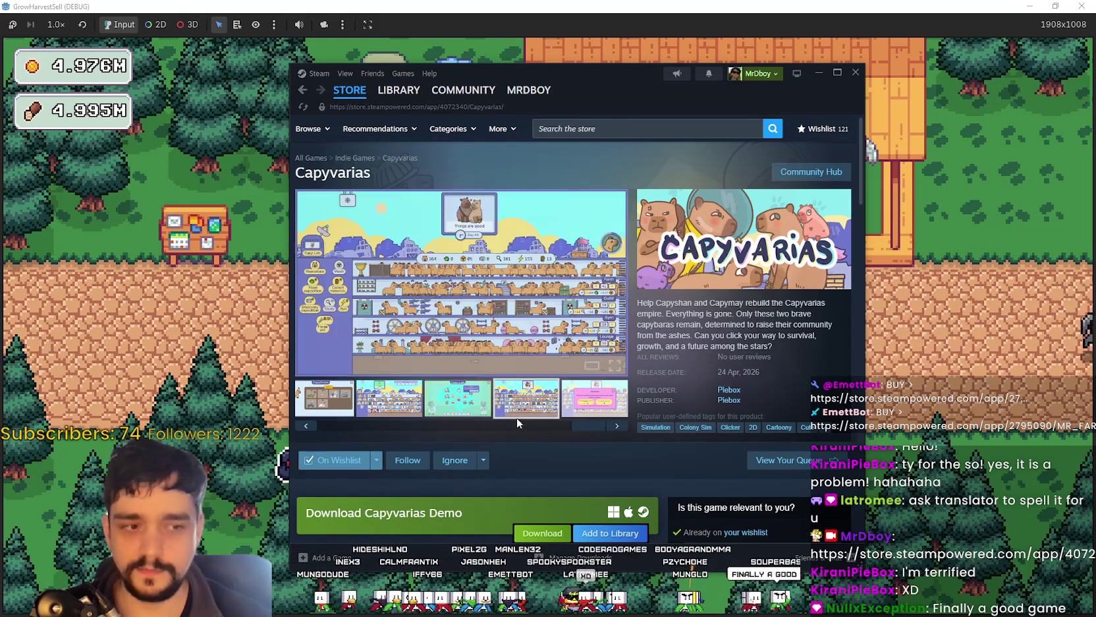
pyautogui.click(568, 416)
pyautogui.click(401, 425)
pyautogui.click(340, 412)
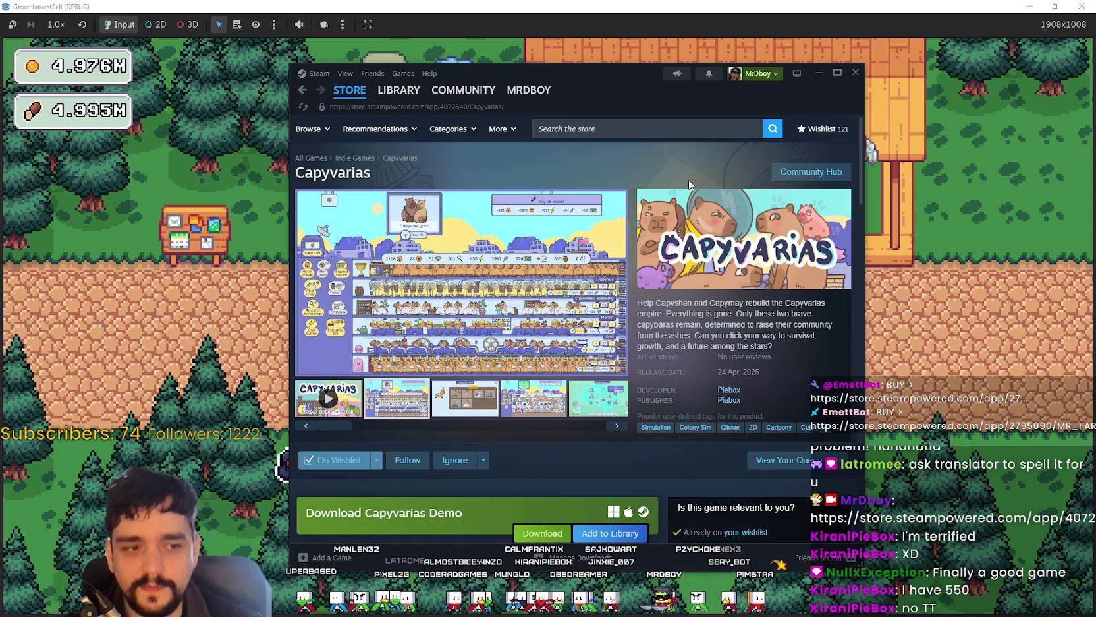
pyautogui.scroll(-4, 514, 210)
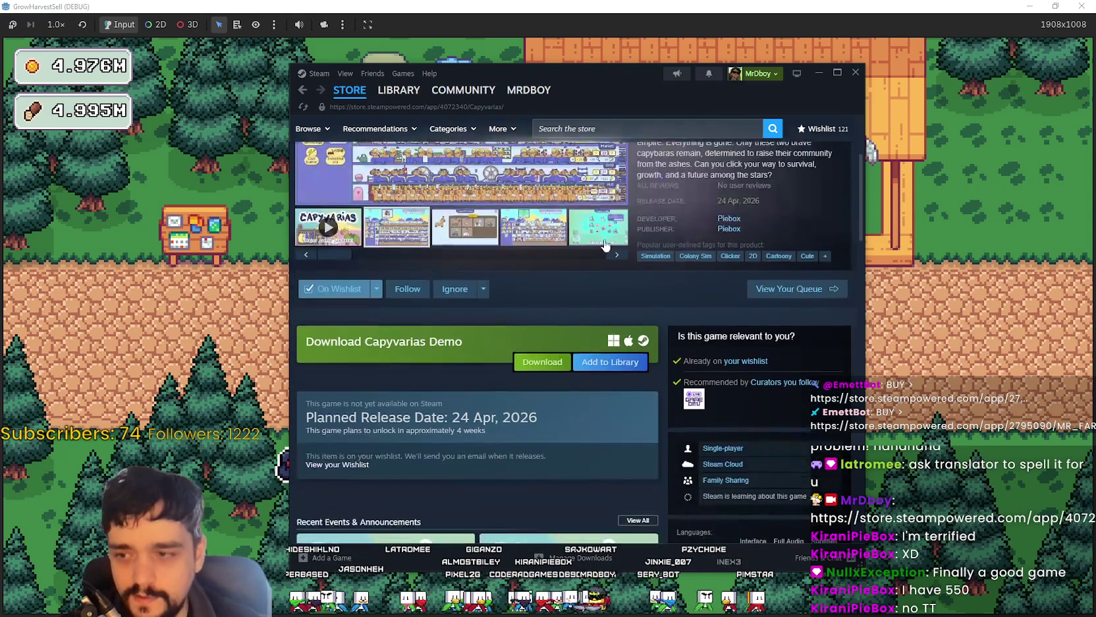
# Step: Select and clear the 'unlock in 4 weeks' release text, scrolling around the description
pyautogui.click(454, 320)
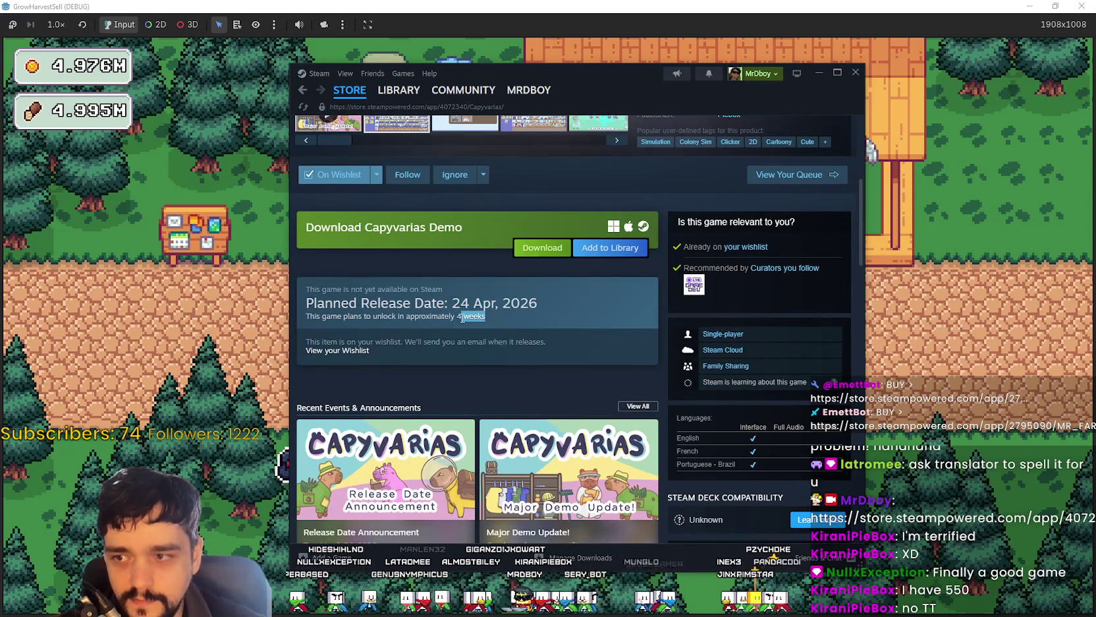
pyautogui.click(514, 315)
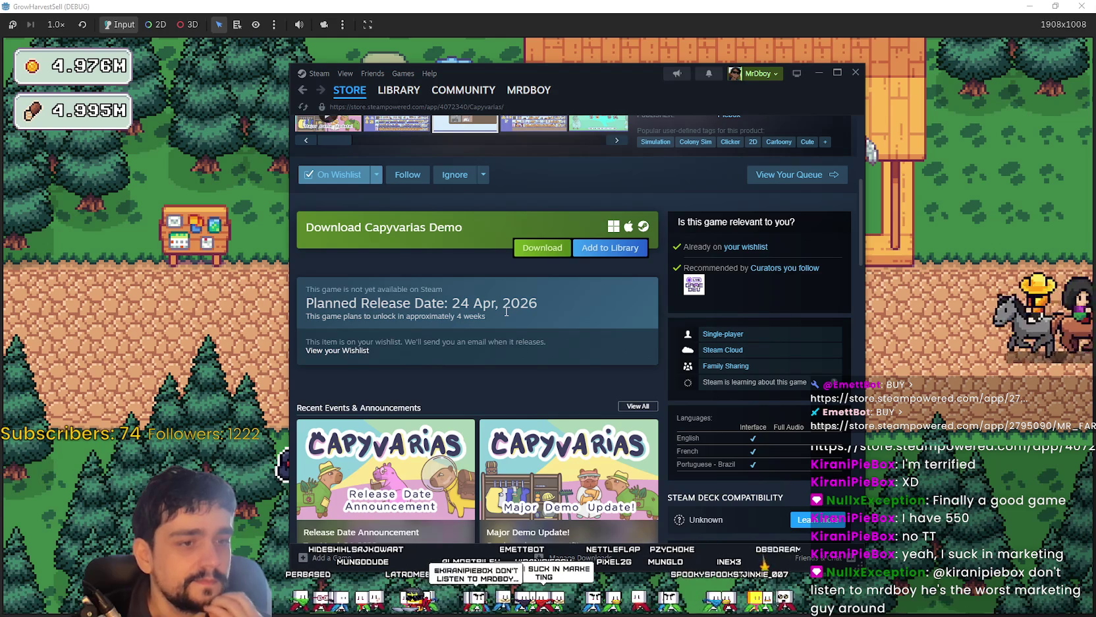
pyautogui.tripleClick(541, 318)
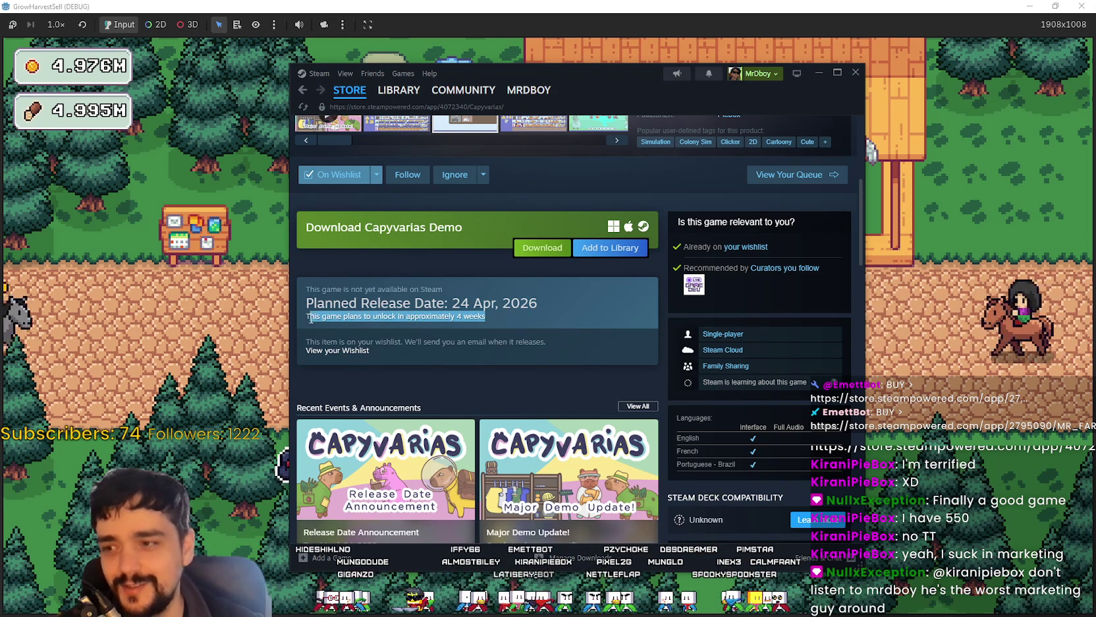
pyautogui.click(540, 319)
pyautogui.scroll(1, 535, 377)
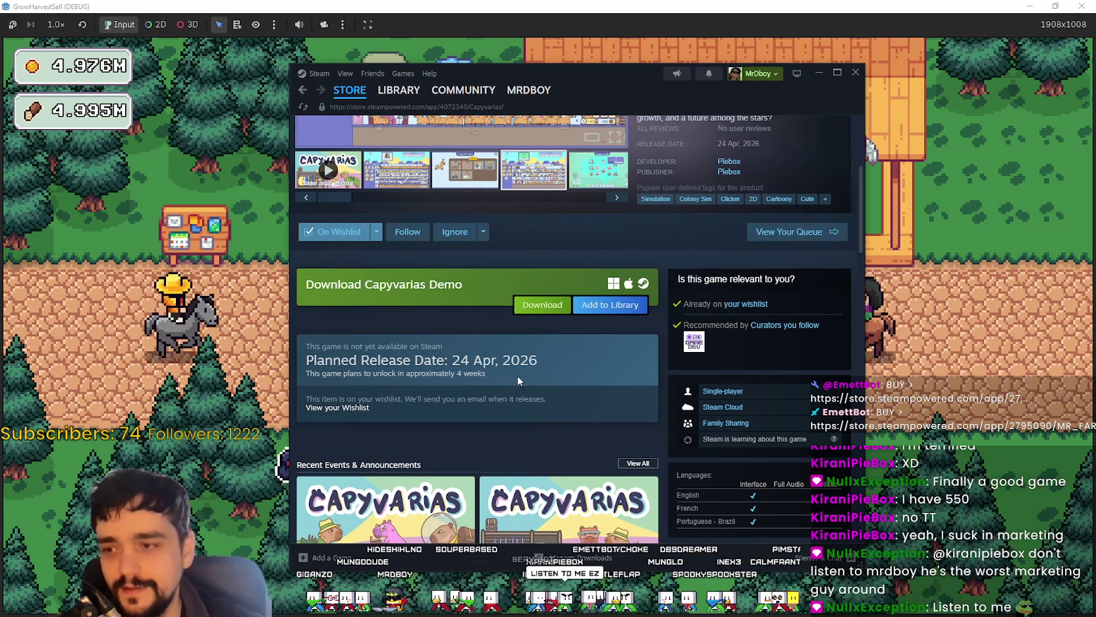
pyautogui.moveTo(517, 374); pyautogui.dragTo(438, 374)
pyautogui.scroll(3, 442, 369)
pyautogui.scroll(-3, 455, 336)
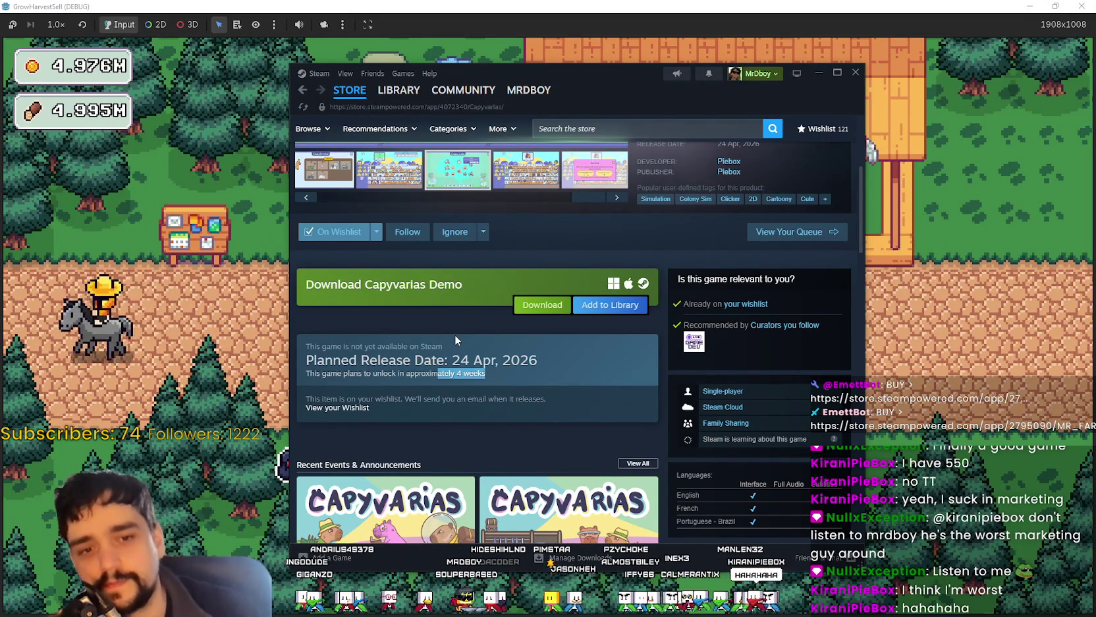
pyautogui.scroll(3, 499, 391)
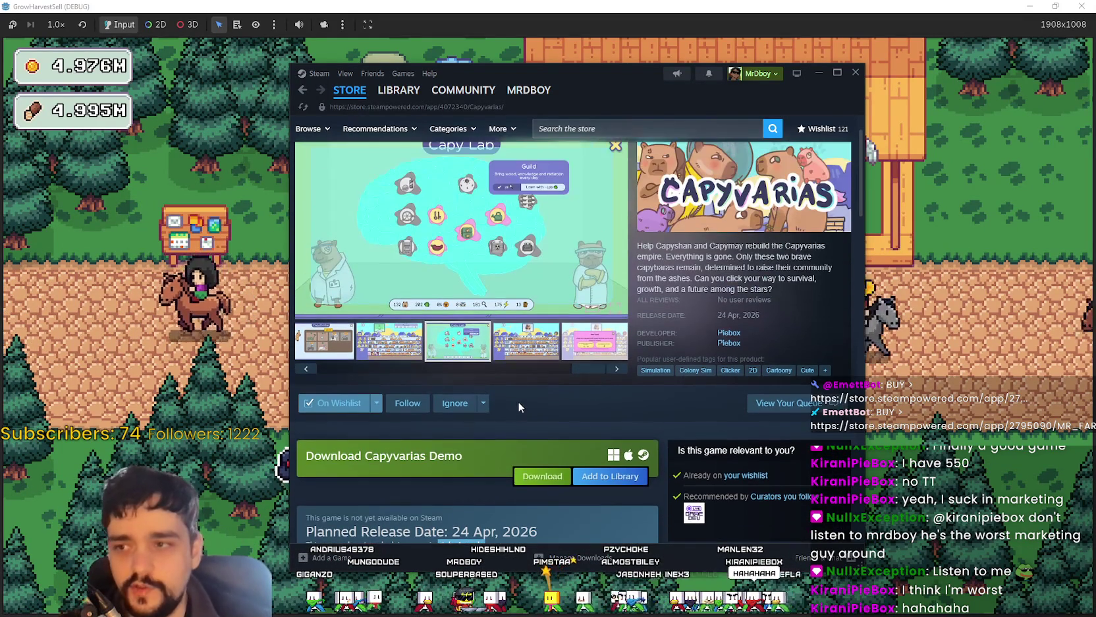
# Step: Show the pink screenshot, then the Capy Lab screenshot, in the large viewer
pyautogui.click(574, 356)
pyautogui.scroll(1, 547, 439)
pyautogui.click(454, 400)
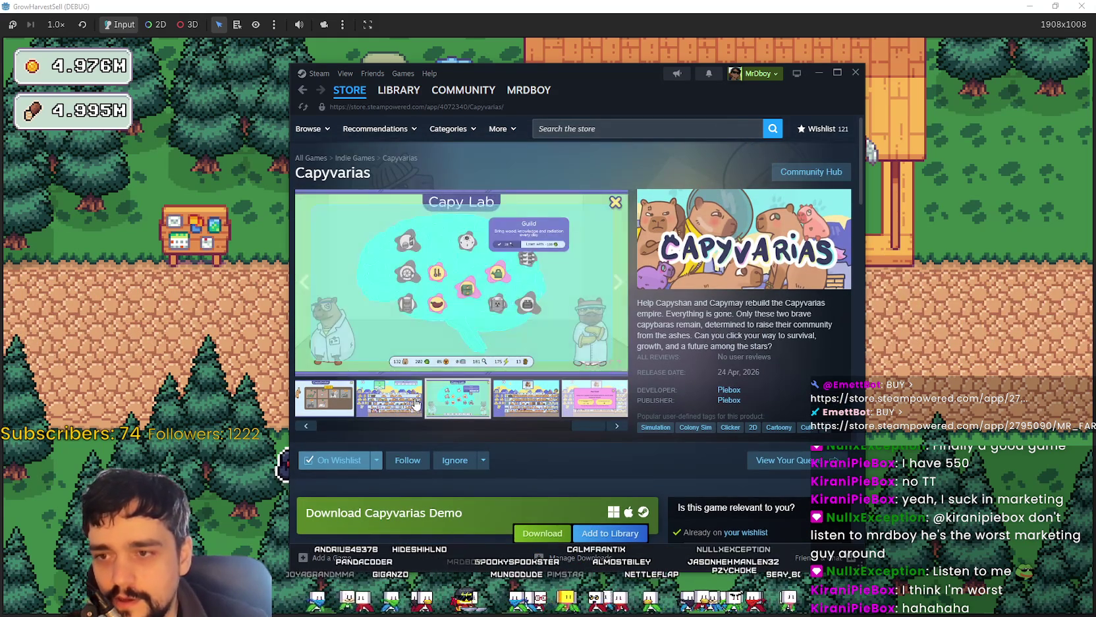
pyautogui.click(339, 427)
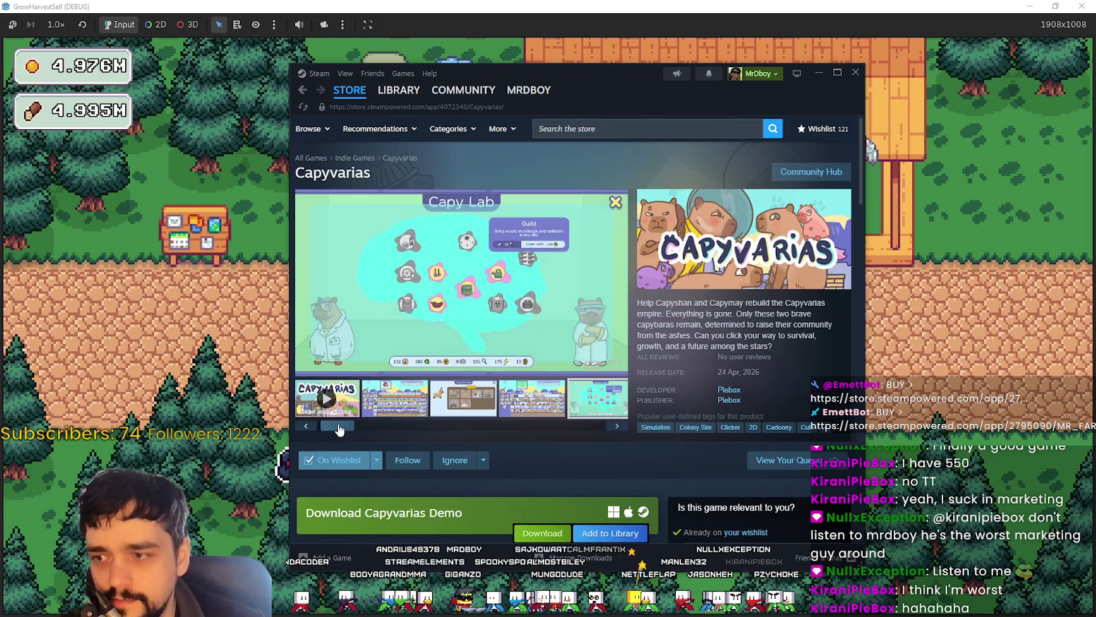
pyautogui.scroll(-15, 496, 435)
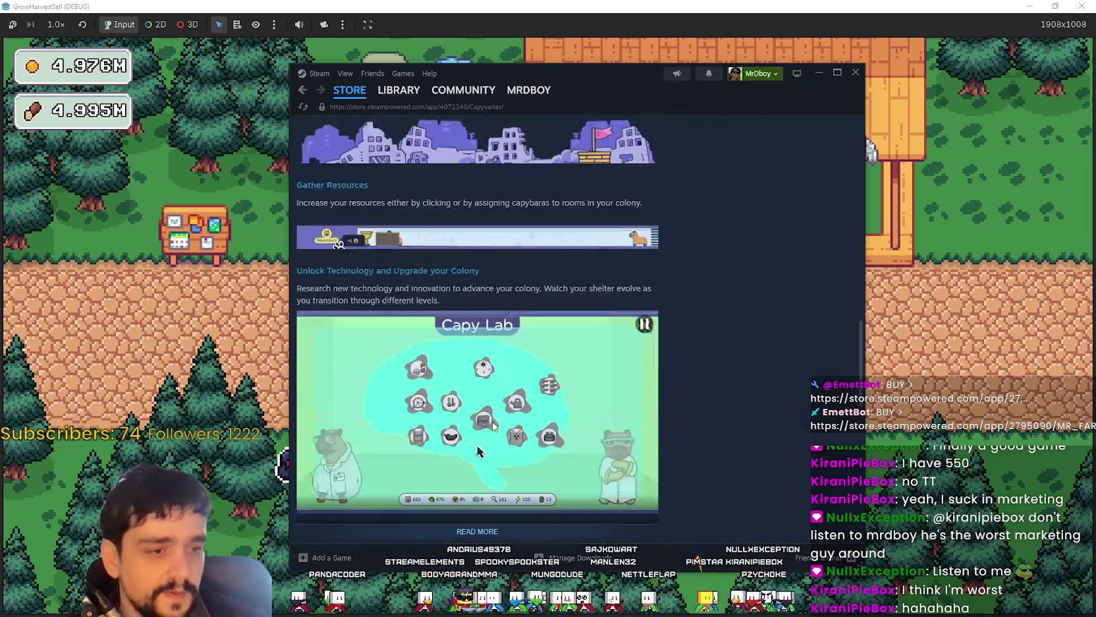
# Step: Expand the full Capyvarias game description with READ MORE
pyautogui.scroll(5, 491, 422)
pyautogui.scroll(-9, 491, 421)
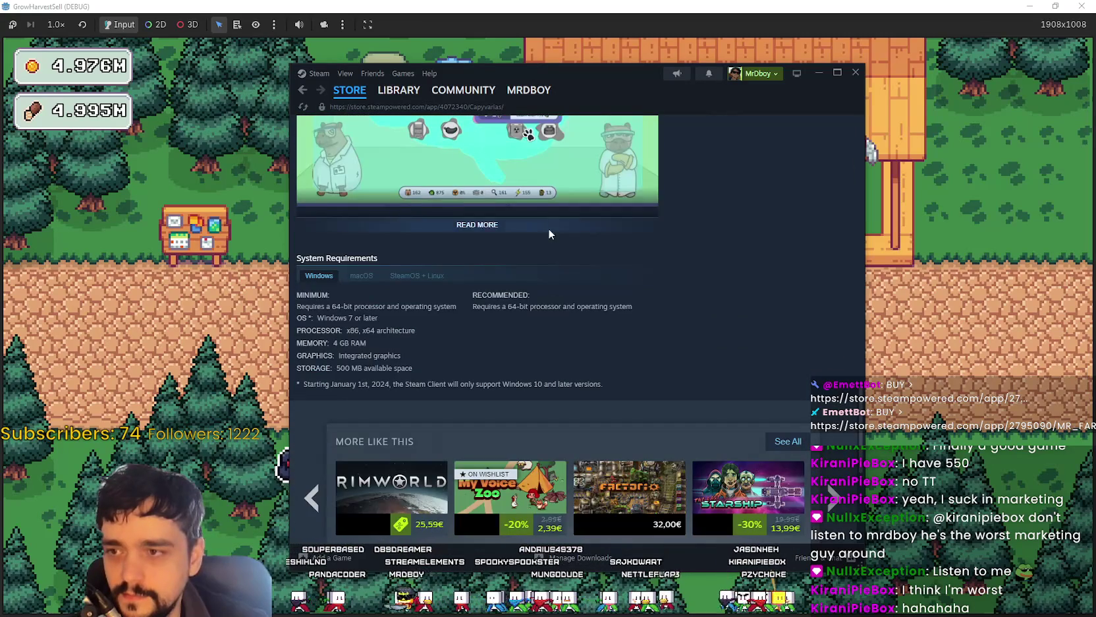
pyautogui.click(549, 229)
# Step: Highlight the planned release date, 24 Apr, 2026, then enlarge the CapyDrobe screenshot
pyautogui.scroll(-2, 657, 444)
pyautogui.scroll(2, 656, 446)
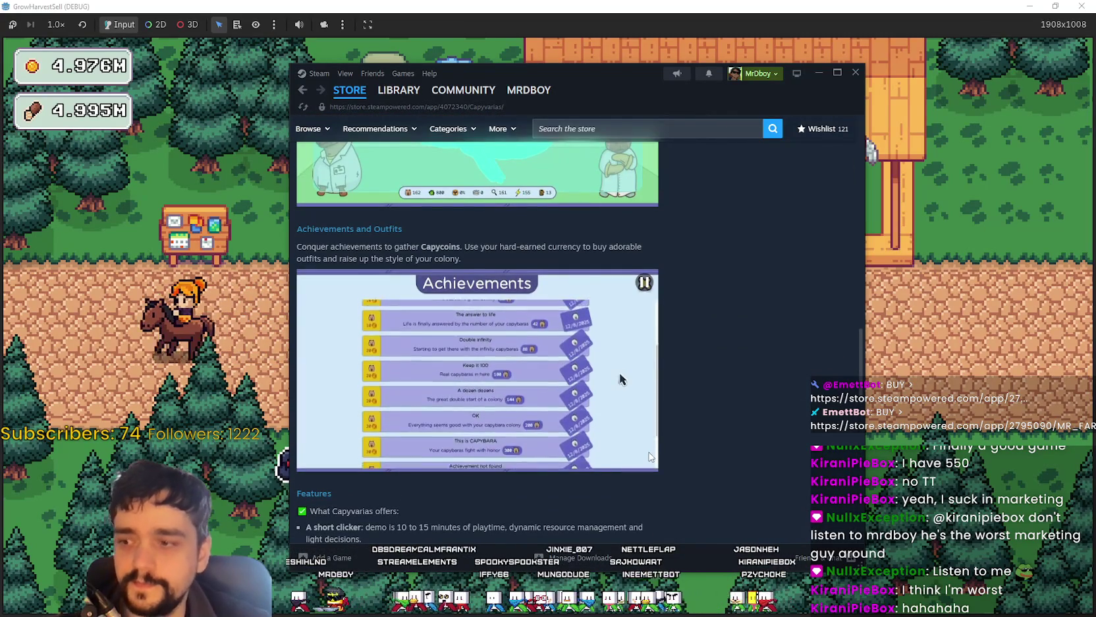
pyautogui.scroll(10, 715, 478)
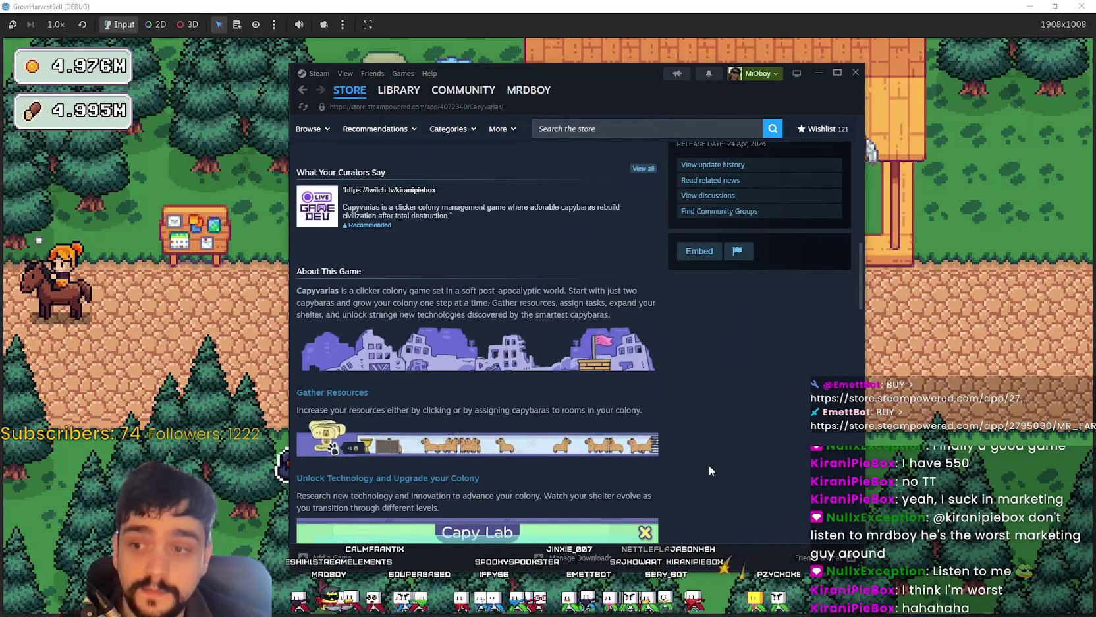
pyautogui.scroll(2, 710, 469)
pyautogui.scroll(-2, 519, 403)
pyautogui.scroll(-3, 515, 384)
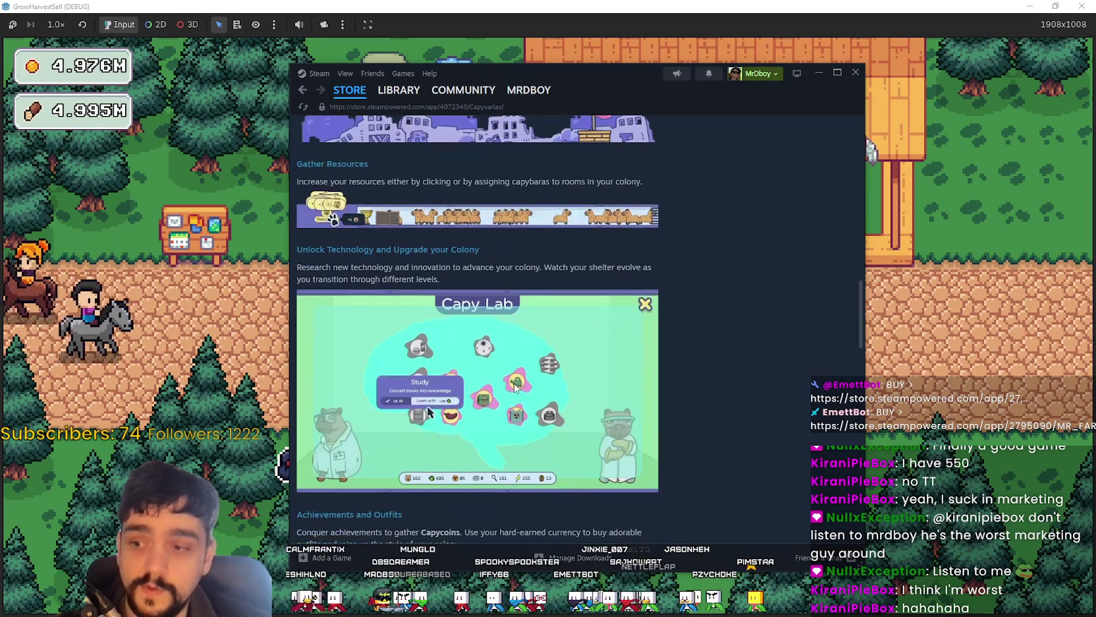
pyautogui.scroll(-8, 514, 386)
pyautogui.scroll(5, 620, 459)
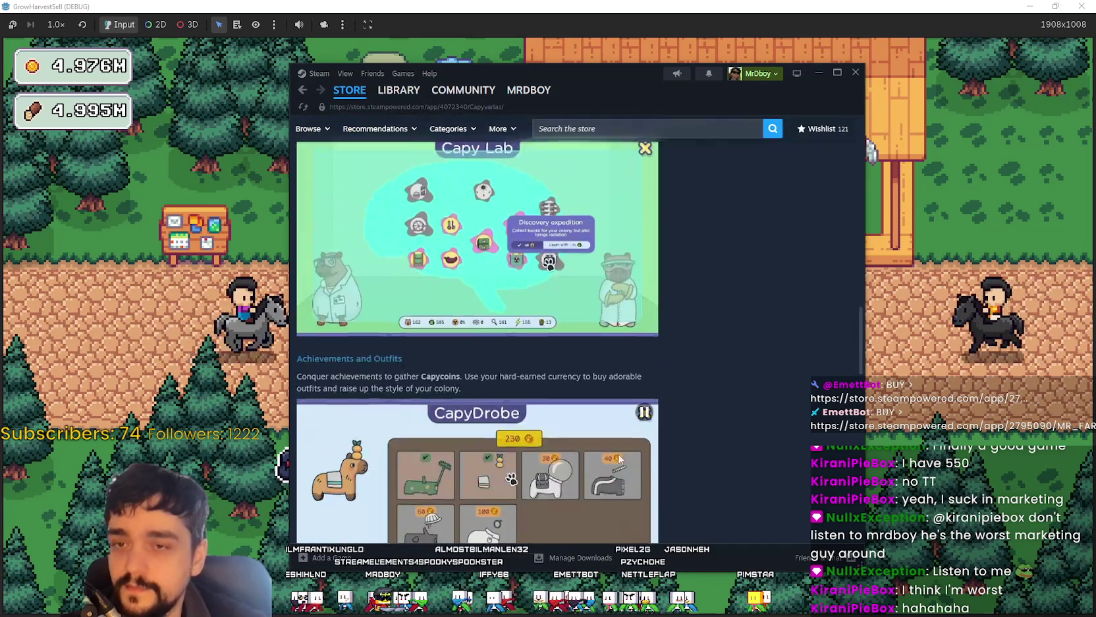
pyautogui.scroll(15, 593, 442)
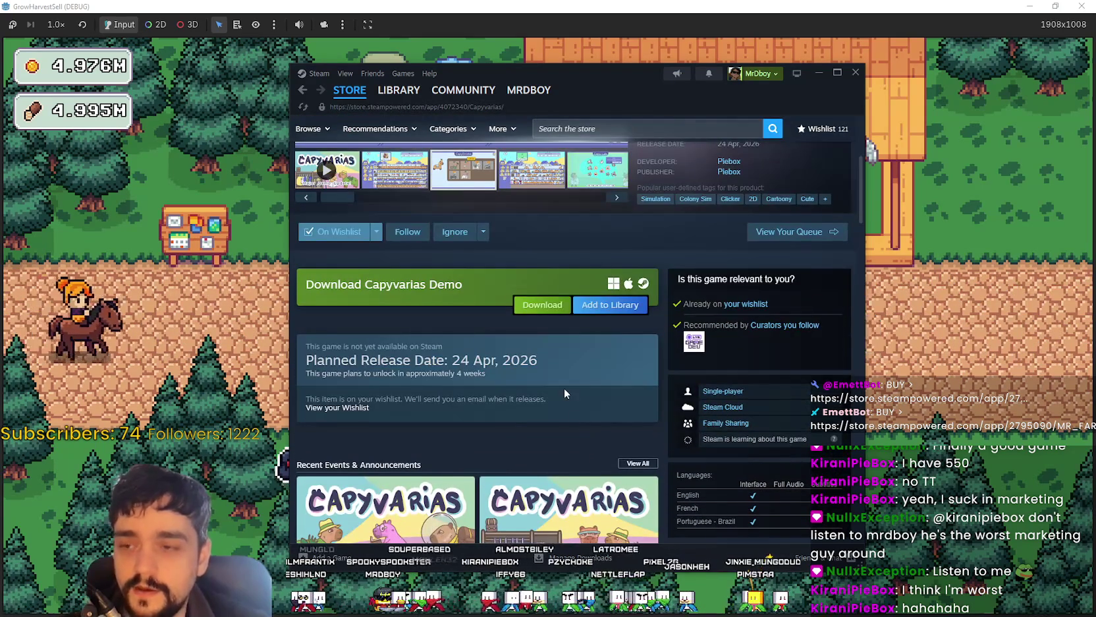
pyautogui.scroll(3, 565, 393)
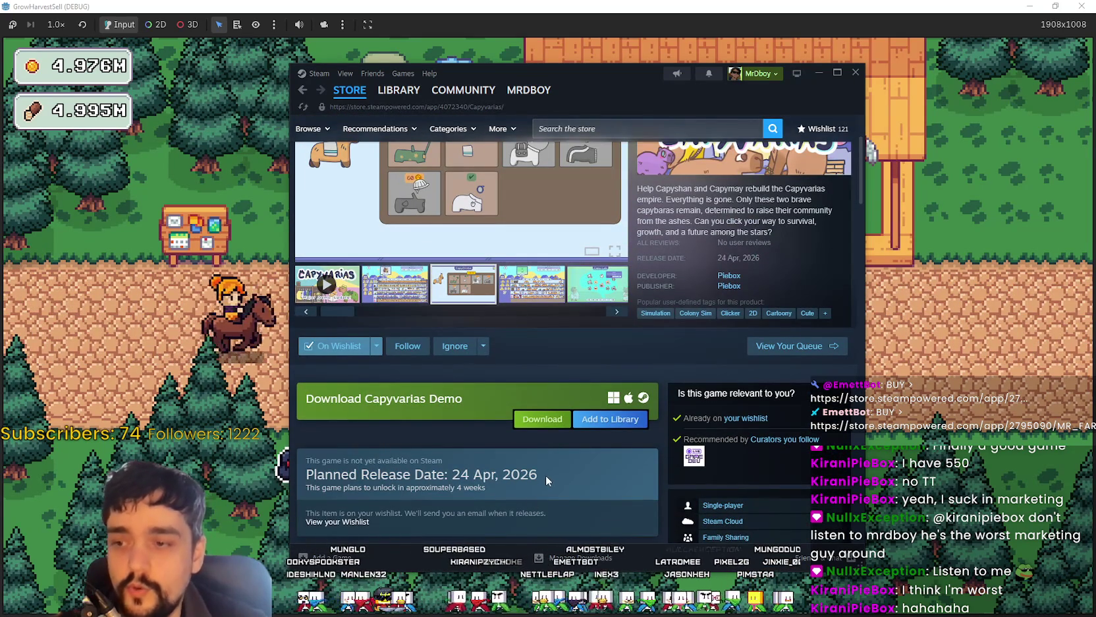
pyautogui.moveTo(544, 478)
pyautogui.mouseDown()
pyautogui.moveTo(438, 514)
pyautogui.moveTo(308, 461)
pyautogui.mouseUp()
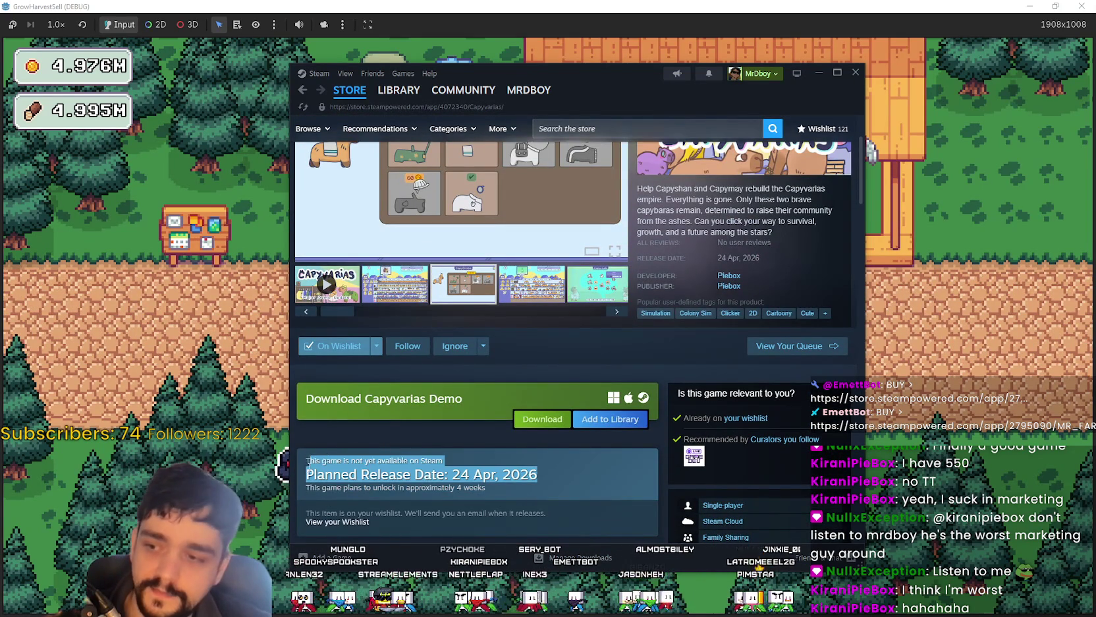
pyautogui.scroll(3, 540, 446)
pyautogui.click(459, 404)
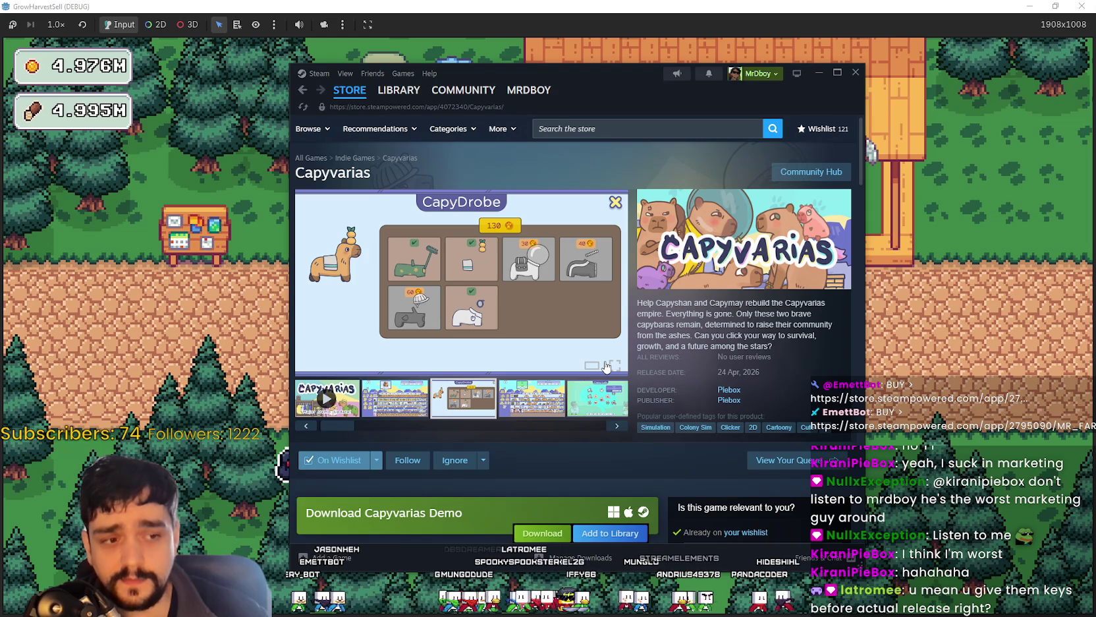
# Step: Cycle the carousel through the second screenshot, CapyDrobe, a factory shot, then Capy Lab
pyautogui.click(406, 414)
pyautogui.scroll(-3, 495, 419)
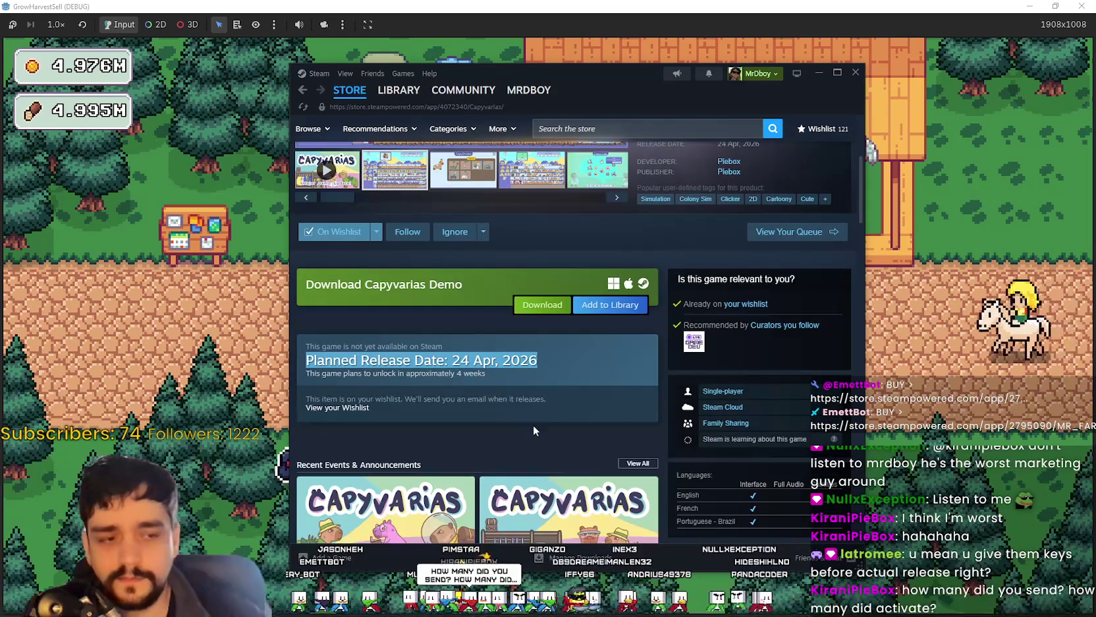
pyautogui.scroll(2, 533, 426)
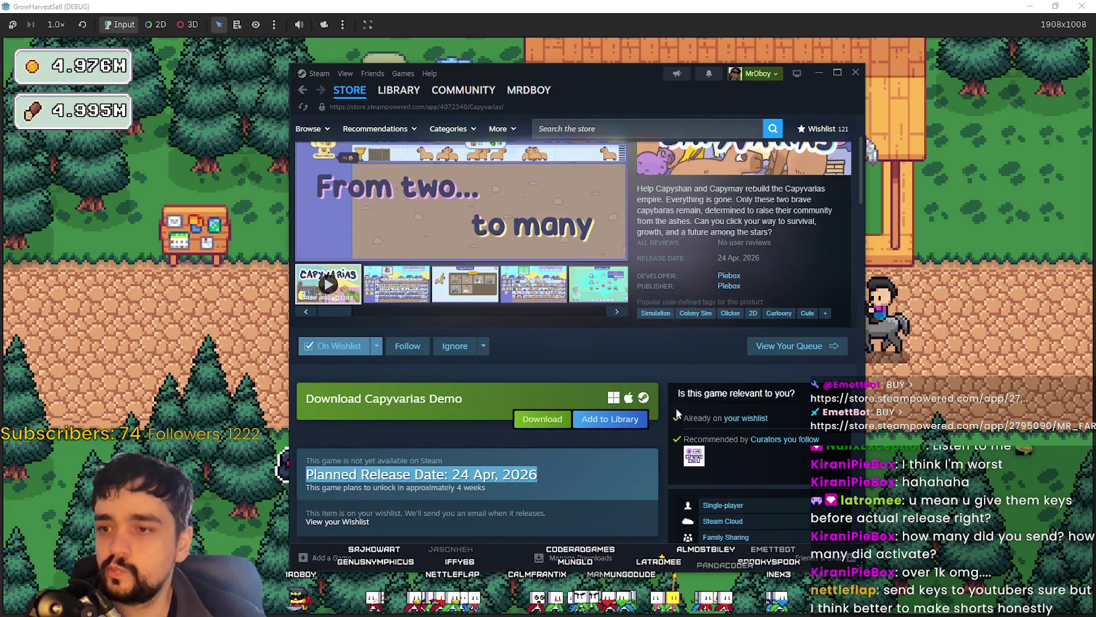
pyautogui.scroll(3, 447, 427)
pyautogui.click(445, 399)
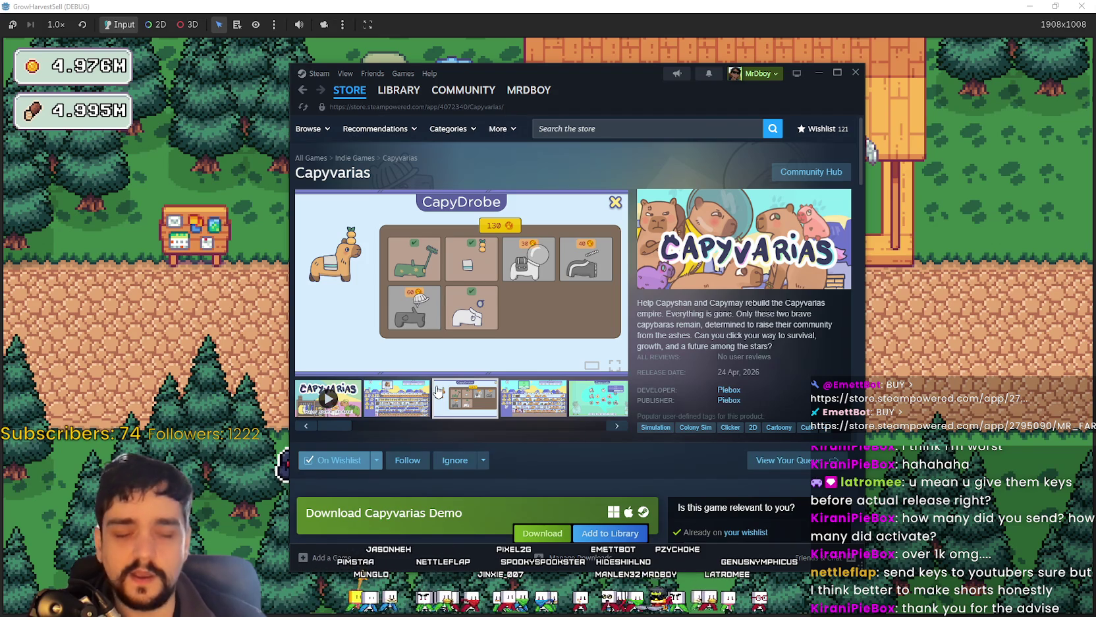
pyautogui.click(524, 400)
pyautogui.click(588, 402)
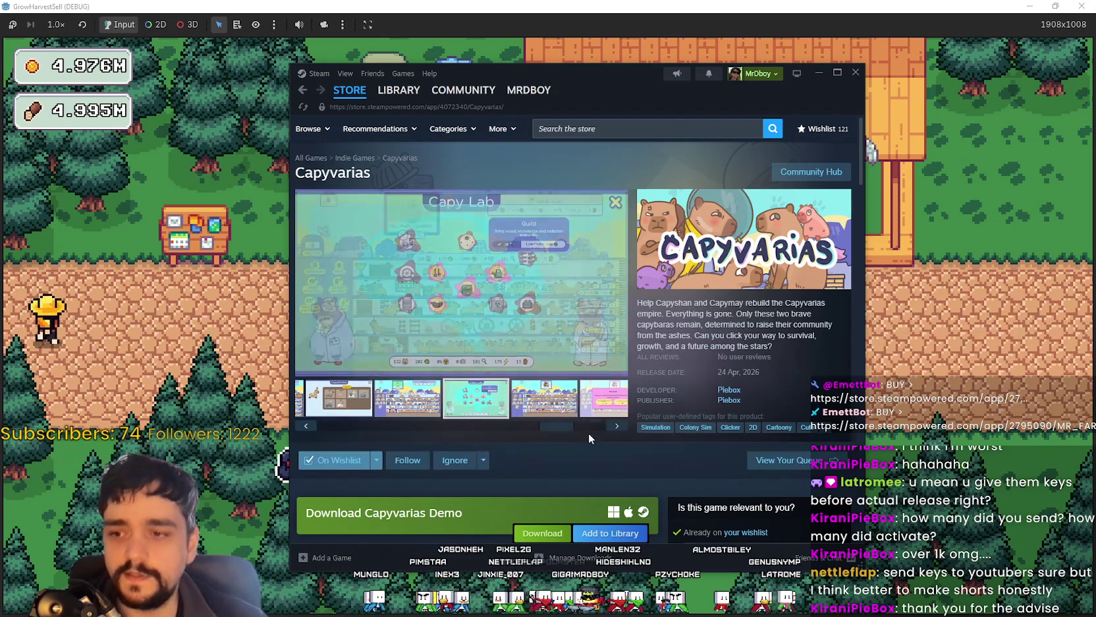
# Step: View the factory, Capy Lab and CapyDrobe screenshots, then play the Capyvarias trailer
pyautogui.click(585, 403)
pyautogui.click(415, 408)
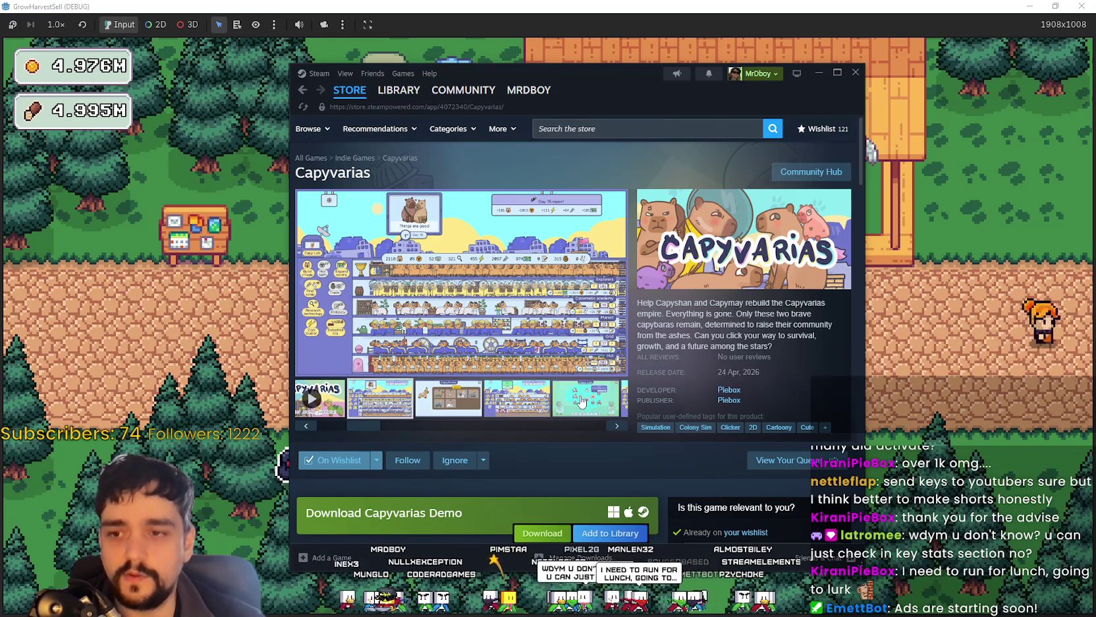
pyautogui.click(596, 414)
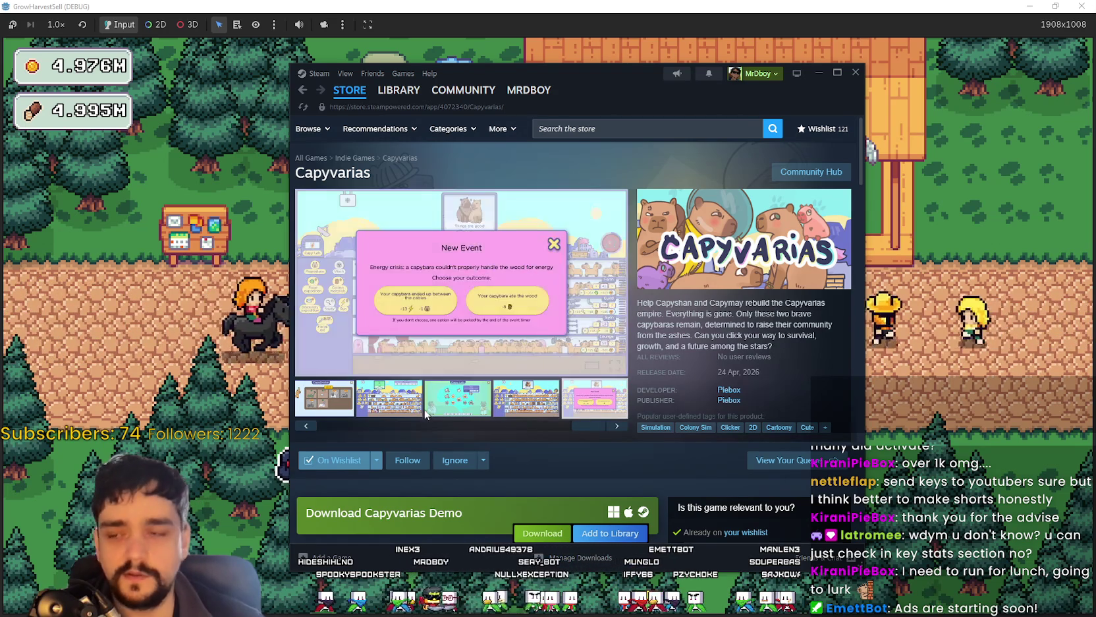
pyautogui.moveTo(596, 432); pyautogui.dragTo(482, 428)
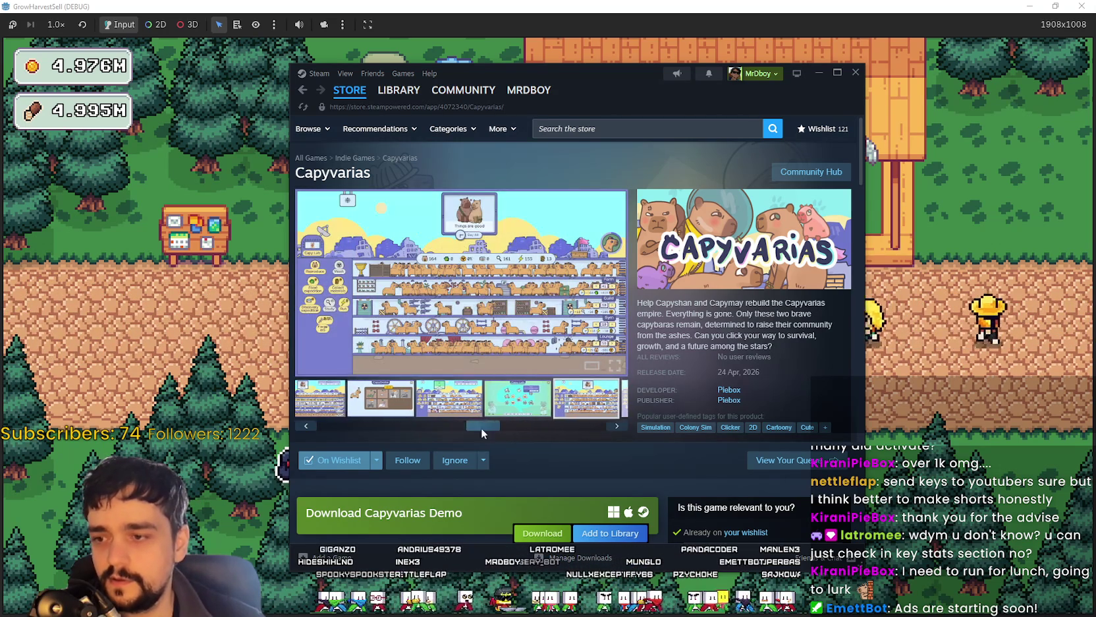
pyautogui.click(385, 399)
pyautogui.click(307, 428)
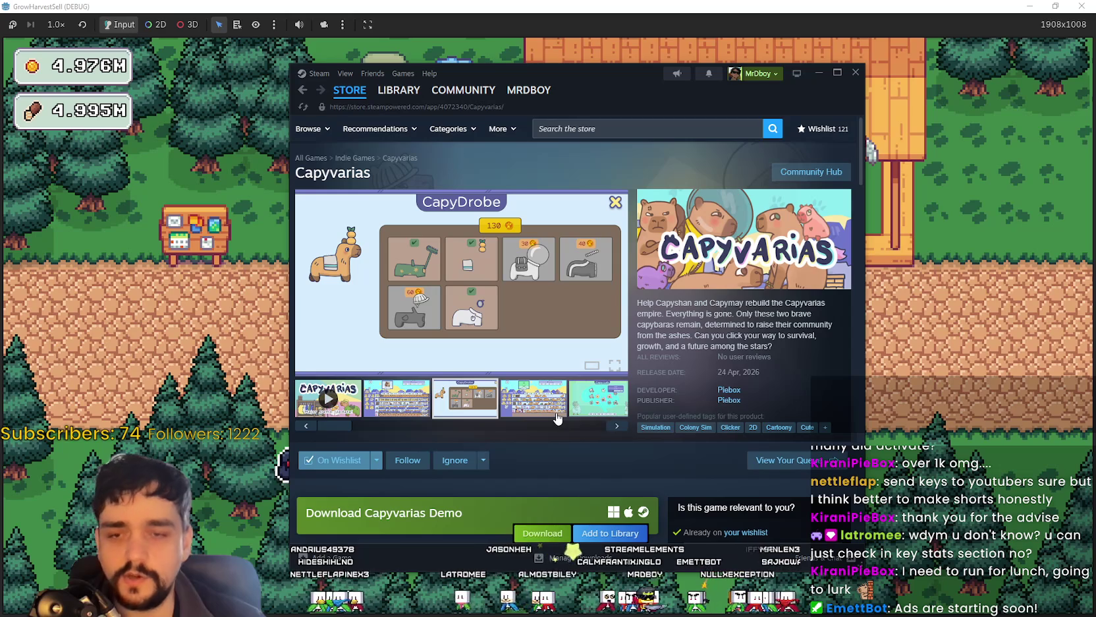
# Step: Show Capy Lab, the pink event-dialog shot and CapyDrobe, then leave the Steam window
pyautogui.click(607, 413)
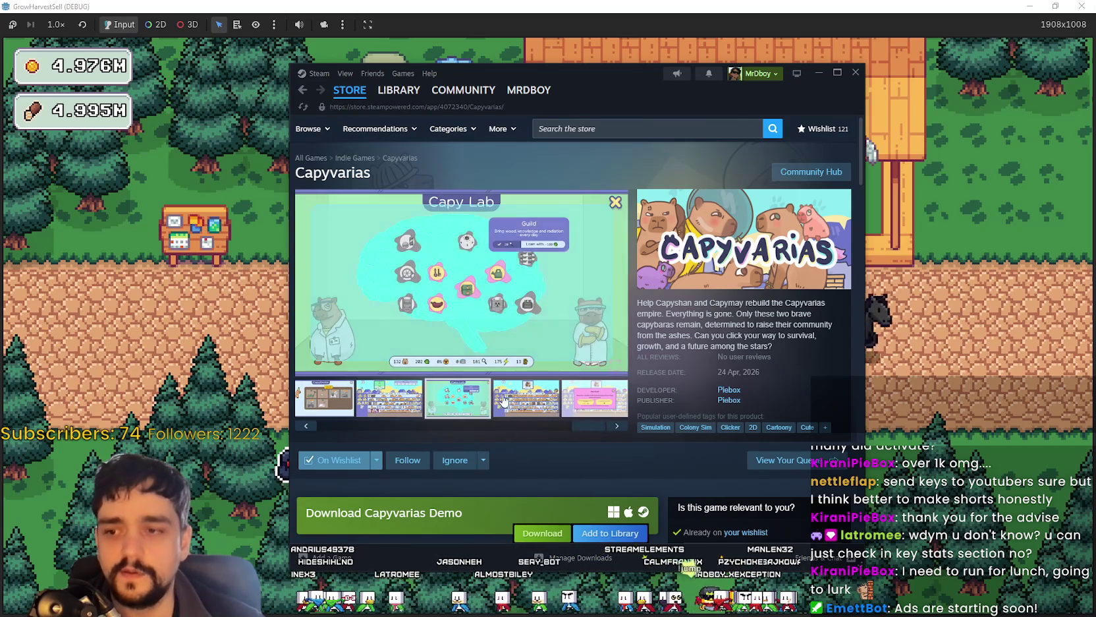
pyautogui.click(593, 405)
pyautogui.click(457, 398)
pyautogui.click(417, 398)
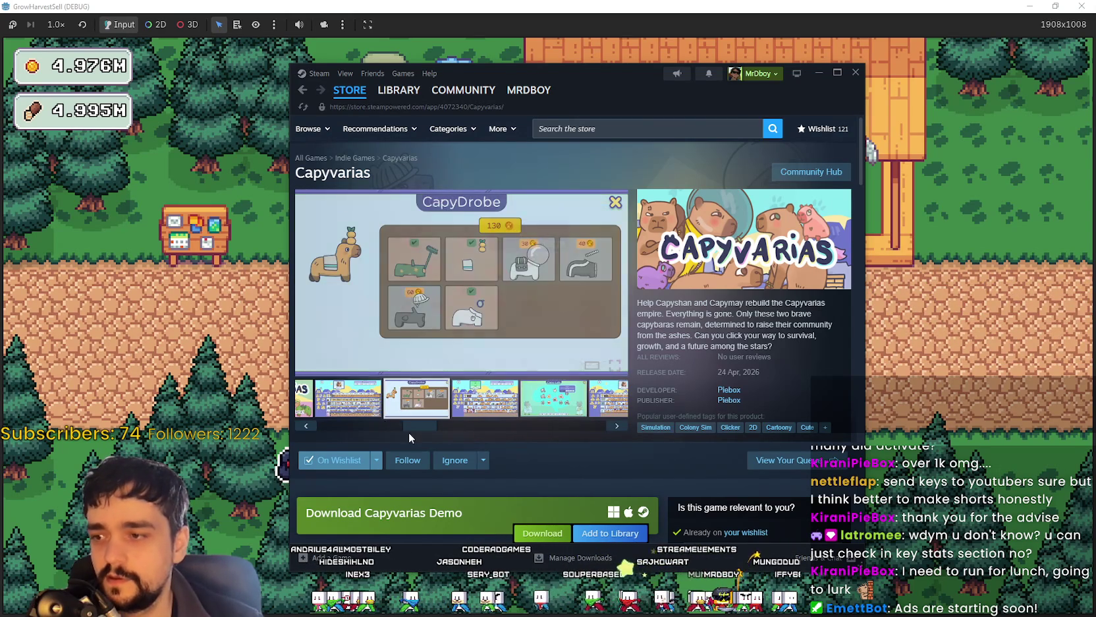
pyautogui.moveTo(409, 433); pyautogui.dragTo(365, 426)
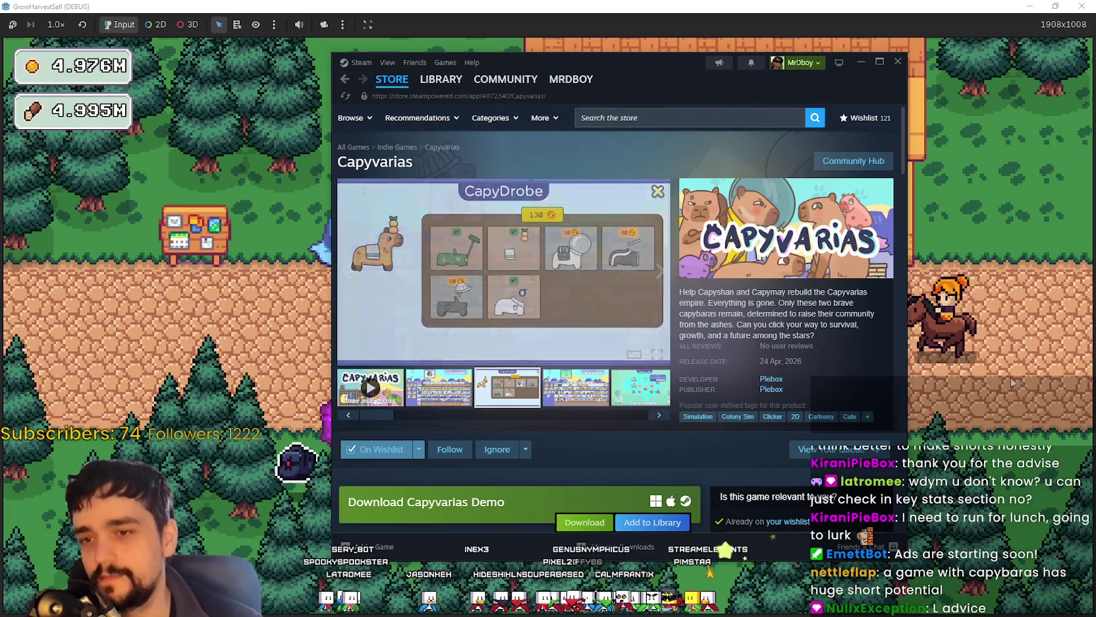
pyautogui.hotkey('alt', 'Tab')
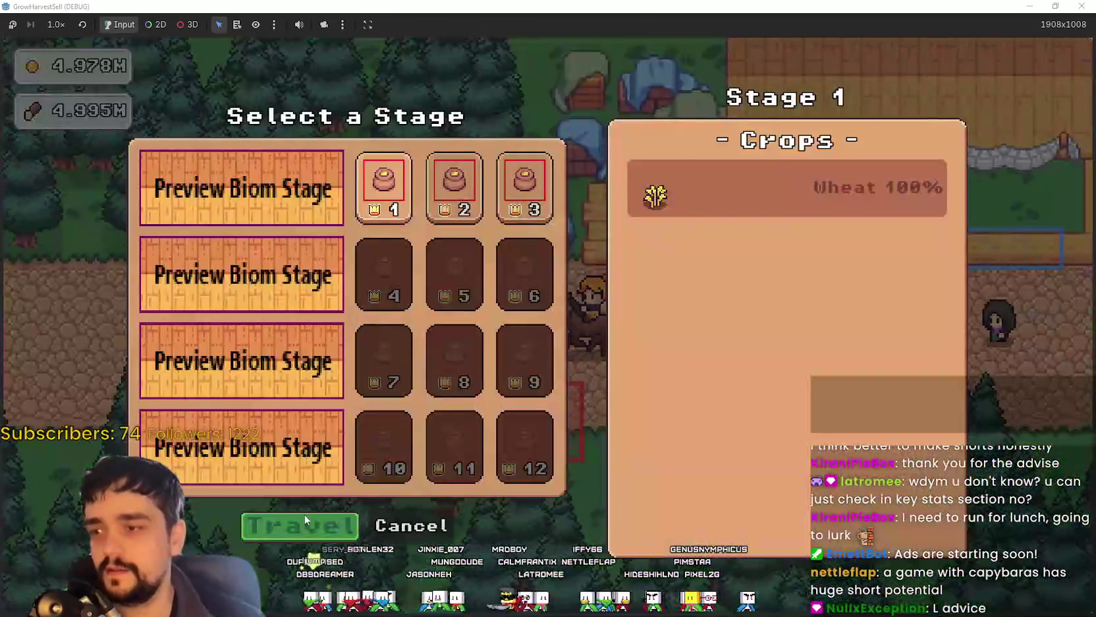
# Step: Travel to The Forest (forest_1) from the Select a Stage dialog
pyautogui.click(305, 519)
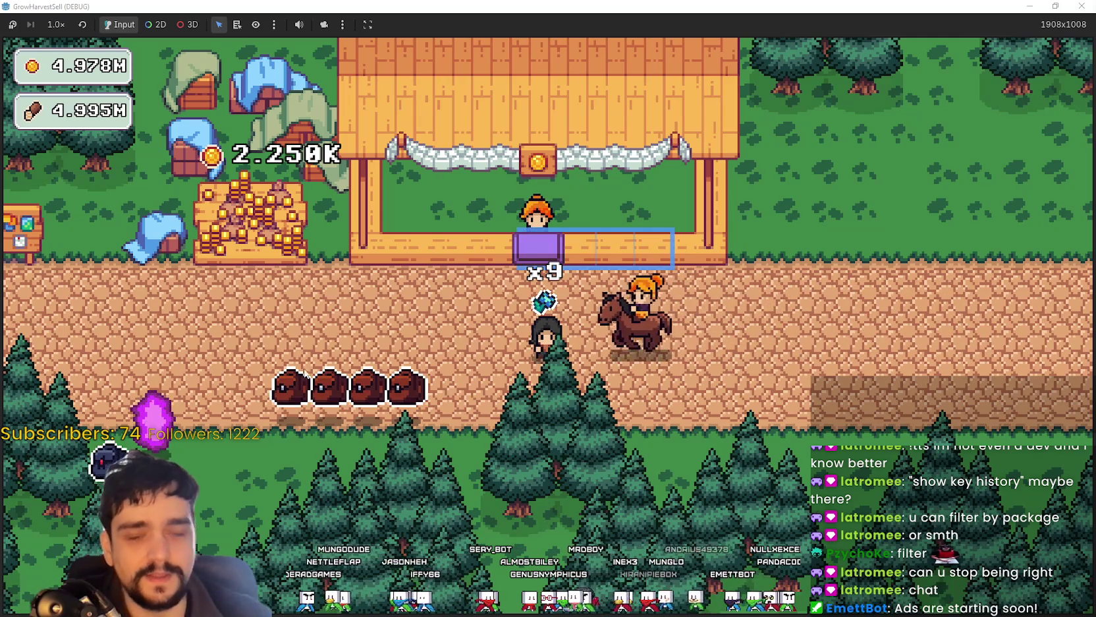
# Step: Walk the farmer to the purple portal and travel to The Forest
pyautogui.press('w')
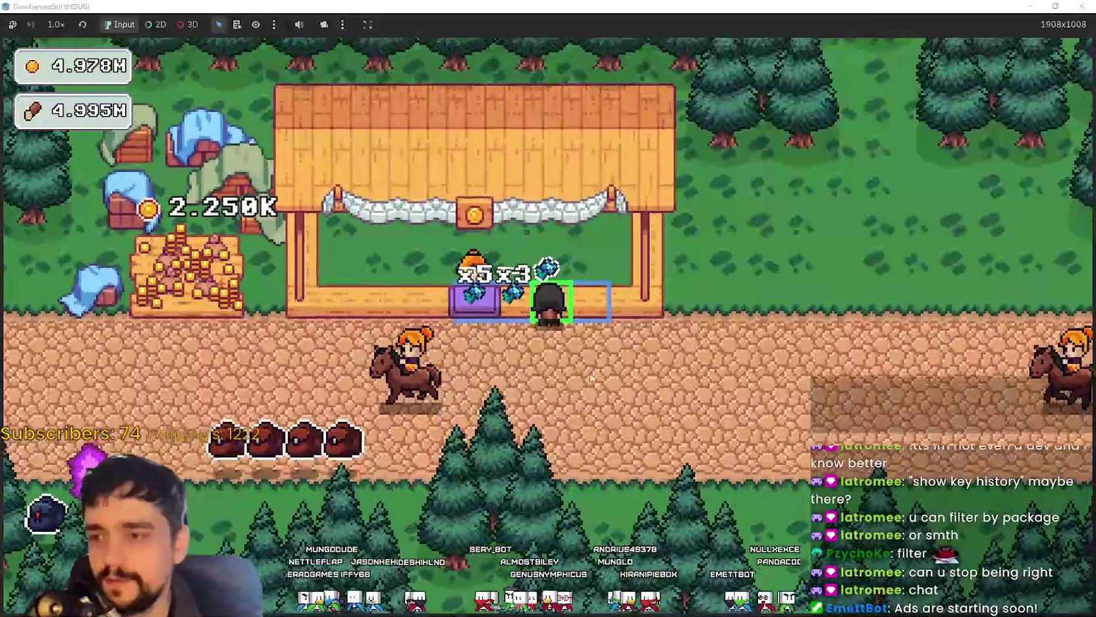
pyautogui.press('a')
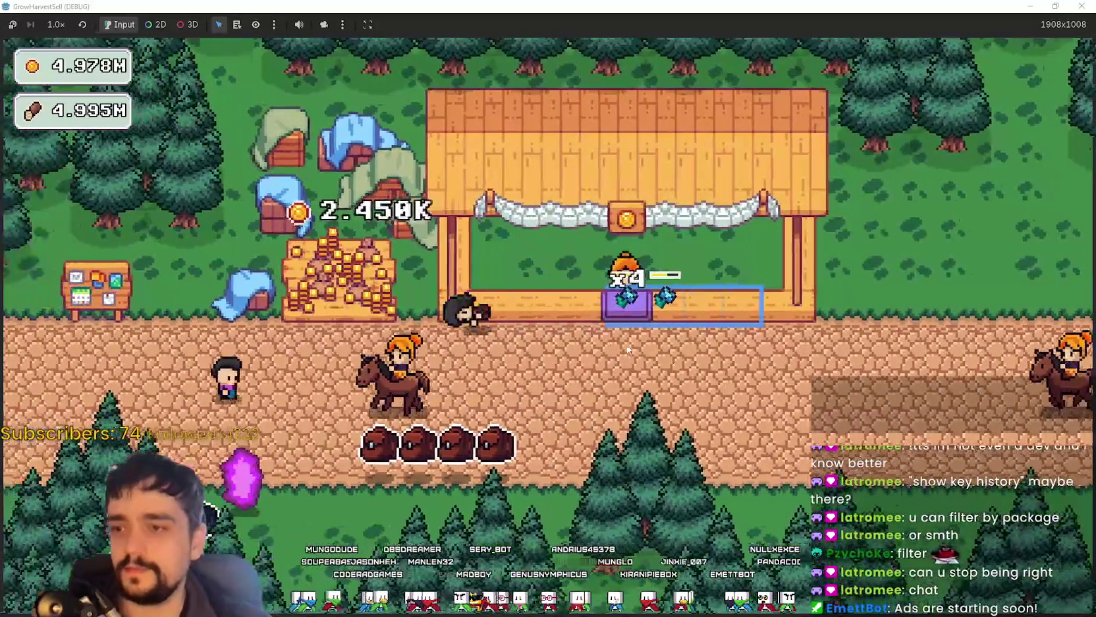
pyautogui.press('s')
pyautogui.press('a')
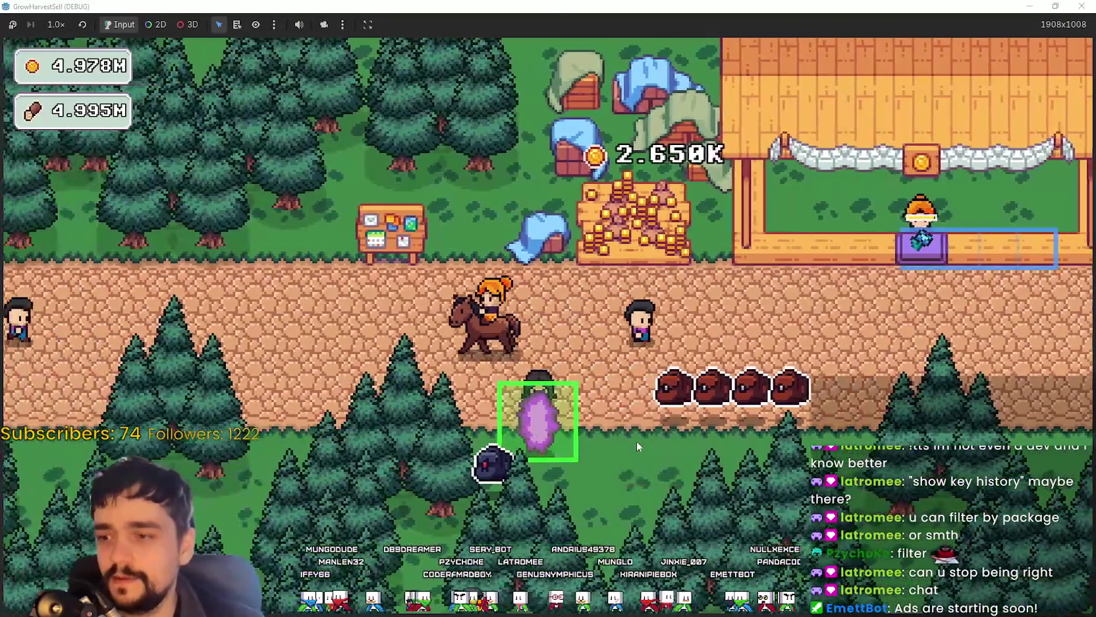
pyautogui.press('e')
pyautogui.click(336, 520)
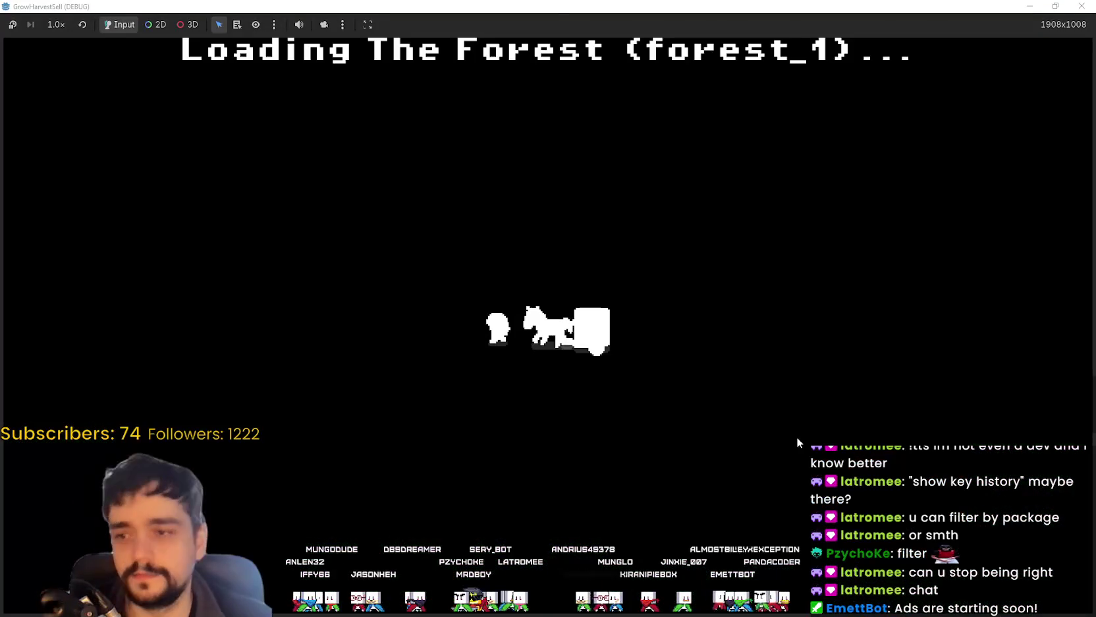
# Step: Walk through the flower patch gathering flowers, then stop the game with F8
pyautogui.press('a')
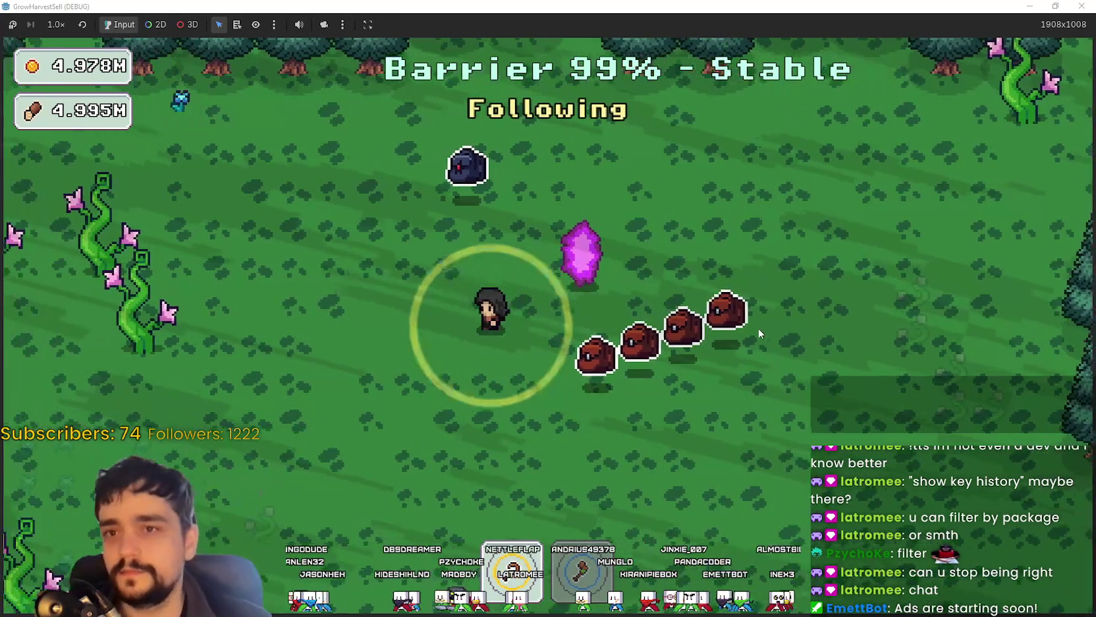
pyautogui.press('a')
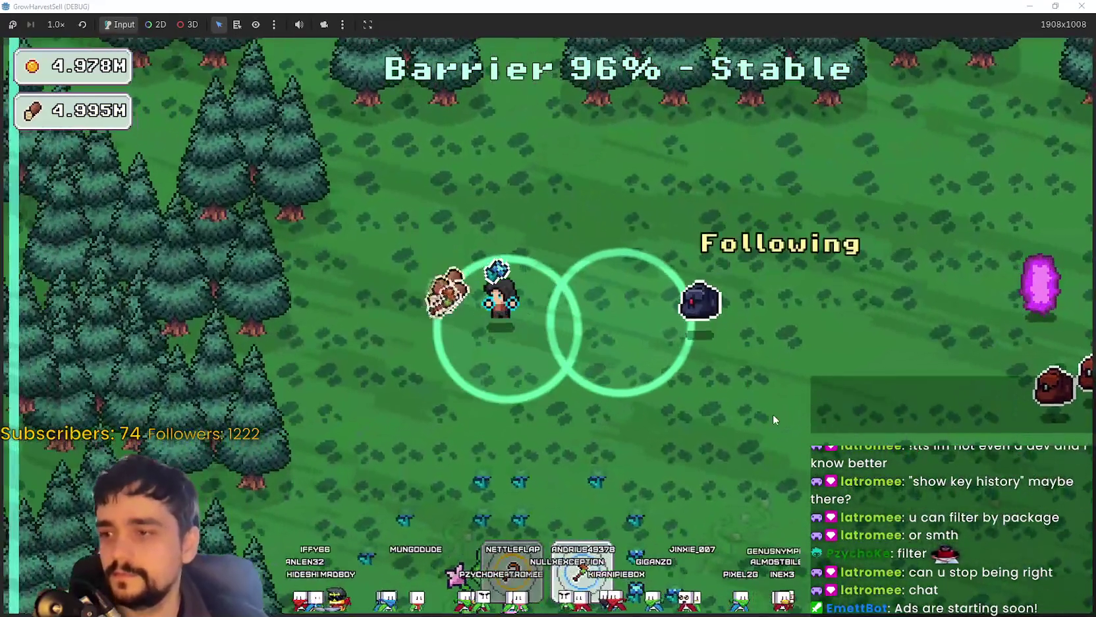
pyautogui.press('s')
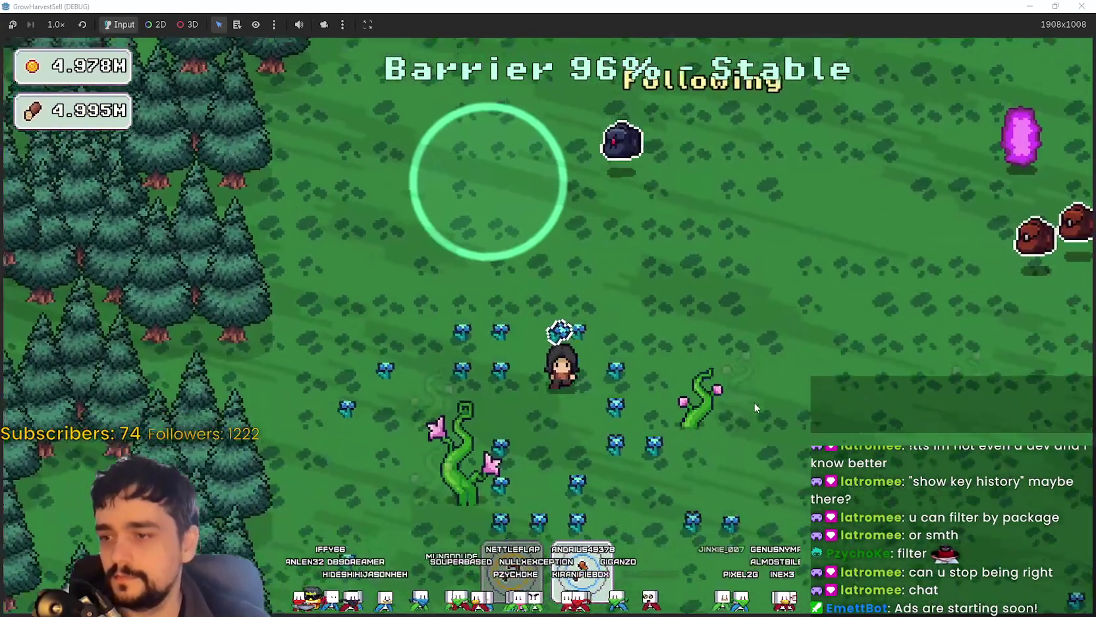
pyautogui.press('s')
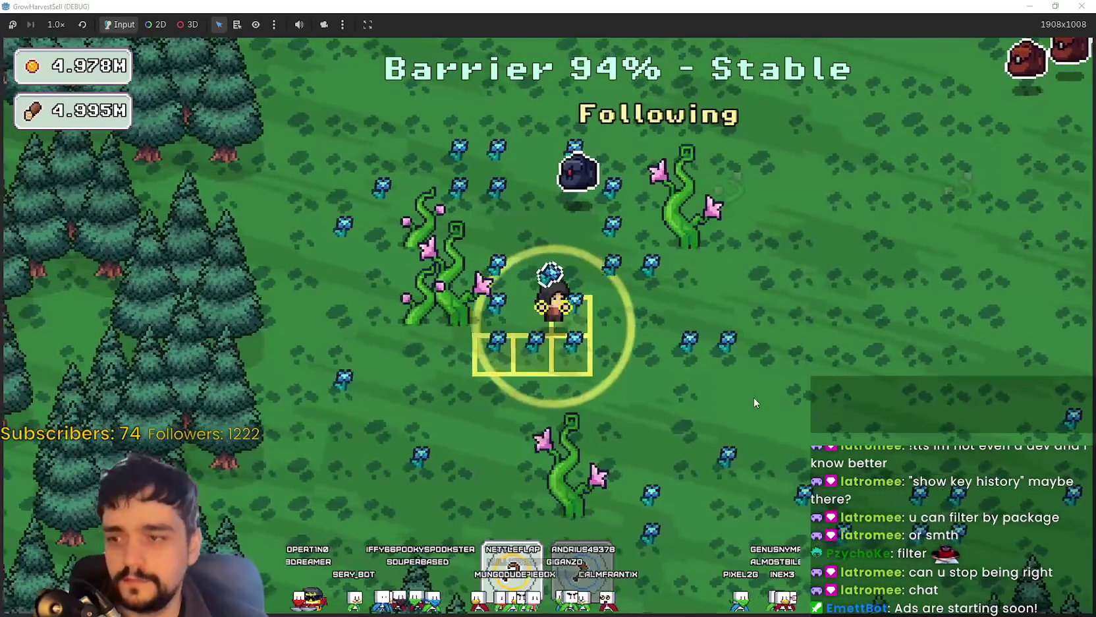
pyautogui.press('w')
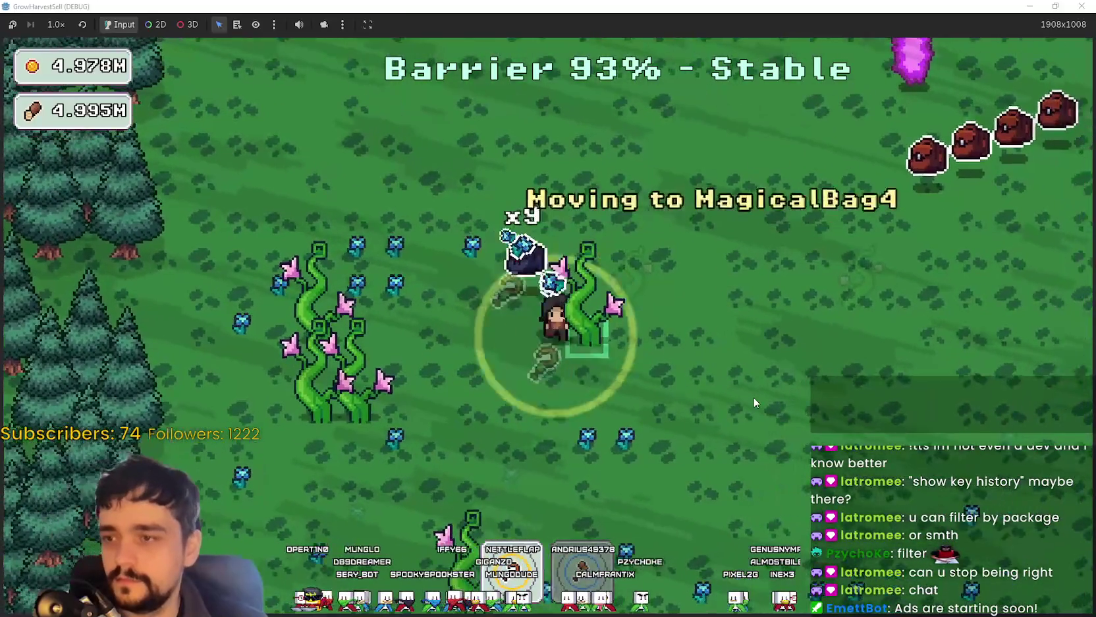
pyautogui.press('d')
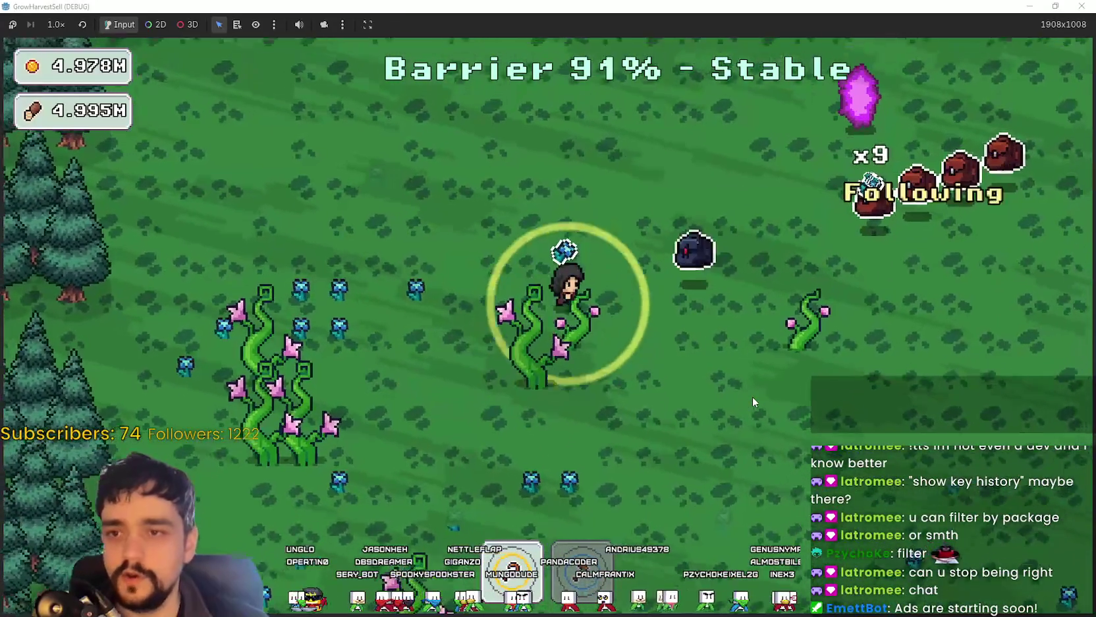
pyautogui.press('d')
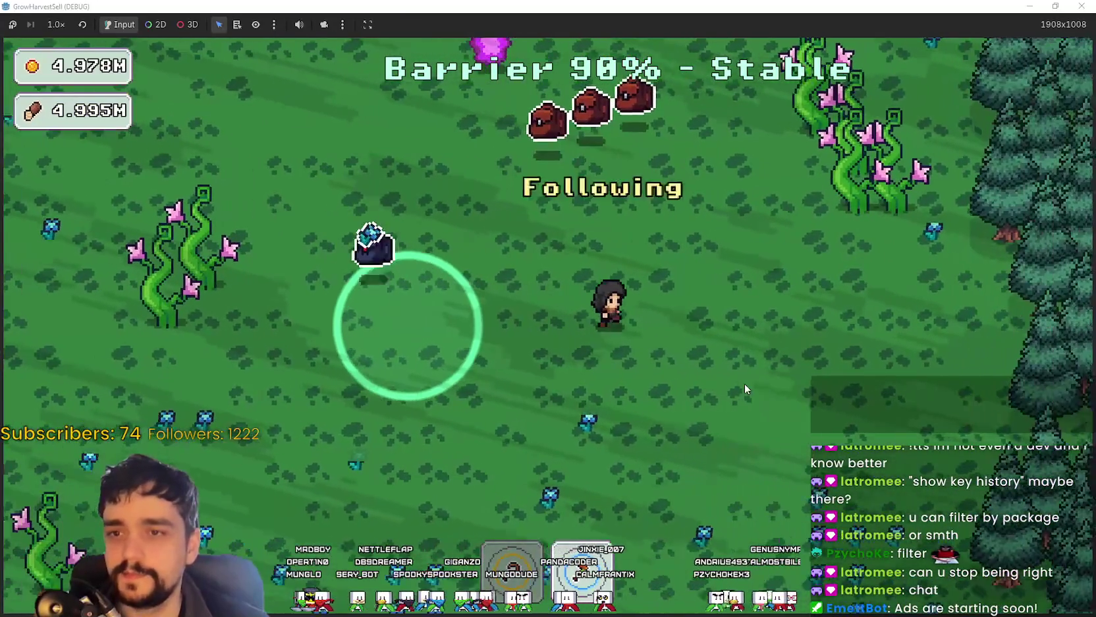
pyautogui.press('d')
pyautogui.press('w')
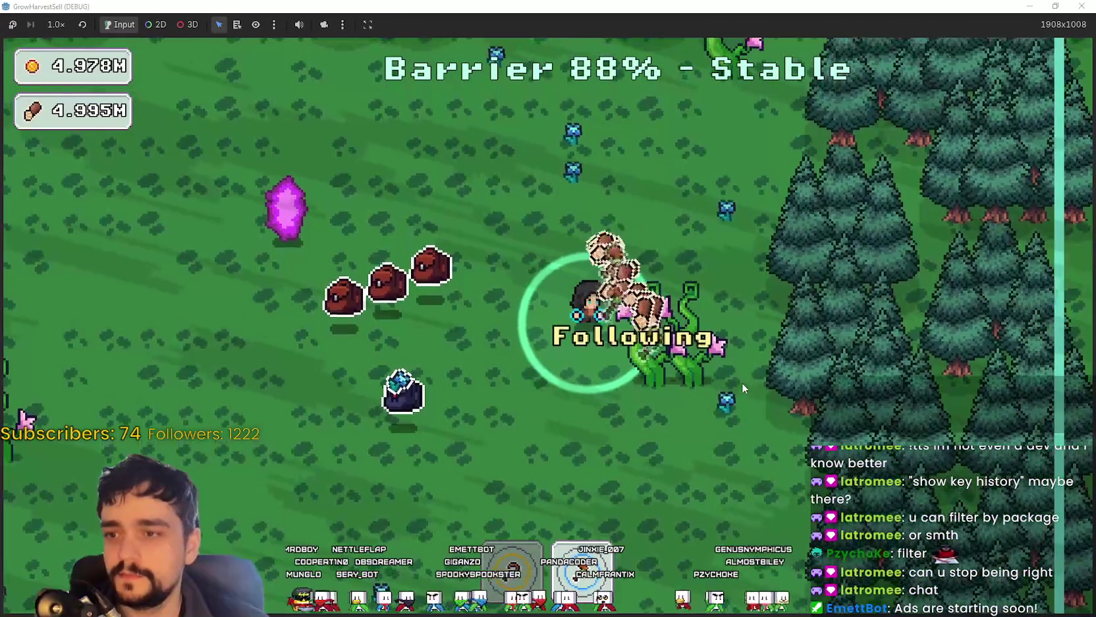
pyautogui.press('s')
pyautogui.press('F8')
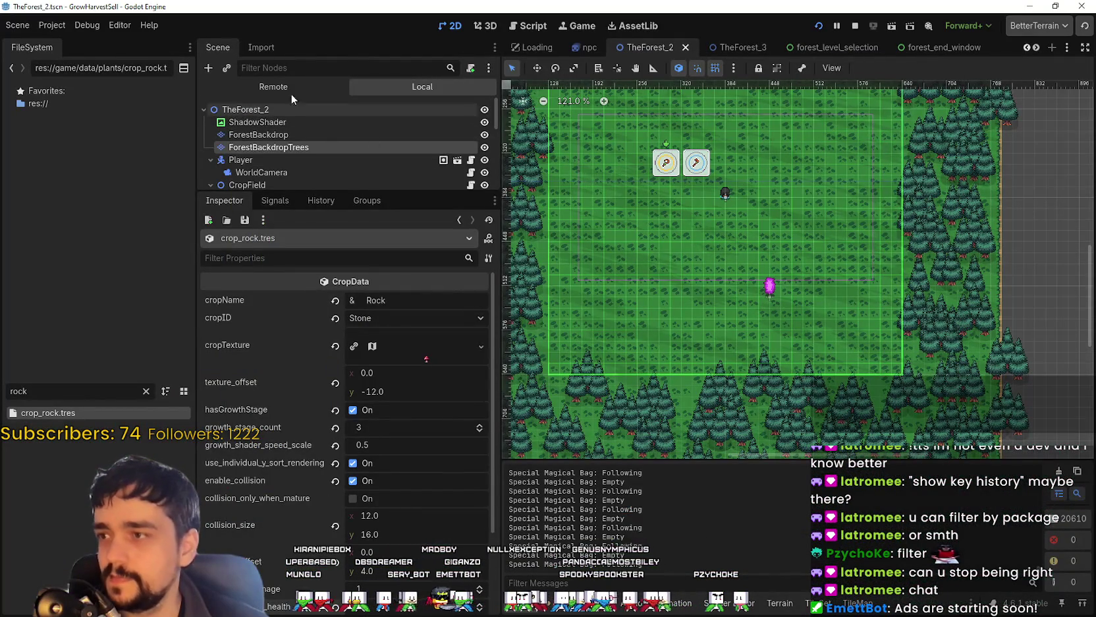
# Step: Switch the Scene dock to Remote and expand TheForest_1 > LevelExit
pyautogui.click(291, 92)
pyautogui.click(295, 181)
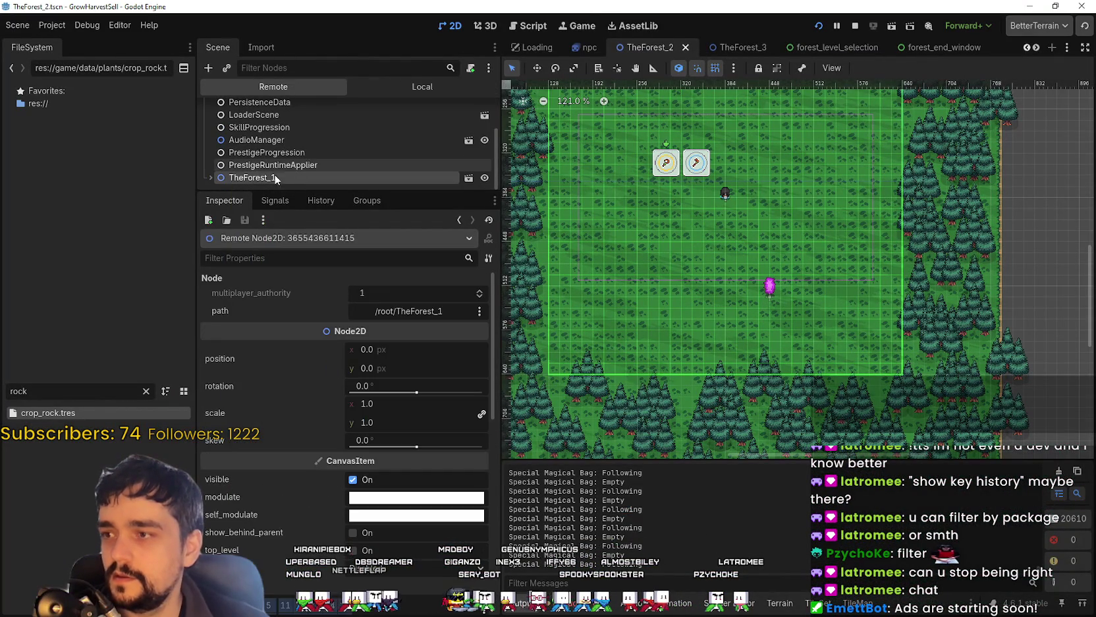
pyautogui.scroll(-5, 263, 168)
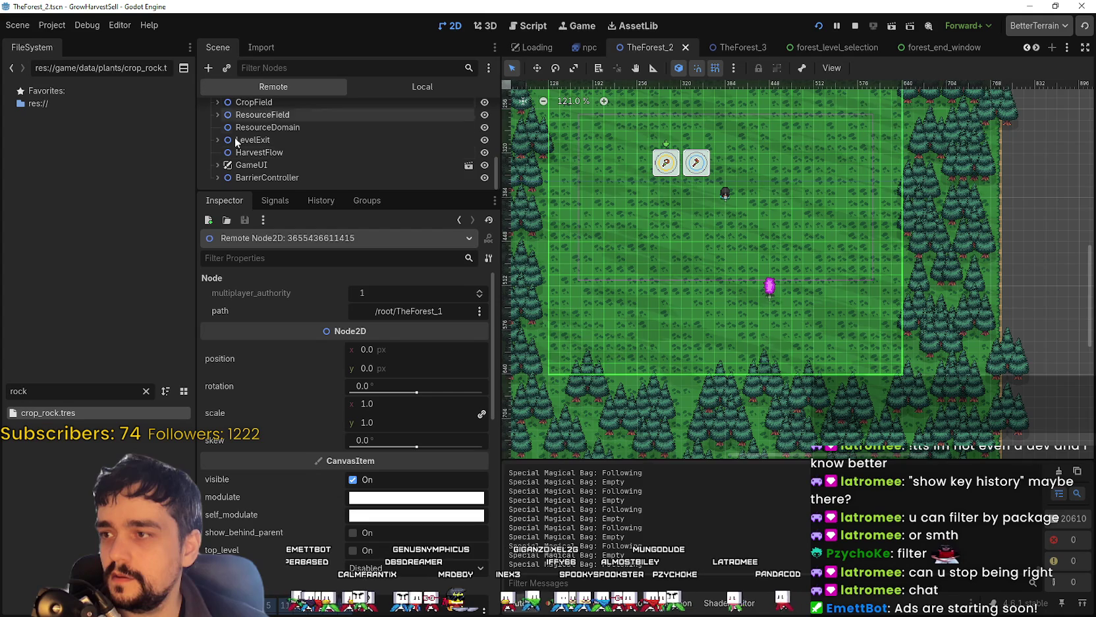
pyautogui.scroll(5, 277, 158)
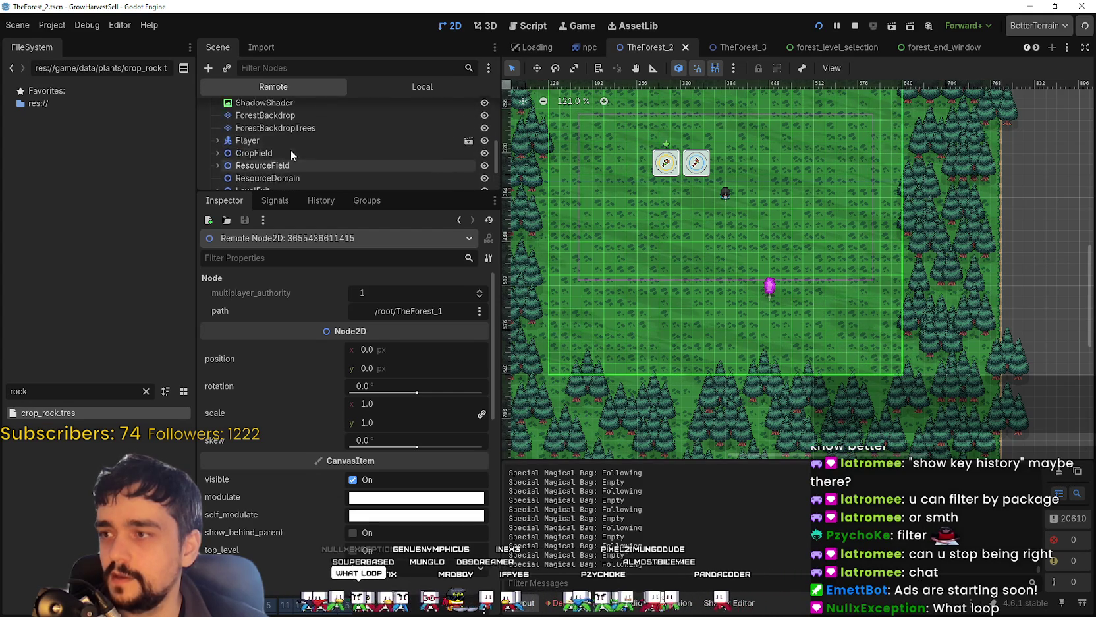
pyautogui.scroll(-3, 289, 145)
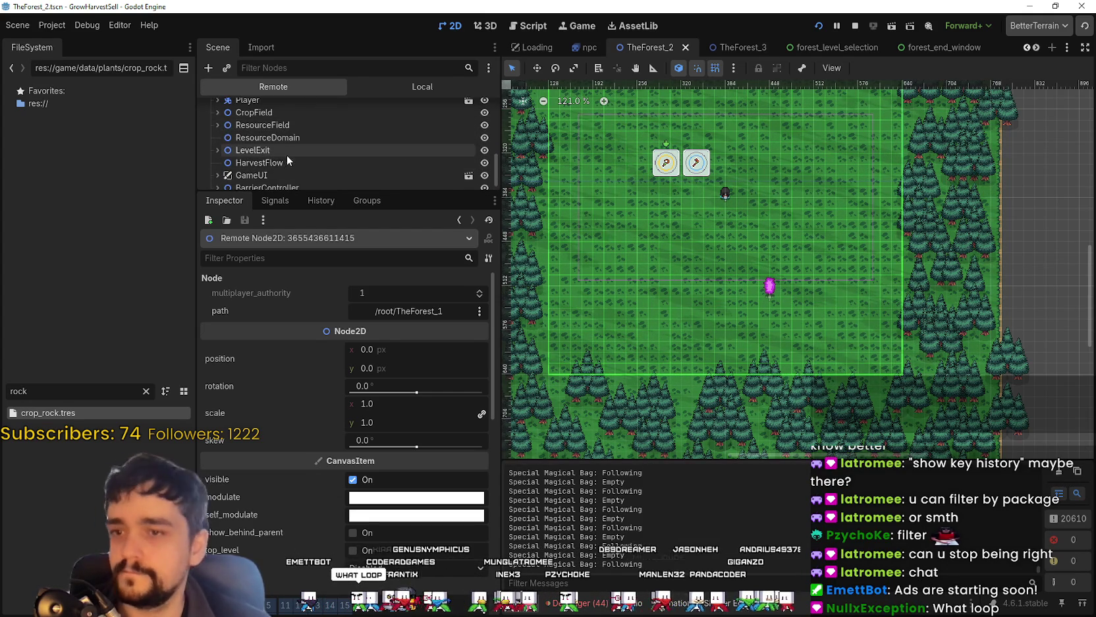
pyautogui.click(300, 150)
pyautogui.click(217, 150)
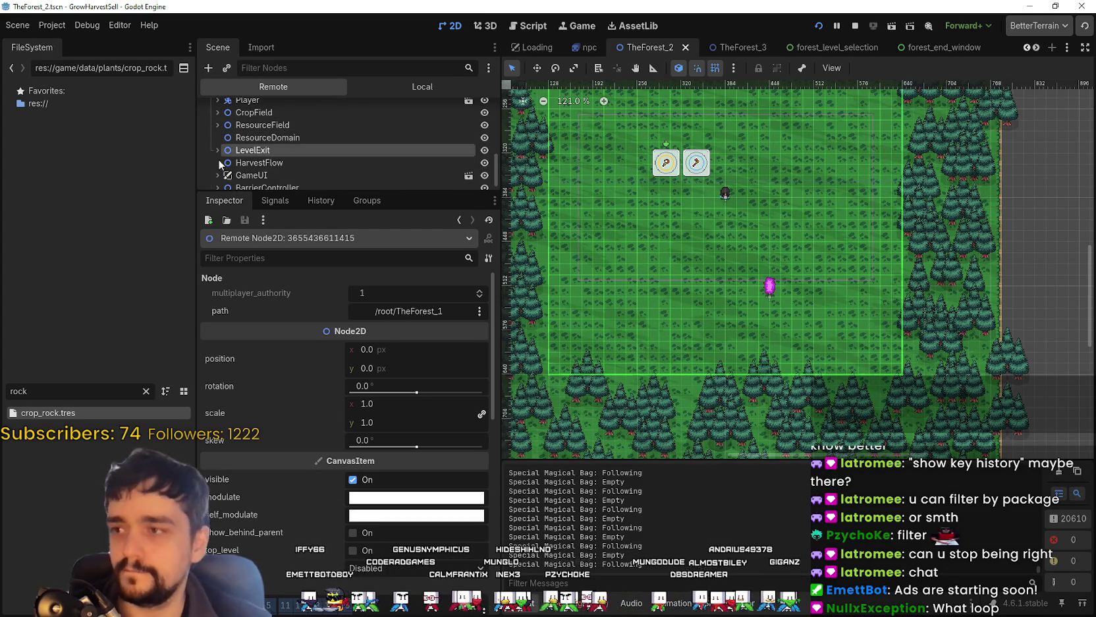
pyautogui.click(218, 149)
pyautogui.click(218, 138)
pyautogui.scroll(-2, 264, 152)
# Step: Review SpecialMagicalBag: carry_slot_count 1, carry_slot_item_cap 9, total_item_capacity 9
pyautogui.click(295, 164)
pyautogui.scroll(-5, 326, 400)
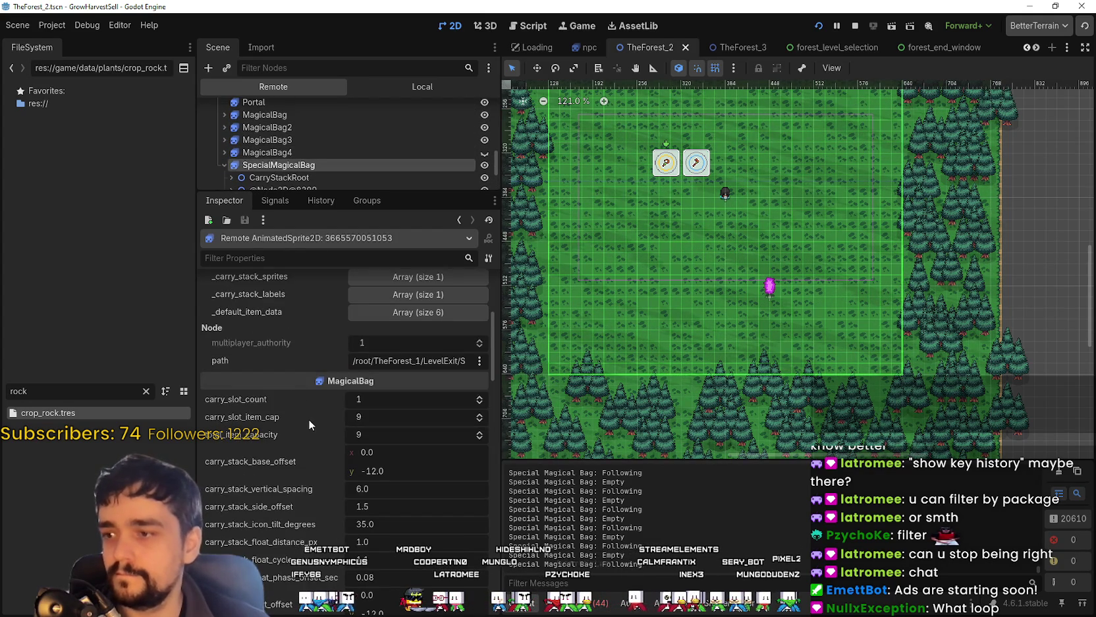
pyautogui.scroll(3, 309, 419)
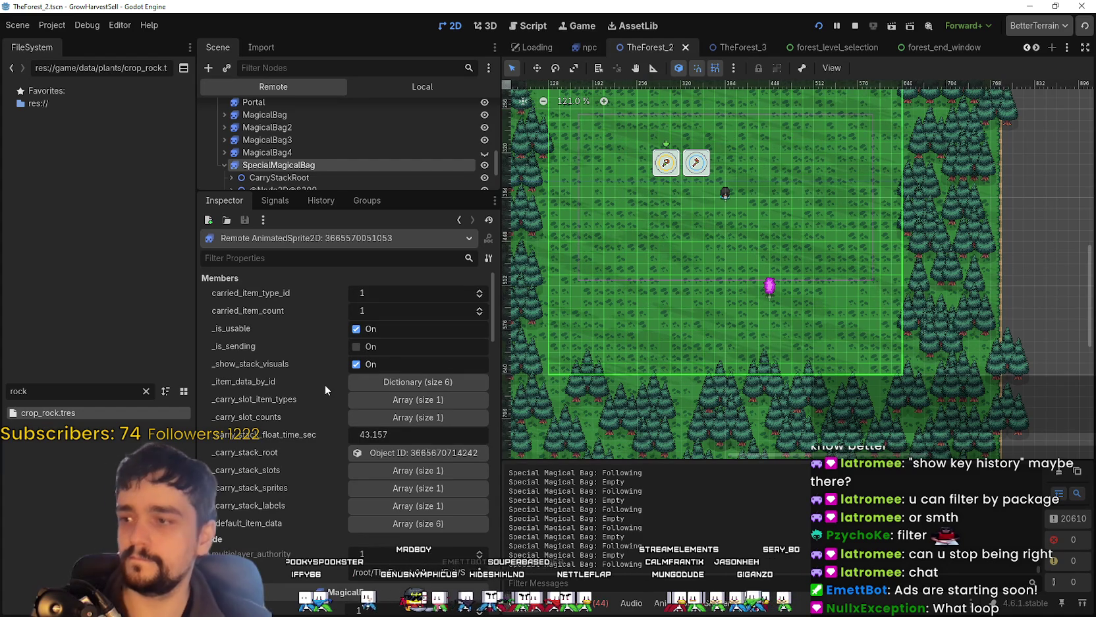
pyautogui.scroll(-10, 325, 430)
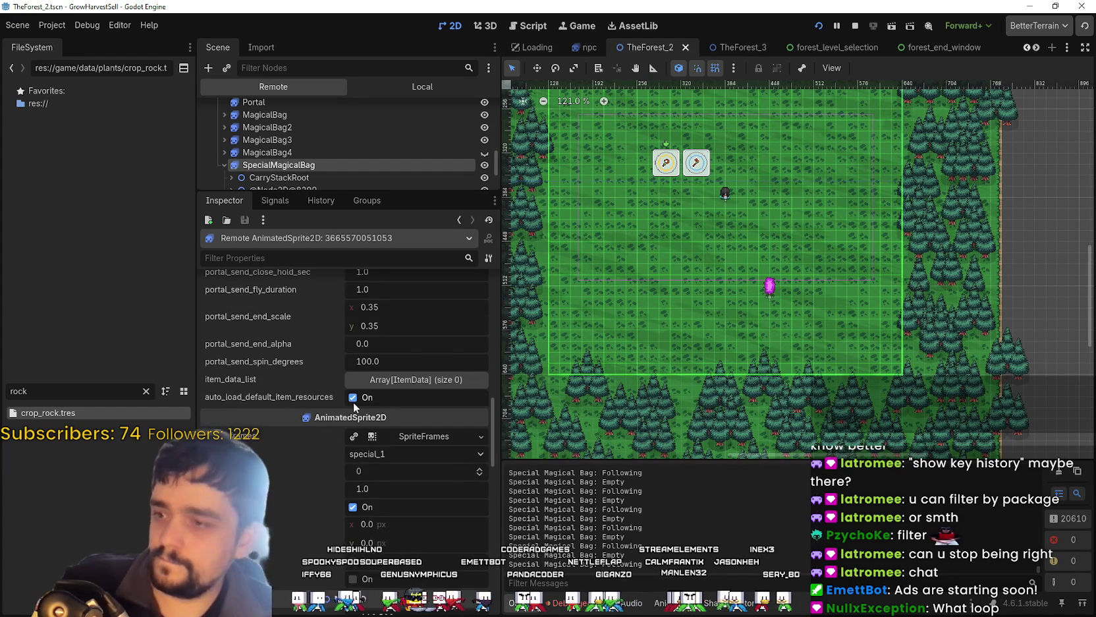
pyautogui.scroll(5, 350, 408)
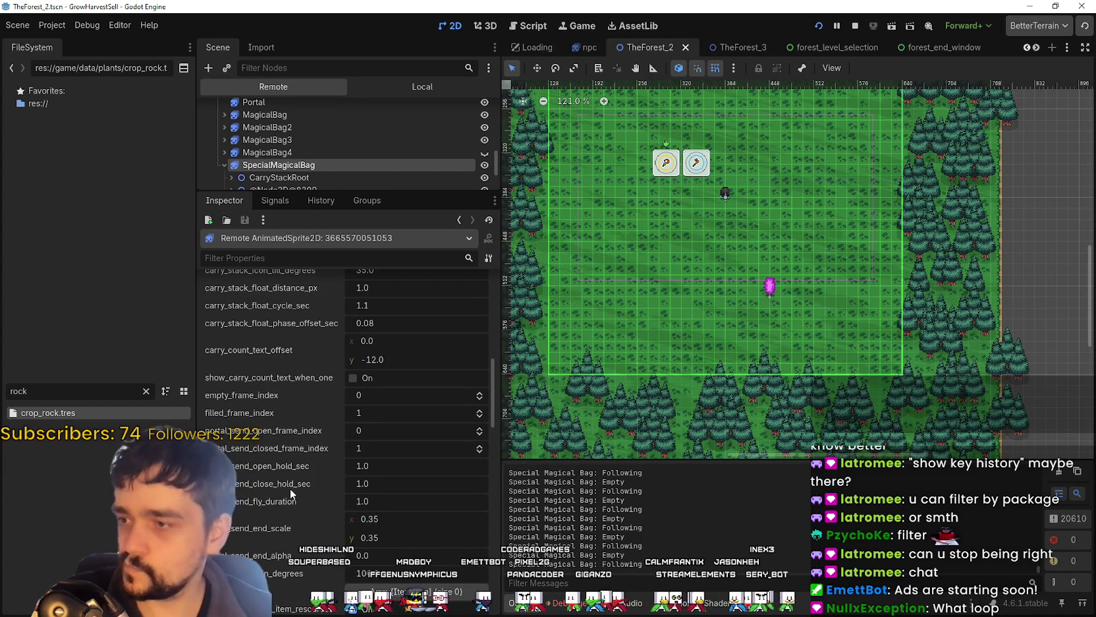
pyautogui.scroll(-5, 286, 505)
pyautogui.scroll(-6, 285, 489)
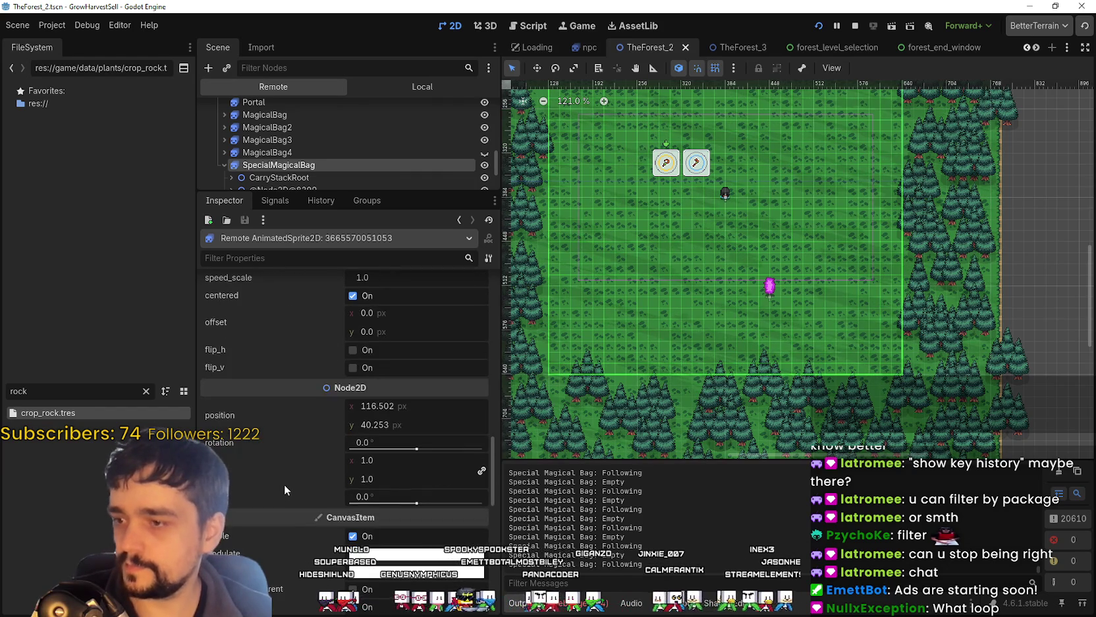
pyautogui.scroll(10, 284, 484)
pyautogui.scroll(6, 283, 489)
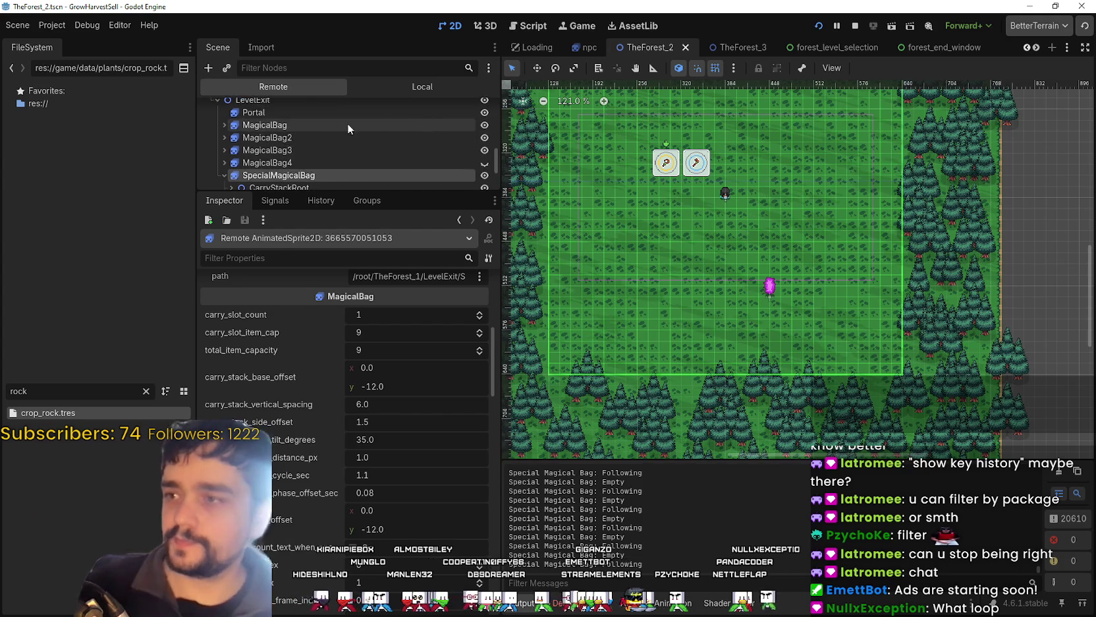
pyautogui.scroll(2, 336, 129)
# Step: Scroll the live LevelExit's CaravanInteractable properties, then open the TheForest_1 scene tab
pyautogui.click(322, 120)
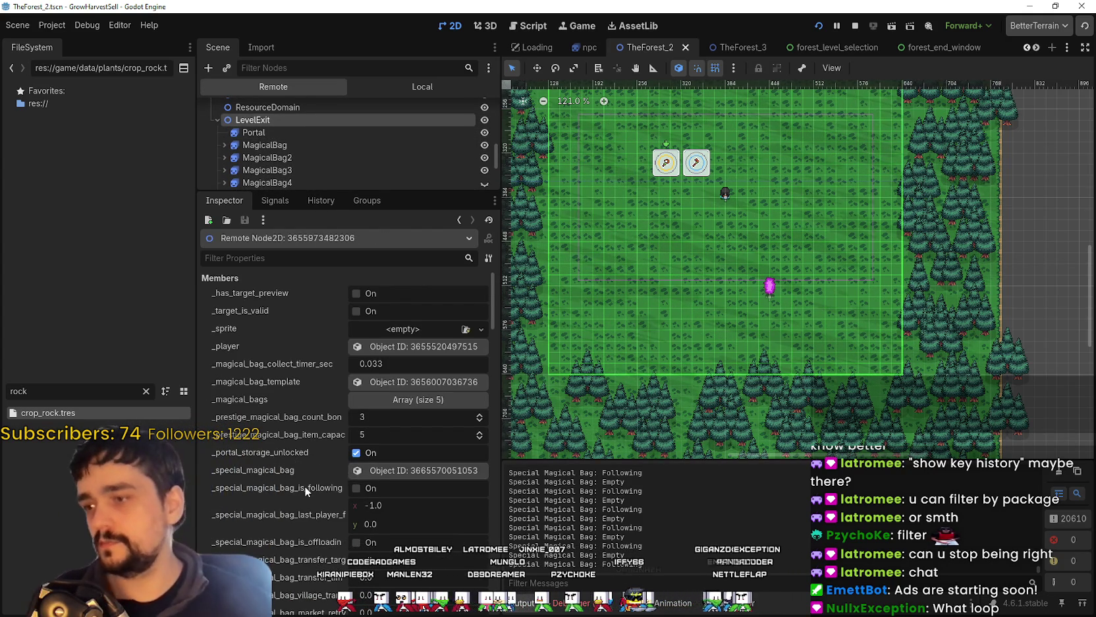
pyautogui.scroll(-5, 300, 486)
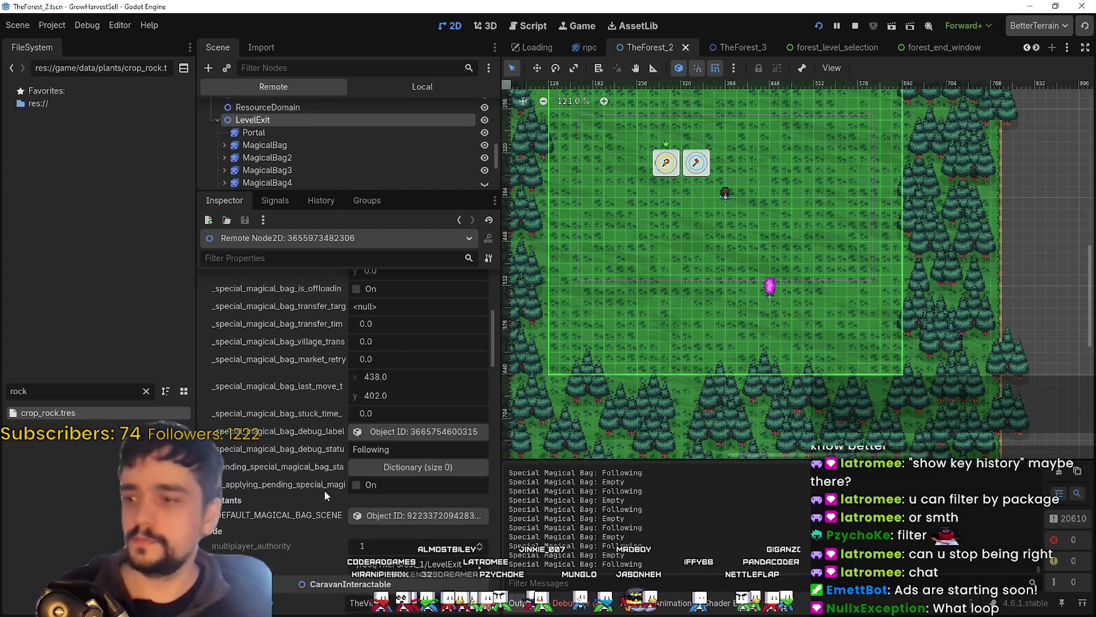
pyautogui.scroll(-6, 324, 490)
pyautogui.scroll(-4, 298, 478)
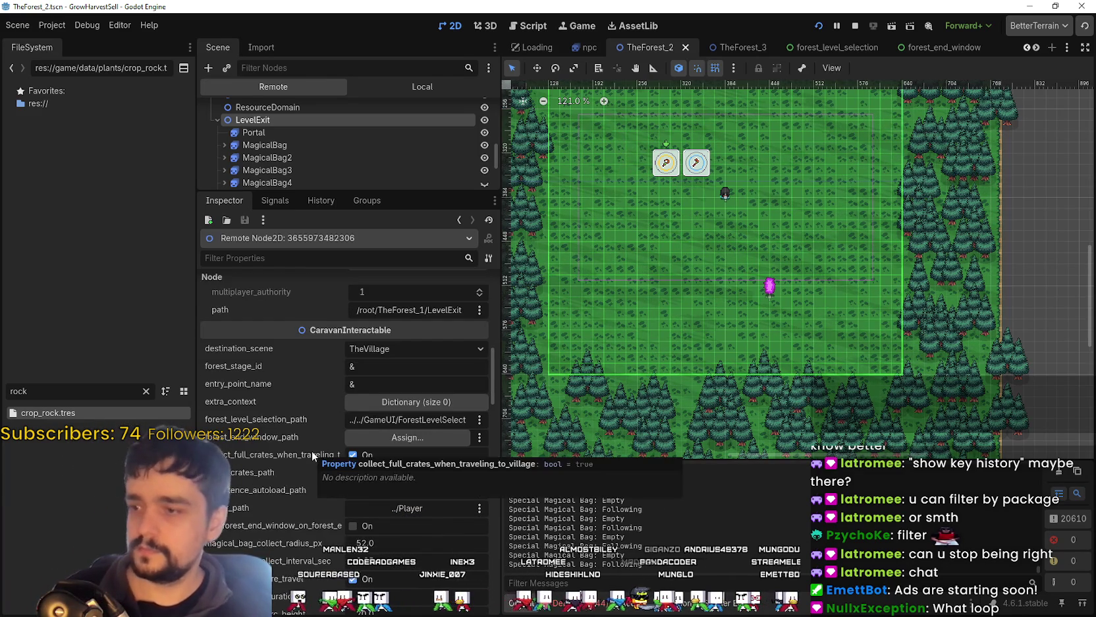
pyautogui.scroll(-5, 272, 494)
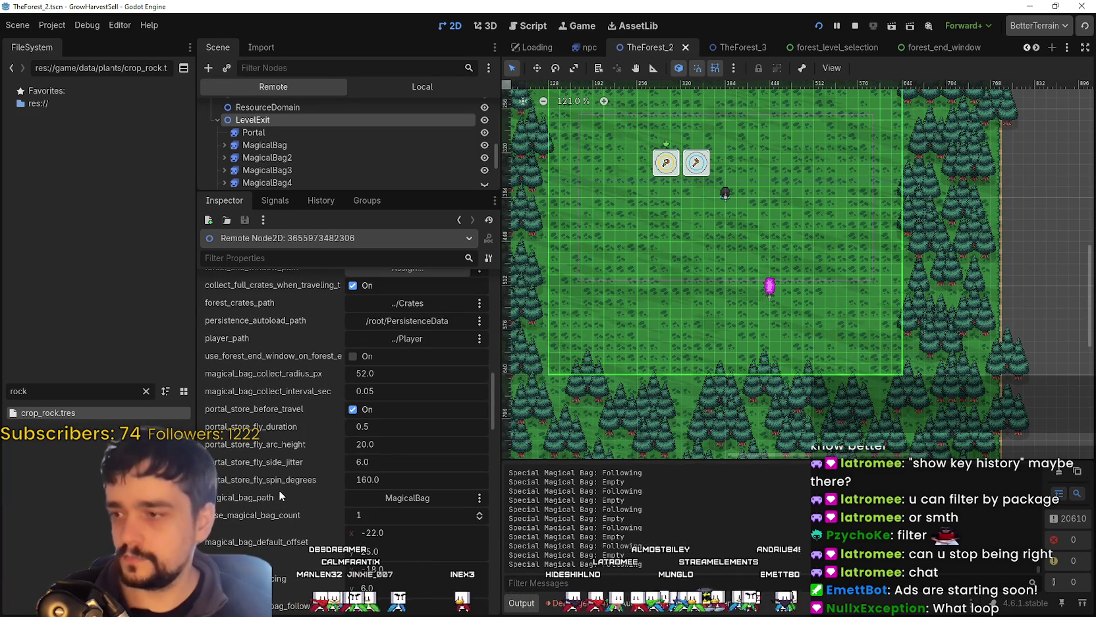
pyautogui.scroll(-6, 278, 490)
pyautogui.scroll(-4, 253, 533)
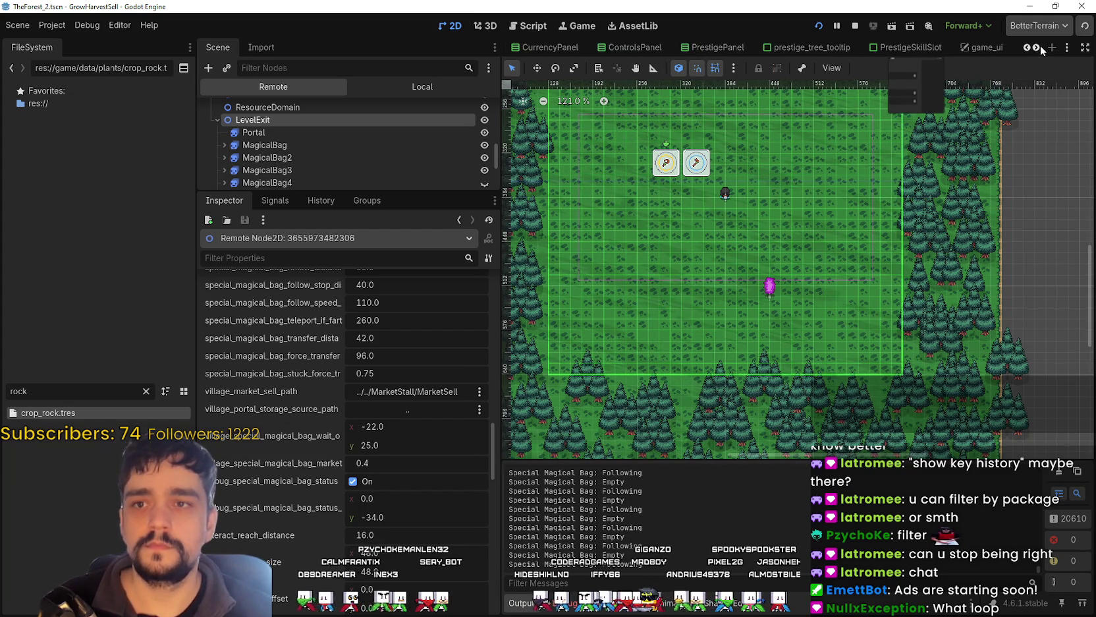
pyautogui.click(811, 45)
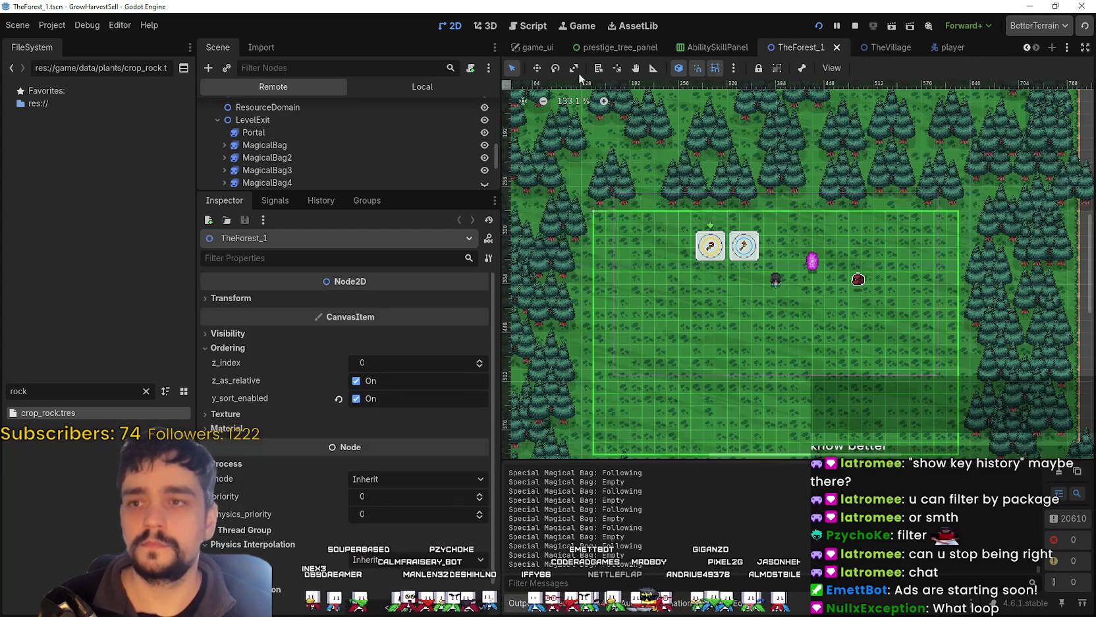
# Step: Uncheck debug_special_magical_bag_status on LevelExit in TheForest_1, then save and run the scene
pyautogui.click(423, 86)
pyautogui.scroll(-2, 315, 175)
pyautogui.scroll(-5, 314, 175)
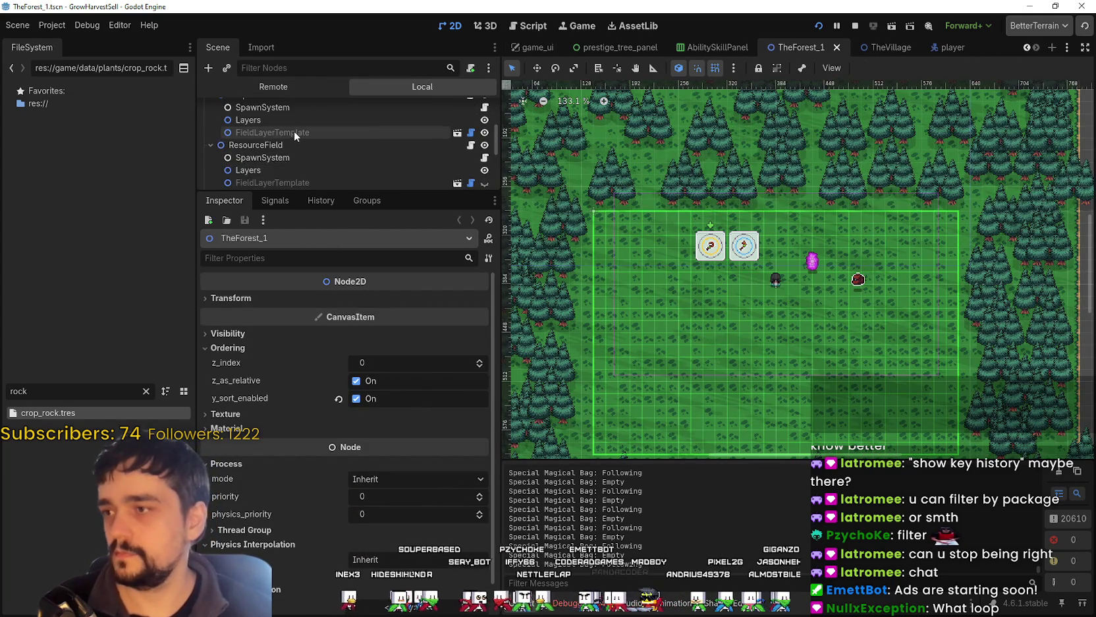
pyautogui.click(307, 119)
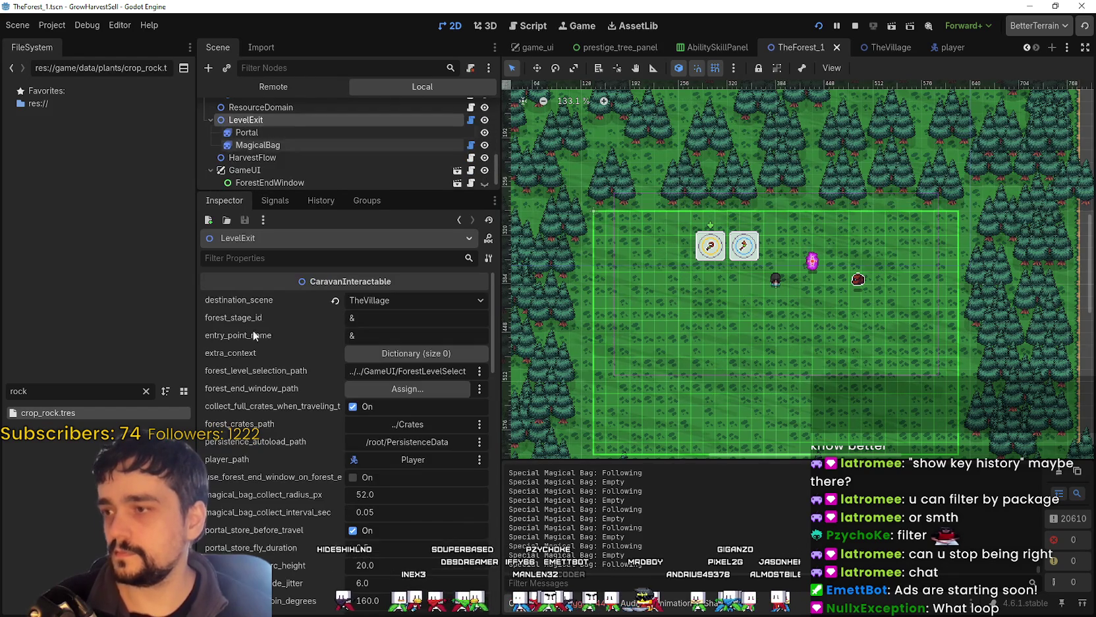
pyautogui.scroll(-6, 255, 522)
pyautogui.scroll(4, 277, 488)
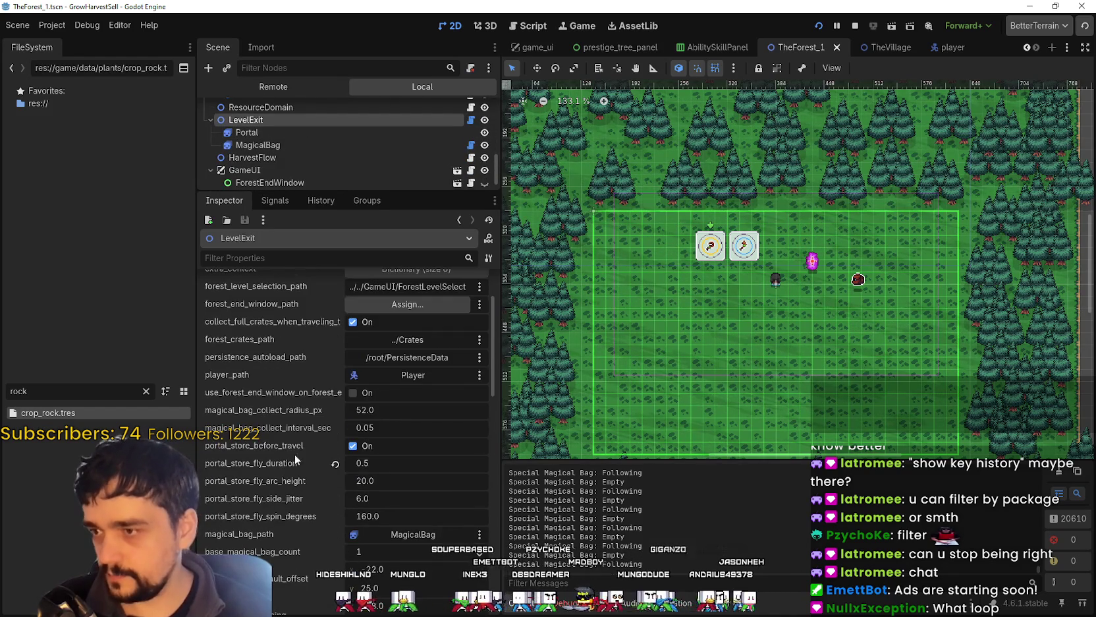
pyautogui.scroll(-8, 250, 521)
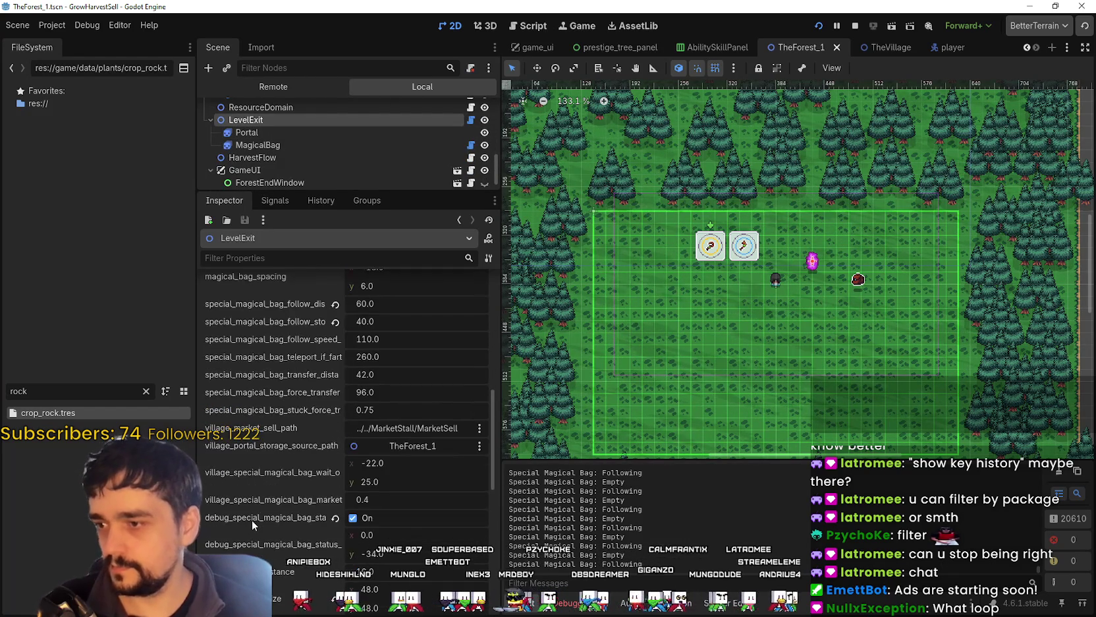
pyautogui.click(336, 518)
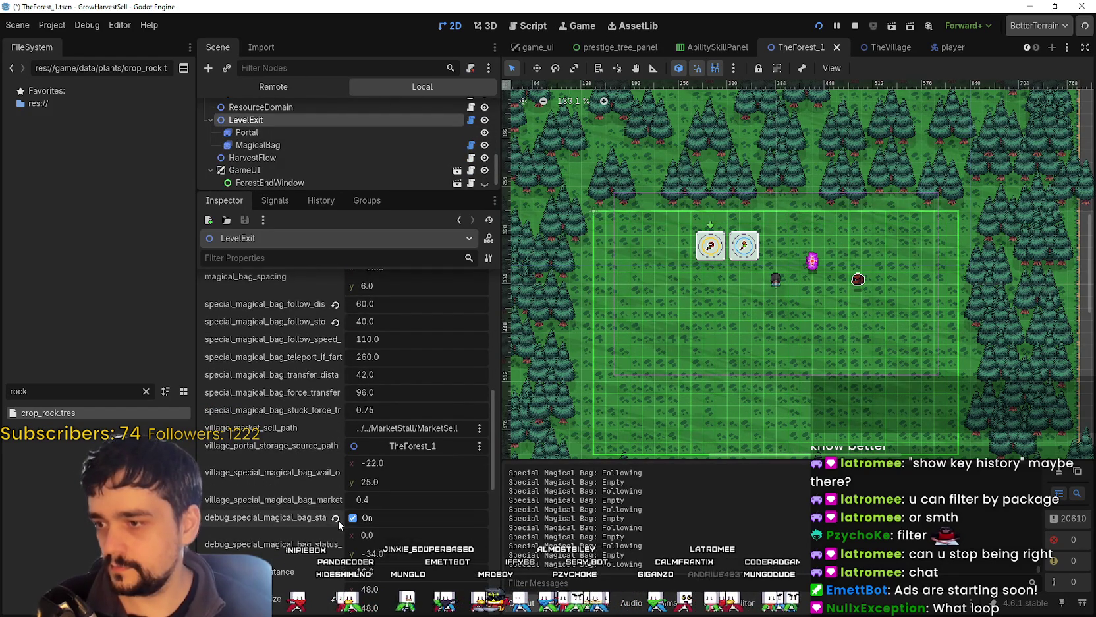
pyautogui.press('F6')
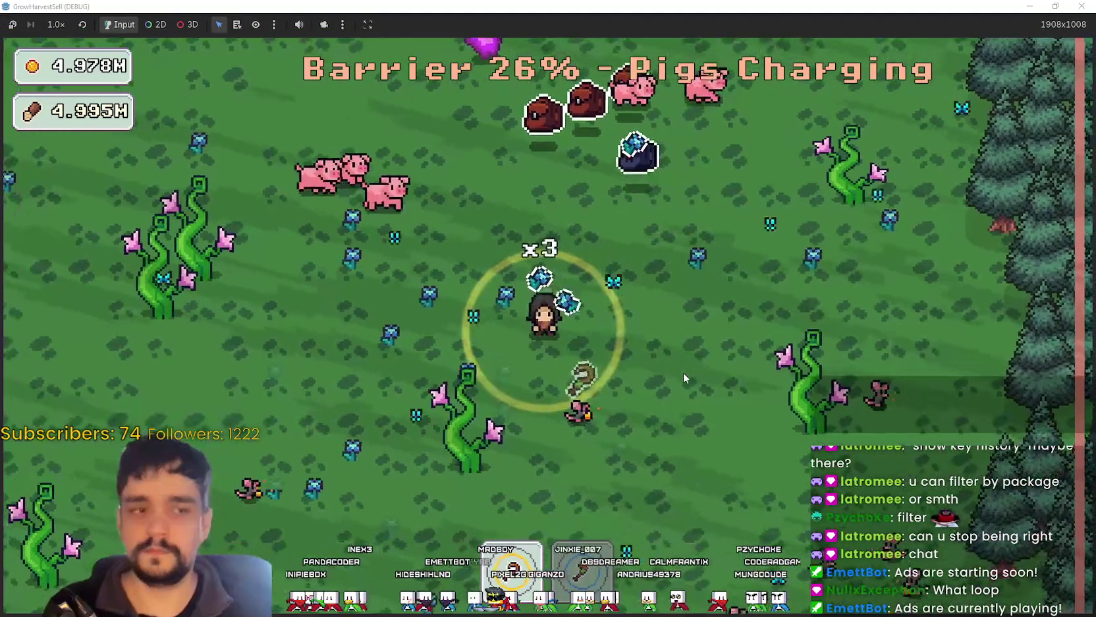
# Step: Walk the character left, down and right through the forest field
pyautogui.press('a')
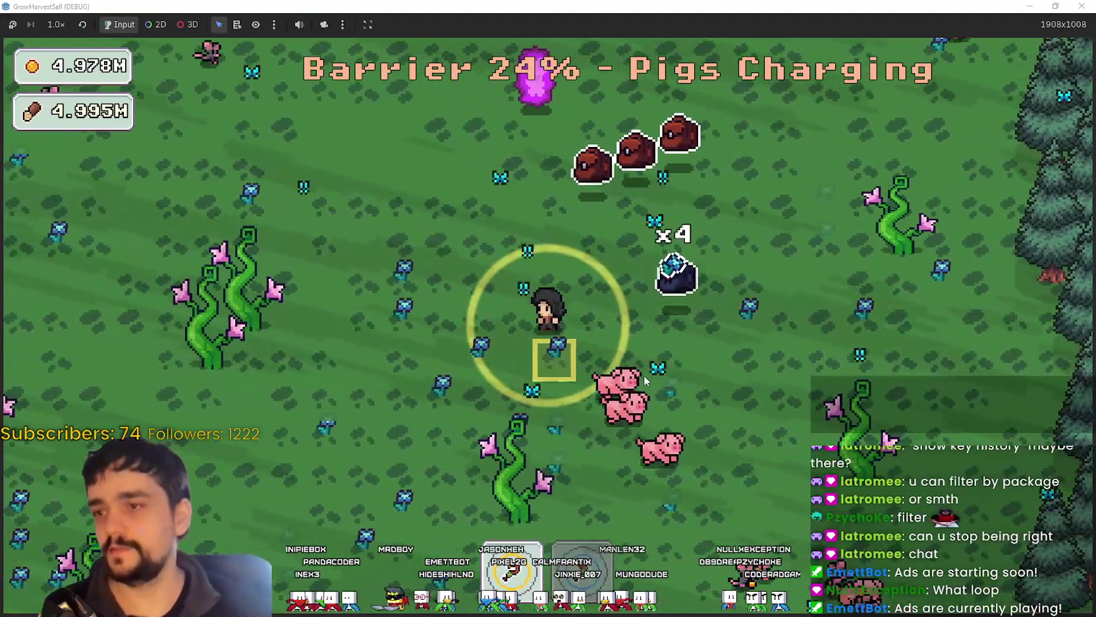
pyautogui.press('s')
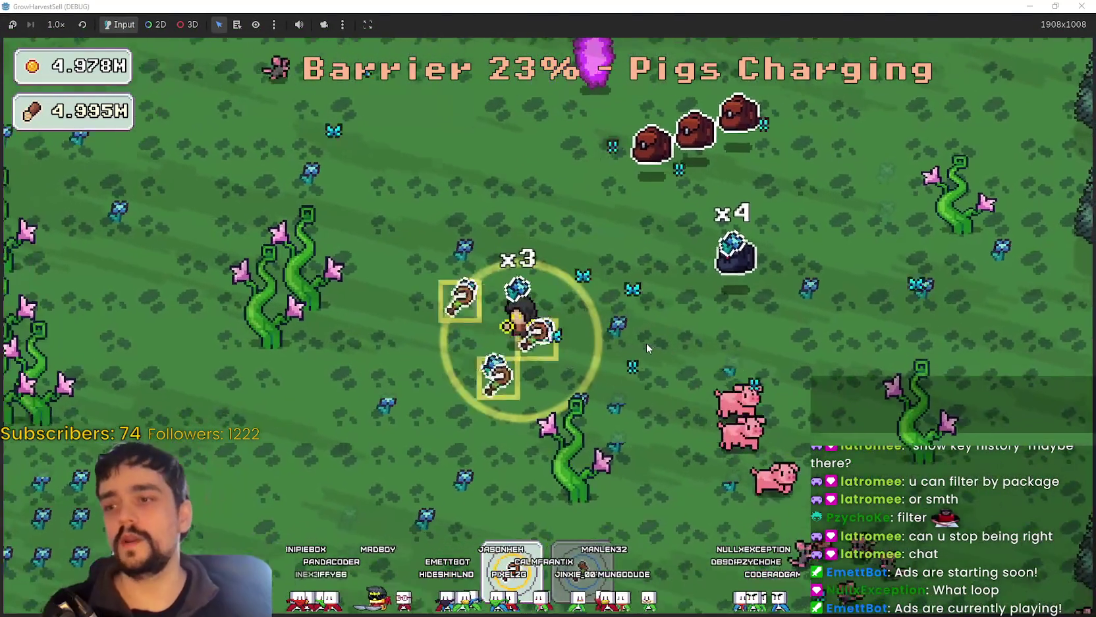
pyautogui.press('d')
# Step: Undo the crystal move in main_atlas, returning it below the pillars
pyautogui.hotkey('alt', 'Tab')
pyautogui.hotkey('ctrl', 'z')
pyautogui.hotkey('ctrl', 'z')
pyautogui.hotkey('ctrl', 'z')
pyautogui.hotkey('alt', 'Tab')
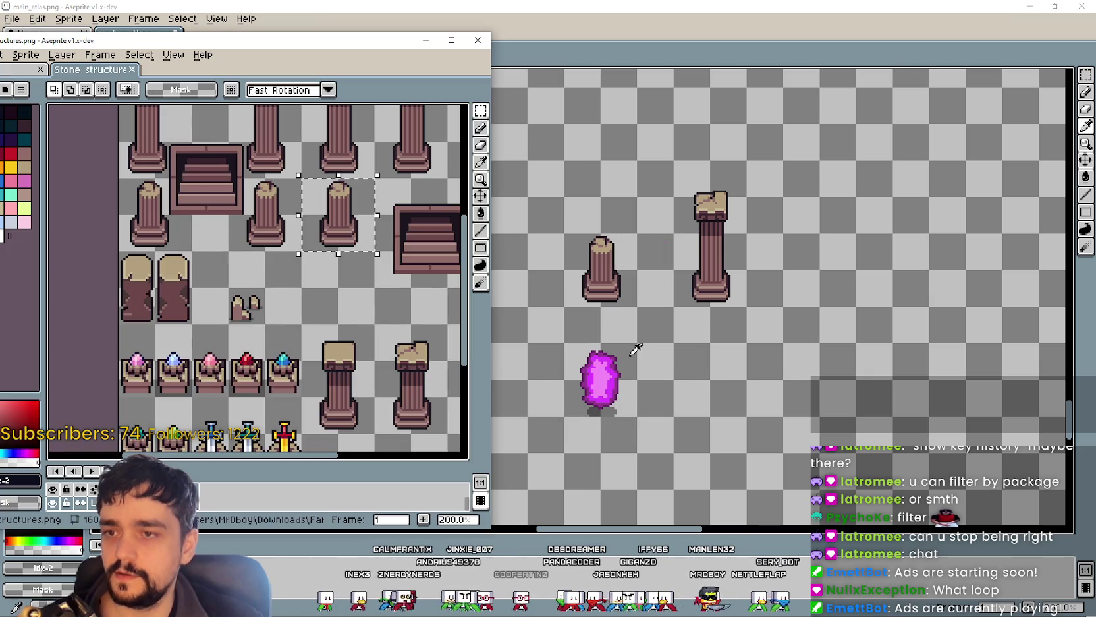
# Step: Copy the upper full pillar from Stone structures and place it right of main_atlas's pillars
pyautogui.scroll(-2, 278, 228)
pyautogui.scroll(2, 278, 228)
pyautogui.moveTo(241, 127); pyautogui.dragTo(316, 275)
pyautogui.hotkey('ctrl', 'c')
pyautogui.hotkey('alt', 'Tab')
pyautogui.hotkey('ctrl', 'v')
pyautogui.moveTo(586, 316)
pyautogui.mouseDown()
pyautogui.moveTo(653, 252)
pyautogui.moveTo(656, 226)
pyautogui.moveTo(778, 238)
pyautogui.mouseUp()
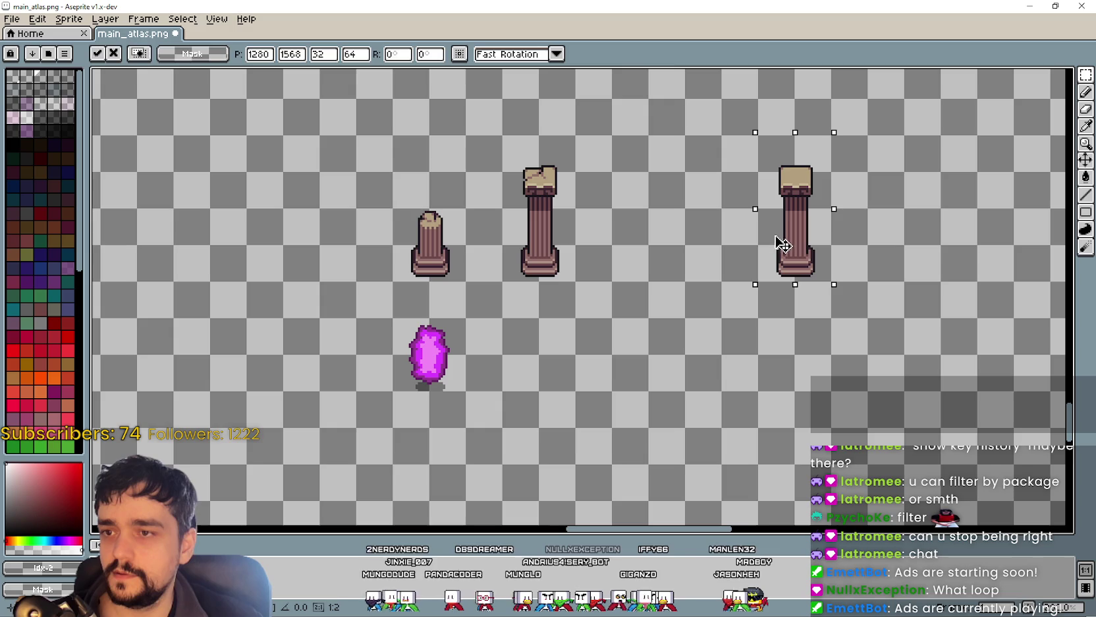
pyautogui.press('Return')
# Step: Paste a second pillar into main_atlas next to the right pillar and commit it
pyautogui.hotkey('alt', 'Tab')
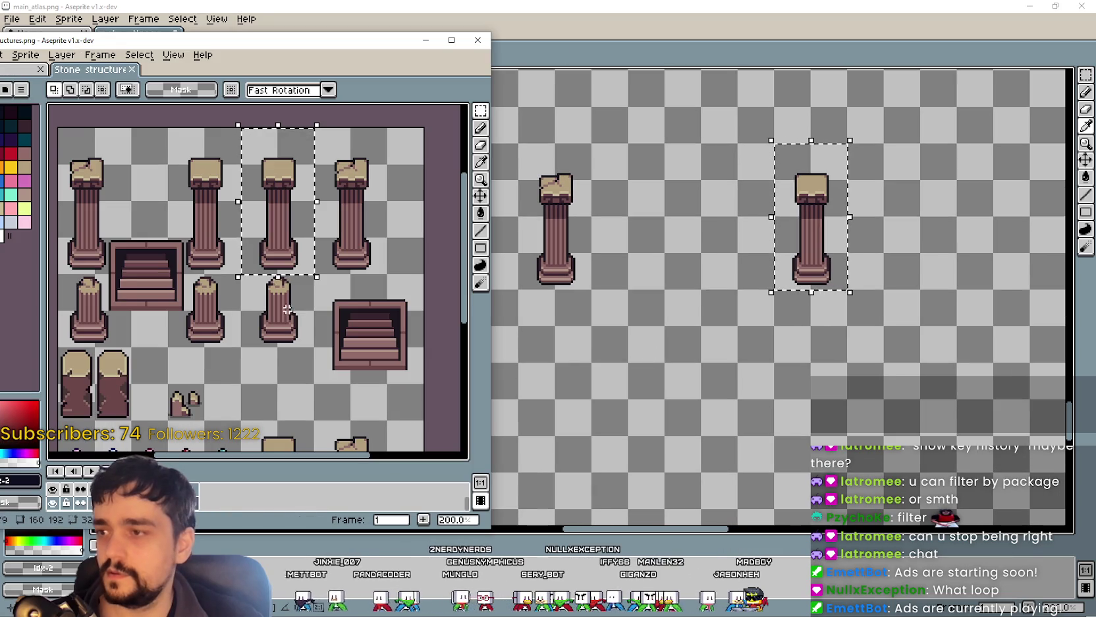
pyautogui.hotkey('alt', 'Tab')
pyautogui.hotkey('ctrl', 'v')
pyautogui.moveTo(591, 332)
pyautogui.mouseDown()
pyautogui.moveTo(661, 349)
pyautogui.moveTo(704, 251)
pyautogui.mouseUp()
pyautogui.press('Return')
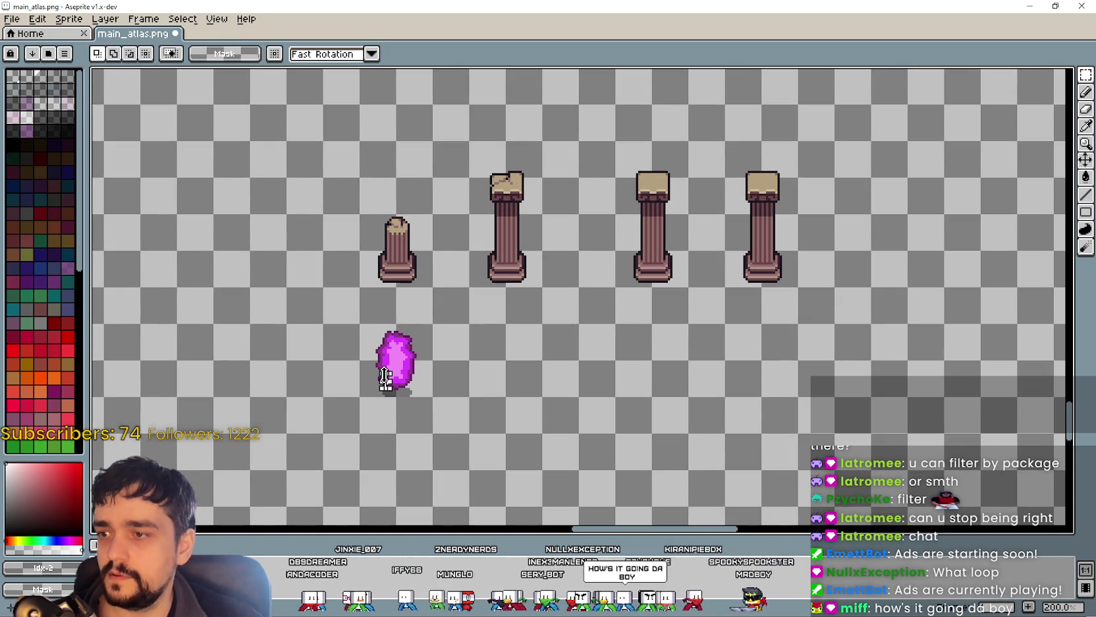
pyautogui.hotkey('alt', 'Tab')
pyautogui.scroll(-3, 316, 274)
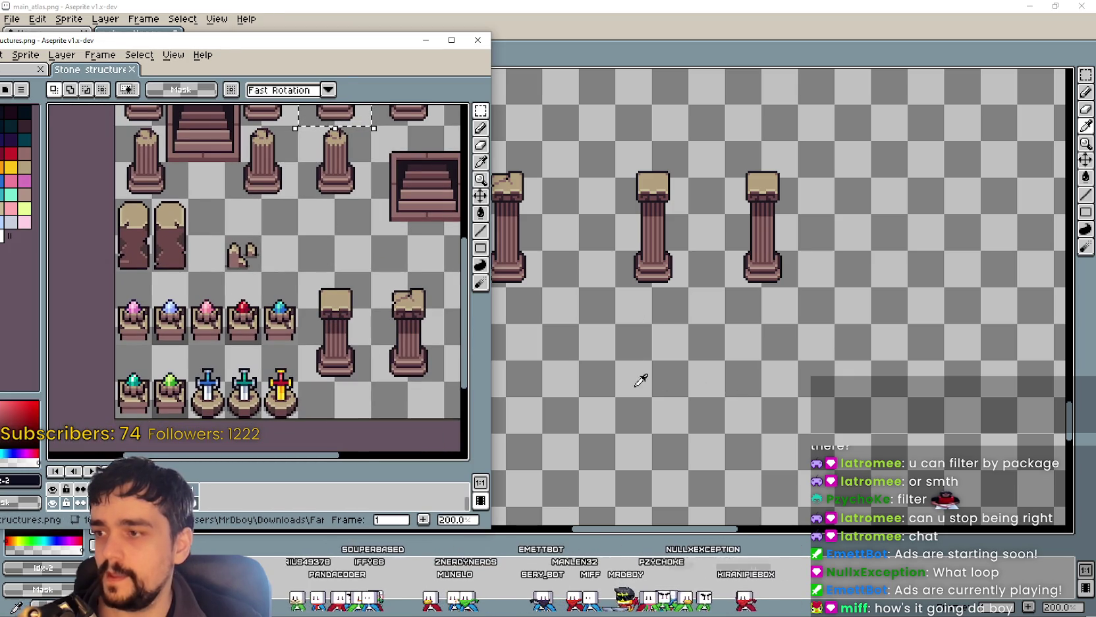
pyautogui.hotkey('alt', 'Tab')
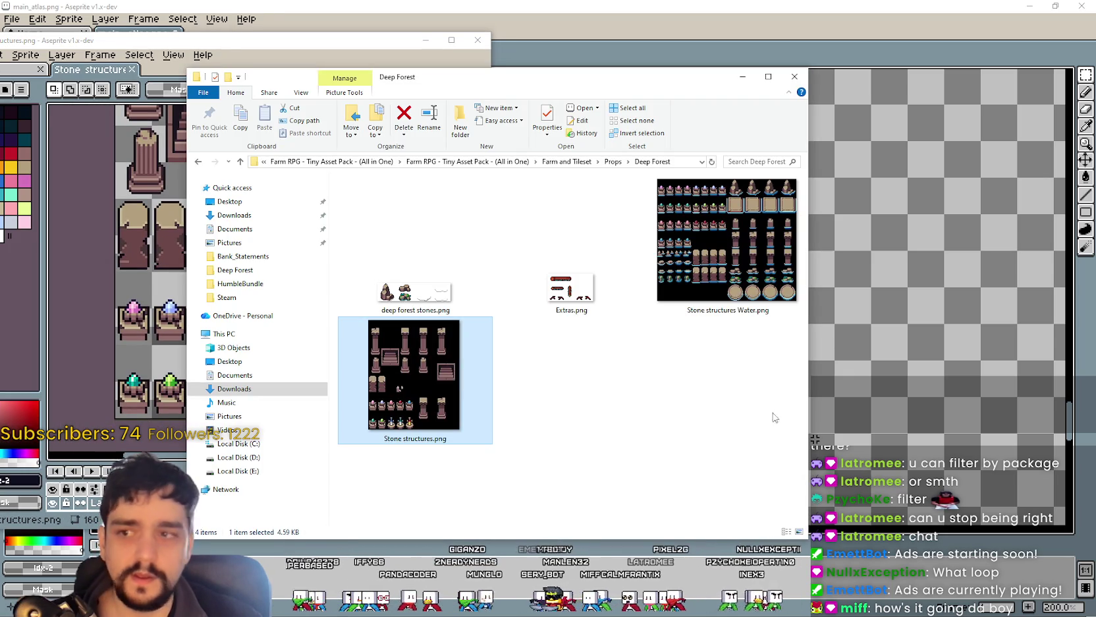
# Step: Open Stone structures Water.png in Aseprite
pyautogui.click(706, 241)
pyautogui.doubleClick(675, 245)
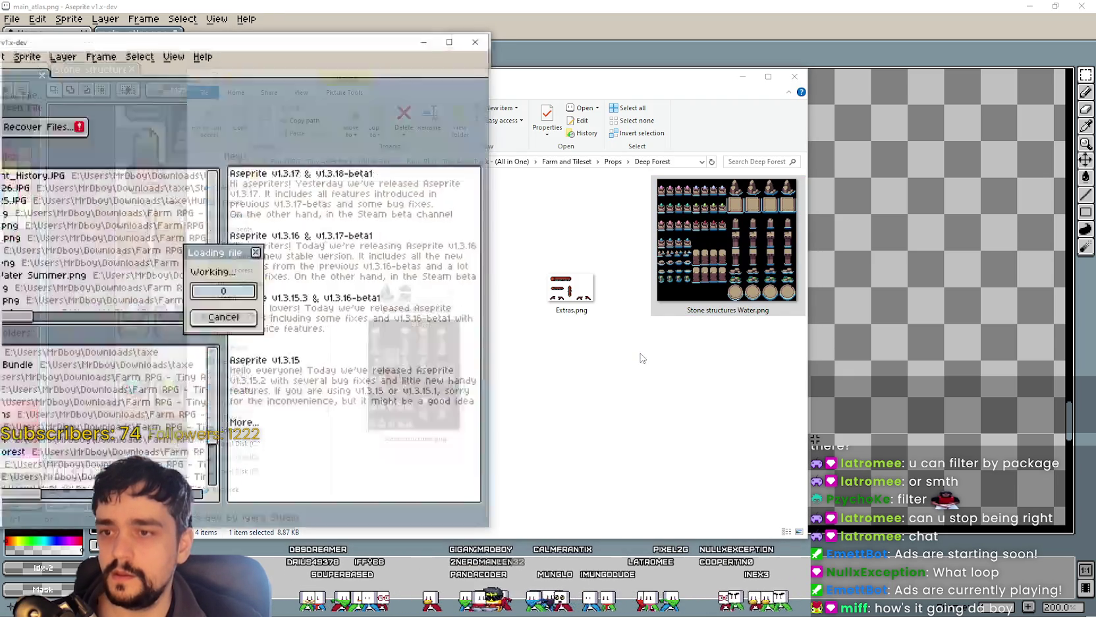
pyautogui.scroll(3, 280, 285)
pyautogui.scroll(-3, 280, 285)
pyautogui.scroll(1, 283, 284)
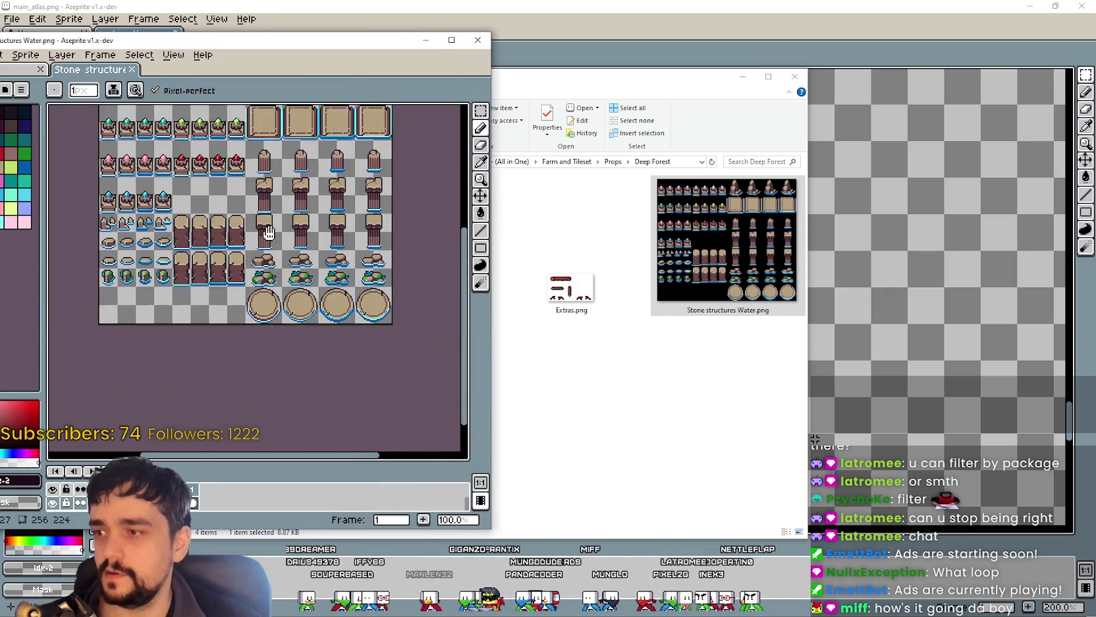
pyautogui.scroll(-1, 297, 282)
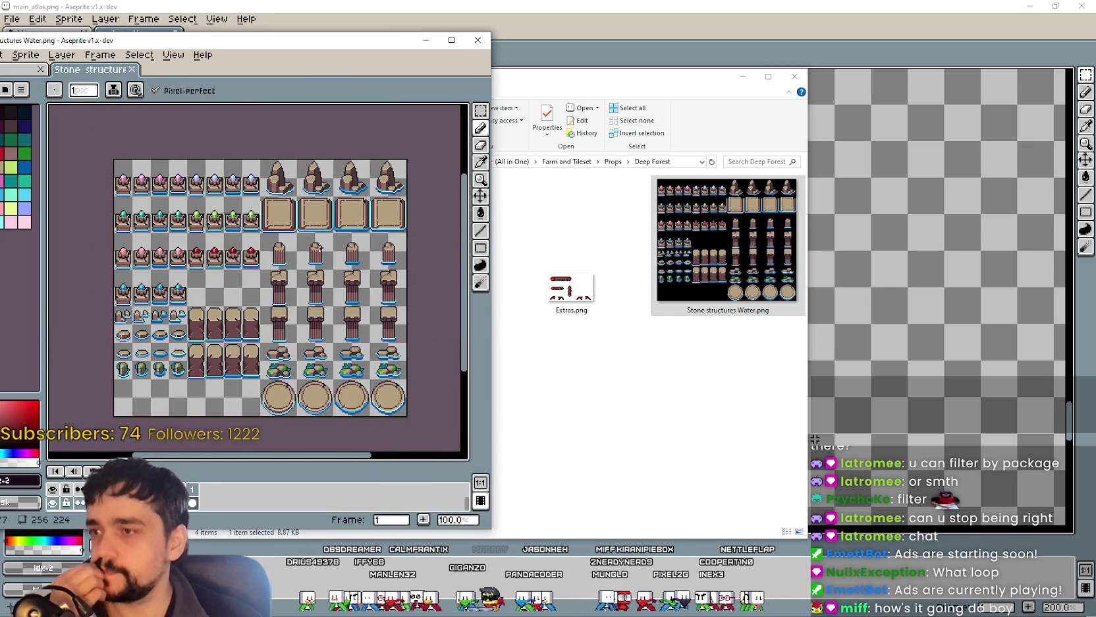
pyautogui.scroll(1, 318, 247)
pyautogui.scroll(-1, 320, 242)
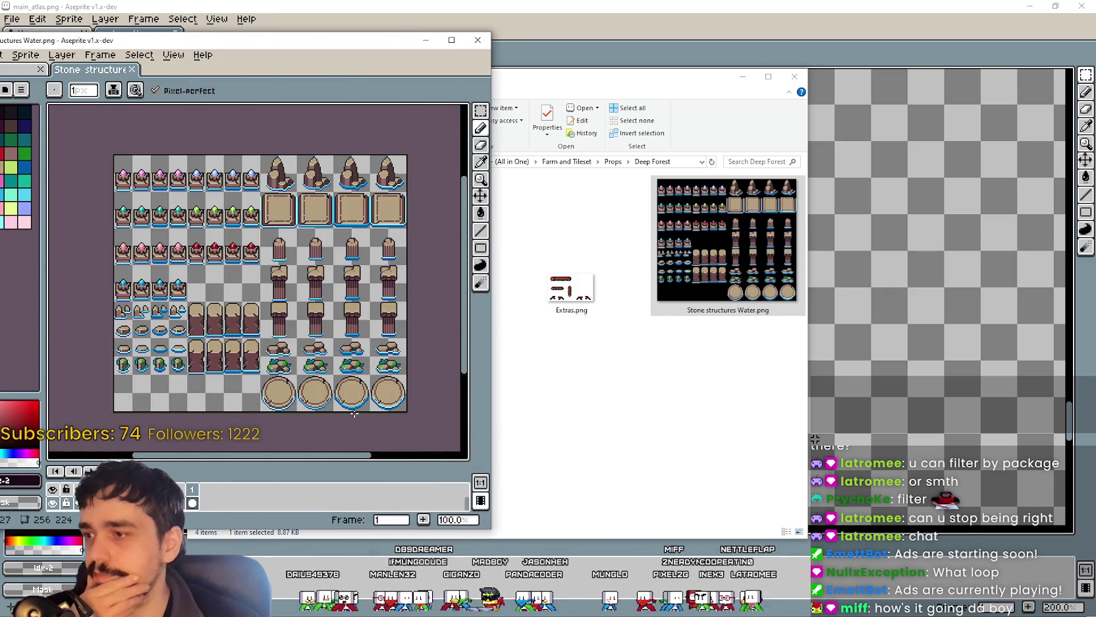
pyautogui.scroll(2, 354, 414)
# Step: Browse the Spring props folder, then return to the Deep Forest folder
pyautogui.click(597, 402)
pyautogui.click(617, 162)
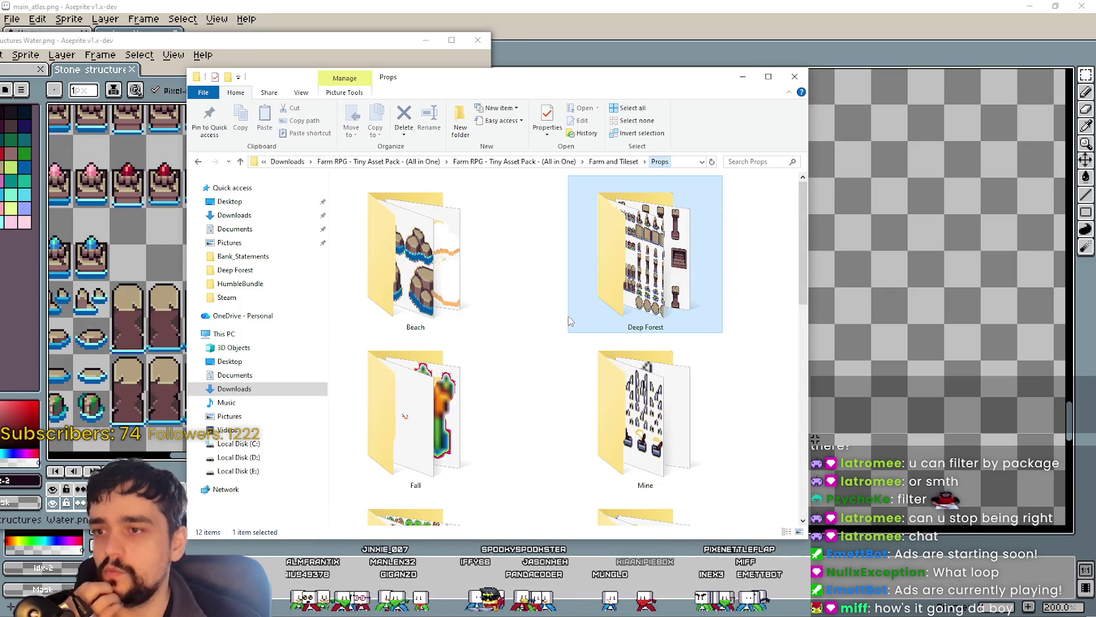
pyautogui.scroll(-5, 689, 441)
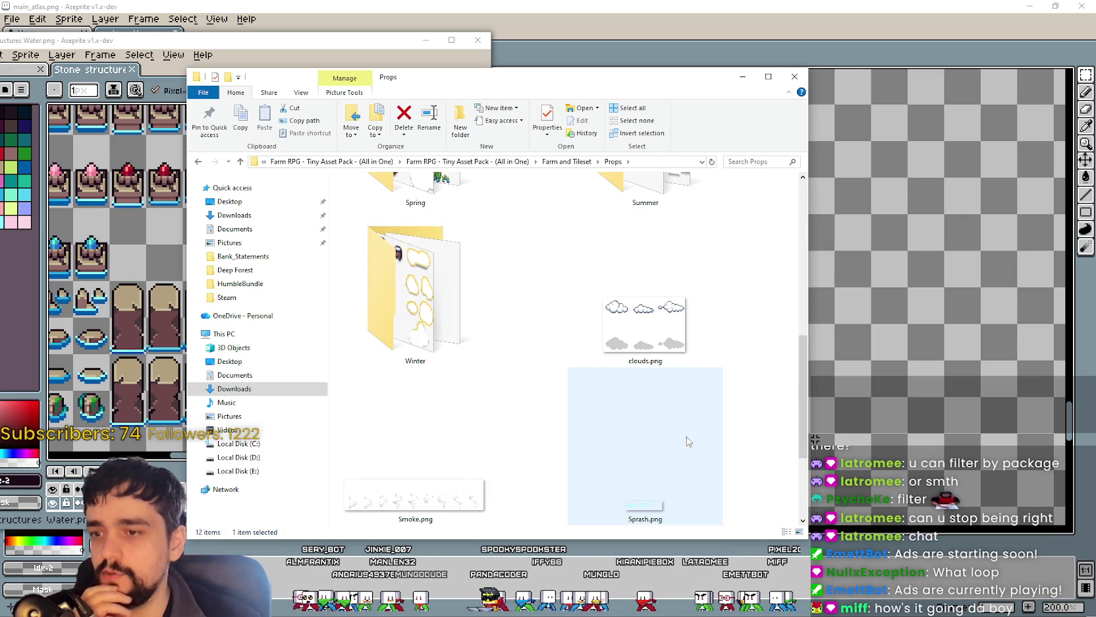
pyautogui.scroll(6, 533, 417)
pyautogui.click(448, 405)
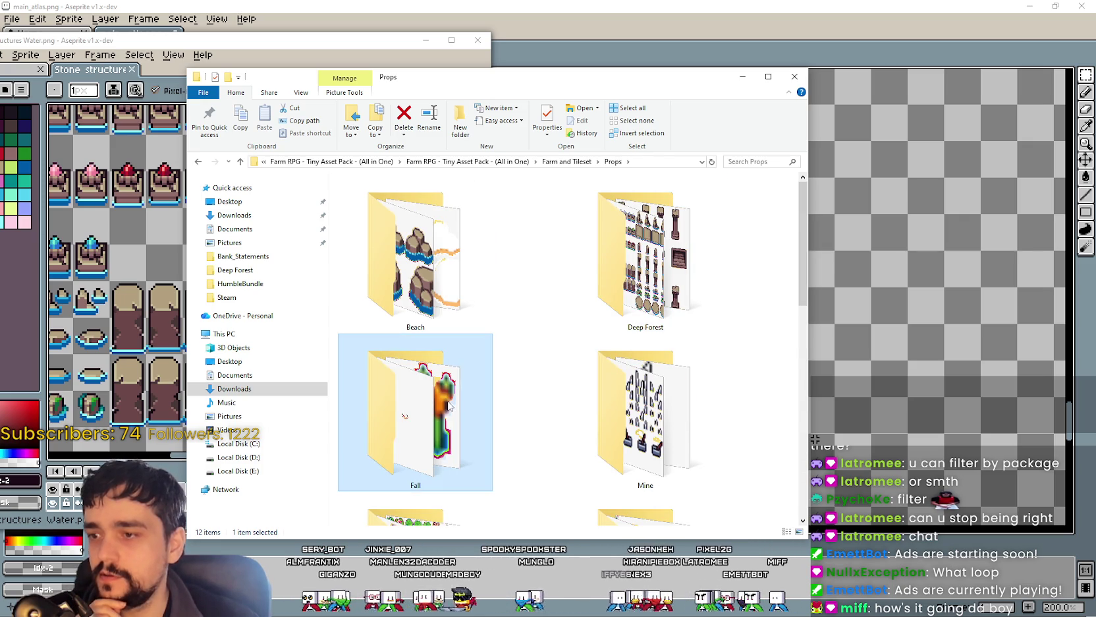
pyautogui.scroll(-2, 448, 406)
pyautogui.doubleClick(441, 421)
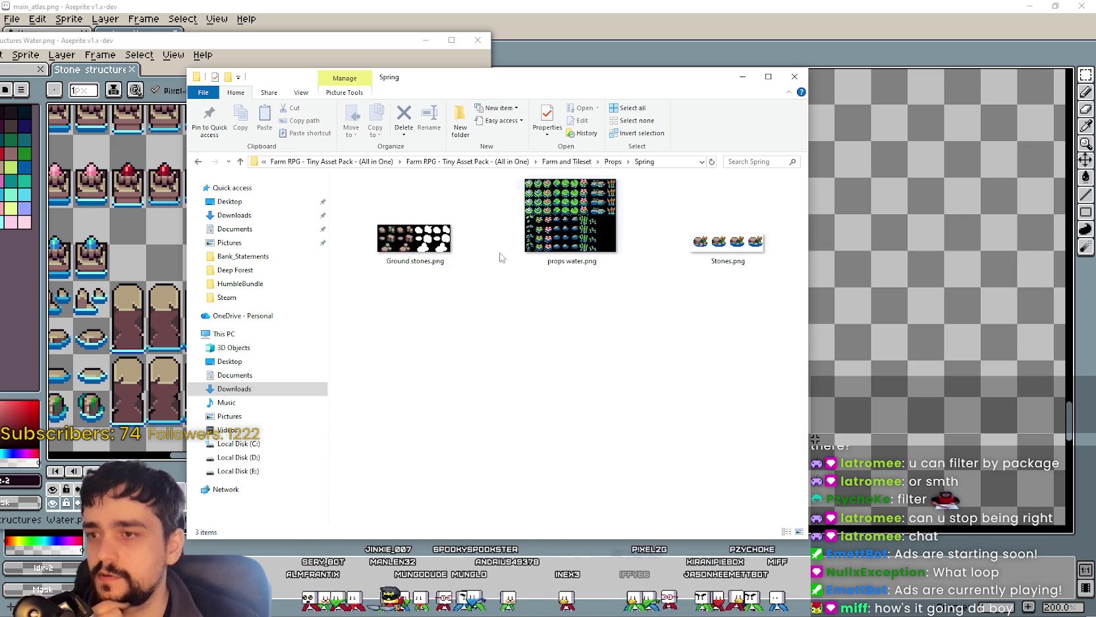
pyautogui.click(613, 162)
pyautogui.scroll(3, 619, 296)
pyautogui.doubleClick(648, 263)
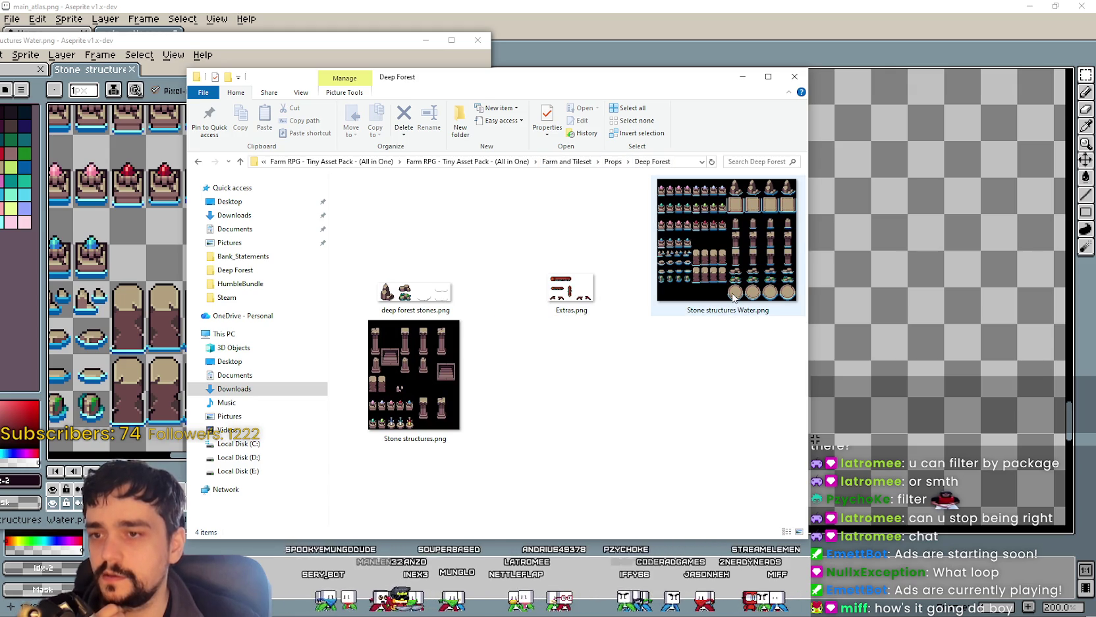
# Step: Open Props Mine.png from the Mine folder in Aseprite, look it over, then close it
pyautogui.click(613, 162)
pyautogui.scroll(-4, 530, 407)
pyautogui.scroll(2, 530, 407)
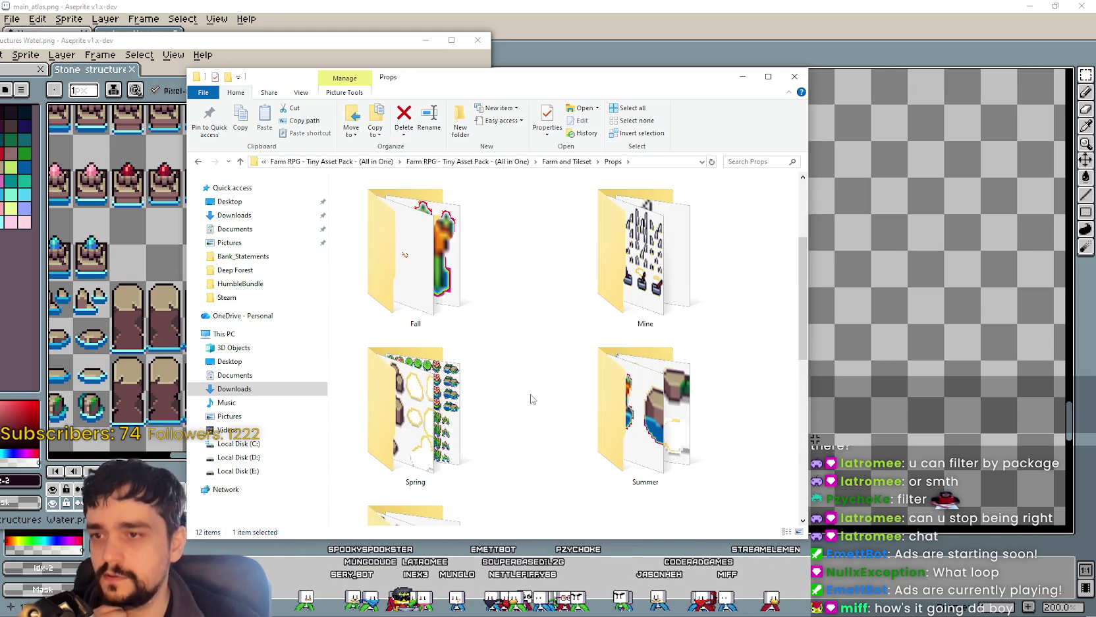
pyautogui.press('m')
pyautogui.press('Return')
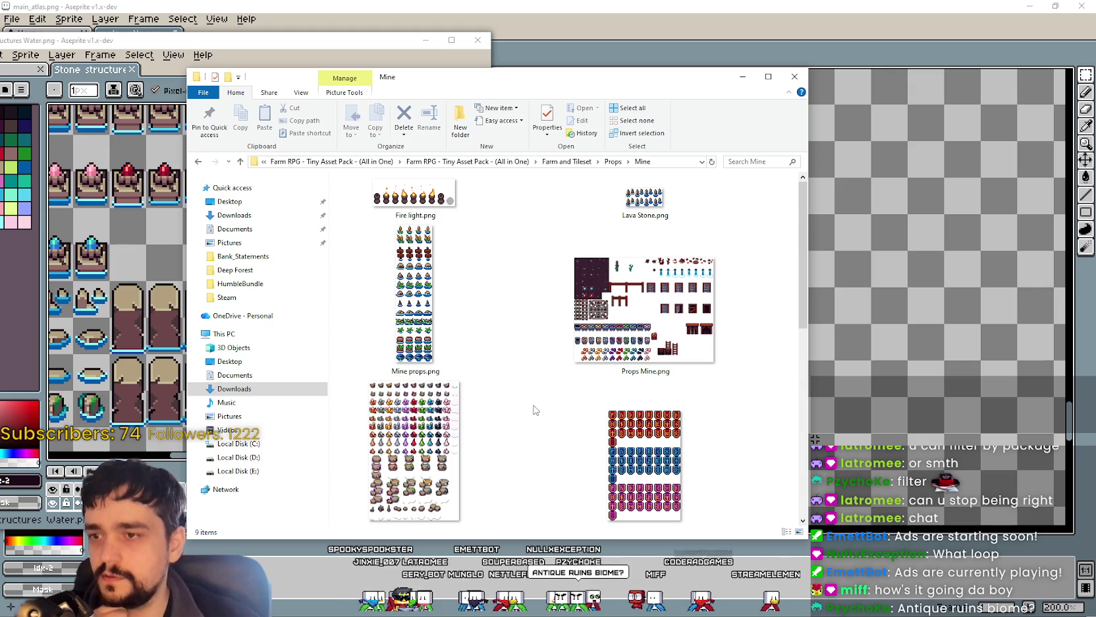
pyautogui.click(643, 288)
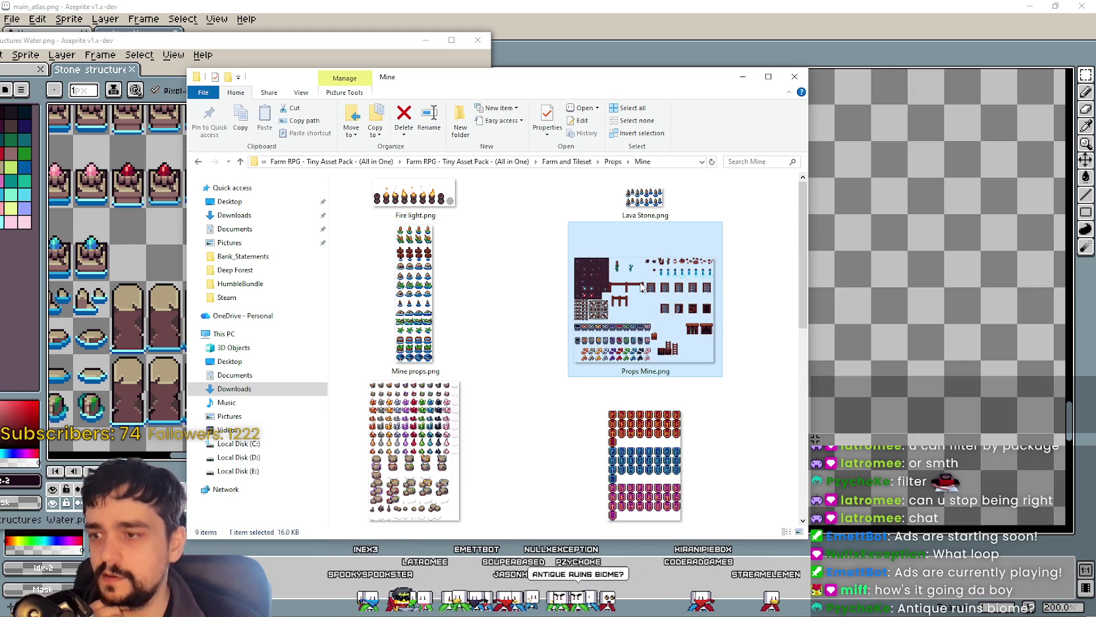
pyautogui.press('Return')
pyautogui.scroll(2, 333, 215)
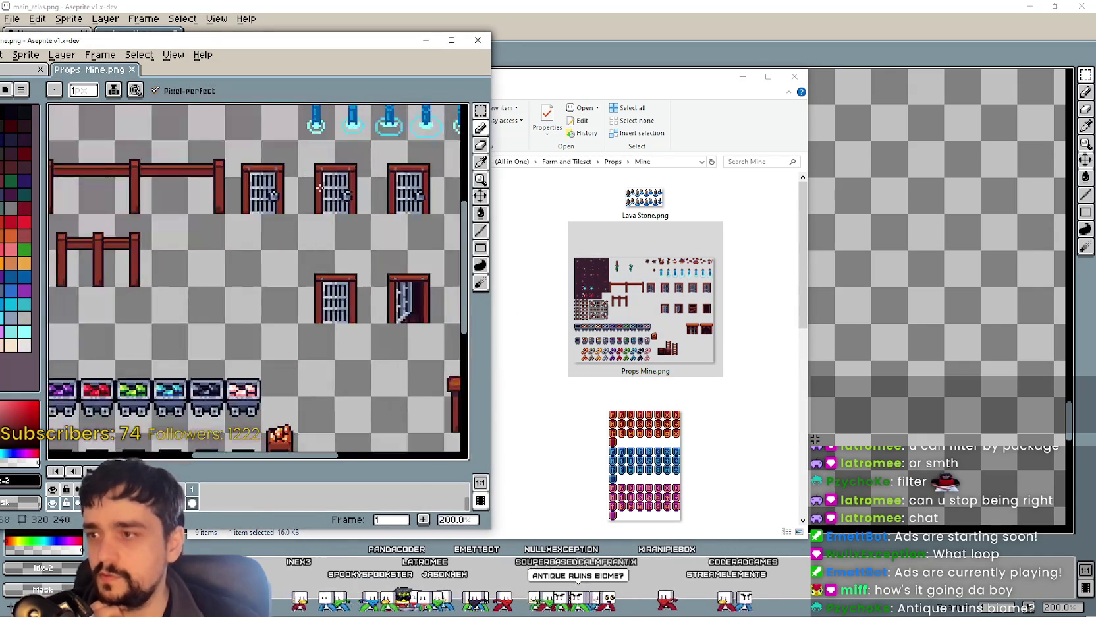
pyautogui.scroll(-1, 333, 215)
pyautogui.moveTo(333, 215); pyautogui.dragTo(328, 216)
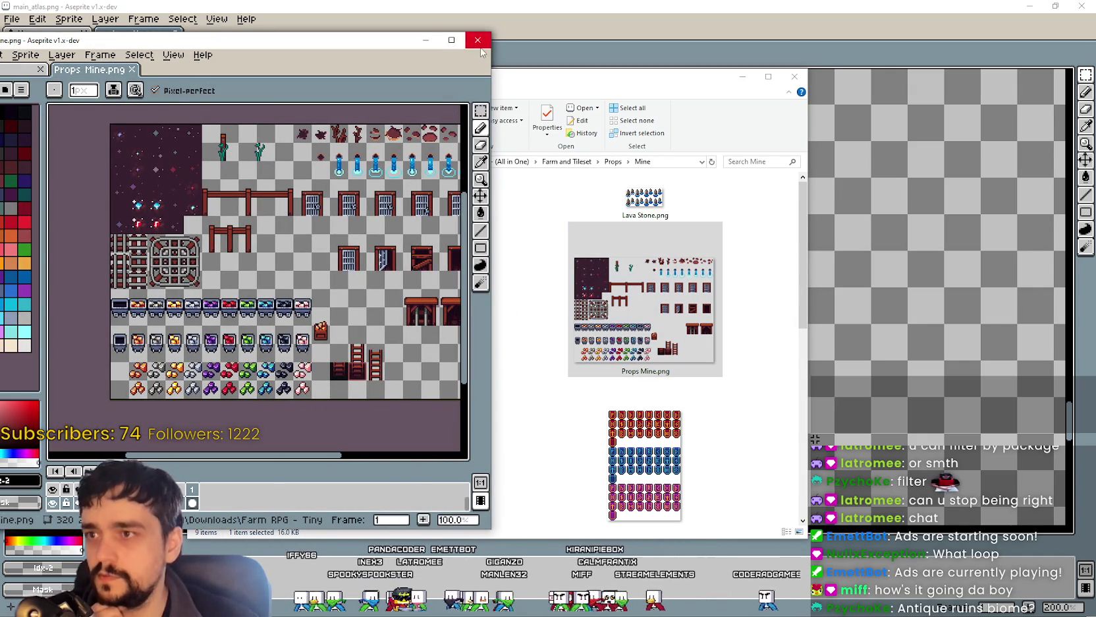
pyautogui.click(479, 41)
# Step: Go up to Farm and Tileset and browse its Tileset folder
pyautogui.scroll(-5, 652, 310)
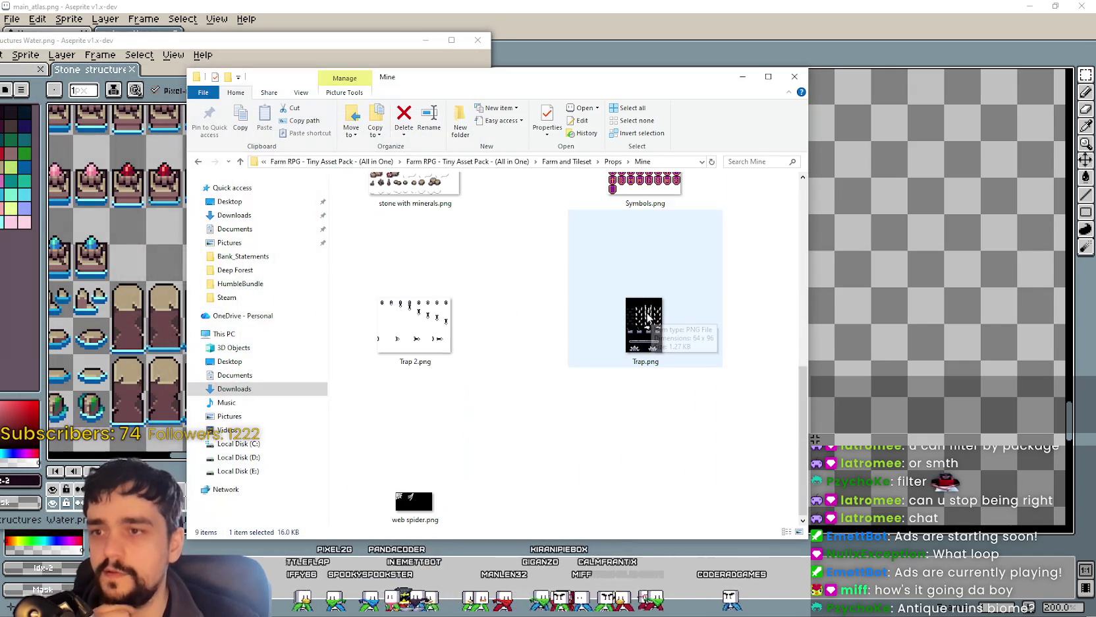
pyautogui.click(614, 162)
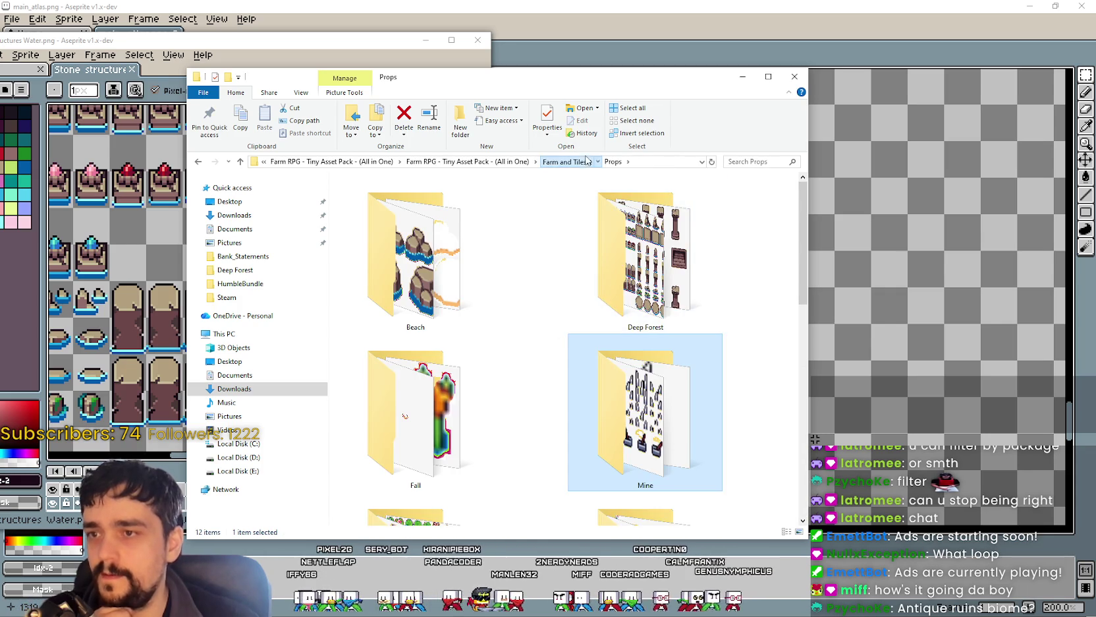
pyautogui.click(568, 161)
pyautogui.doubleClick(726, 303)
pyautogui.scroll(-10, 595, 448)
pyautogui.scroll(8, 595, 422)
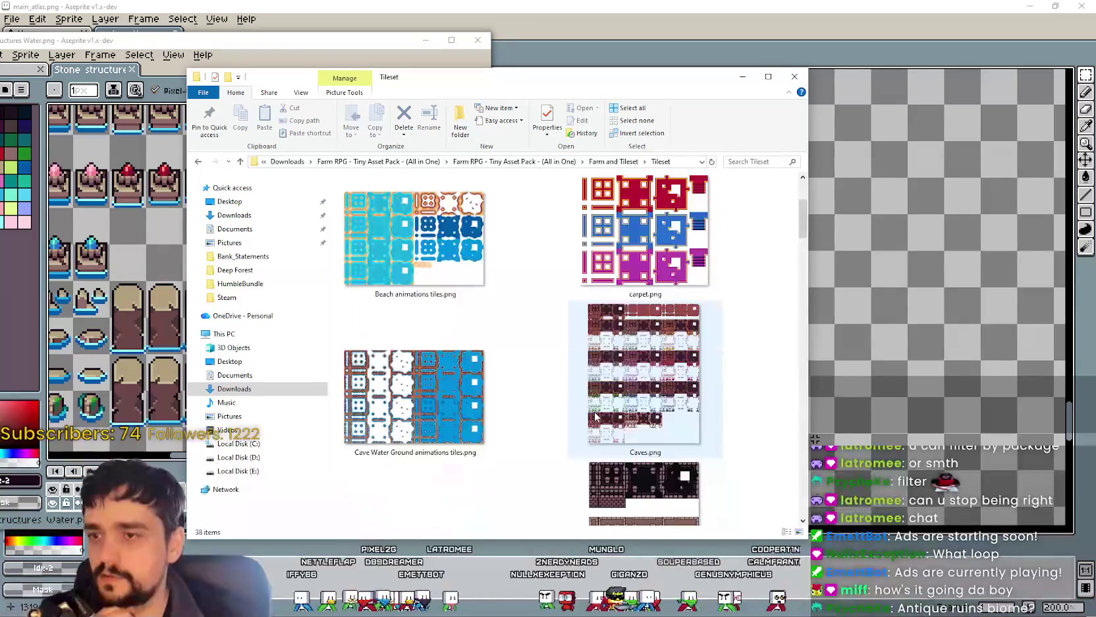
pyautogui.scroll(3, 595, 415)
# Step: Browse the Tree and Work Benches folders, ending back in Farm and Tileset
pyautogui.click(614, 161)
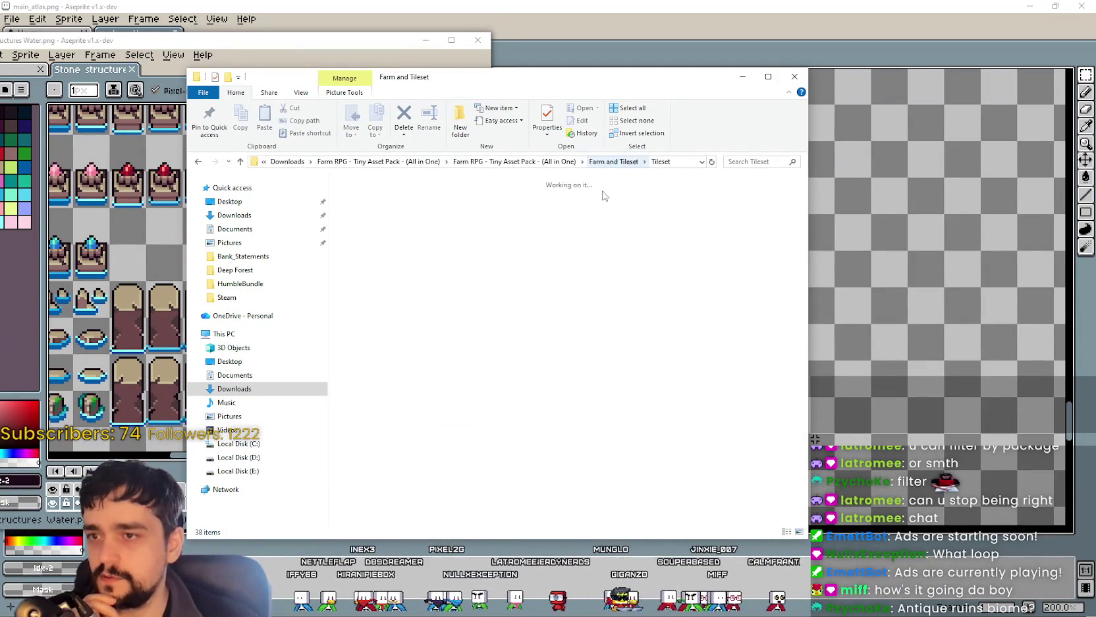
pyautogui.doubleClick(728, 257)
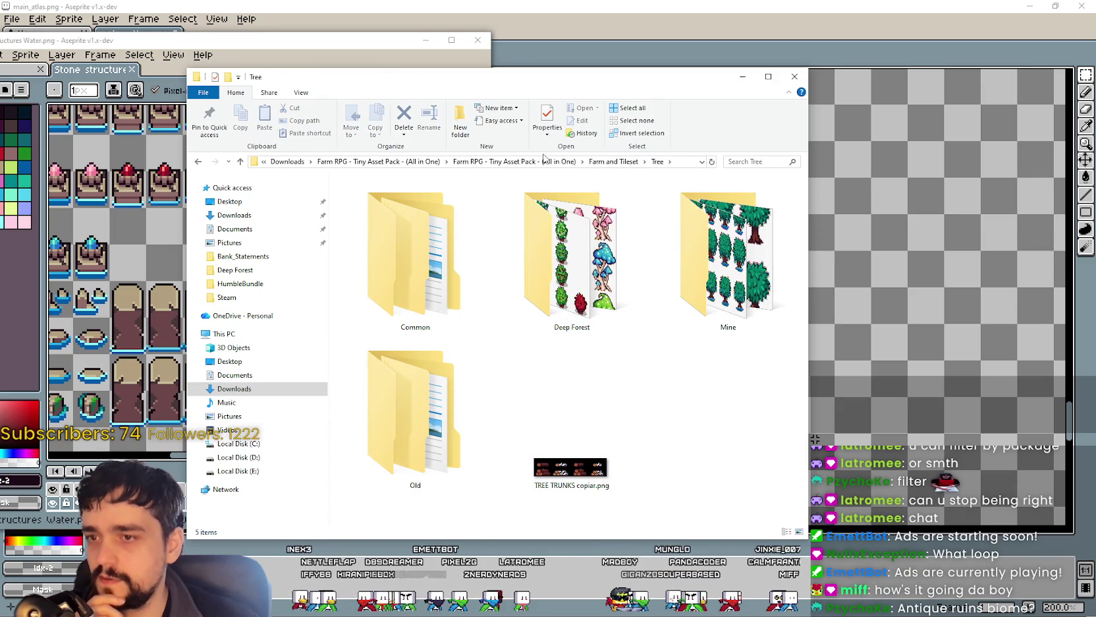
pyautogui.click(645, 162)
pyautogui.click(613, 161)
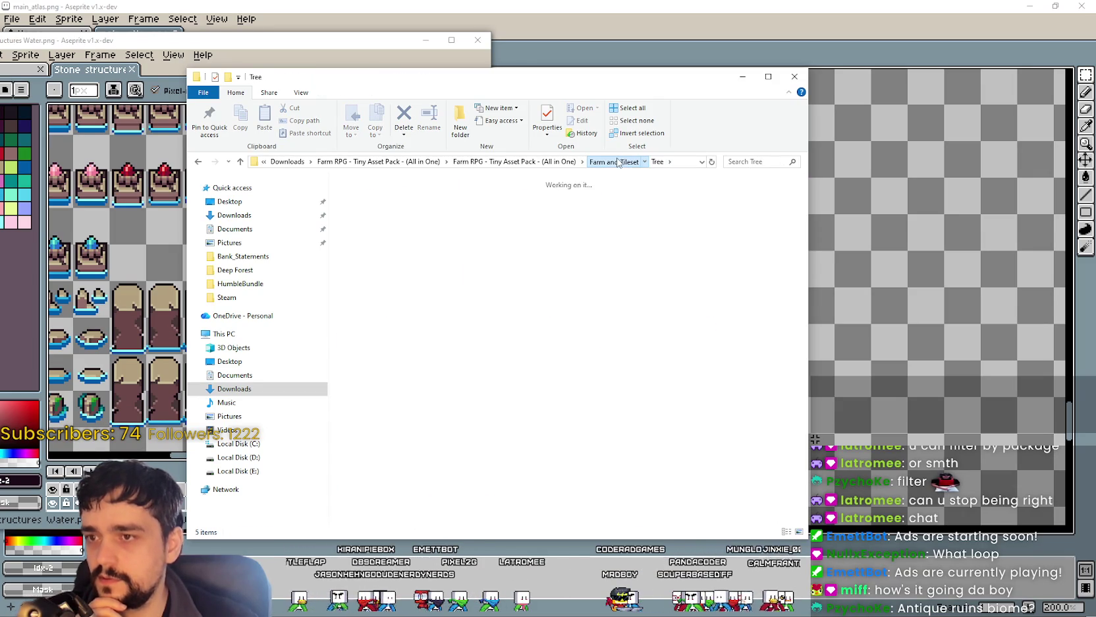
pyautogui.doubleClick(566, 407)
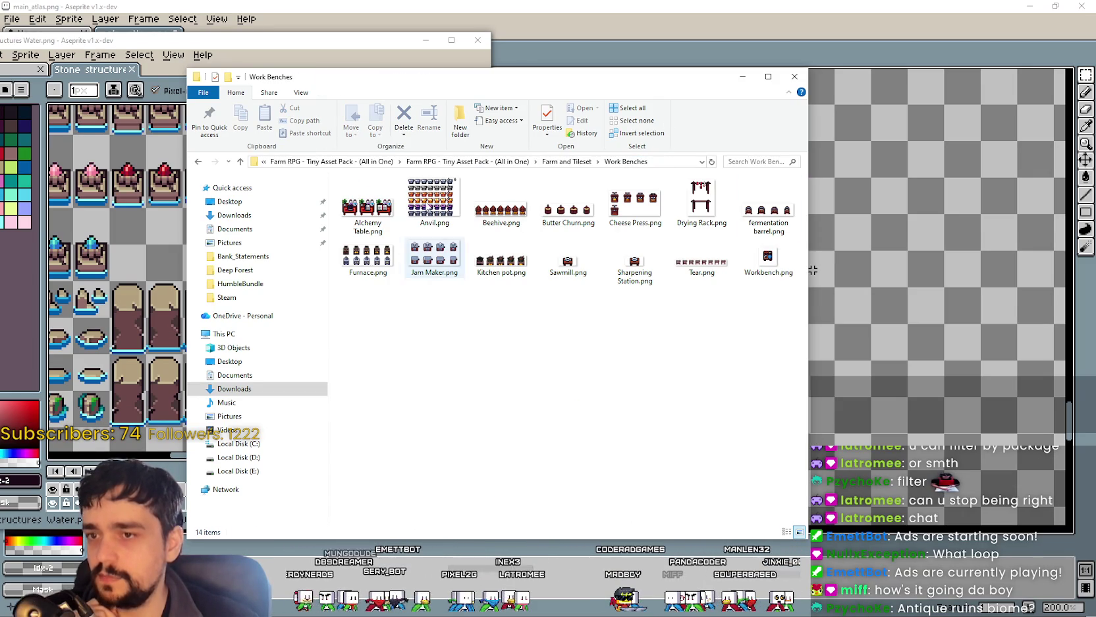
pyautogui.click(584, 162)
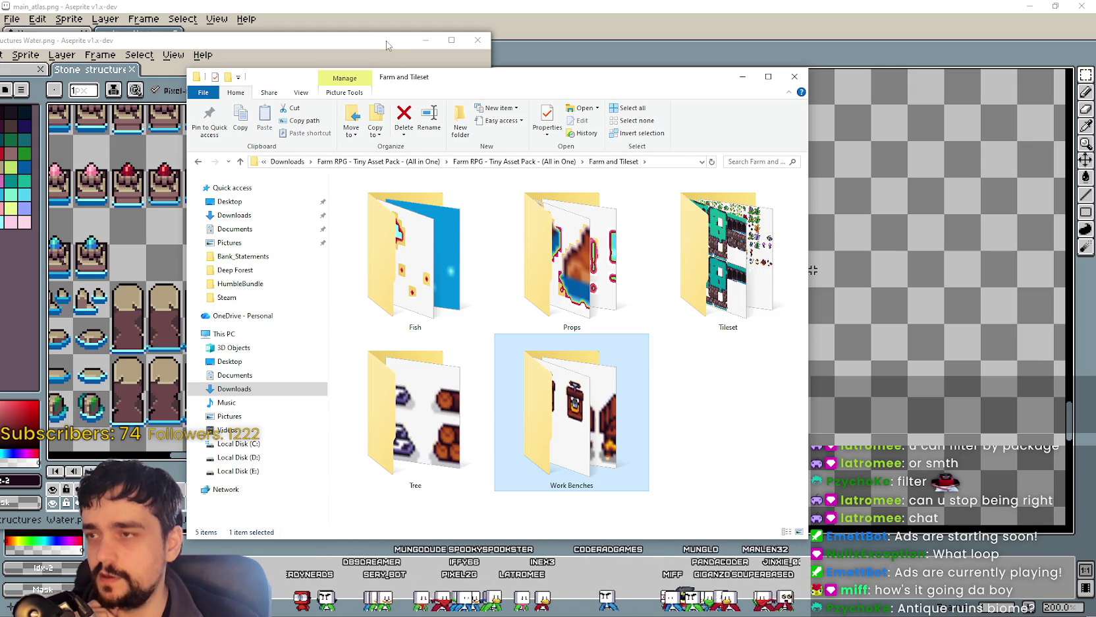
pyautogui.click(387, 43)
# Step: Marquee-select the round water-rimmed stone tile on the water structures sheet, then return to main_atlas
pyautogui.scroll(-5, 316, 320)
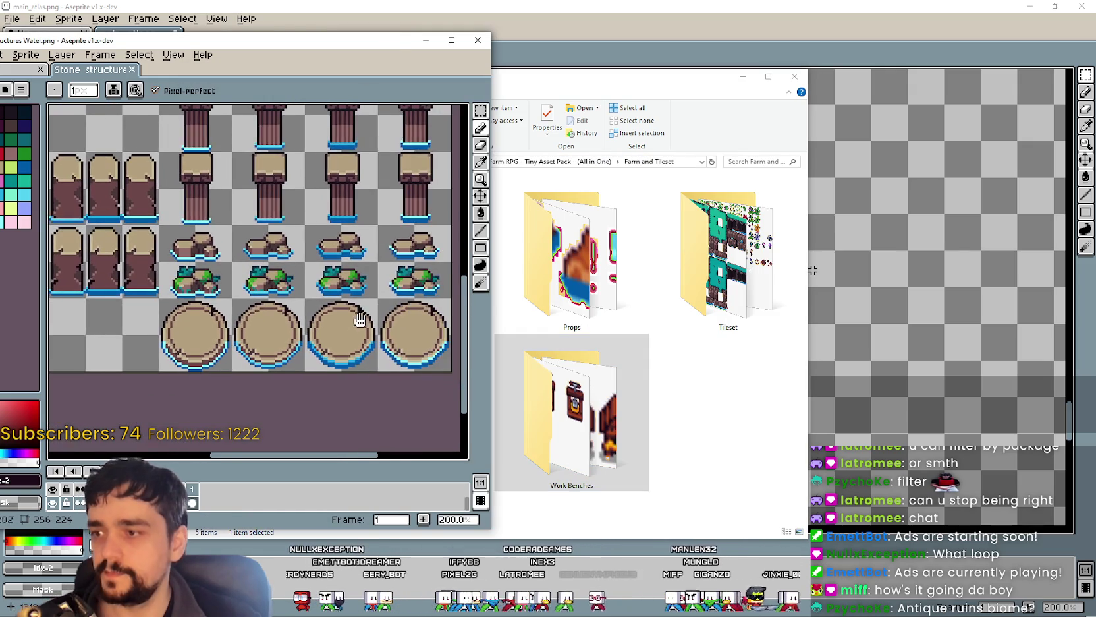
pyautogui.scroll(1, 222, 285)
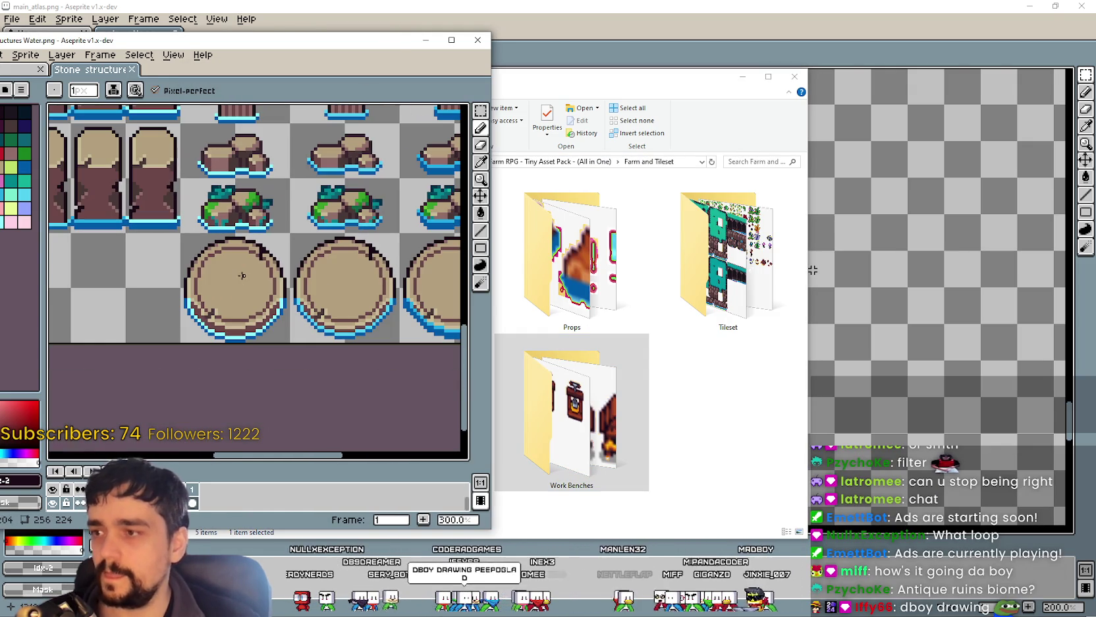
pyautogui.press('m')
pyautogui.hscroll(3, 164, 294)
pyautogui.scroll(1, 222, 314)
pyautogui.scroll(-2, 223, 313)
pyautogui.scroll(2, 223, 314)
pyautogui.scroll(-1, 244, 300)
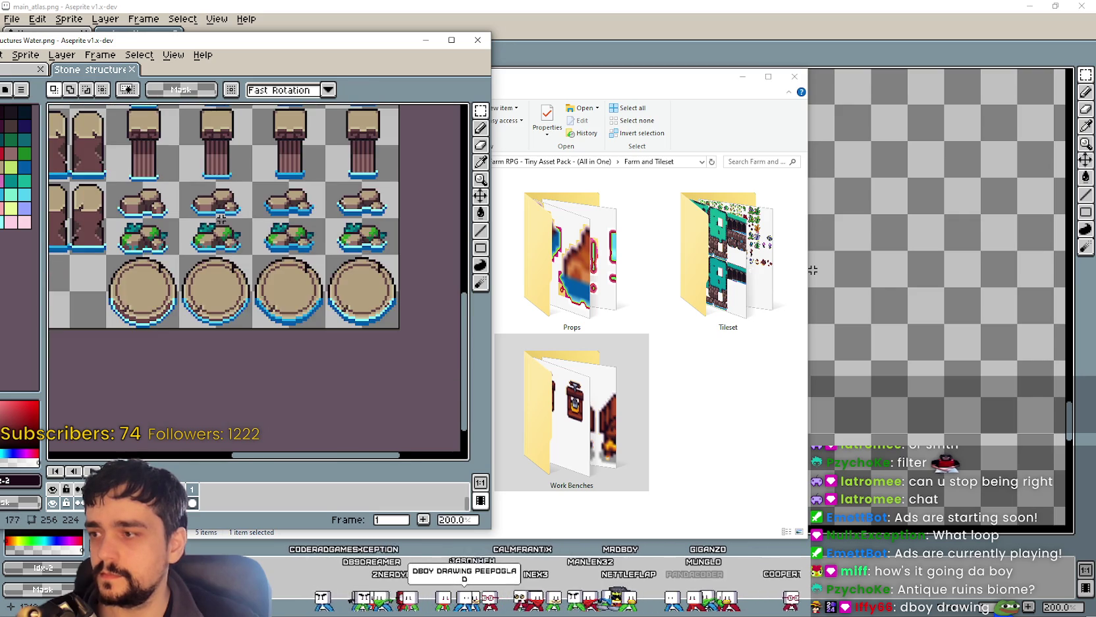
pyautogui.scroll(1, 278, 329)
pyautogui.scroll(-1, 277, 330)
pyautogui.scroll(1, 198, 342)
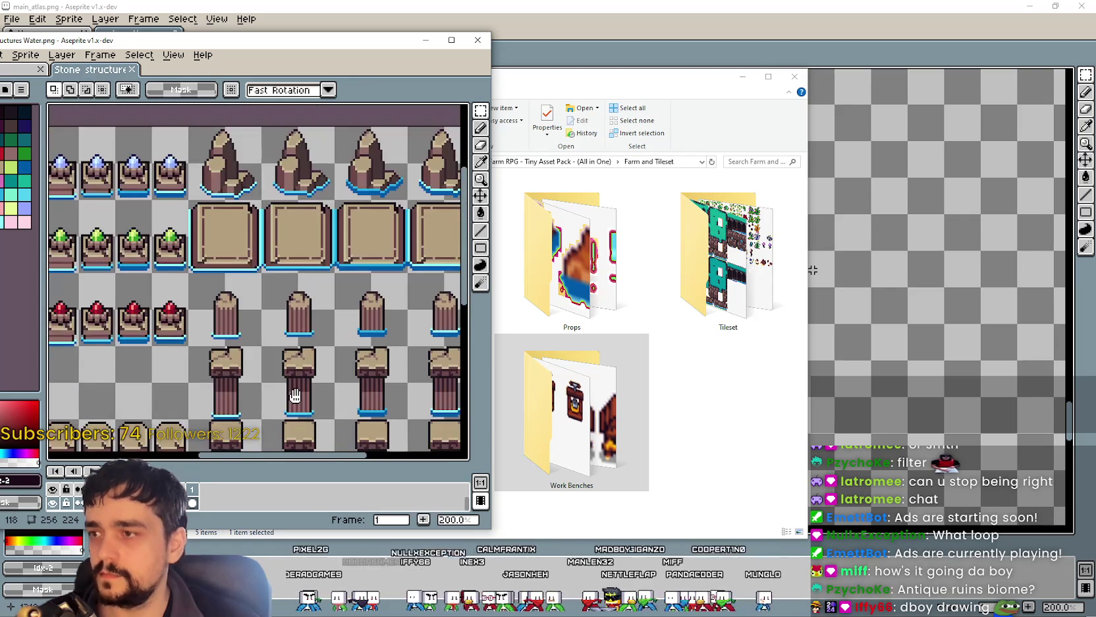
pyautogui.scroll(1, 254, 307)
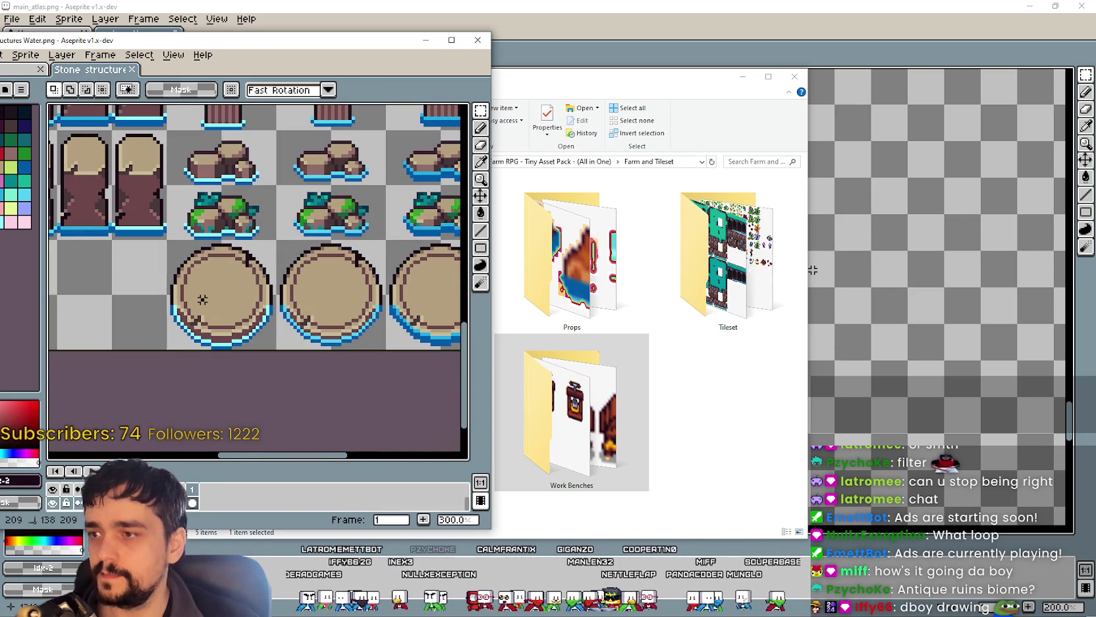
pyautogui.moveTo(164, 292); pyautogui.dragTo(224, 352)
pyautogui.scroll(-1, 221, 280)
pyautogui.scroll(1, 222, 280)
pyautogui.moveTo(63, 223); pyautogui.dragTo(175, 334)
pyautogui.click(940, 314)
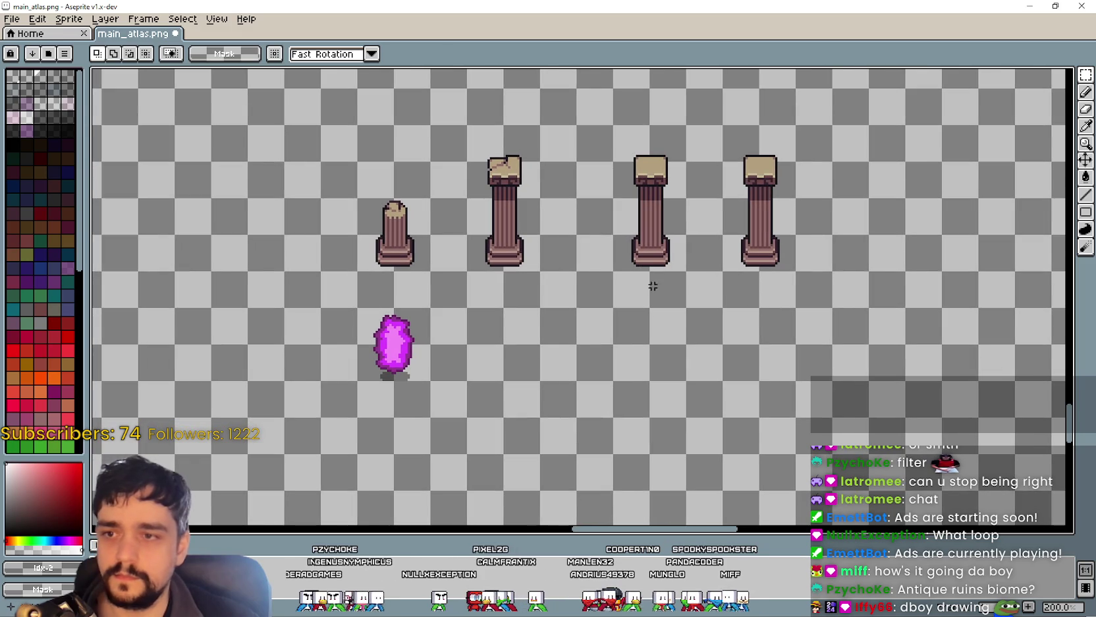
# Step: Paste the round water-rimmed tile and nudge it into place between the right-hand pillars
pyautogui.hotkey('ctrl', 'v')
pyautogui.moveTo(571, 289)
pyautogui.mouseDown()
pyautogui.moveTo(717, 247)
pyautogui.moveTo(705, 237)
pyautogui.mouseUp()
pyautogui.press('Up')
pyautogui.press('Up')
pyautogui.press('Up')
pyautogui.scroll(2, 706, 241)
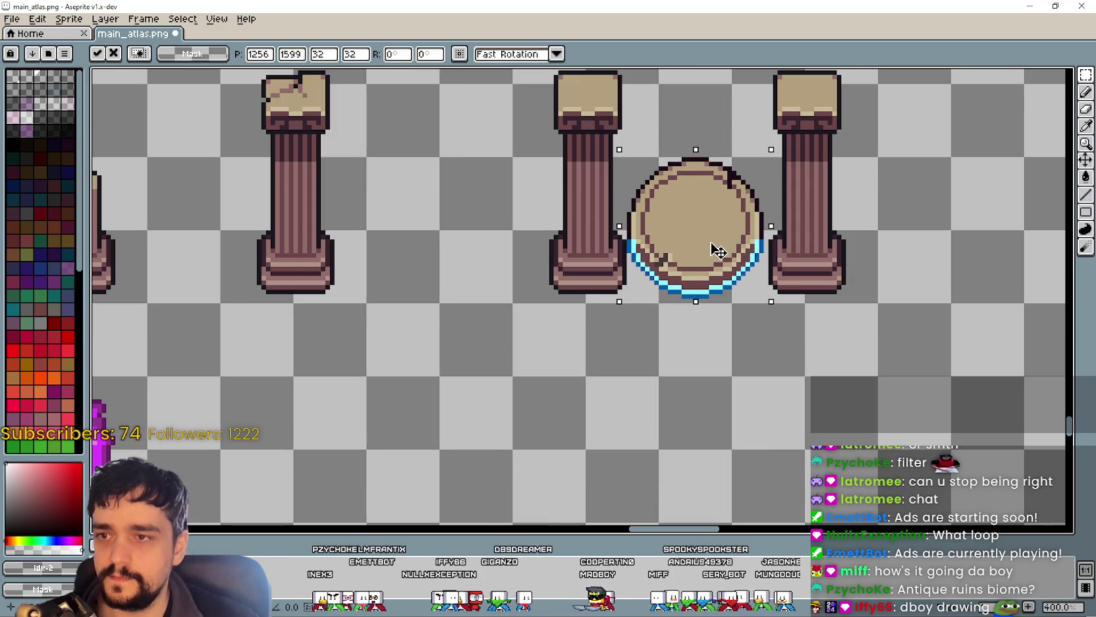
pyautogui.scroll(-2, 718, 250)
pyautogui.moveTo(730, 250)
pyautogui.mouseDown()
pyautogui.moveTo(730, 290)
pyautogui.moveTo(728, 265)
pyautogui.mouseUp()
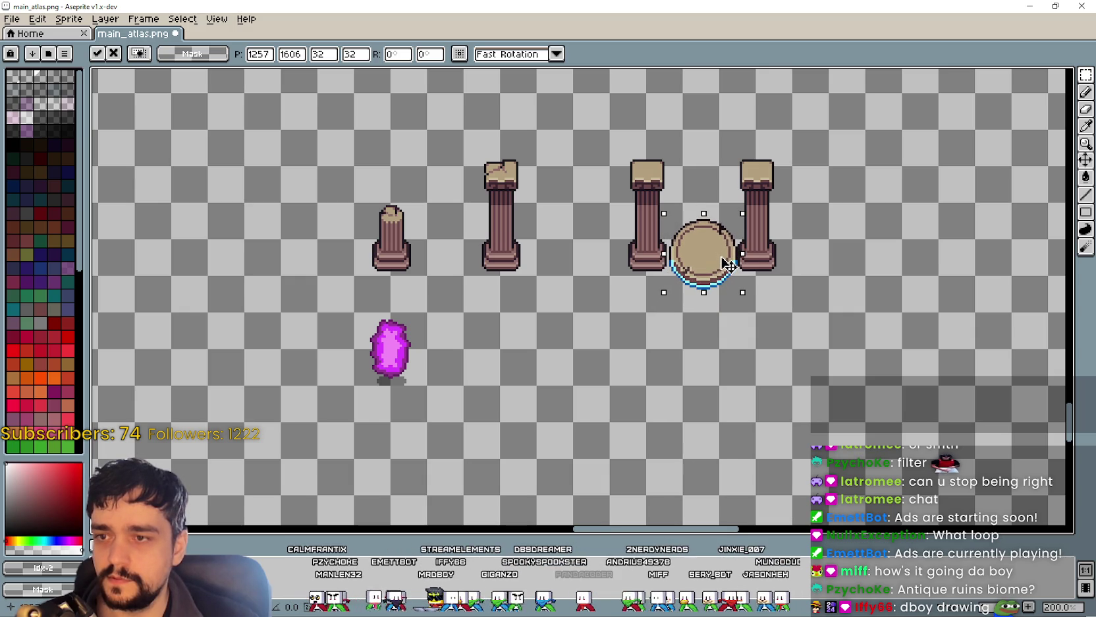
pyautogui.scroll(3, 729, 264)
pyautogui.press('Left')
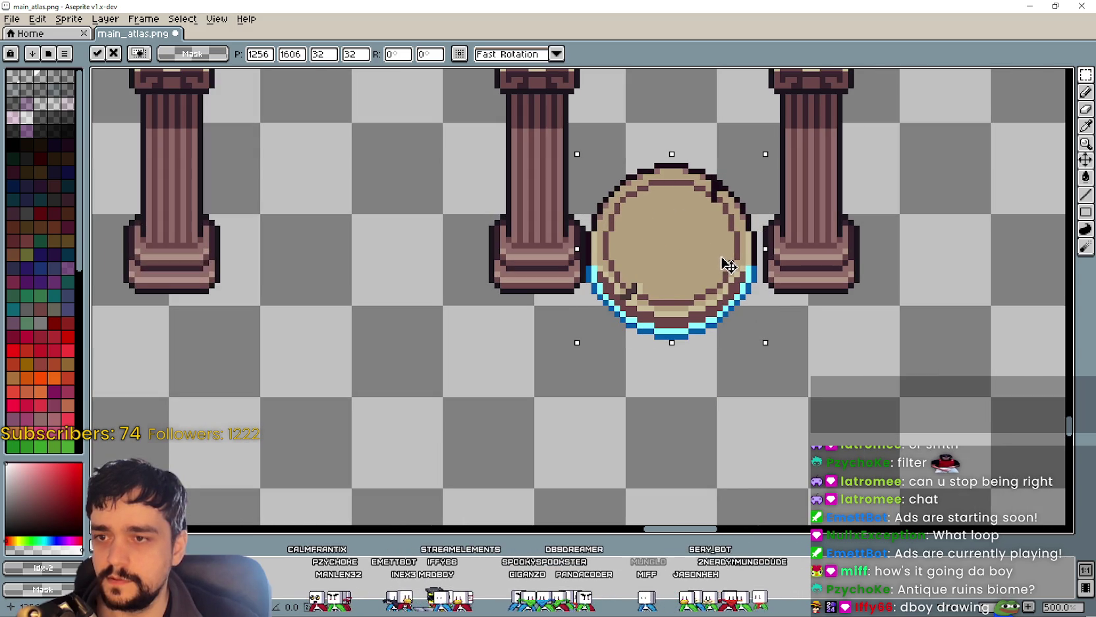
pyautogui.press('Right')
pyautogui.moveTo(728, 265); pyautogui.dragTo(727, 245)
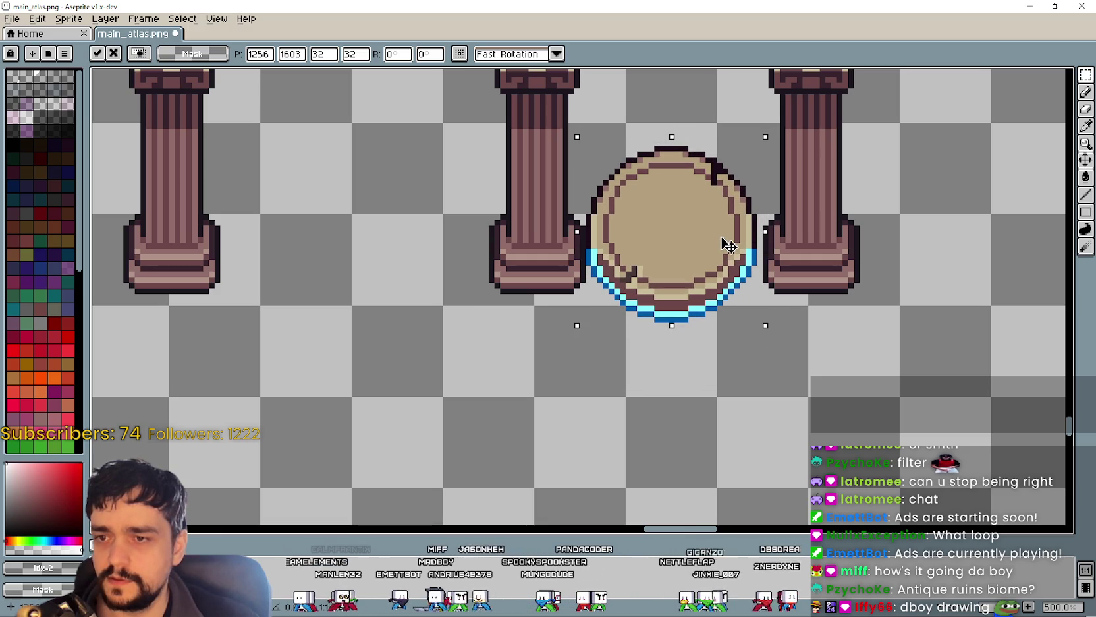
pyautogui.moveTo(726, 245); pyautogui.dragTo(653, 454)
pyautogui.scroll(-1, 631, 434)
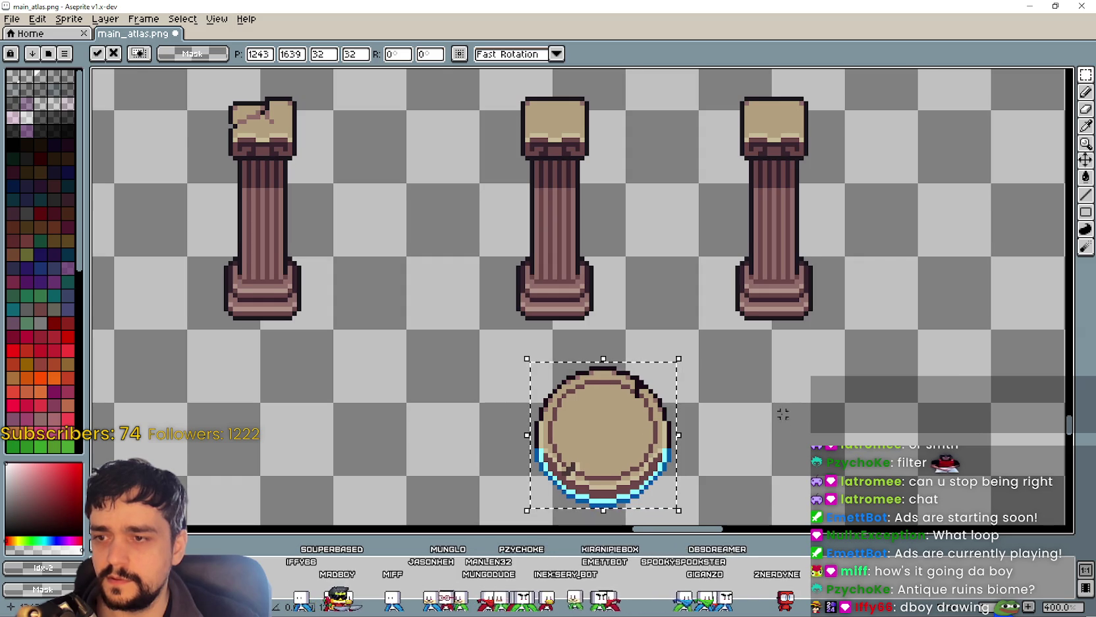
pyautogui.scroll(-3, 619, 431)
pyautogui.moveTo(594, 342); pyautogui.dragTo(620, 377)
pyautogui.press('i')
# Step: Move the middle column a little to the left
pyautogui.press('m')
pyautogui.scroll(5, 518, 379)
pyautogui.moveTo(517, 399)
pyautogui.mouseDown()
pyautogui.moveTo(591, 178)
pyautogui.moveTo(664, 105)
pyautogui.mouseUp()
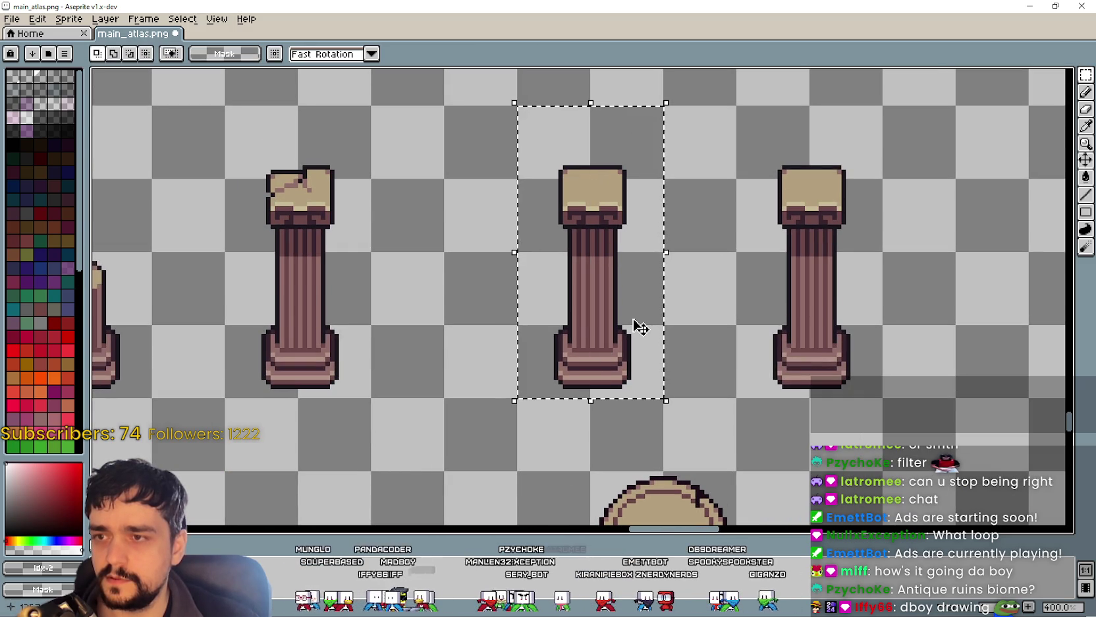
pyautogui.moveTo(639, 327); pyautogui.dragTo(634, 327)
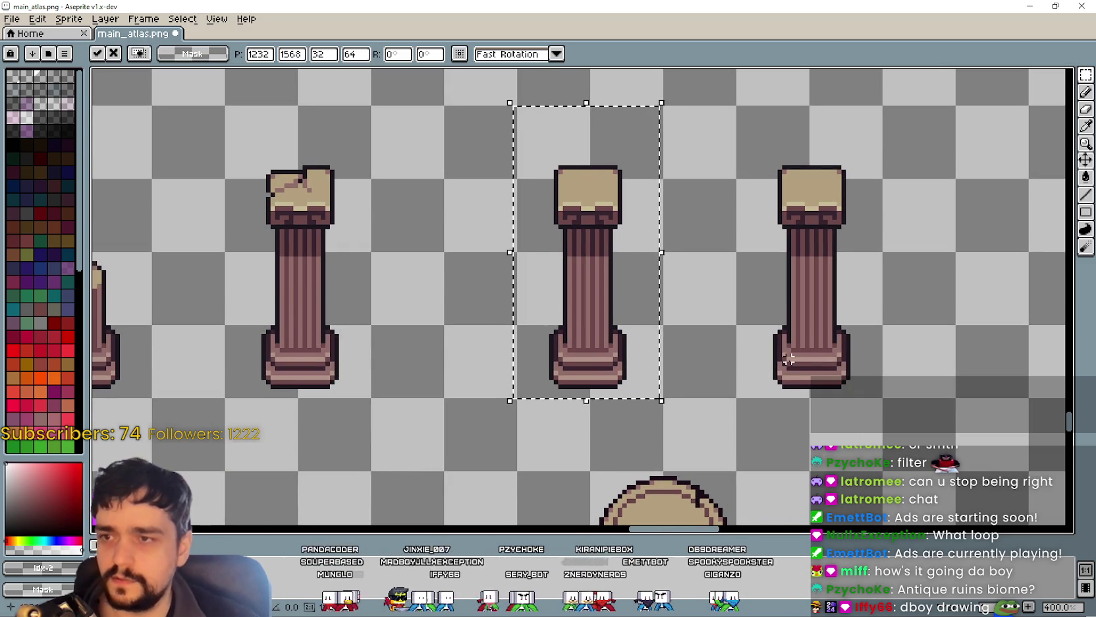
pyautogui.click(766, 377)
# Step: Move the round tabletop up between the two columns, nudging it down a few pixels
pyautogui.scroll(-5, 692, 369)
pyautogui.moveTo(509, 454); pyautogui.dragTo(651, 311)
pyautogui.scroll(2, 629, 155)
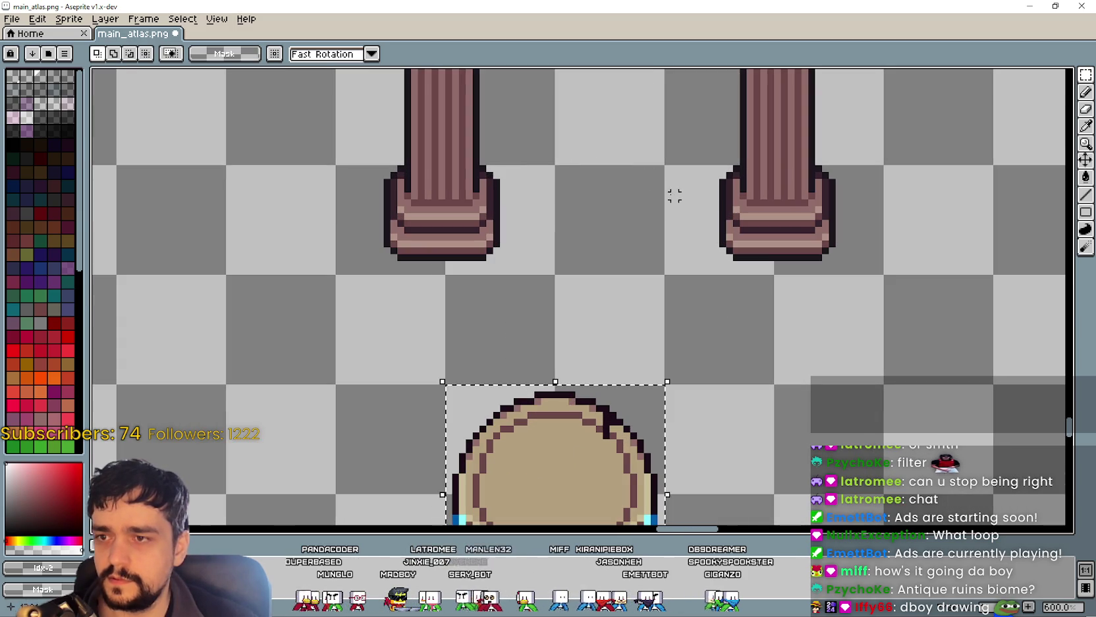
pyautogui.moveTo(687, 223); pyautogui.dragTo(714, 249)
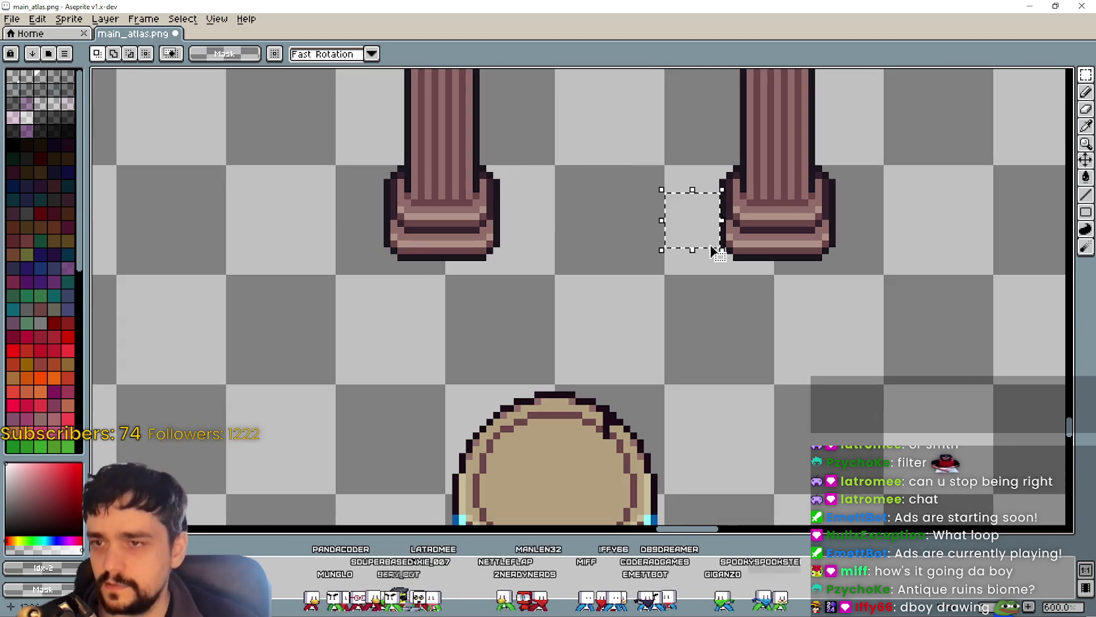
pyautogui.moveTo(501, 192); pyautogui.dragTo(558, 251)
pyautogui.scroll(-3, 647, 326)
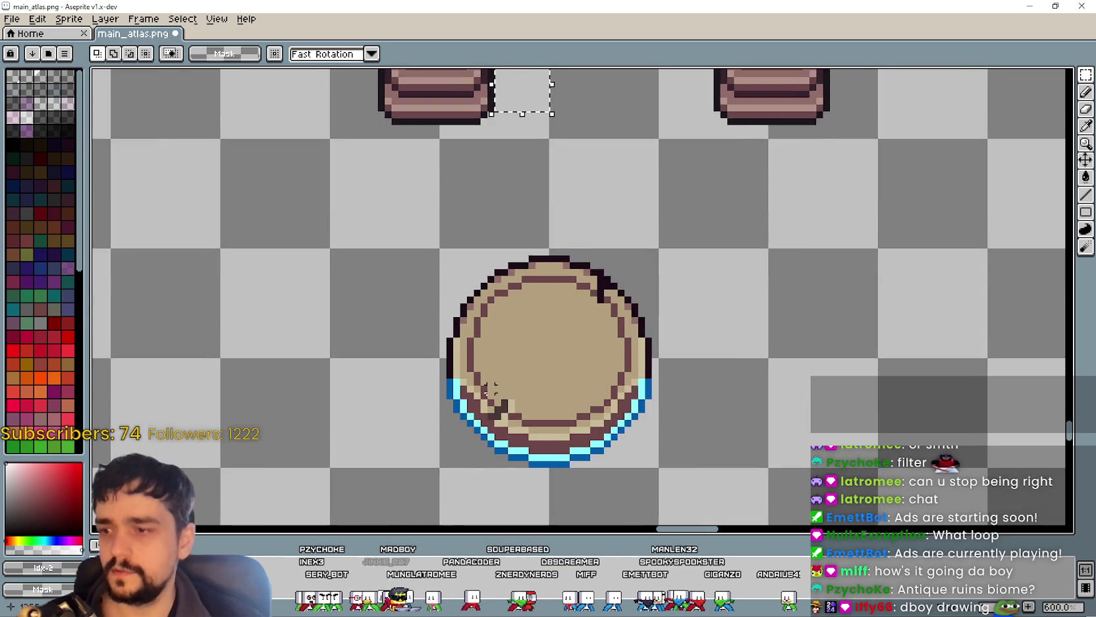
pyautogui.scroll(-1, 540, 363)
pyautogui.moveTo(447, 455); pyautogui.dragTo(627, 274)
pyautogui.scroll(-1, 547, 372)
pyautogui.moveTo(580, 416); pyautogui.dragTo(614, 212)
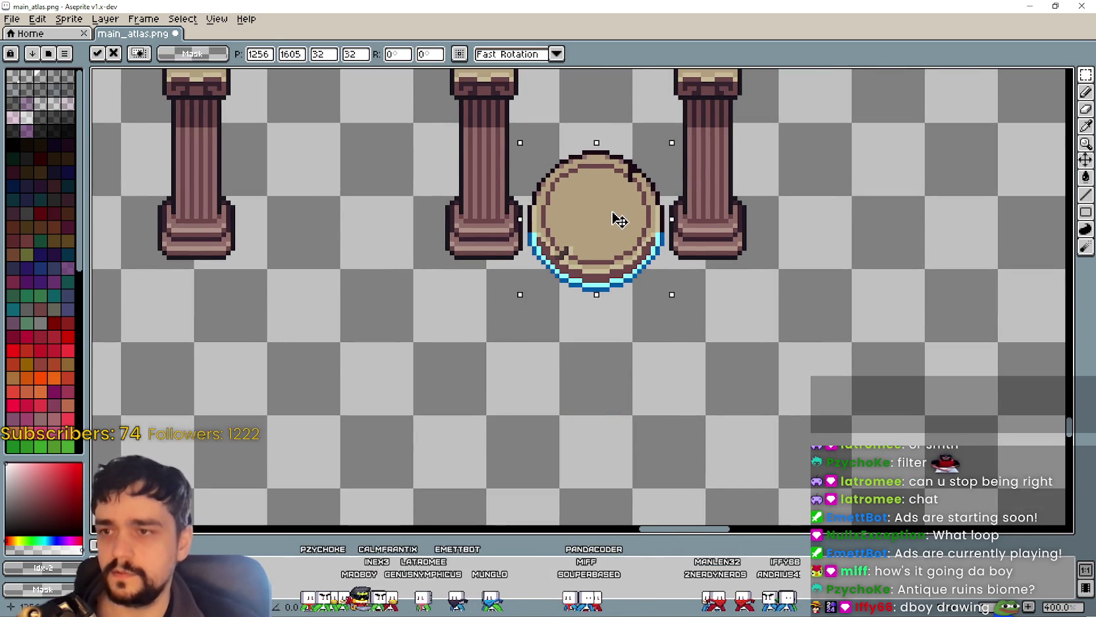
pyautogui.press('Down')
pyautogui.press('Down')
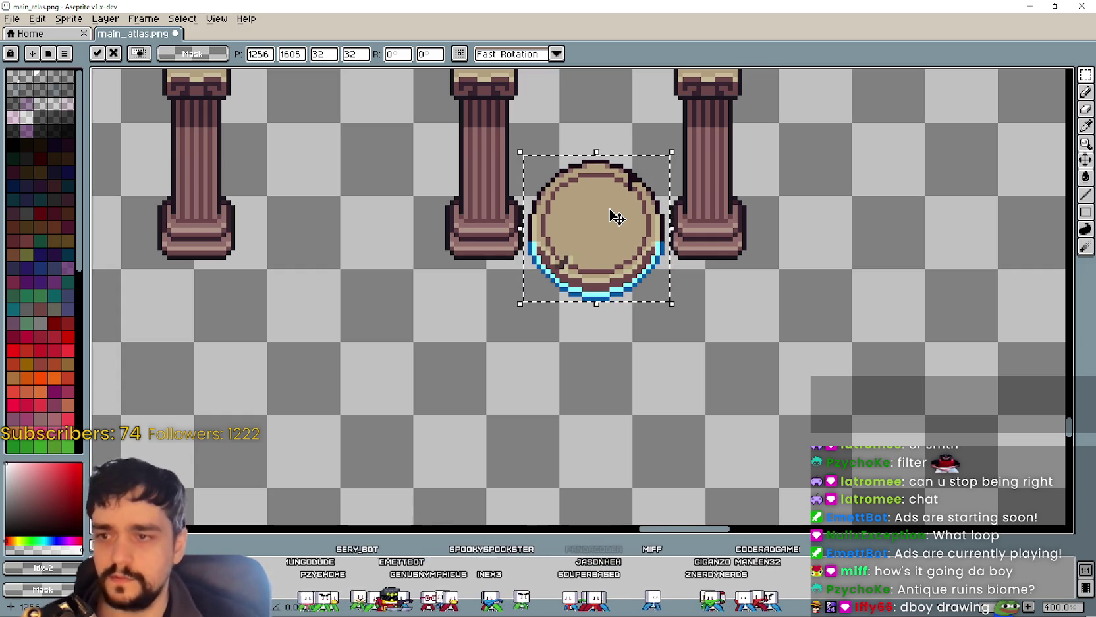
pyautogui.press('Down')
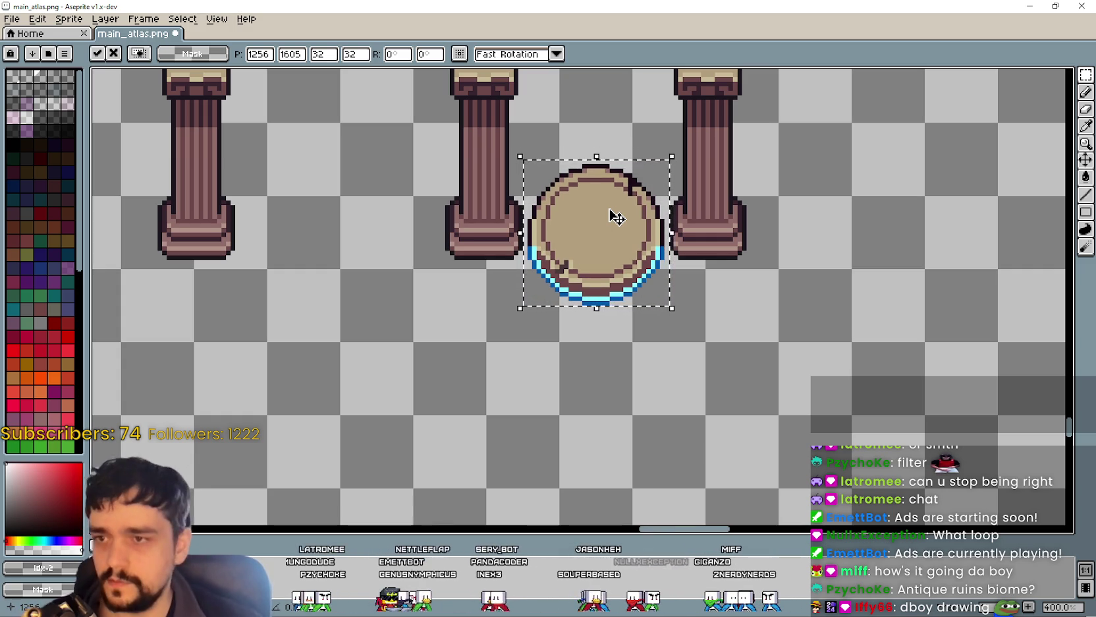
pyautogui.scroll(-1, 616, 216)
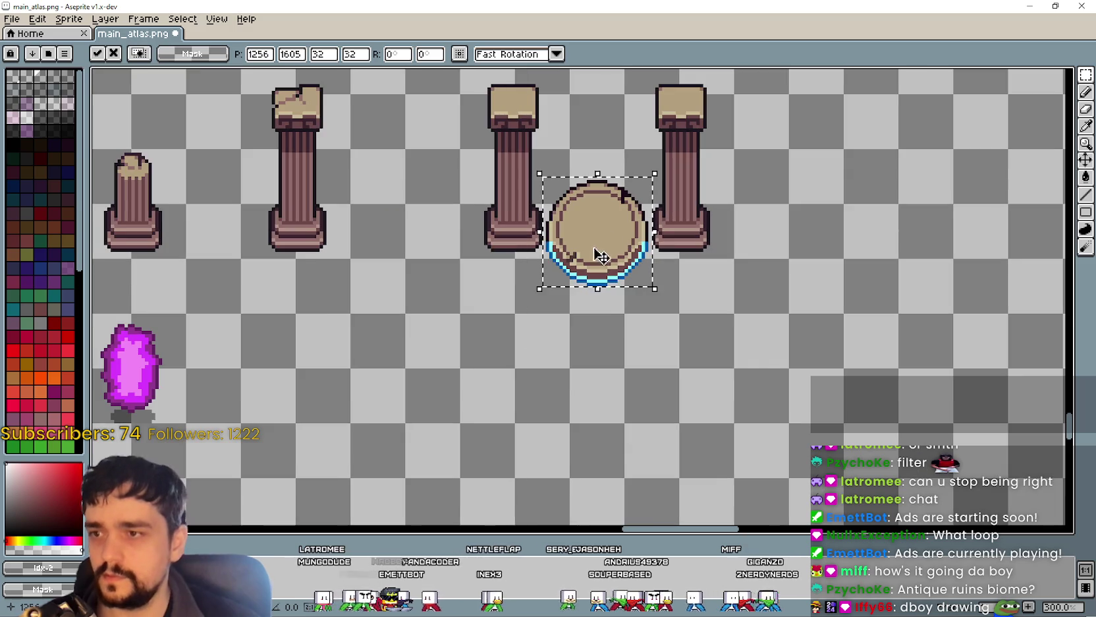
# Step: Select the purple crystal and float it onto the pedestal, nudging it left and down
pyautogui.click(311, 345)
pyautogui.scroll(-1, 300, 412)
pyautogui.moveTo(272, 396); pyautogui.dragTo(346, 324)
pyautogui.moveTo(310, 368)
pyautogui.mouseDown()
pyautogui.moveTo(514, 348)
pyautogui.moveTo(626, 244)
pyautogui.moveTo(637, 261)
pyautogui.mouseUp()
pyautogui.scroll(1, 626, 250)
pyautogui.scroll(1, 637, 261)
pyautogui.press('Left')
pyautogui.press('Down')
pyautogui.press('Down')
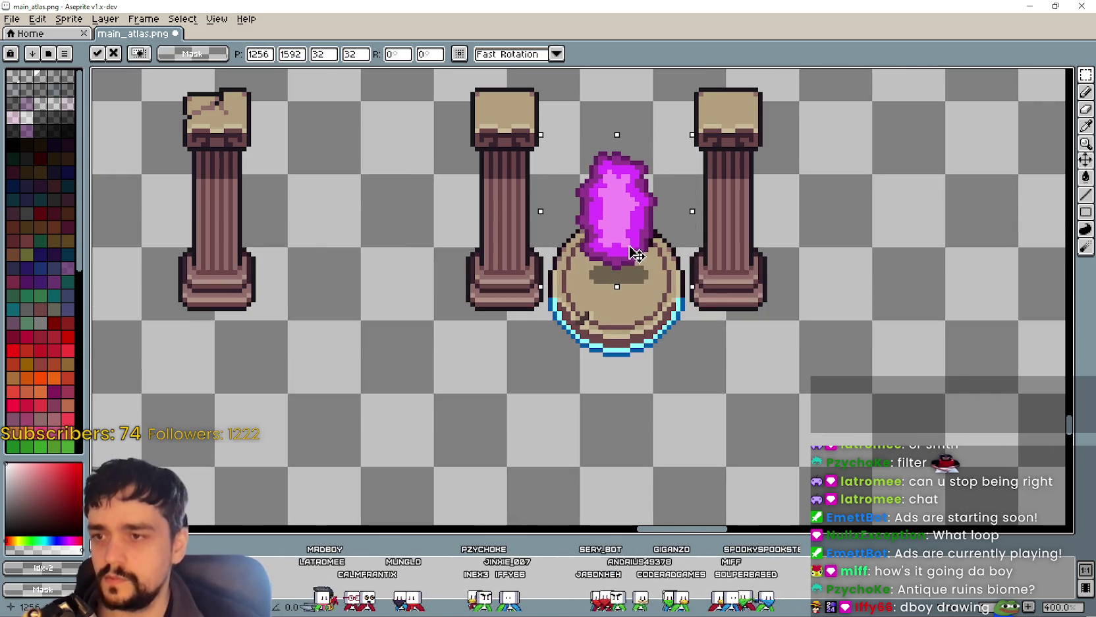
pyautogui.scroll(1, 636, 251)
pyautogui.scroll(-2, 638, 250)
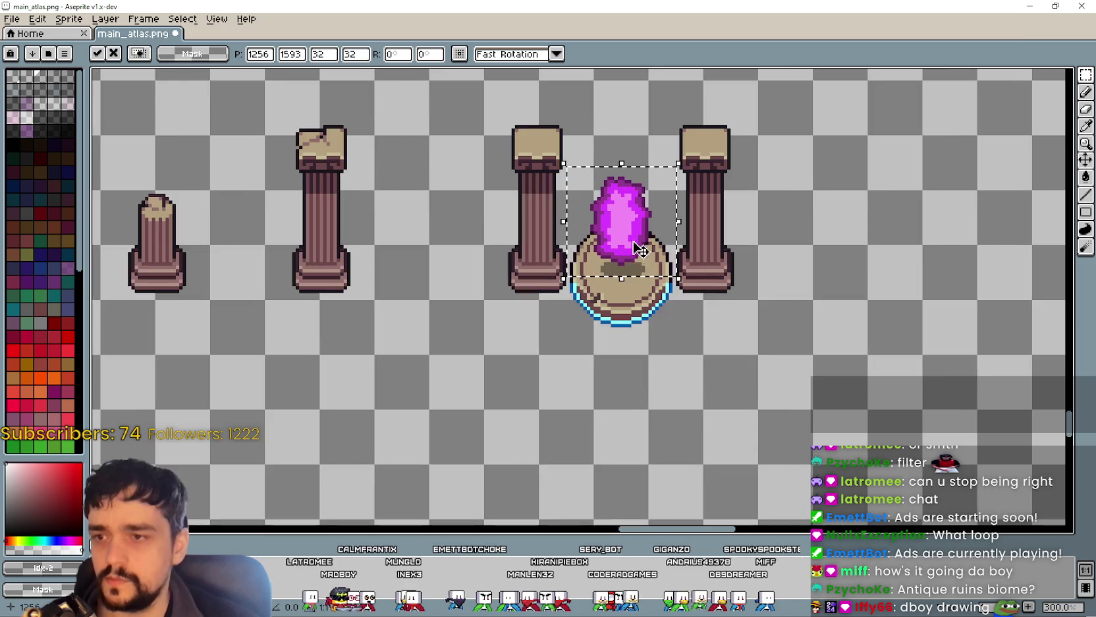
pyautogui.scroll(-1, 814, 438)
# Step: Move the crystal off the pedestal to the lower left and clear the selection
pyautogui.moveTo(681, 294)
pyautogui.mouseDown()
pyautogui.moveTo(290, 465)
pyautogui.moveTo(339, 422)
pyautogui.mouseUp()
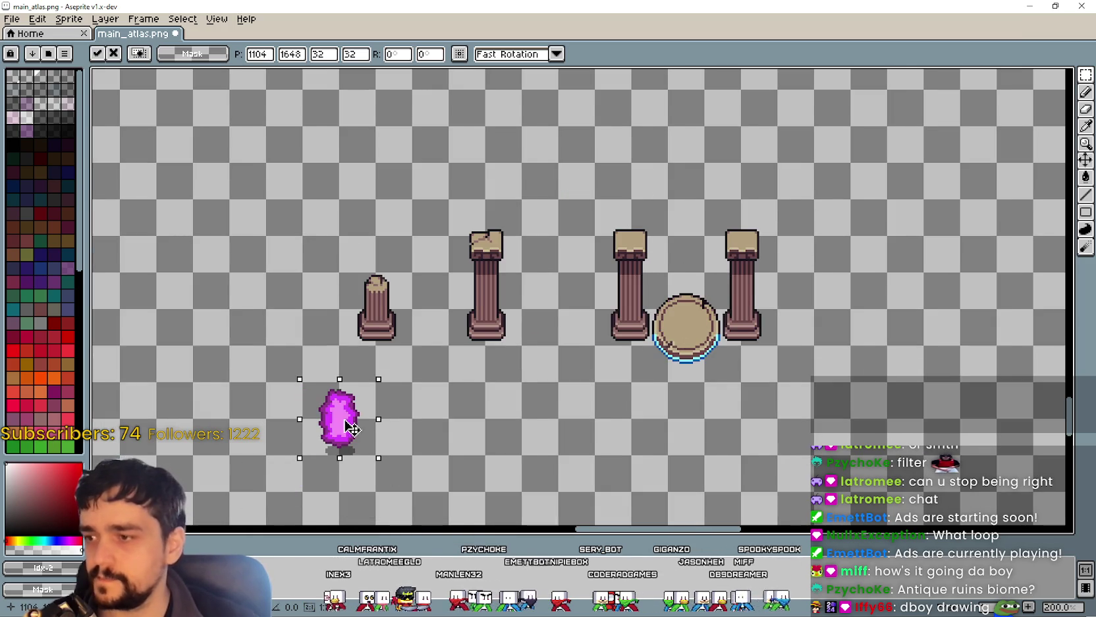
pyautogui.scroll(2, 697, 371)
pyautogui.click(591, 249)
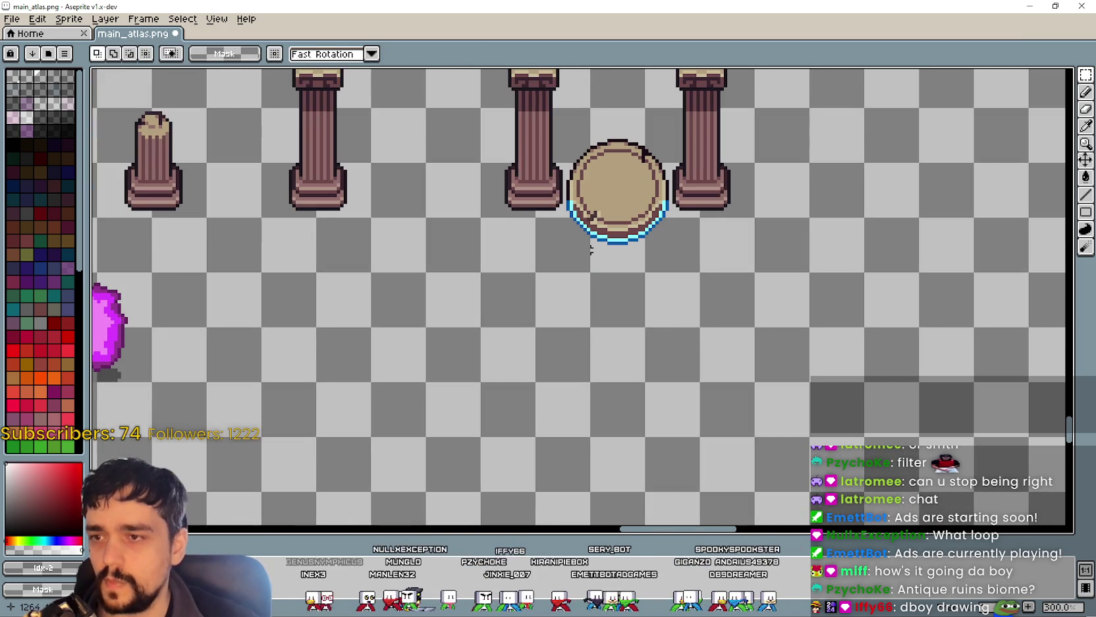
pyautogui.scroll(1, 587, 212)
pyautogui.moveTo(558, 99)
pyautogui.mouseDown()
pyautogui.moveTo(618, 248)
pyautogui.moveTo(700, 271)
pyautogui.mouseUp()
pyautogui.hotkey('ctrl', 'd')
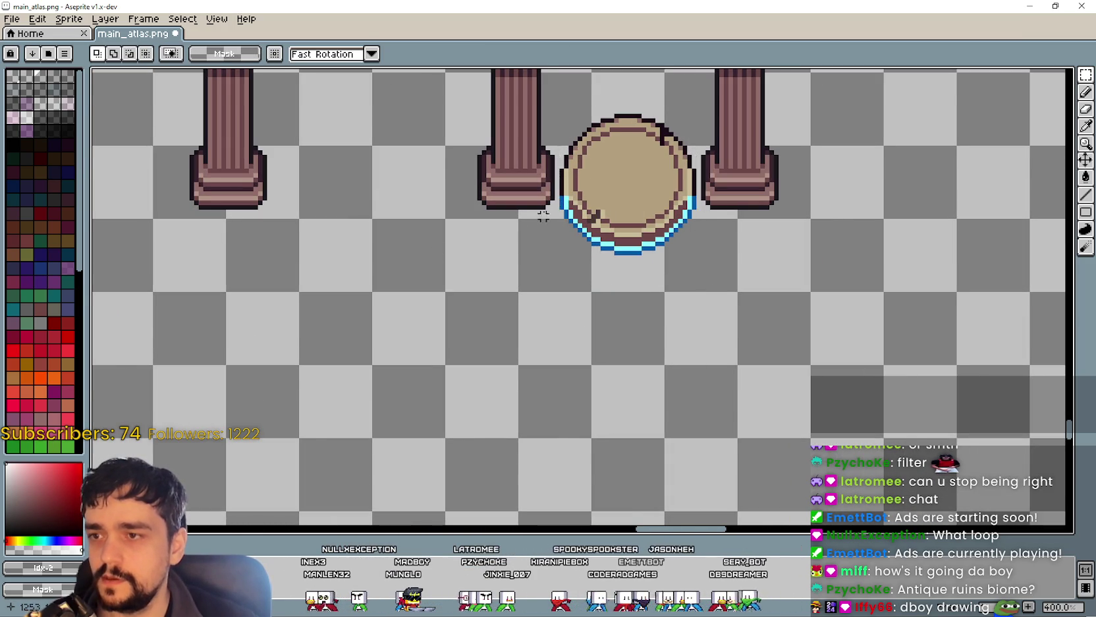
pyautogui.scroll(-1, 543, 213)
pyautogui.scroll(2, 514, 313)
pyautogui.scroll(1, 483, 370)
pyautogui.scroll(-2, 483, 371)
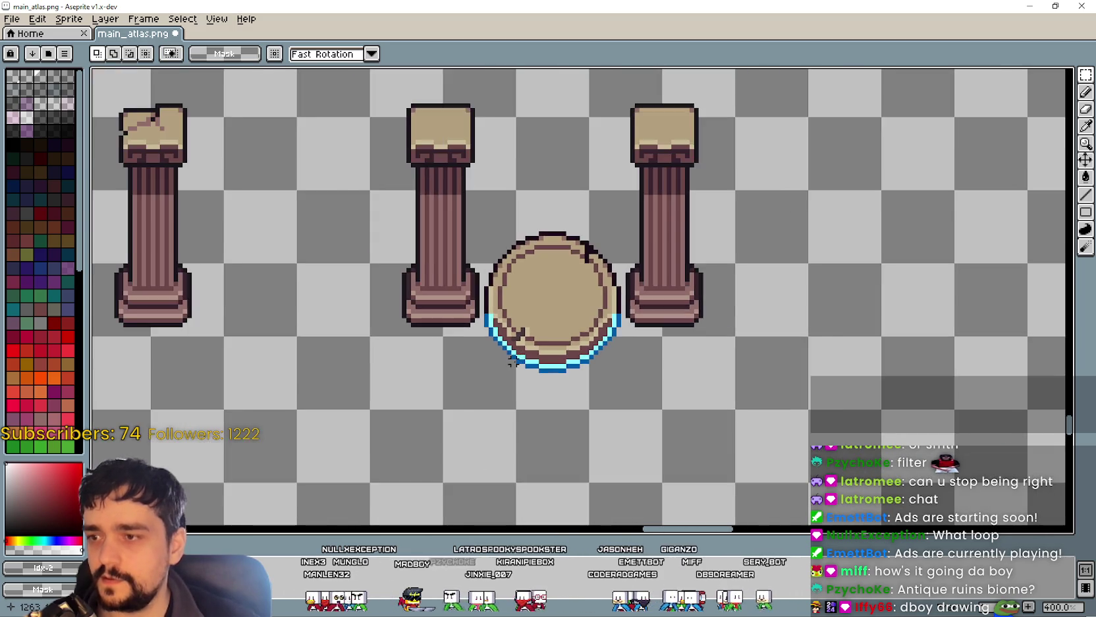
pyautogui.scroll(2, 504, 362)
pyautogui.scroll(1, 511, 359)
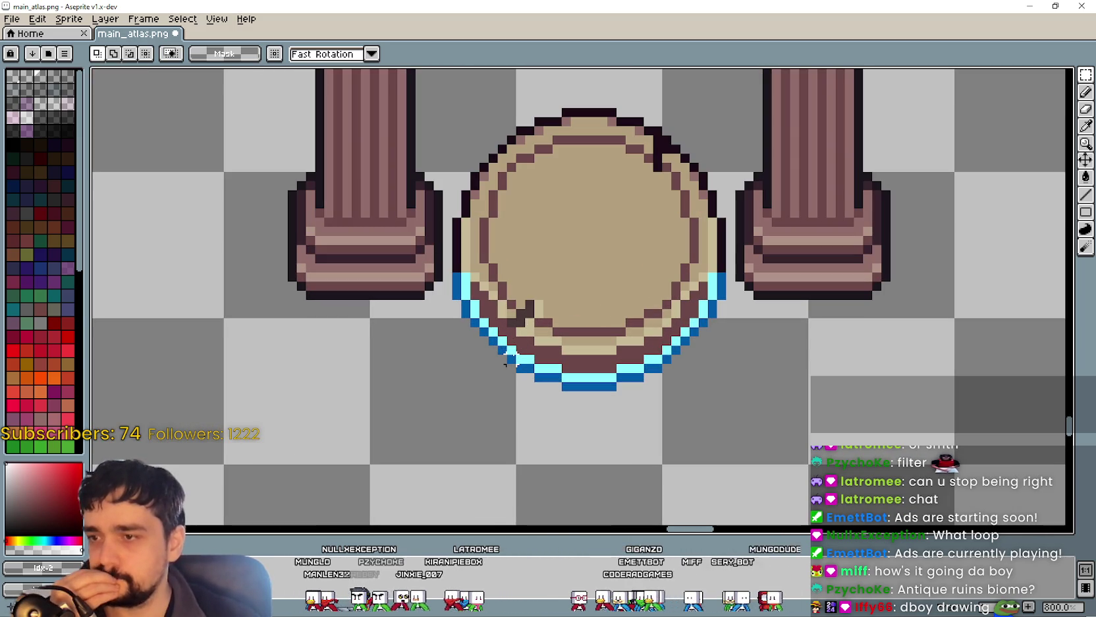
pyautogui.scroll(1, 649, 237)
pyautogui.click(1087, 136)
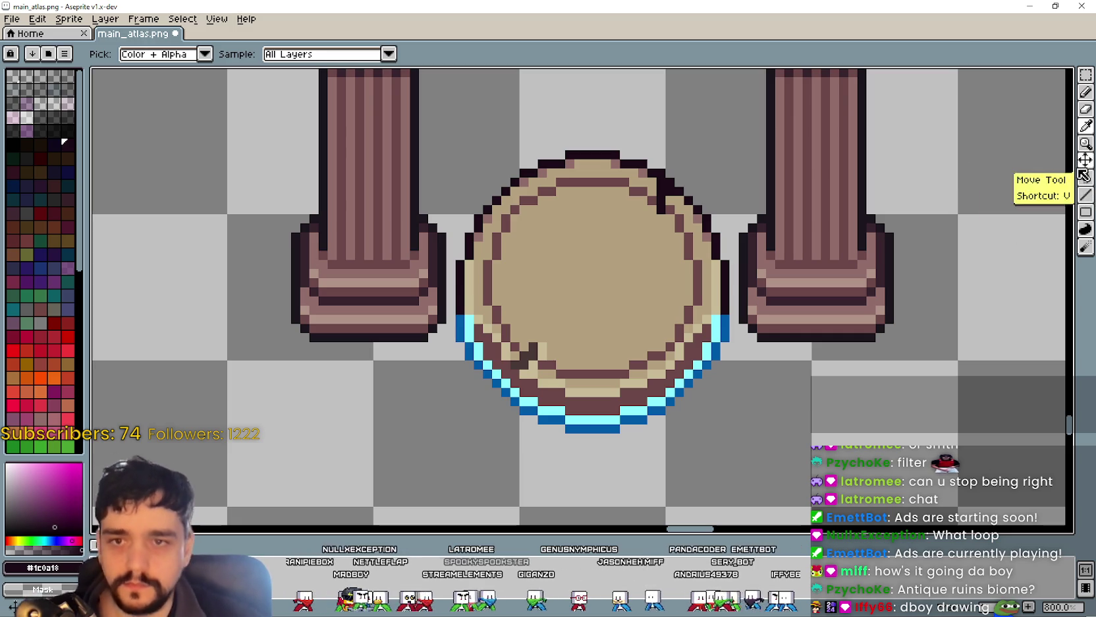
# Step: Marquee-select the area around the round pedestal
pyautogui.click(1086, 74)
pyautogui.moveTo(430, 111)
pyautogui.mouseDown()
pyautogui.moveTo(510, 184)
pyautogui.moveTo(460, 117)
pyautogui.mouseUp()
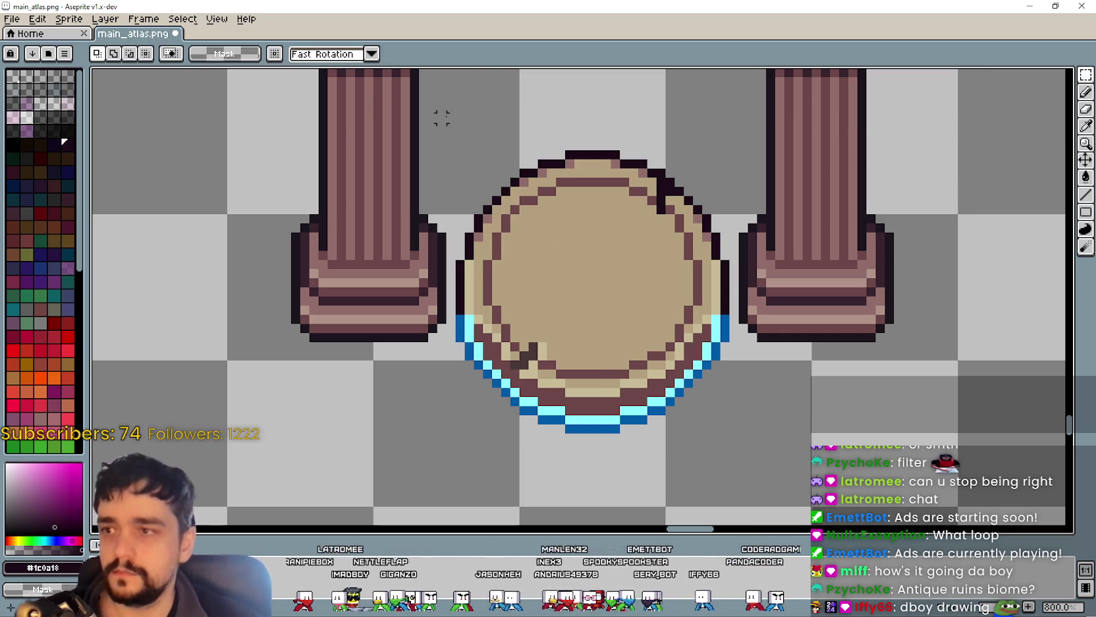
pyautogui.moveTo(454, 206)
pyautogui.mouseDown()
pyautogui.moveTo(681, 454)
pyautogui.moveTo(742, 463)
pyautogui.mouseUp()
pyautogui.click(1086, 125)
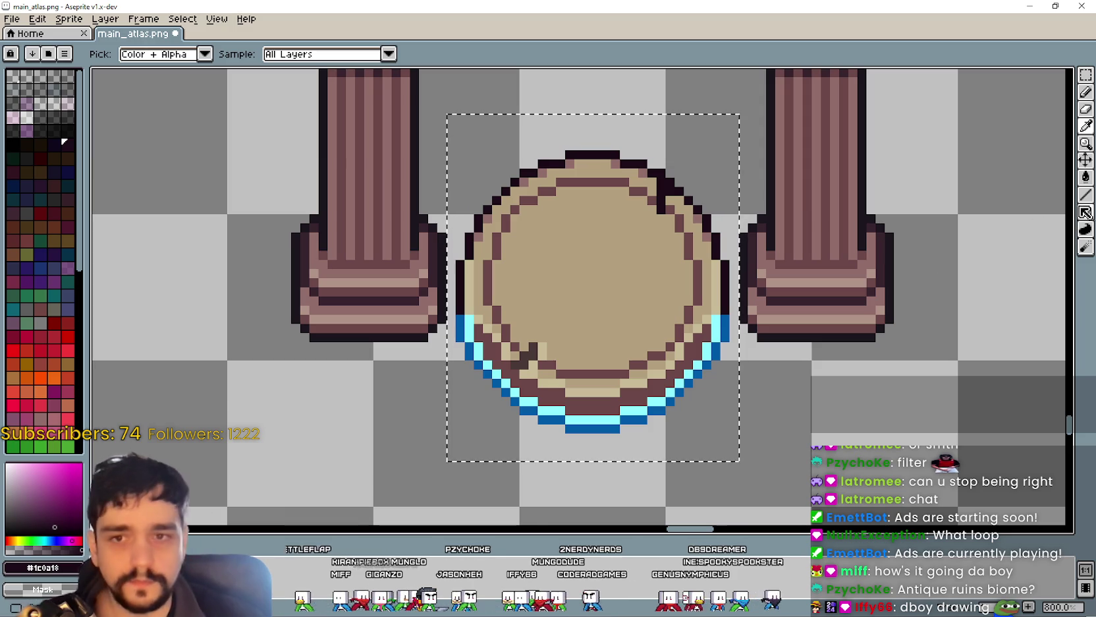
pyautogui.click(1086, 178)
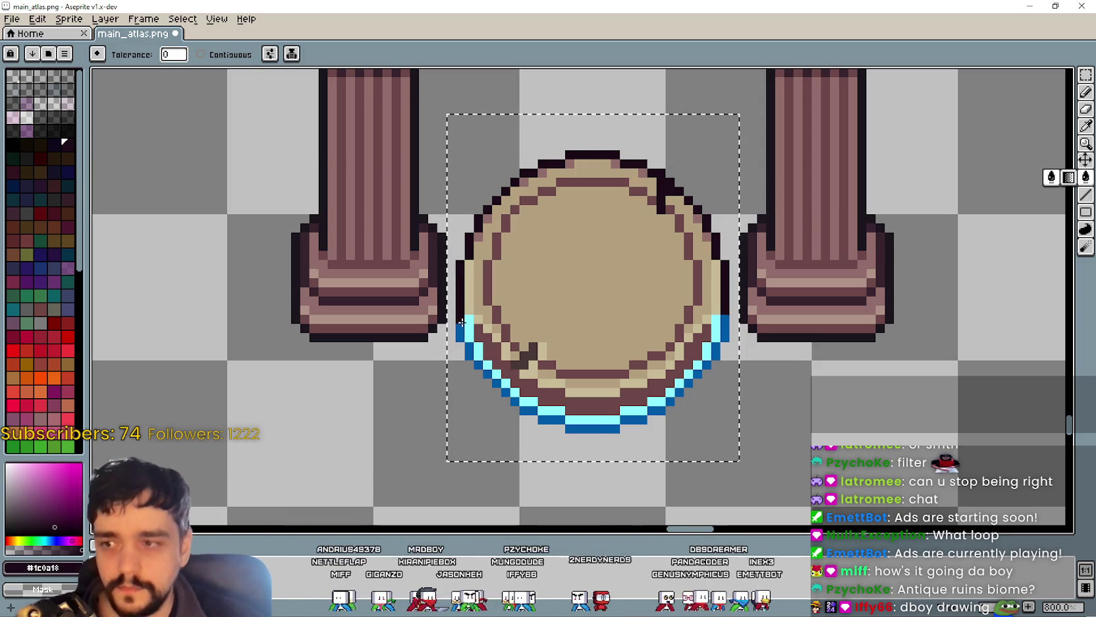
pyautogui.click(1086, 125)
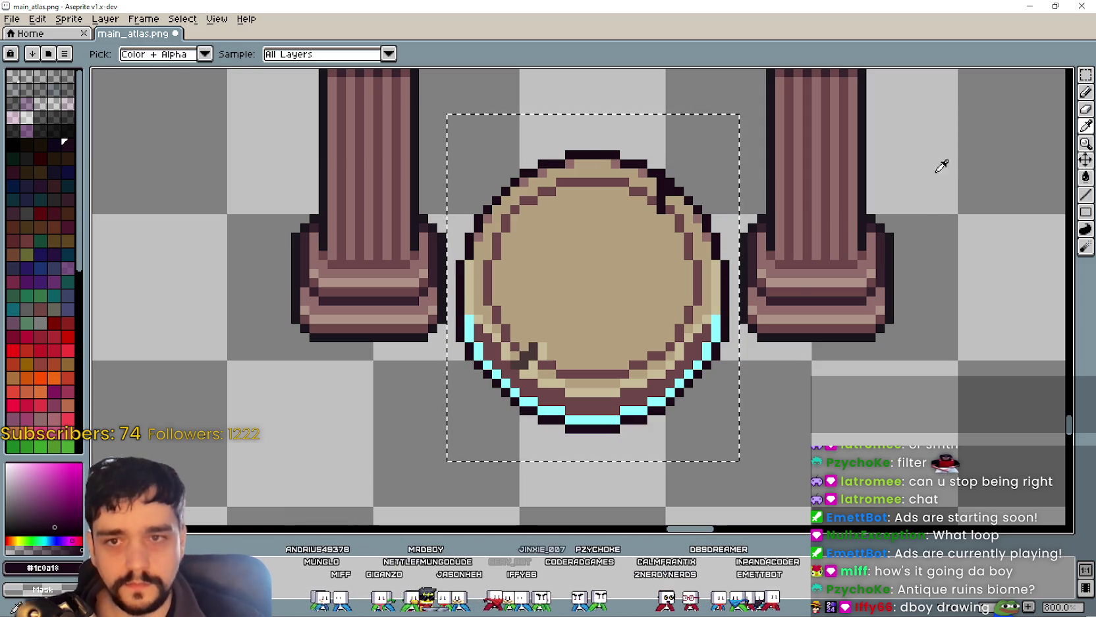
# Step: Try filling the cyan rim with the pedestal's tan colour, then undo it
pyautogui.click(473, 285)
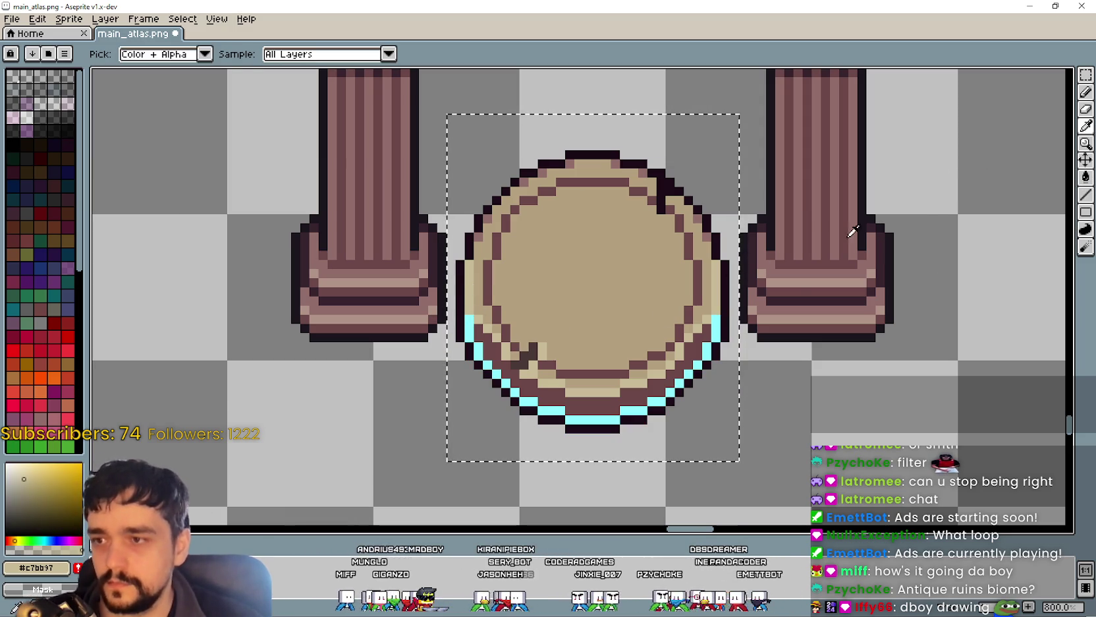
pyautogui.press('g')
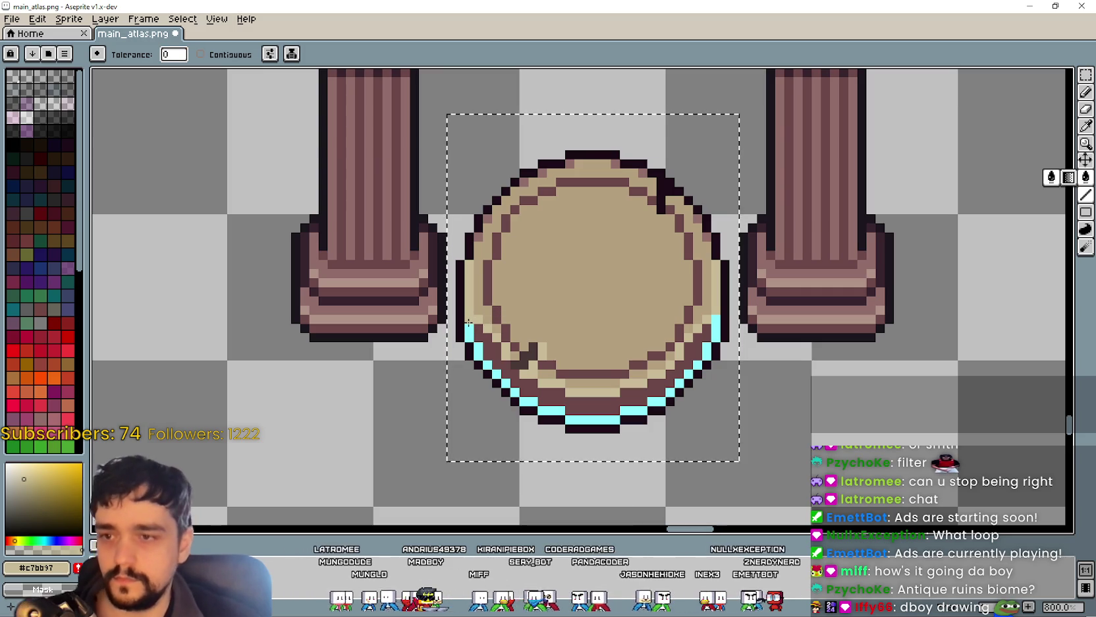
pyautogui.click(468, 323)
pyautogui.scroll(-1, 697, 303)
pyautogui.scroll(1, 697, 303)
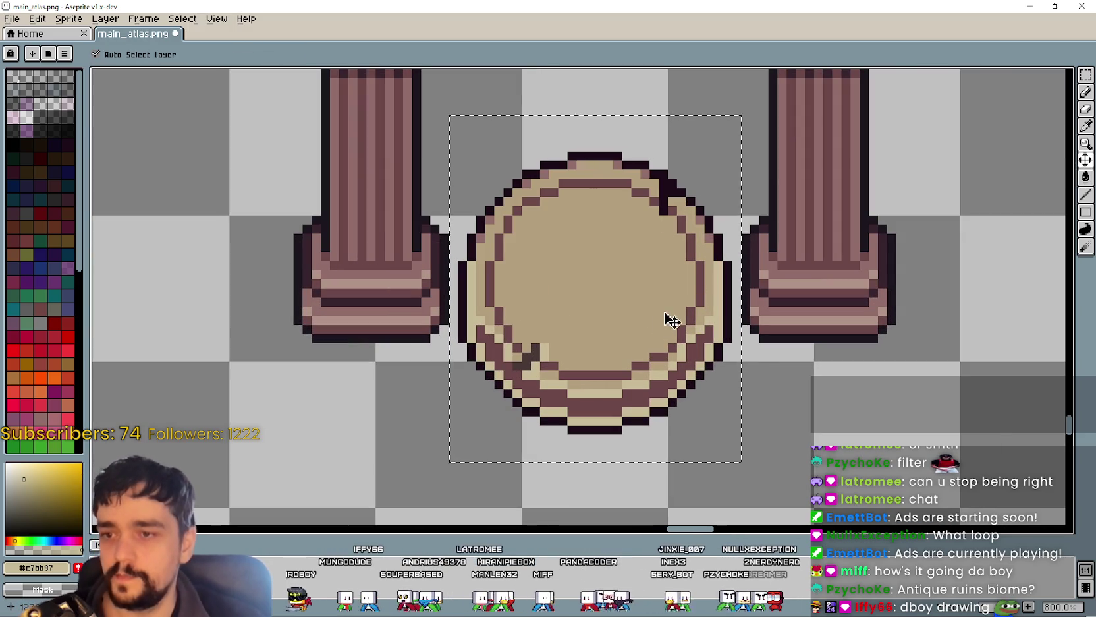
pyautogui.hotkey('ctrl', 'z')
# Step: Fill the cyan rim pixels with the dark brown outline colour
pyautogui.click(1087, 129)
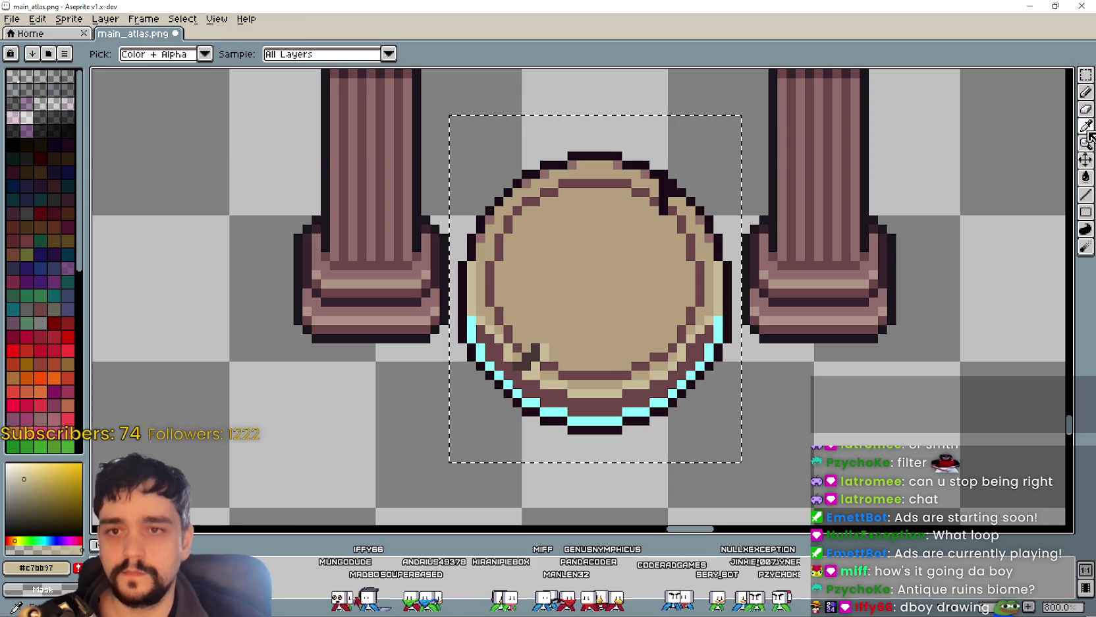
pyautogui.click(620, 395)
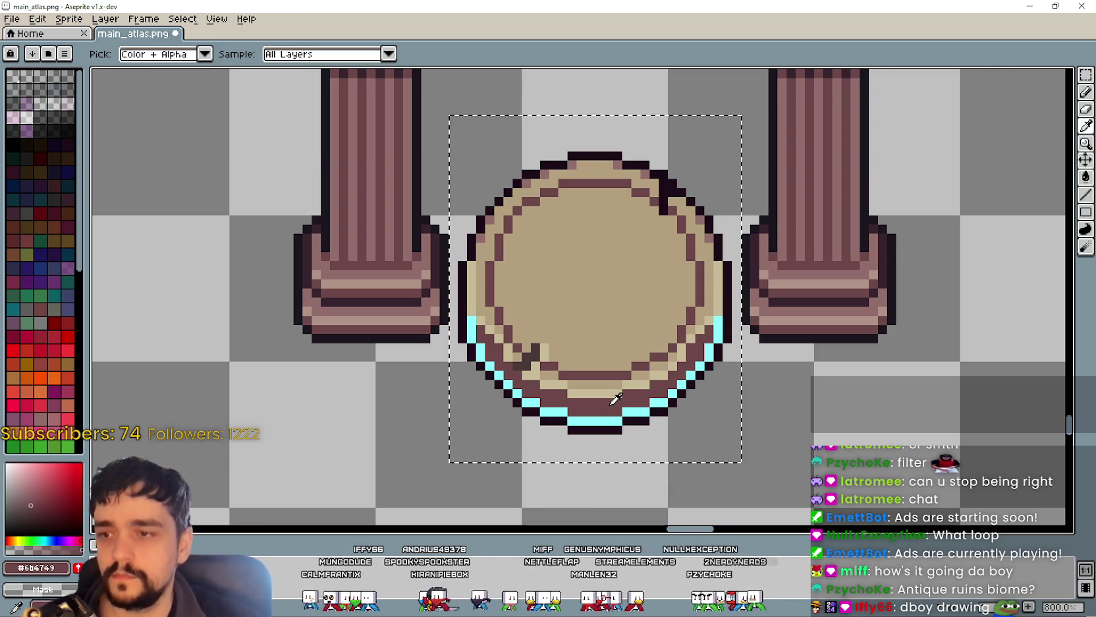
pyautogui.click(1086, 177)
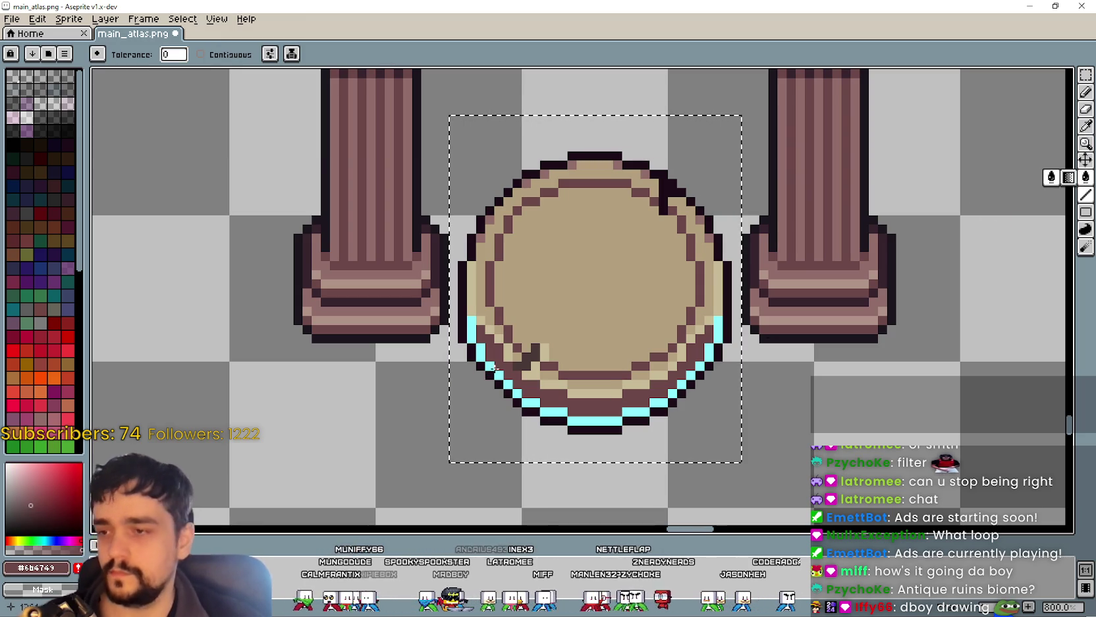
pyautogui.click(494, 369)
pyautogui.scroll(-3, 730, 409)
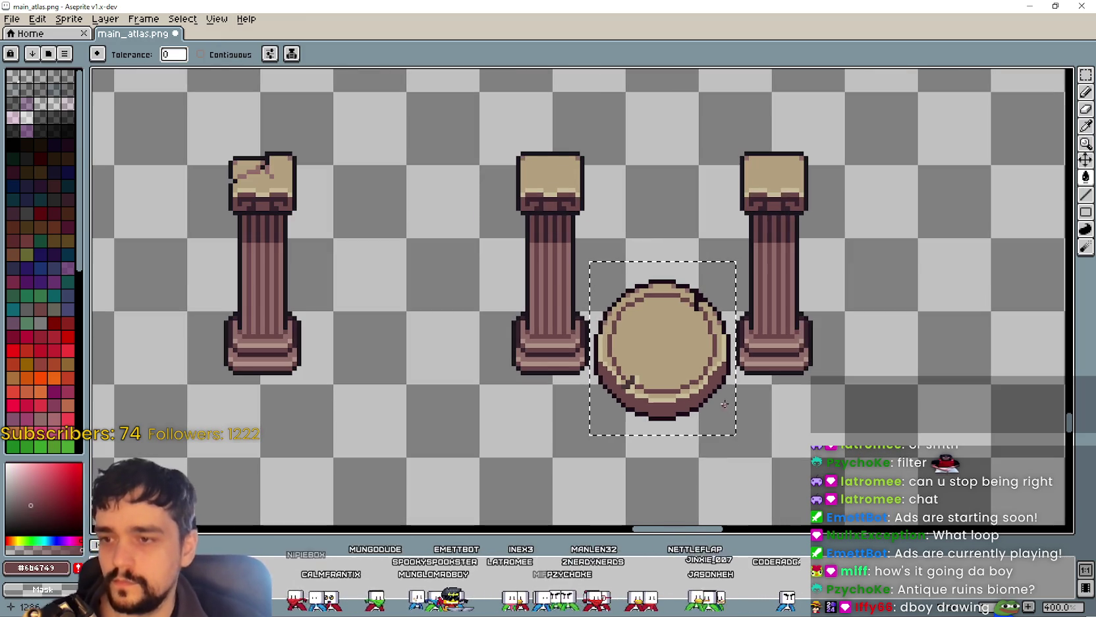
# Step: Undo the dark brown rim fill and bring back the rim's dark blue outer outline
pyautogui.scroll(-3, 718, 394)
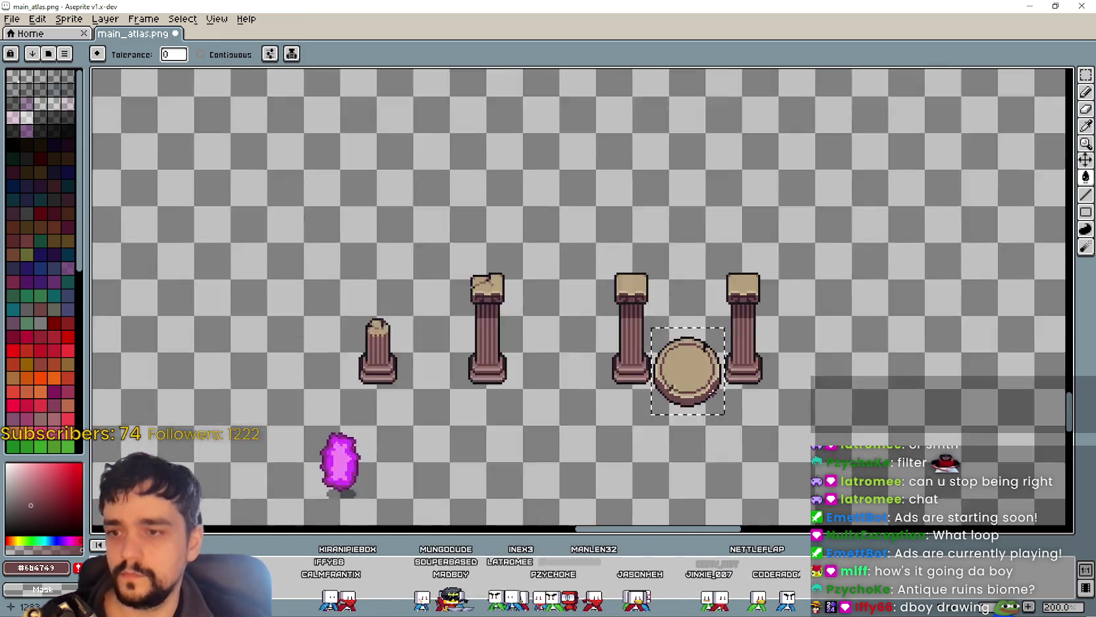
pyautogui.scroll(4, 639, 412)
pyautogui.hotkey('ctrl', 'z')
pyautogui.scroll(3, 639, 412)
pyautogui.hotkey('ctrl', 'z')
# Step: Zoom around the atlas to check the restored cyan rim, then switch to the Farm and Tileset folder
pyautogui.scroll(-1, 622, 396)
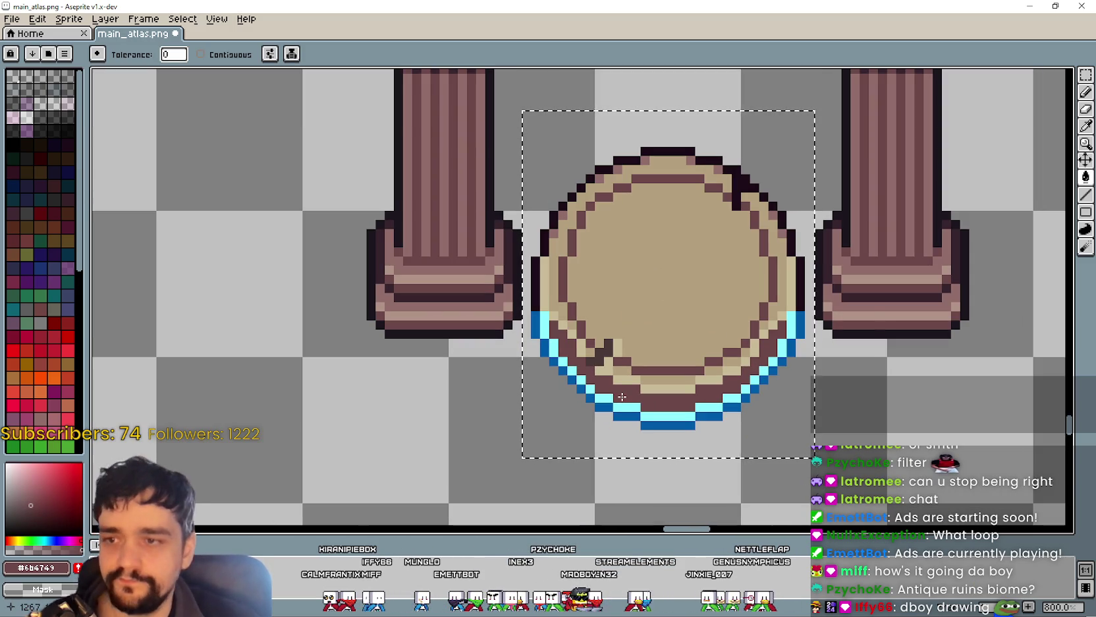
pyautogui.scroll(-2, 622, 396)
pyautogui.scroll(-4, 618, 375)
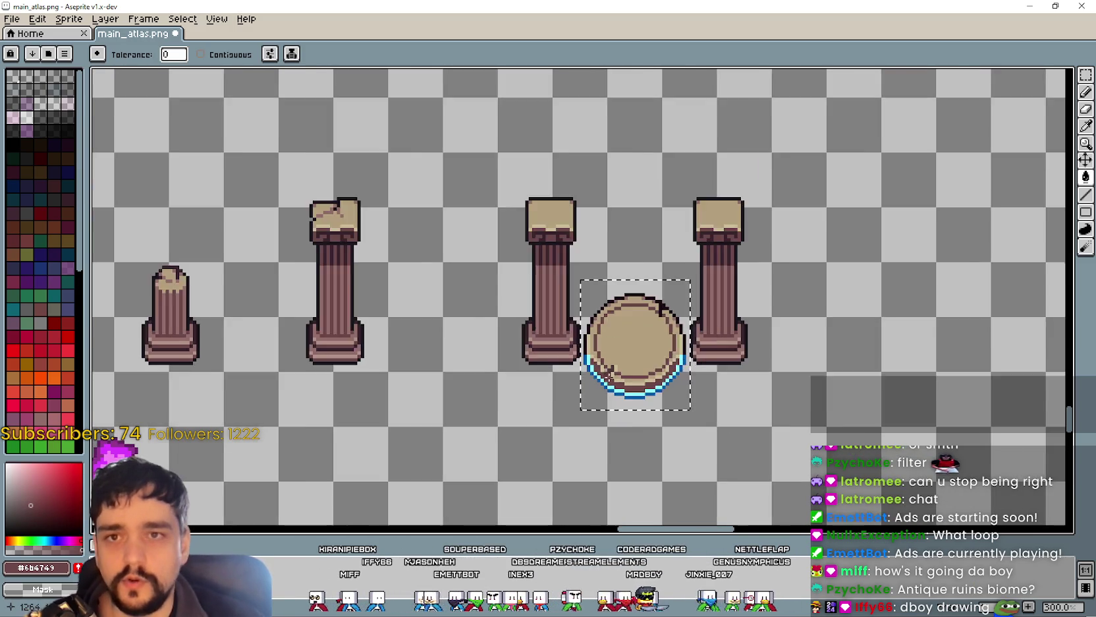
pyautogui.scroll(-4, 638, 390)
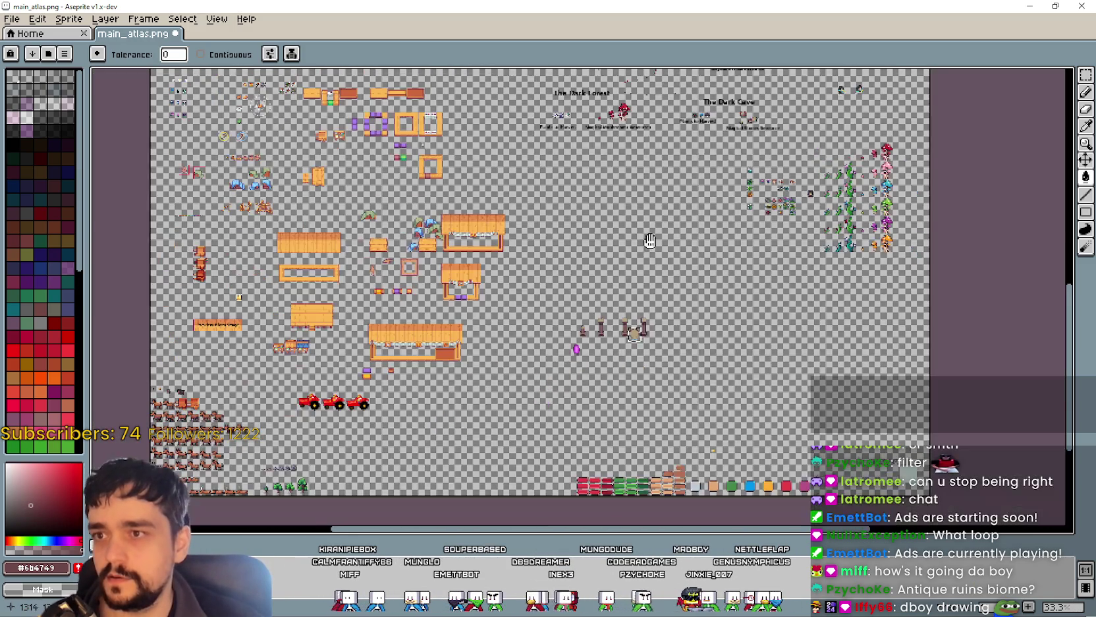
pyautogui.scroll(3, 774, 289)
pyautogui.scroll(3, 775, 289)
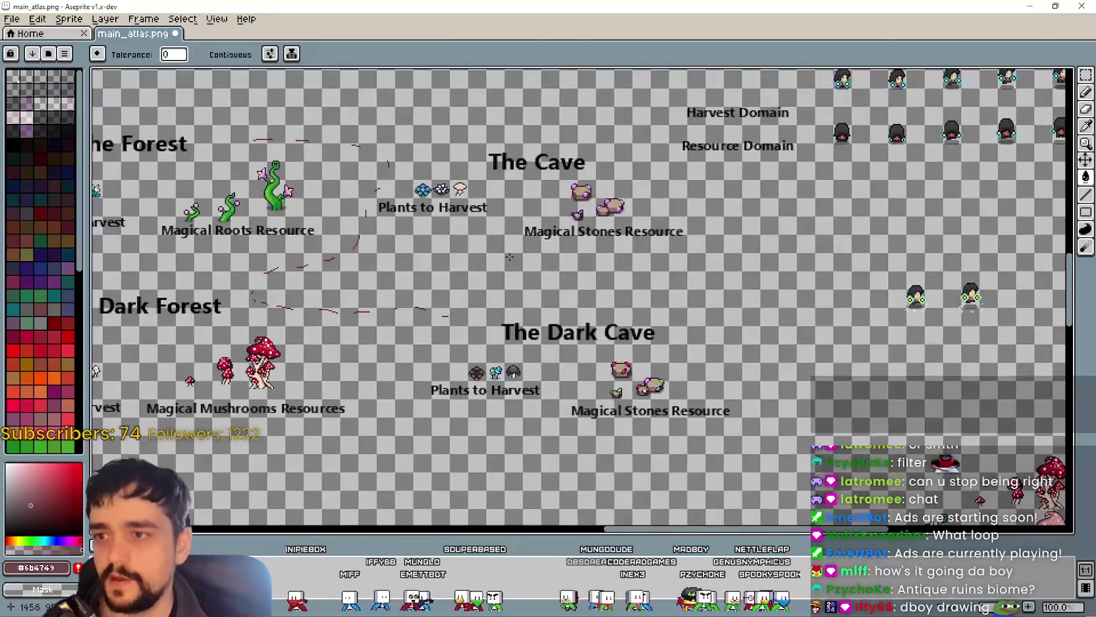
pyautogui.scroll(-1, 514, 200)
pyautogui.scroll(-2, 514, 200)
pyautogui.scroll(-1, 513, 201)
pyautogui.scroll(4, 454, 348)
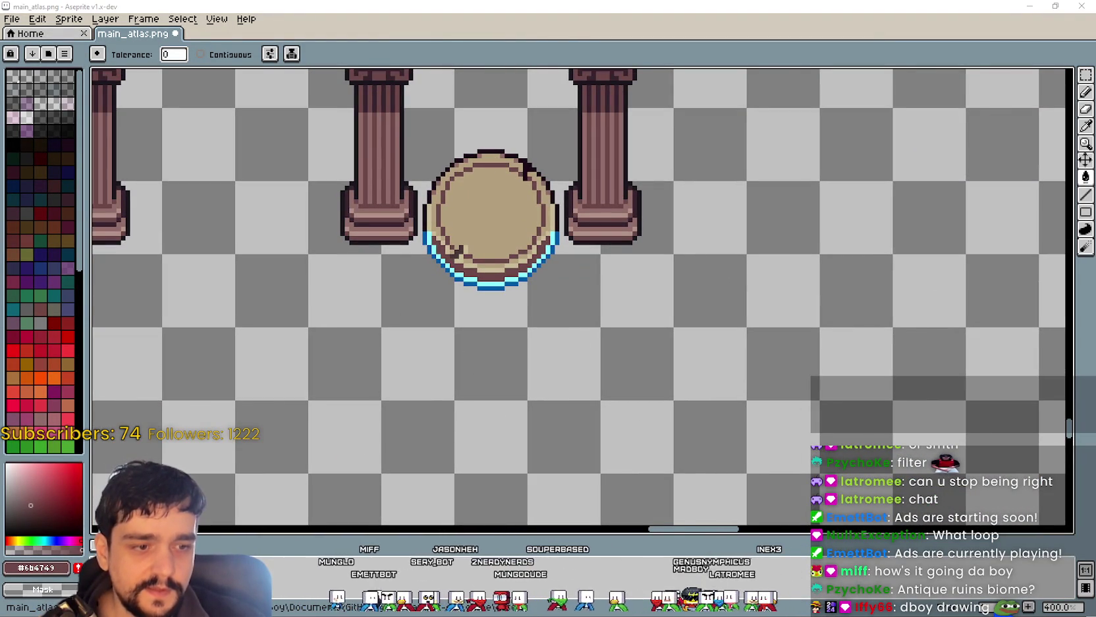
pyautogui.hotkey('alt', 'Tab')
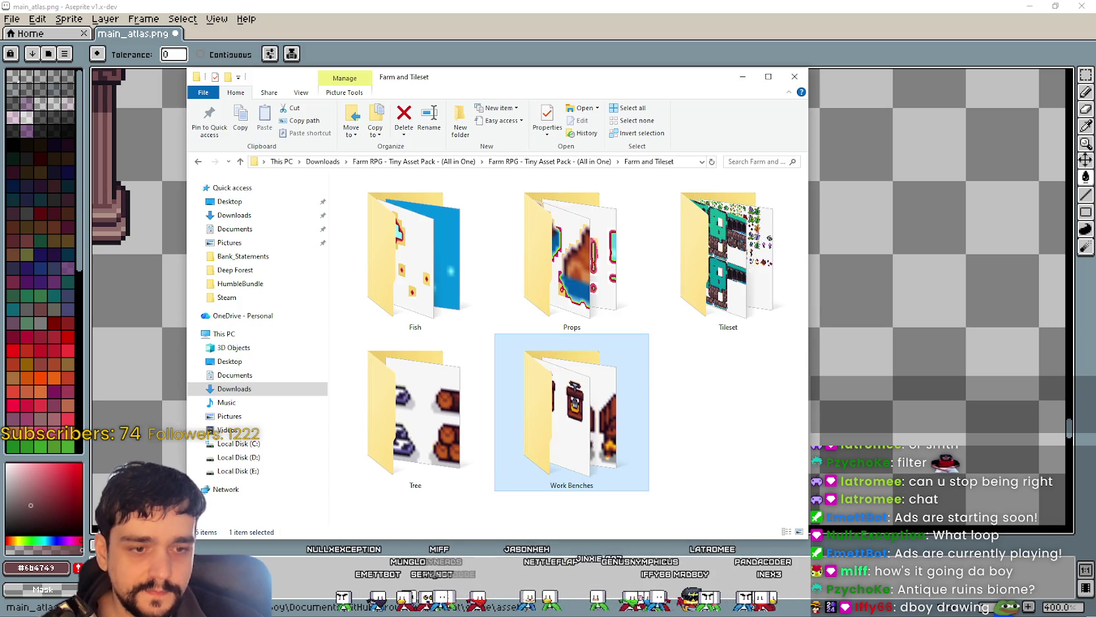
# Step: Open ALL props seasons.png from the Tileset folder and bring its lower grass area into view
pyautogui.doubleClick(742, 323)
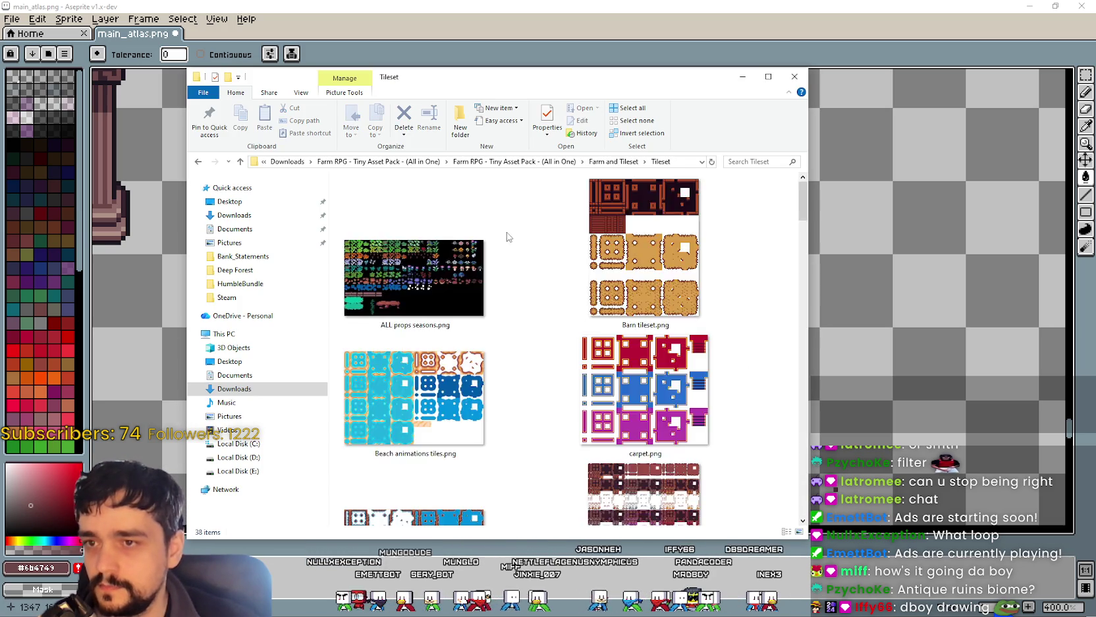
pyautogui.doubleClick(479, 283)
pyautogui.moveTo(415, 339)
pyautogui.mouseDown()
pyautogui.moveTo(316, 306)
pyautogui.moveTo(322, 221)
pyautogui.moveTo(448, 137)
pyautogui.moveTo(316, 203)
pyautogui.moveTo(196, 336)
pyautogui.moveTo(198, 204)
pyautogui.moveTo(263, 277)
pyautogui.moveTo(285, 354)
pyautogui.mouseUp()
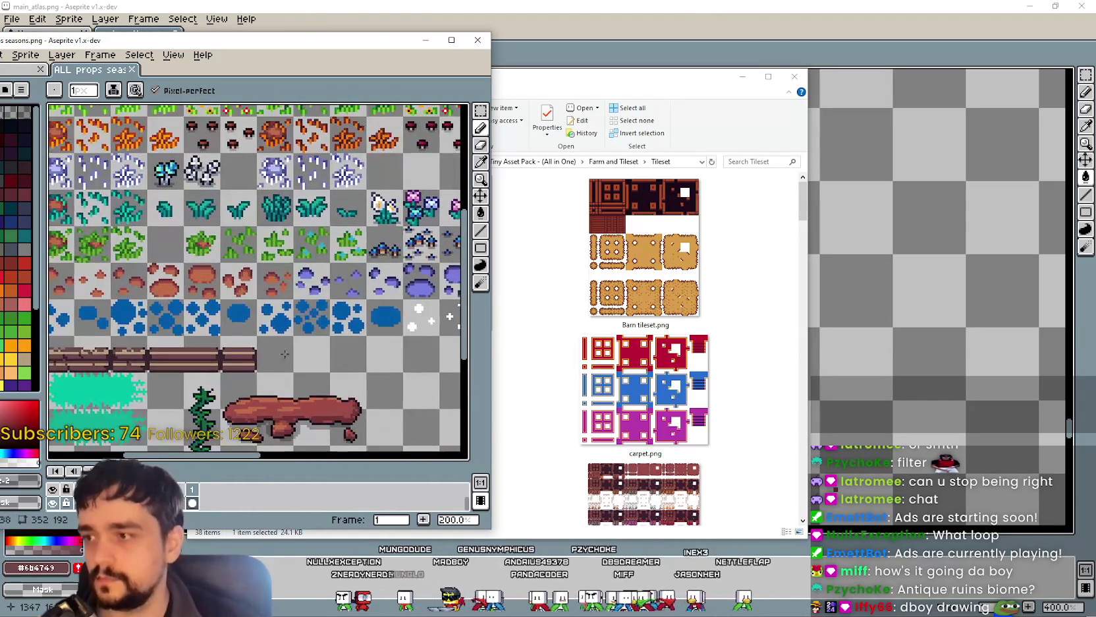
pyautogui.scroll(-2, 285, 354)
pyautogui.scroll(2, 285, 354)
pyautogui.scroll(-1, 285, 354)
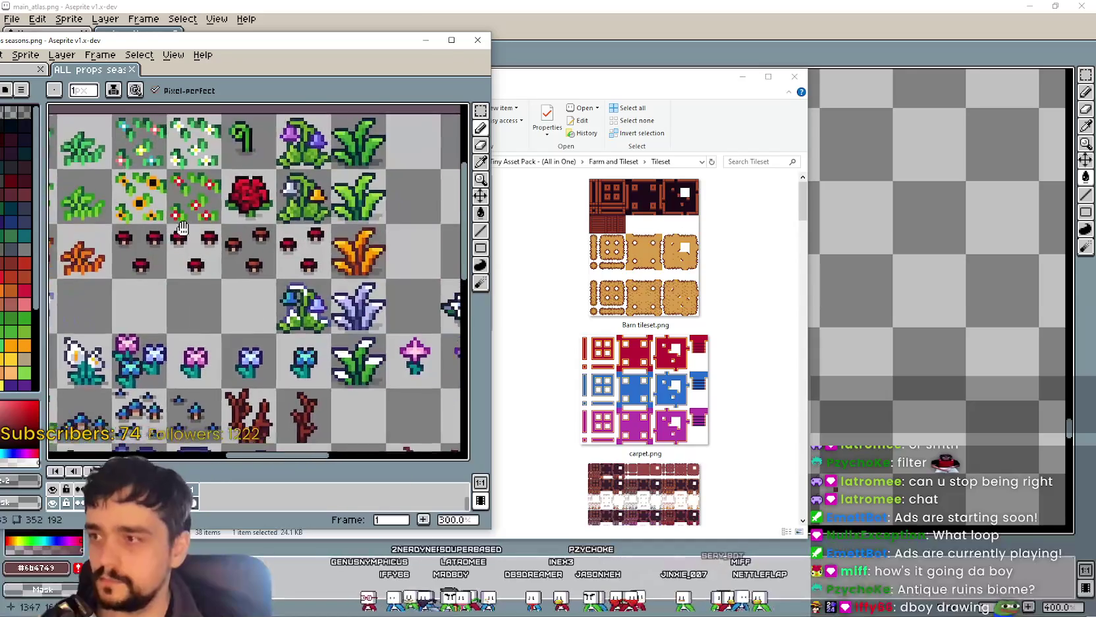
pyautogui.scroll(-5, 257, 277)
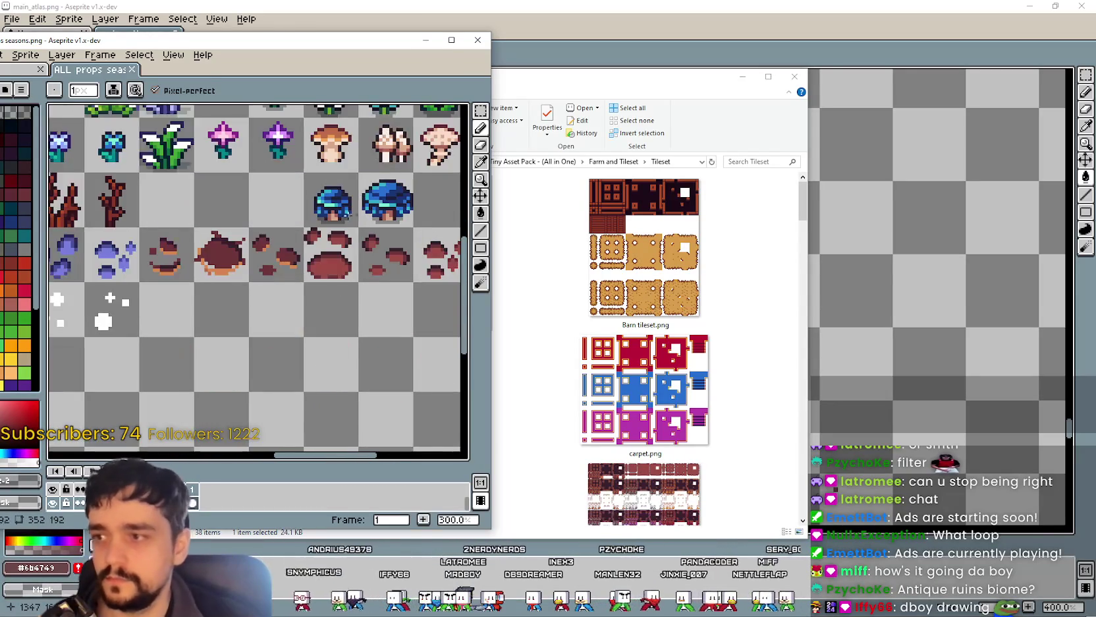
# Step: Marquee-select and copy the block of grass tiles on the seasons sheet, then return to main_atlas
pyautogui.moveTo(276, 217)
pyautogui.mouseDown()
pyautogui.moveTo(296, 211)
pyautogui.moveTo(316, 165)
pyautogui.moveTo(328, 178)
pyautogui.moveTo(284, 224)
pyautogui.moveTo(291, 239)
pyautogui.mouseUp()
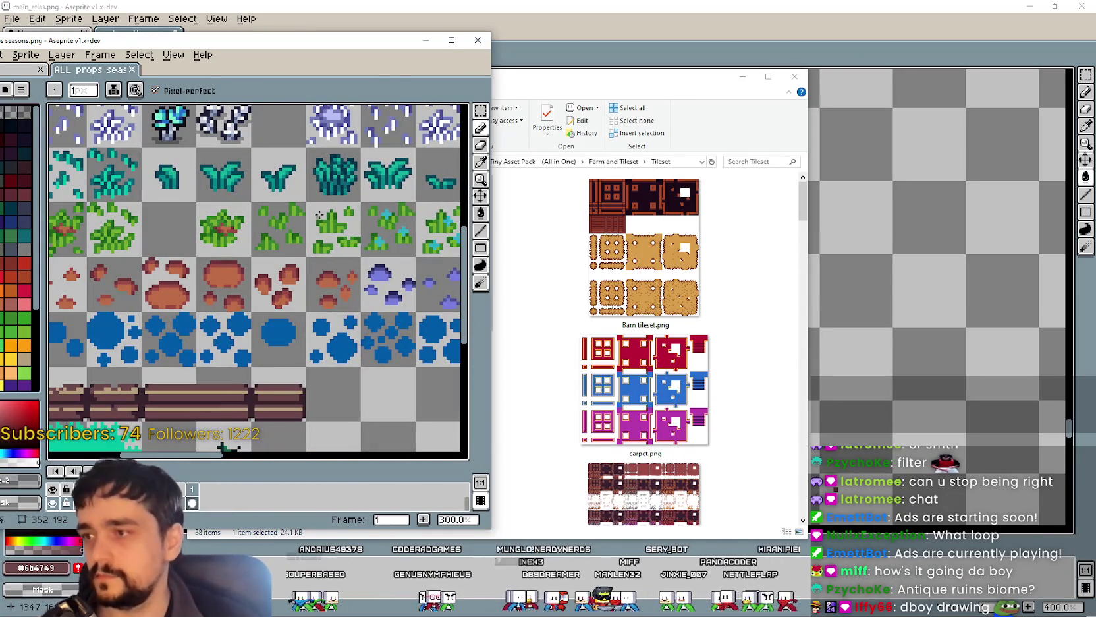
pyautogui.press('m')
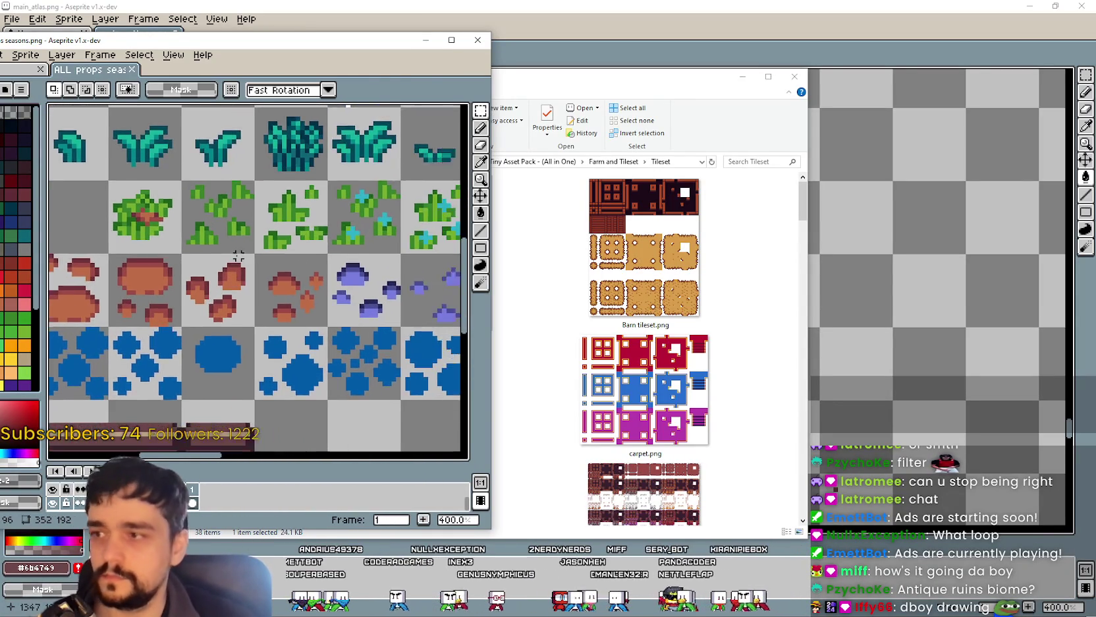
pyautogui.scroll(-1, 291, 239)
pyautogui.scroll(1, 313, 258)
pyautogui.moveTo(314, 259); pyautogui.dragTo(311, 263)
pyautogui.moveTo(274, 216); pyautogui.dragTo(384, 272)
pyautogui.hotkey('ctrl', 'c')
pyautogui.hotkey('alt', 'Tab')
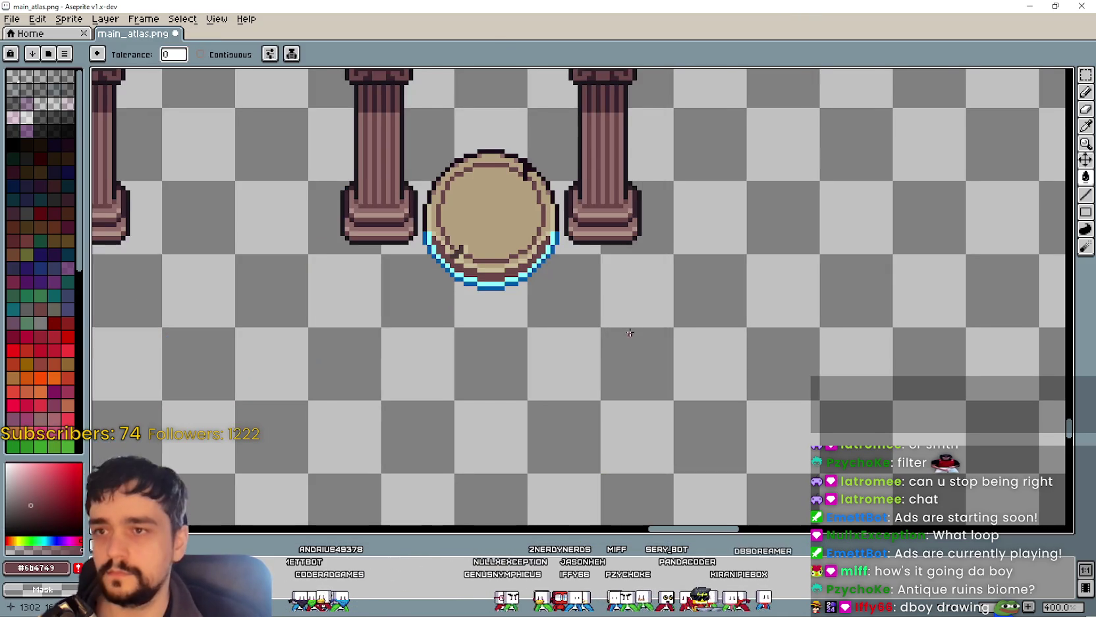
# Step: Paste the grass tiles plus one extra grass tile into an empty spot of main_atlas, side by side
pyautogui.hotkey('ctrl', 'v')
pyautogui.moveTo(579, 304); pyautogui.dragTo(309, 362)
pyautogui.hotkey('alt', 'Tab')
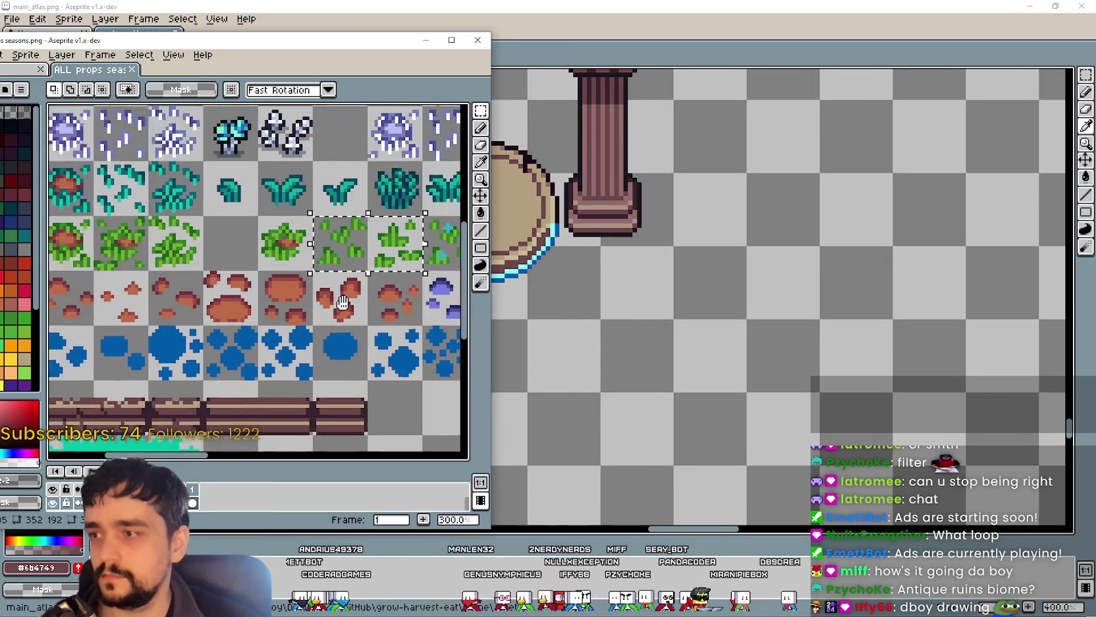
pyautogui.moveTo(258, 216); pyautogui.dragTo(310, 271)
pyautogui.hotkey('ctrl', 'c')
pyautogui.hotkey('alt', 'Tab')
pyautogui.hotkey('ctrl', 'v')
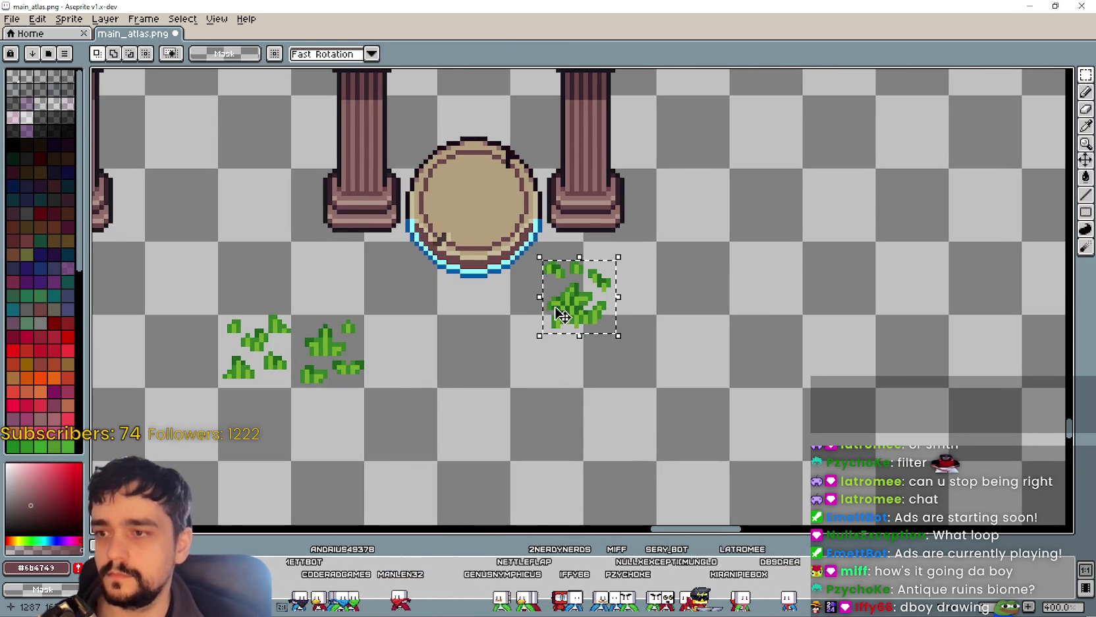
pyautogui.moveTo(560, 315); pyautogui.dragTo(392, 361)
# Step: Move a small grass clump up under the pedestal's blue water rim
pyautogui.scroll(5, 398, 313)
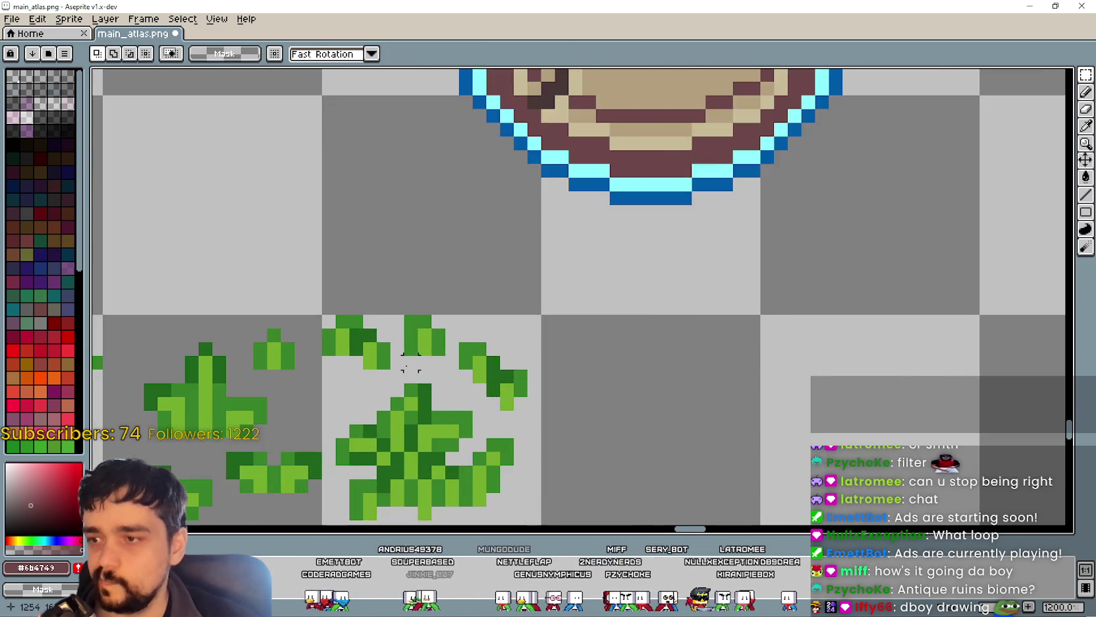
pyautogui.scroll(-1, 395, 329)
pyautogui.scroll(1, 421, 356)
pyautogui.moveTo(399, 395)
pyautogui.mouseDown()
pyautogui.moveTo(448, 356)
pyautogui.moveTo(604, 319)
pyautogui.moveTo(720, 253)
pyautogui.moveTo(722, 237)
pyautogui.moveTo(718, 263)
pyautogui.moveTo(729, 254)
pyautogui.mouseUp()
# Step: Place two small grass sprigs up against the pedestal's lower rim
pyautogui.moveTo(472, 394); pyautogui.dragTo(518, 343)
pyautogui.moveTo(502, 384); pyautogui.dragTo(658, 224)
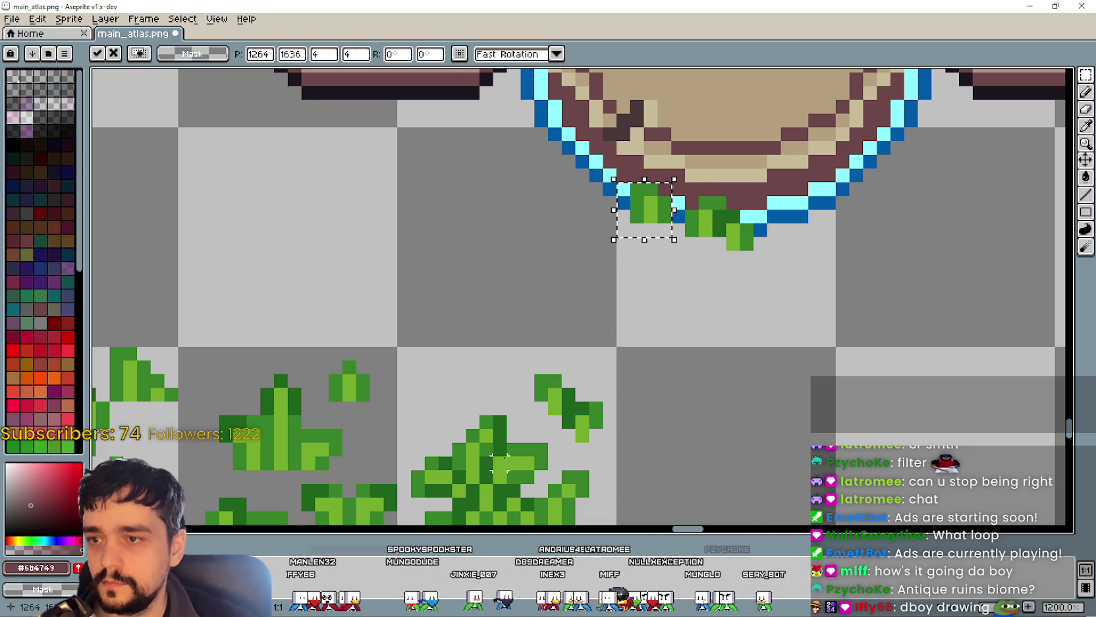
pyautogui.click(540, 434)
pyautogui.moveTo(532, 446); pyautogui.dragTo(620, 345)
pyautogui.moveTo(563, 385)
pyautogui.mouseDown()
pyautogui.moveTo(548, 287)
pyautogui.moveTo(586, 172)
pyautogui.moveTo(572, 168)
pyautogui.moveTo(574, 155)
pyautogui.mouseUp()
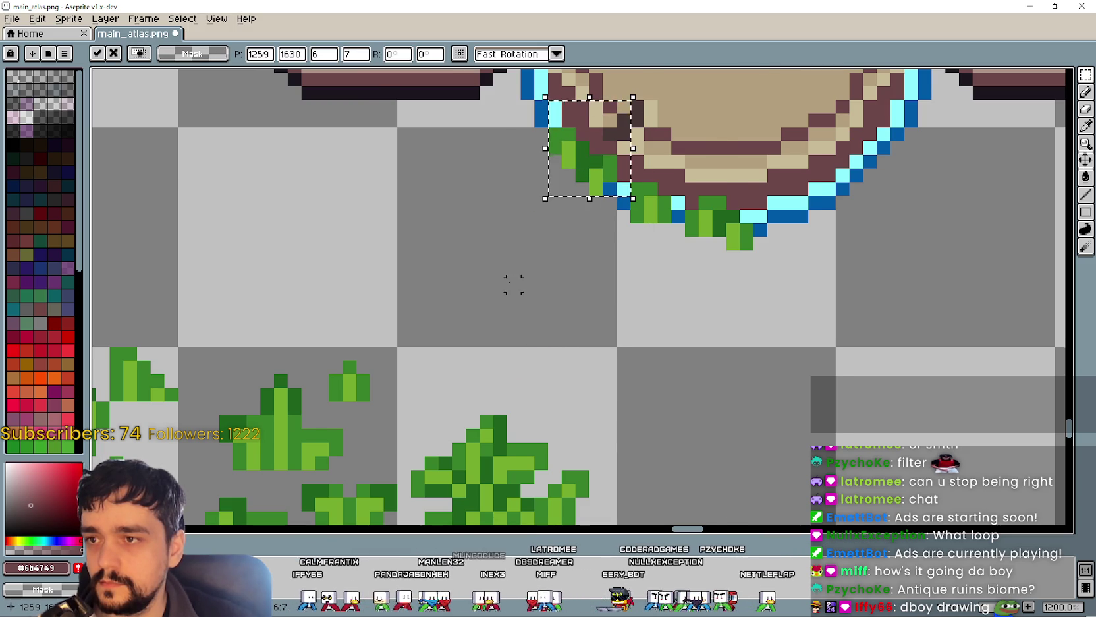
pyautogui.scroll(-2, 467, 356)
pyautogui.click(467, 356)
# Step: Add sprigs beside the rim, near its top, and to the left of the pedestal
pyautogui.moveTo(388, 331)
pyautogui.mouseDown()
pyautogui.moveTo(417, 363)
pyautogui.moveTo(533, 160)
pyautogui.mouseUp()
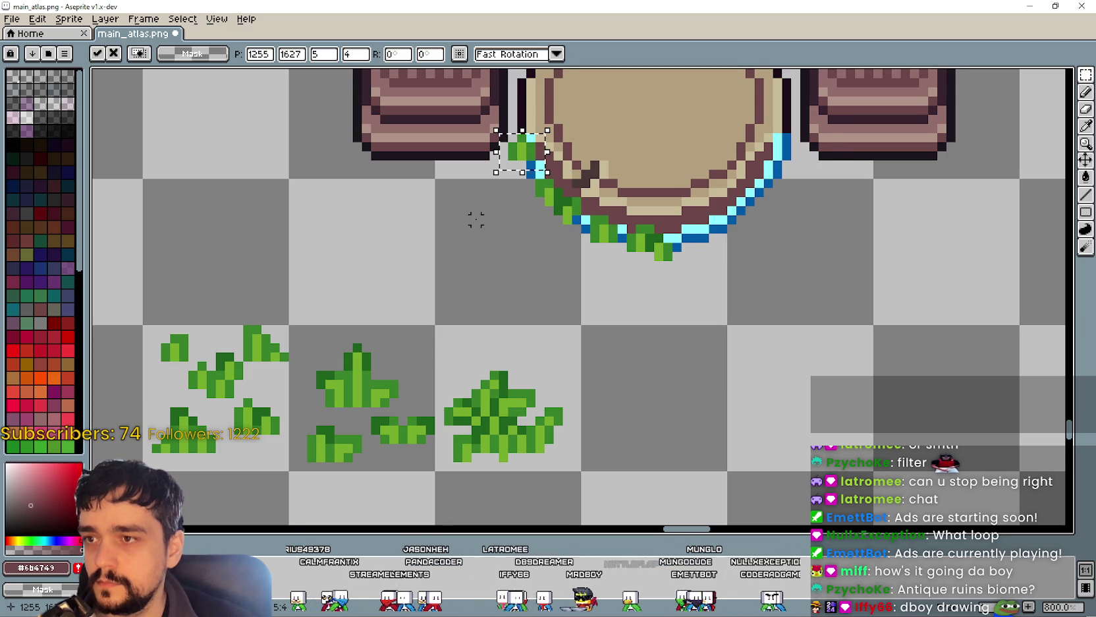
pyautogui.click(476, 220)
pyautogui.moveTo(475, 328); pyautogui.dragTo(483, 291)
pyautogui.moveTo(374, 408)
pyautogui.mouseDown()
pyautogui.moveTo(453, 369)
pyautogui.moveTo(509, 161)
pyautogui.moveTo(533, 170)
pyautogui.mouseUp()
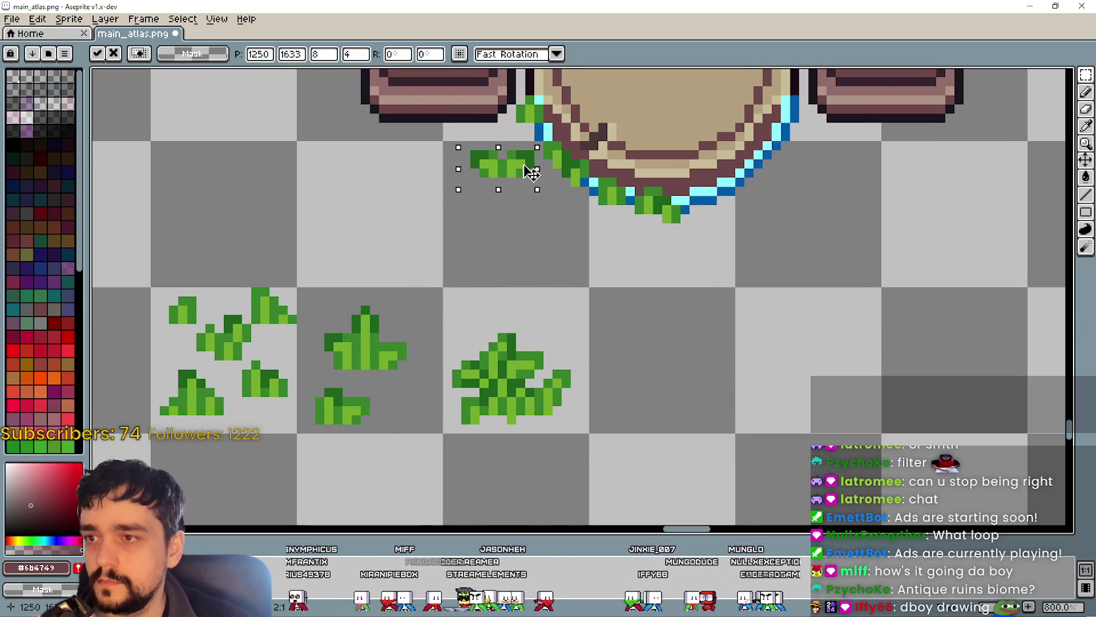
pyautogui.click(514, 274)
pyautogui.moveTo(514, 275); pyautogui.dragTo(482, 294)
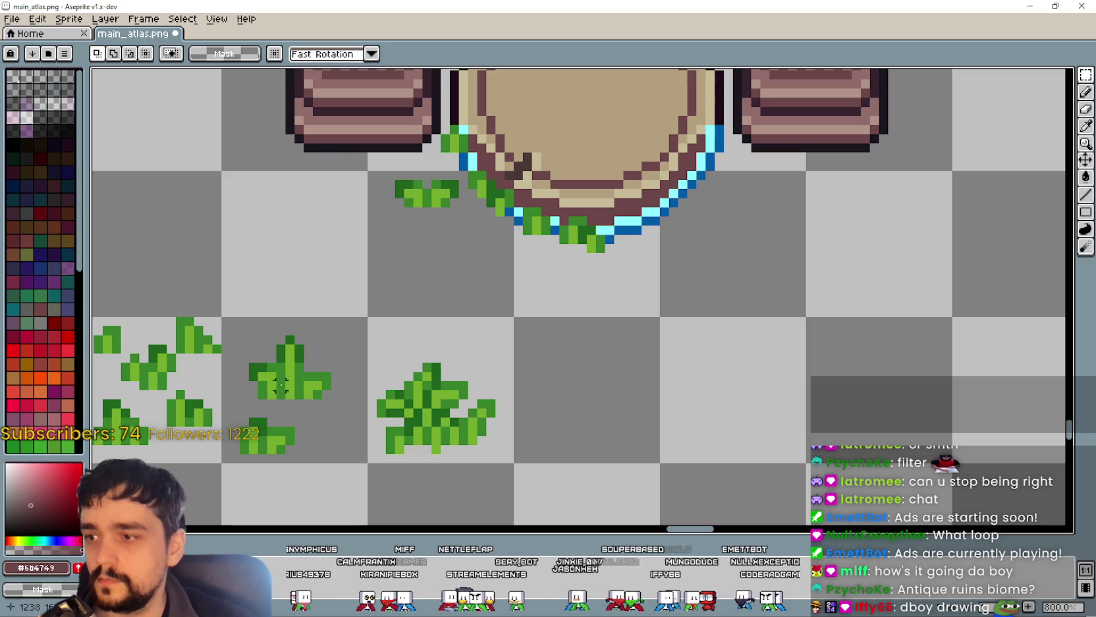
pyautogui.moveTo(235, 417)
pyautogui.mouseDown()
pyautogui.moveTo(298, 461)
pyautogui.moveTo(623, 320)
pyautogui.moveTo(656, 238)
pyautogui.moveTo(646, 241)
pyautogui.mouseUp()
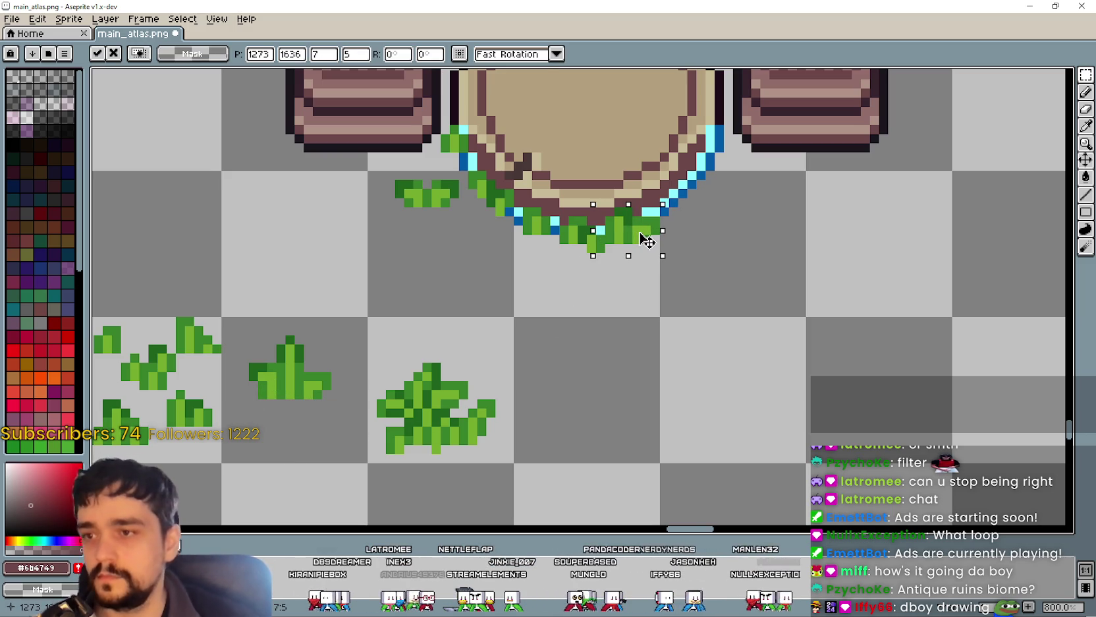
pyautogui.hotkey('ctrl', 'd')
# Step: Pick the middle sprig from the lower-left grass and set it beside the pedestal's edge
pyautogui.moveTo(673, 318)
pyautogui.mouseDown()
pyautogui.moveTo(506, 384)
pyautogui.moveTo(180, 386)
pyautogui.moveTo(411, 395)
pyautogui.mouseUp()
pyautogui.moveTo(324, 375); pyautogui.dragTo(263, 436)
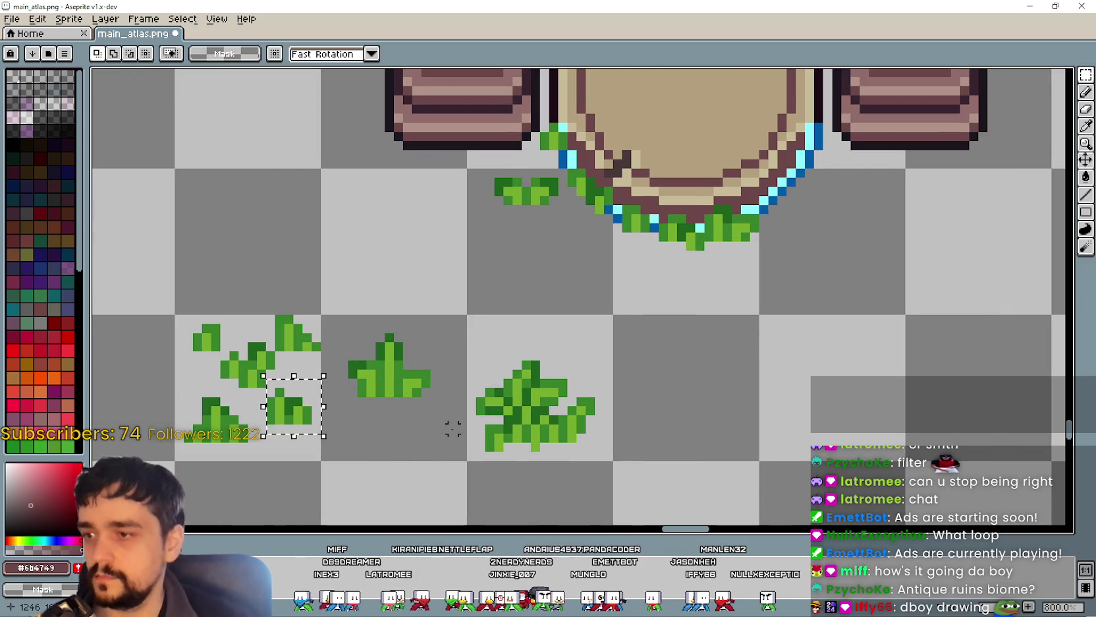
pyautogui.hscroll(2, 453, 410)
pyautogui.hscroll(-5, 580, 411)
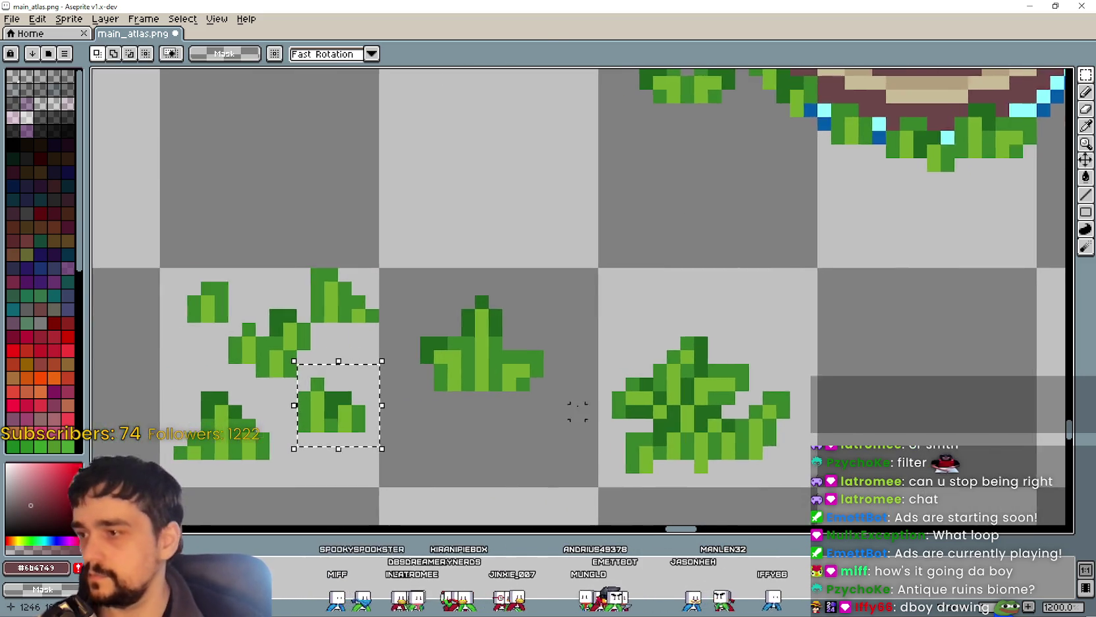
pyautogui.hotkey('ctrl', 'd')
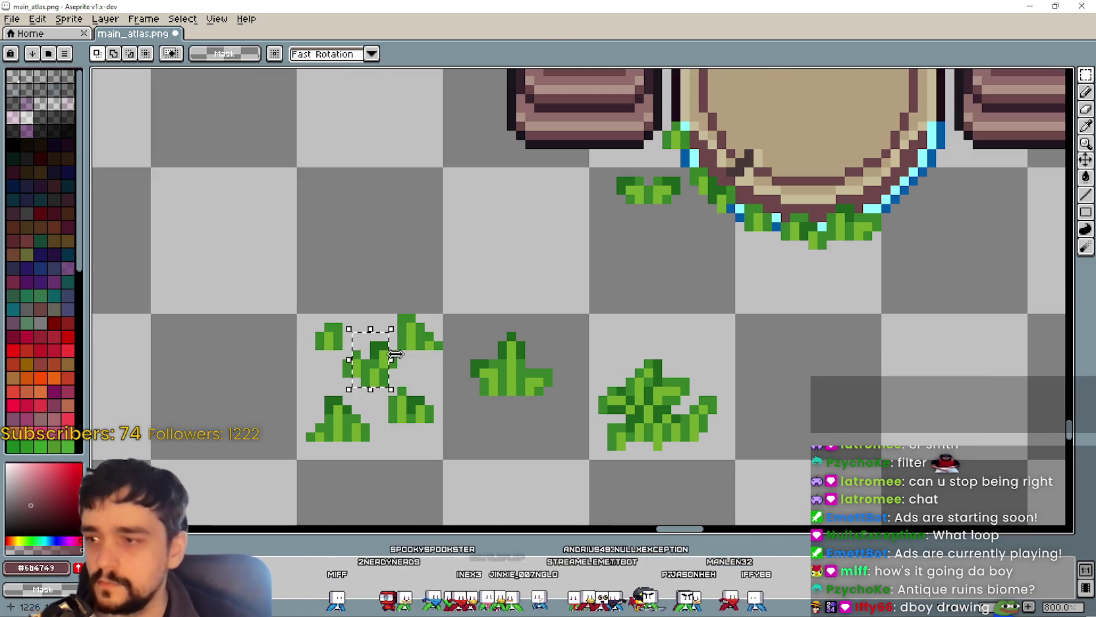
pyautogui.click(356, 381)
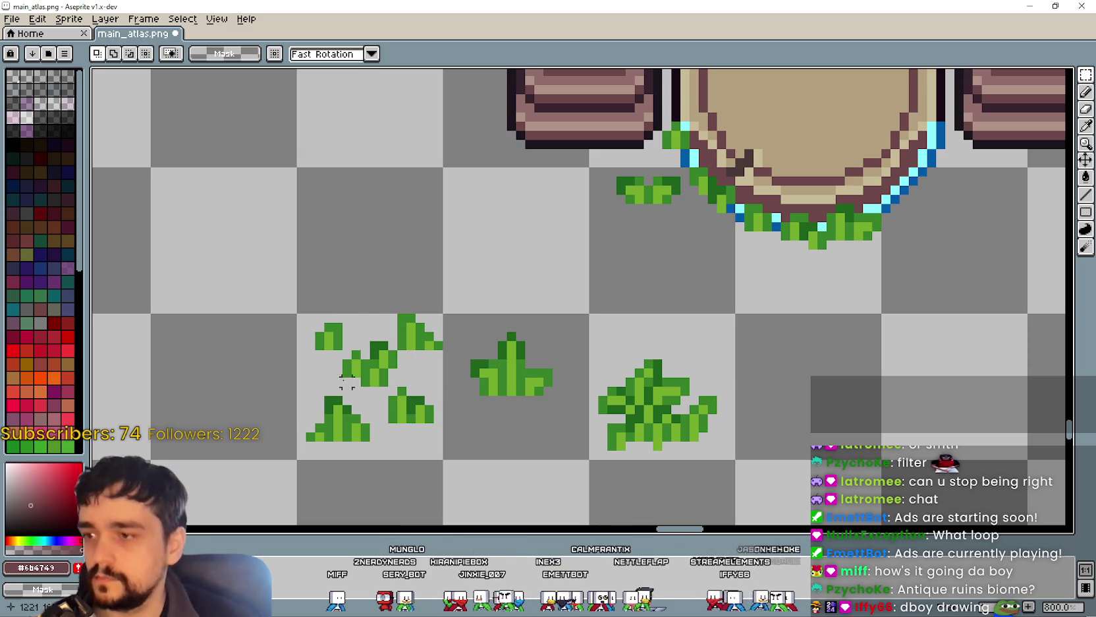
pyautogui.moveTo(388, 377)
pyautogui.mouseDown()
pyautogui.moveTo(935, 256)
pyautogui.moveTo(920, 213)
pyautogui.moveTo(911, 216)
pyautogui.moveTo(920, 210)
pyautogui.moveTo(832, 319)
pyautogui.mouseUp()
pyautogui.hotkey('ctrl', 'd')
# Step: Place another grass tuft at the pedestal, nudging it one pixel higher to fine-tune it
pyautogui.moveTo(778, 431)
pyautogui.mouseDown()
pyautogui.moveTo(810, 305)
pyautogui.moveTo(834, 286)
pyautogui.mouseUp()
pyautogui.moveTo(263, 362)
pyautogui.mouseDown()
pyautogui.moveTo(287, 403)
pyautogui.moveTo(340, 448)
pyautogui.moveTo(771, 347)
pyautogui.moveTo(932, 186)
pyautogui.moveTo(937, 149)
pyautogui.moveTo(763, 294)
pyautogui.mouseUp()
pyautogui.scroll(3, 815, 256)
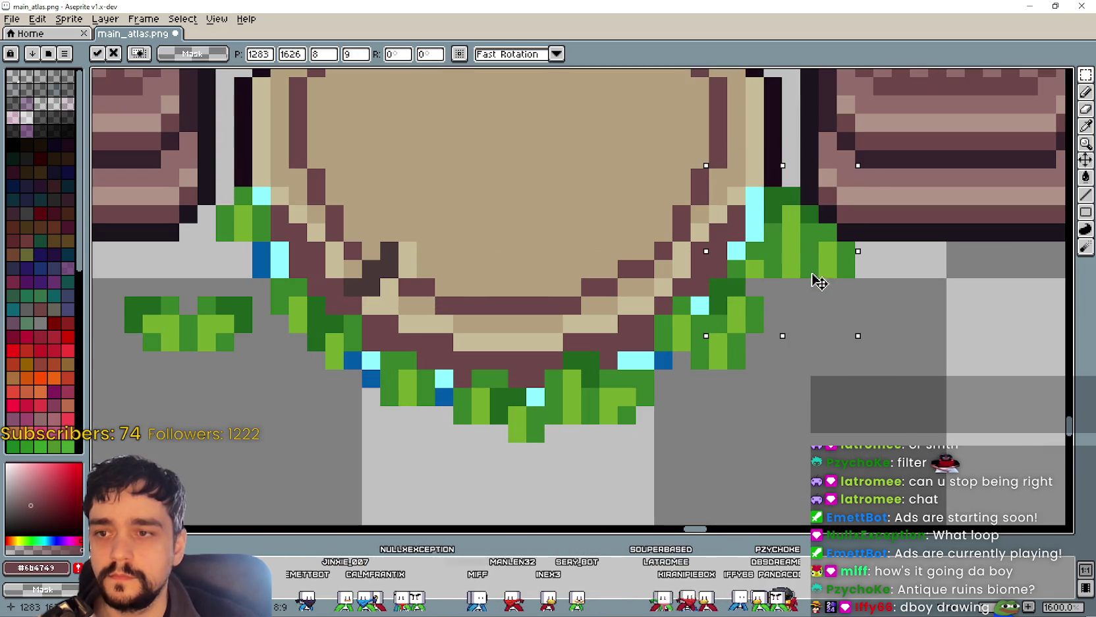
pyautogui.moveTo(817, 269)
pyautogui.mouseDown()
pyautogui.moveTo(810, 252)
pyautogui.moveTo(813, 295)
pyautogui.moveTo(831, 270)
pyautogui.moveTo(801, 257)
pyautogui.moveTo(812, 267)
pyautogui.mouseUp()
pyautogui.scroll(-4, 817, 273)
pyautogui.moveTo(771, 392)
pyautogui.mouseDown()
pyautogui.moveTo(799, 372)
pyautogui.moveTo(794, 405)
pyautogui.moveTo(801, 384)
pyautogui.mouseUp()
pyautogui.click(705, 439)
# Step: Set two more small tufts beside the pedestal and commit them
pyautogui.moveTo(705, 439); pyautogui.dragTo(655, 304)
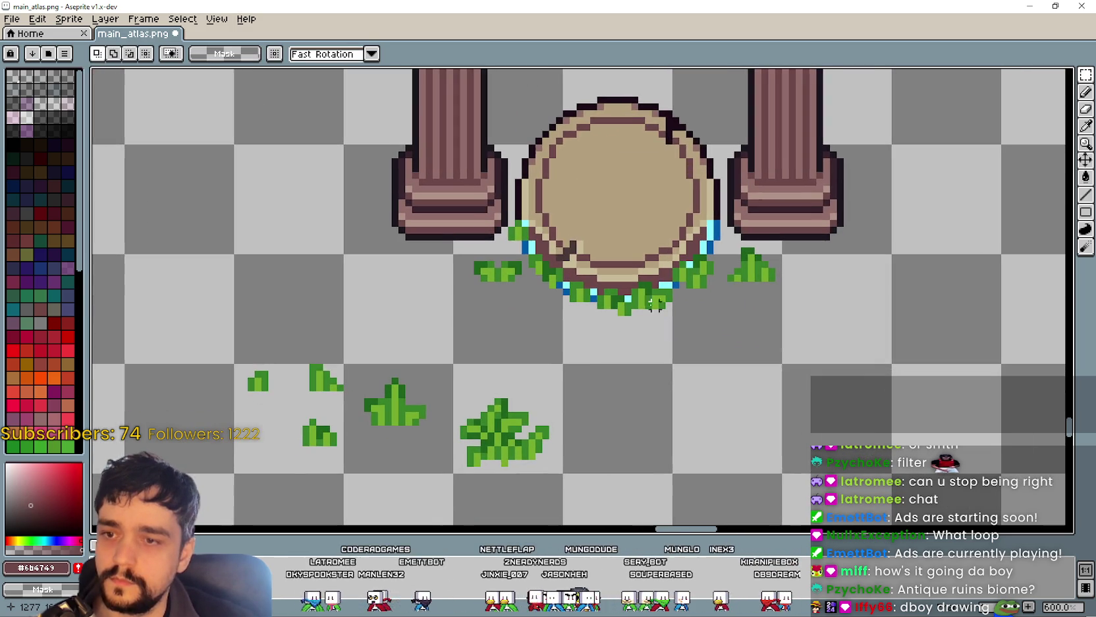
pyautogui.hscroll(-3, 453, 361)
pyautogui.moveTo(382, 344)
pyautogui.mouseDown()
pyautogui.moveTo(440, 396)
pyautogui.moveTo(834, 253)
pyautogui.moveTo(804, 229)
pyautogui.moveTo(458, 333)
pyautogui.moveTo(300, 329)
pyautogui.mouseUp()
pyautogui.scroll(1, 803, 232)
pyautogui.click(190, 420)
pyautogui.moveTo(272, 486)
pyautogui.mouseDown()
pyautogui.moveTo(305, 511)
pyautogui.moveTo(811, 305)
pyautogui.moveTo(810, 228)
pyautogui.mouseUp()
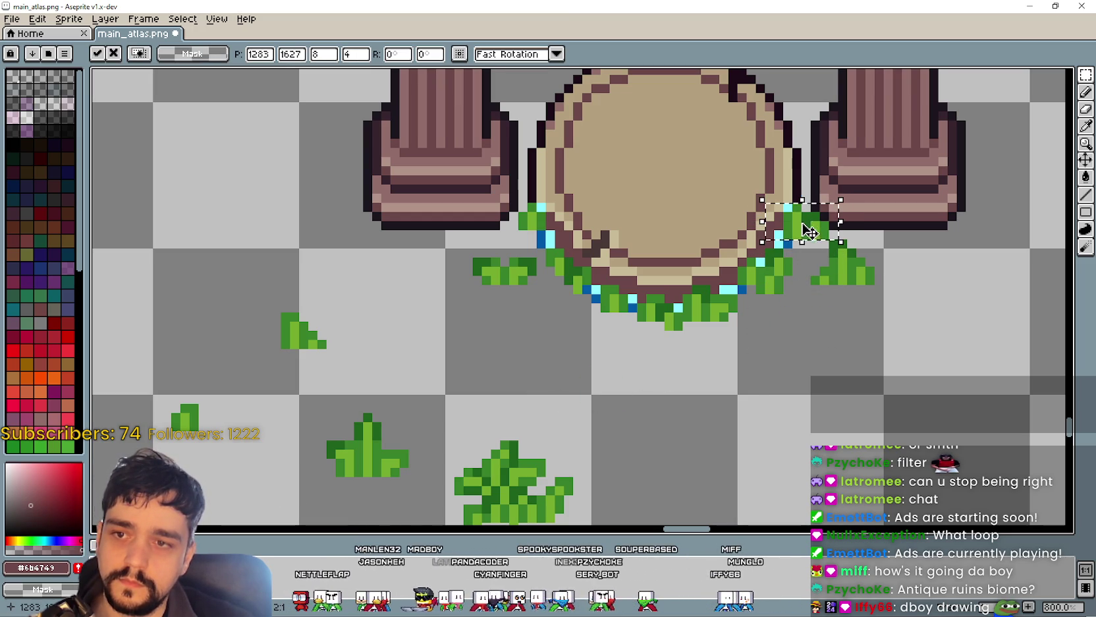
pyautogui.scroll(-2, 734, 321)
pyautogui.press('Return')
# Step: Move a small lower-left tuft to the pedestal's right side
pyautogui.scroll(2, 730, 321)
pyautogui.scroll(-3, 724, 321)
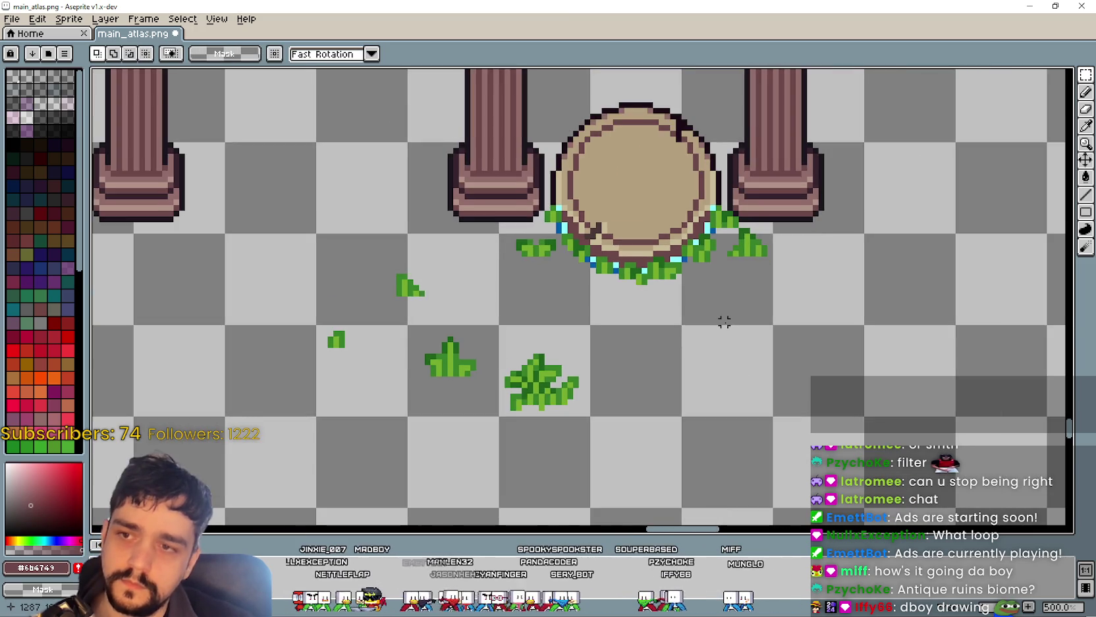
pyautogui.moveTo(724, 321); pyautogui.dragTo(695, 383)
pyautogui.hotkey('ctrl', 'z')
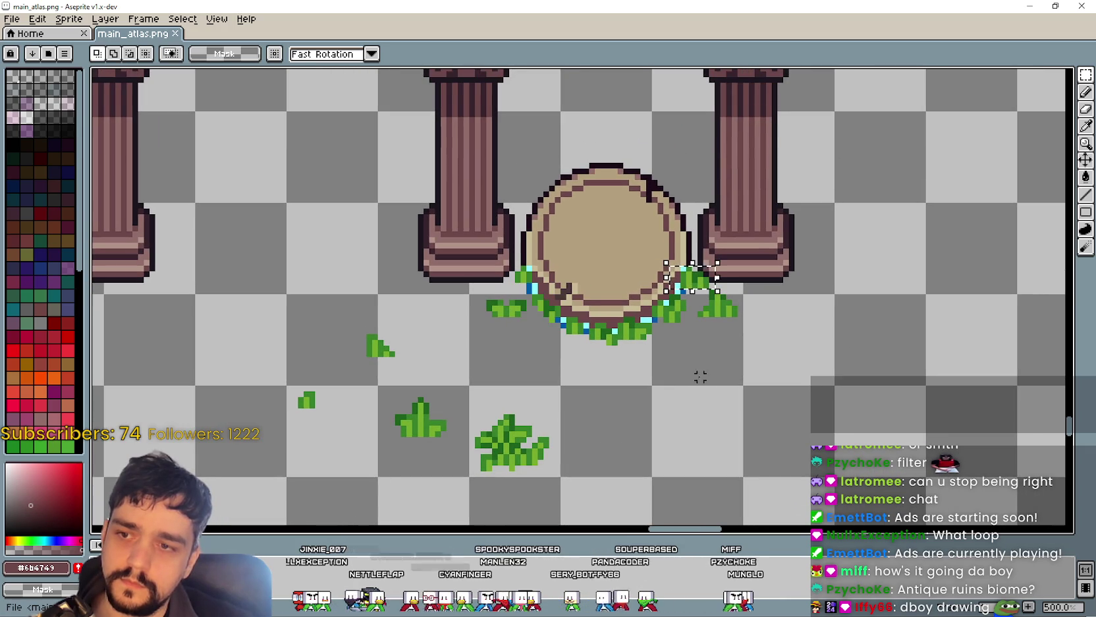
pyautogui.moveTo(691, 278)
pyautogui.mouseDown()
pyautogui.moveTo(355, 443)
pyautogui.moveTo(465, 381)
pyautogui.mouseUp()
pyautogui.scroll(2, 343, 369)
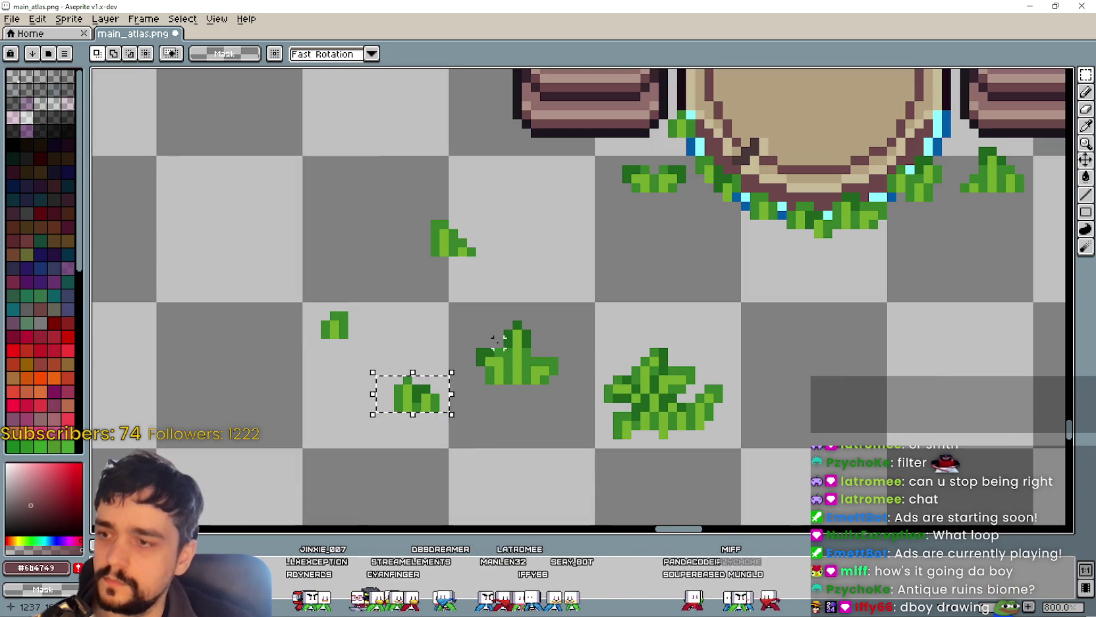
pyautogui.moveTo(315, 304)
pyautogui.mouseDown()
pyautogui.moveTo(356, 353)
pyautogui.moveTo(896, 321)
pyautogui.moveTo(986, 151)
pyautogui.moveTo(649, 249)
pyautogui.moveTo(663, 254)
pyautogui.moveTo(657, 203)
pyautogui.moveTo(652, 224)
pyautogui.moveTo(662, 224)
pyautogui.mouseUp()
pyautogui.scroll(-2, 947, 156)
pyautogui.scroll(1, 657, 250)
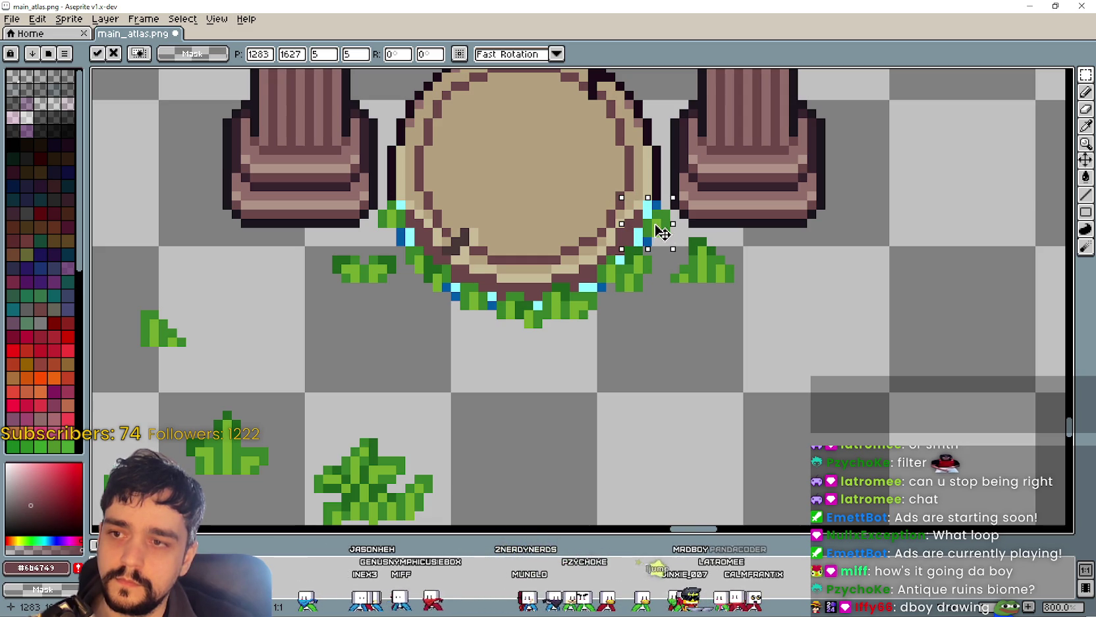
pyautogui.press('Return')
# Step: Move the large grass clump up under the pedestal
pyautogui.scroll(-2, 686, 384)
pyautogui.moveTo(679, 366); pyautogui.dragTo(680, 317)
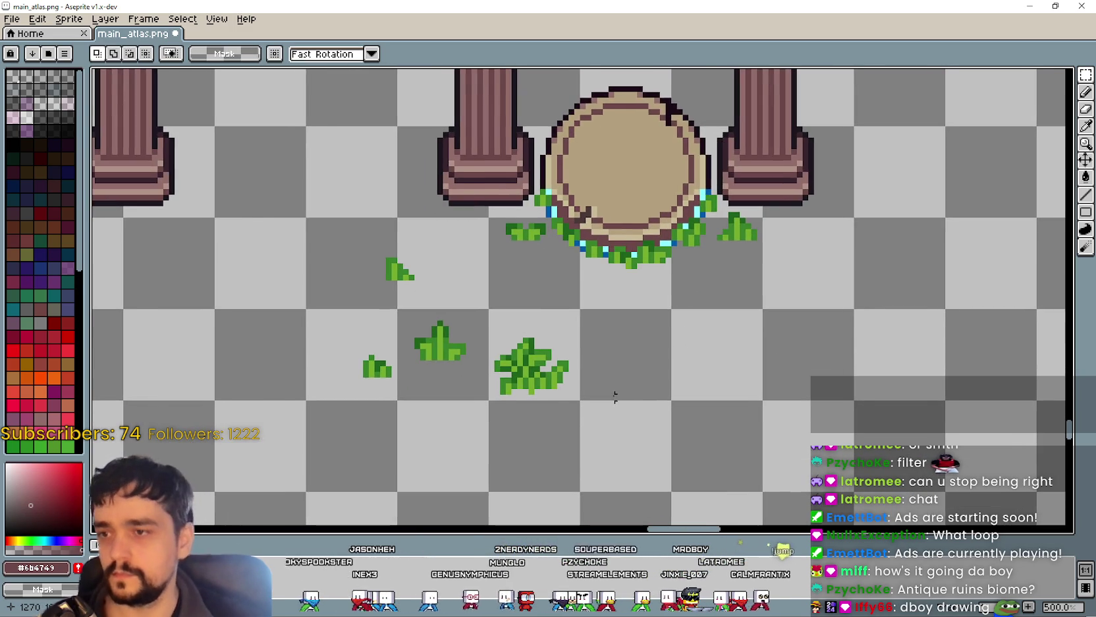
pyautogui.scroll(-1, 612, 398)
pyautogui.moveTo(501, 410); pyautogui.dragTo(608, 342)
pyautogui.moveTo(530, 384)
pyautogui.mouseDown()
pyautogui.moveTo(629, 343)
pyautogui.moveTo(570, 330)
pyautogui.mouseUp()
pyautogui.click(543, 418)
# Step: Position the last small tufts around the base, then zoom in on the round stone's rim
pyautogui.moveTo(449, 380); pyautogui.dragTo(542, 315)
pyautogui.moveTo(500, 366)
pyautogui.mouseDown()
pyautogui.moveTo(710, 362)
pyautogui.moveTo(690, 313)
pyautogui.mouseUp()
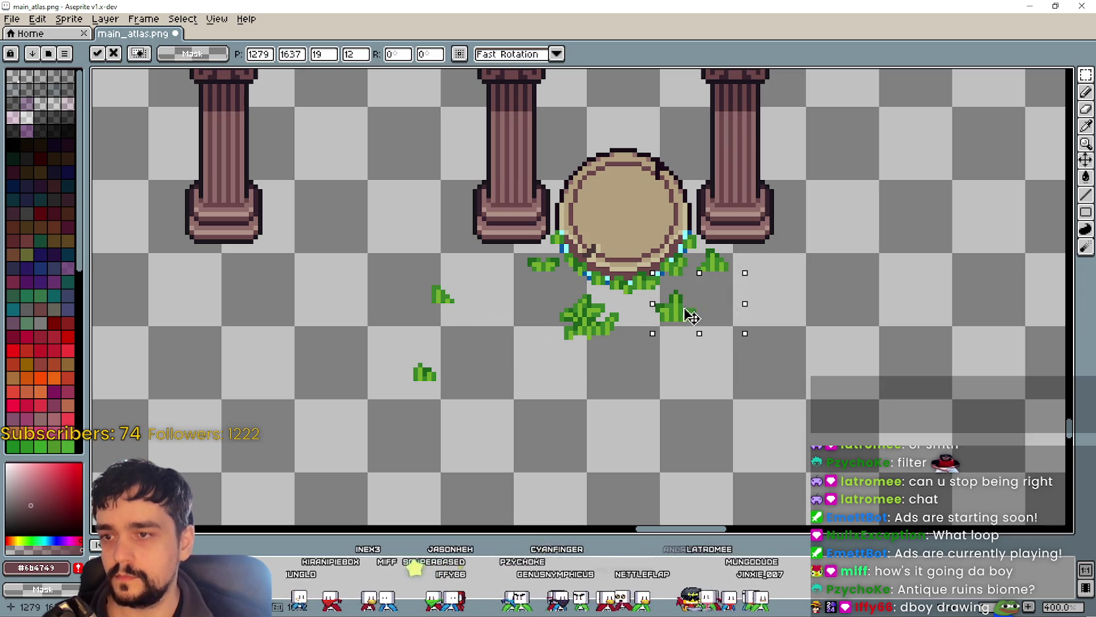
pyautogui.click(602, 367)
pyautogui.moveTo(521, 323); pyautogui.dragTo(530, 307)
pyautogui.click(484, 367)
pyautogui.moveTo(409, 276)
pyautogui.mouseDown()
pyautogui.moveTo(480, 313)
pyautogui.moveTo(507, 267)
pyautogui.moveTo(737, 288)
pyautogui.moveTo(531, 283)
pyautogui.moveTo(522, 272)
pyautogui.mouseUp()
pyautogui.click(487, 365)
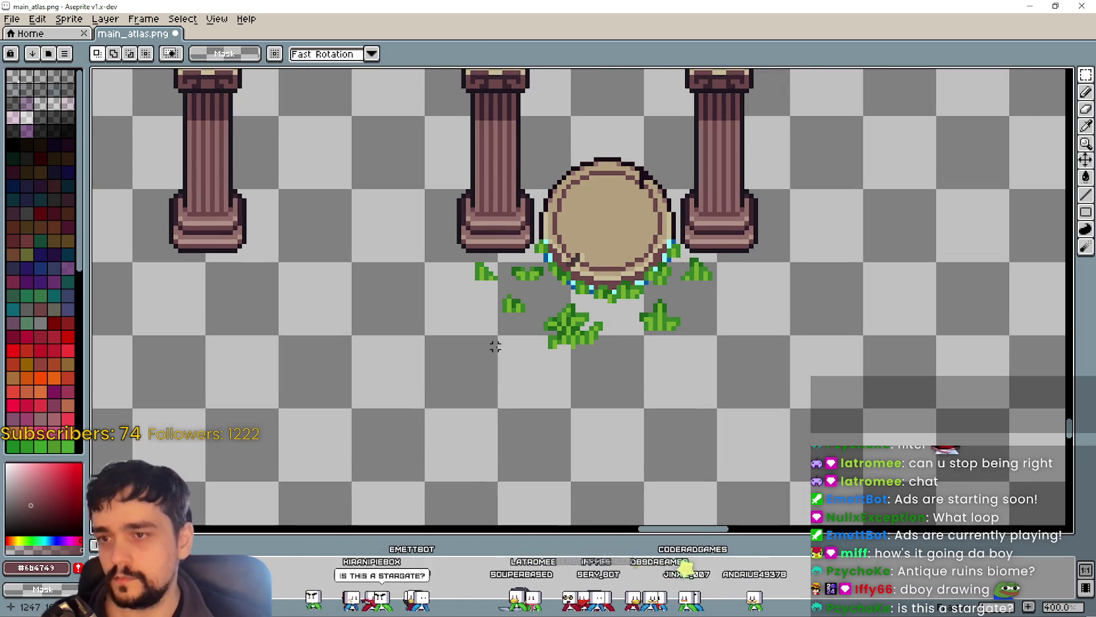
pyautogui.scroll(5, 673, 251)
pyautogui.moveTo(568, 211); pyautogui.dragTo(647, 197)
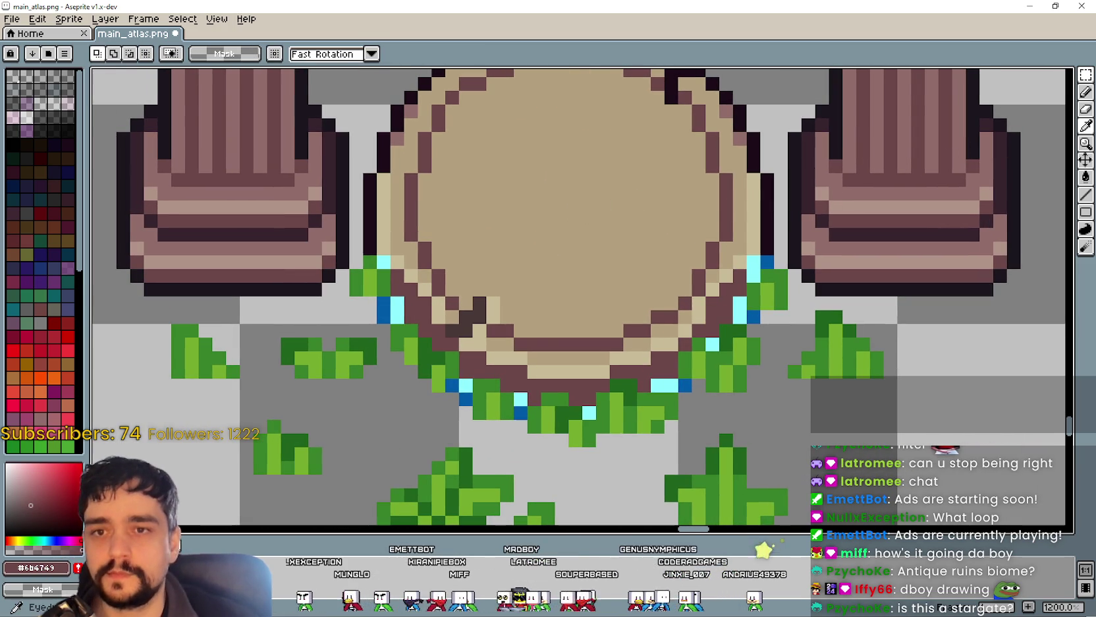
# Step: Paint the blue pixels on the stone's right edge, lower rim and left edge with the dark outline colour
pyautogui.press('i')
pyautogui.scroll(1, 768, 265)
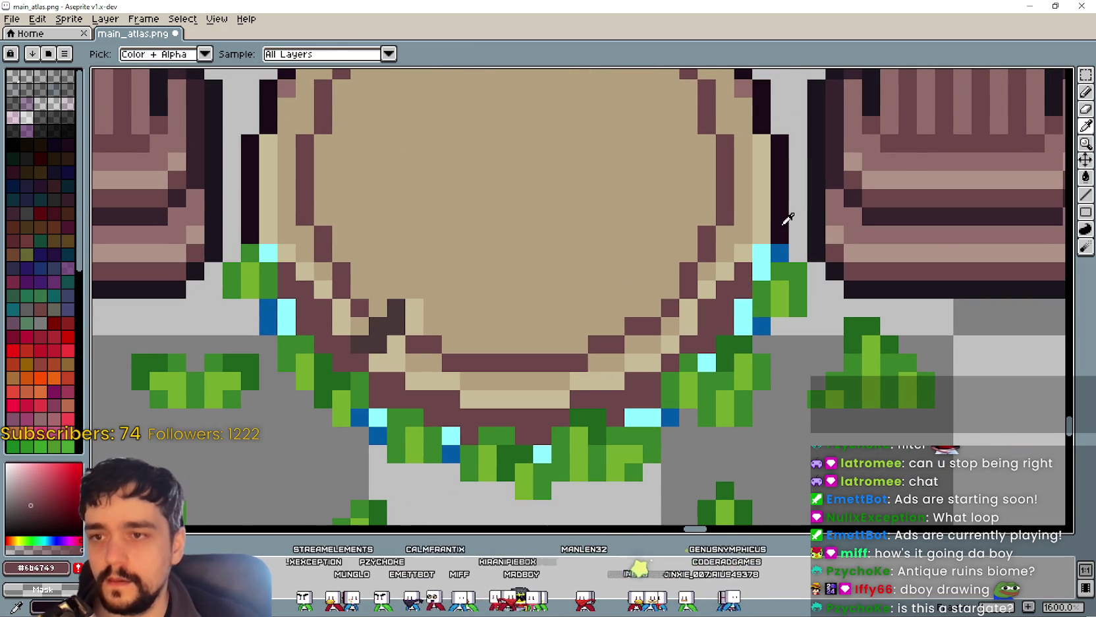
pyautogui.click(783, 224)
pyautogui.press('b')
pyautogui.click(779, 253)
pyautogui.click(762, 321)
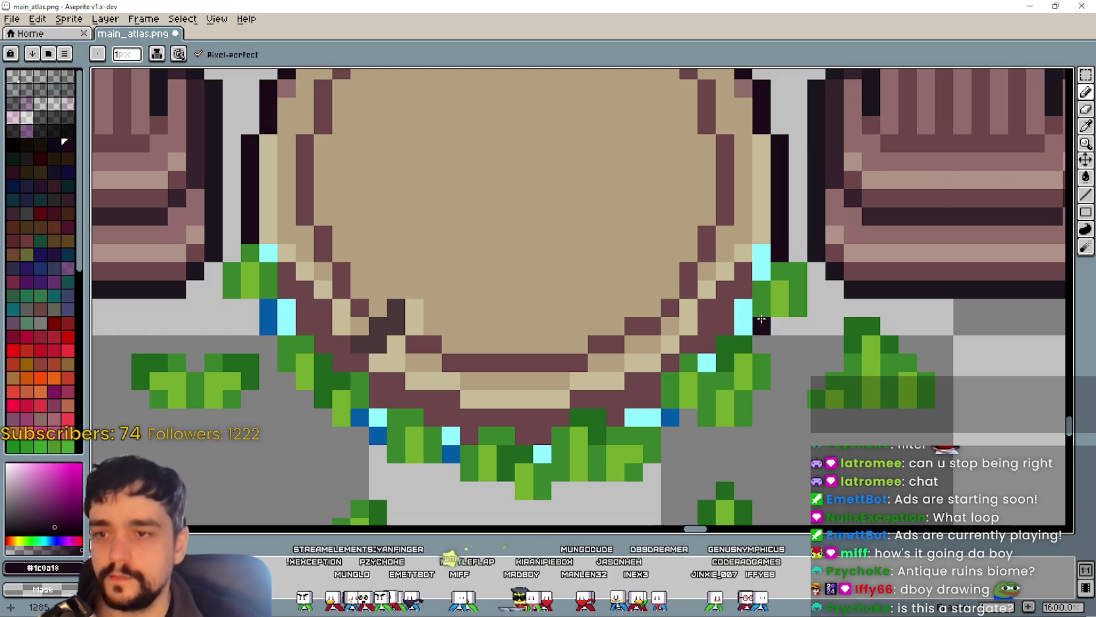
pyautogui.click(670, 417)
pyautogui.click(445, 459)
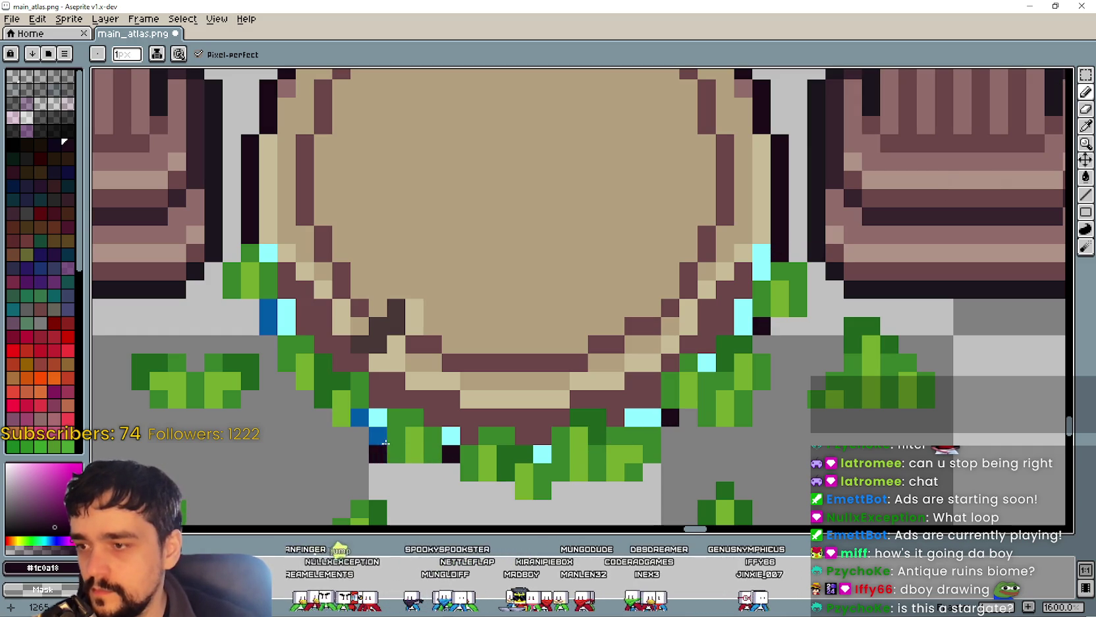
pyautogui.click(378, 435)
pyautogui.click(361, 417)
pyautogui.click(266, 324)
pyautogui.click(269, 307)
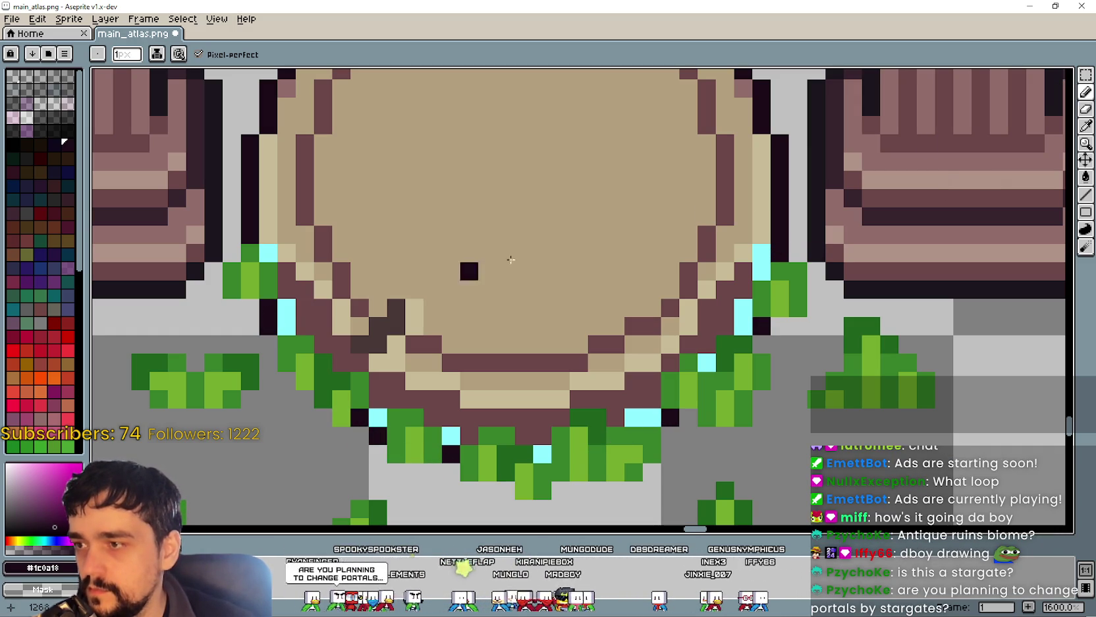
# Step: Try the pale tan rim colour on the left edge, then undo that wrong pixel
pyautogui.click(1086, 125)
pyautogui.click(271, 224)
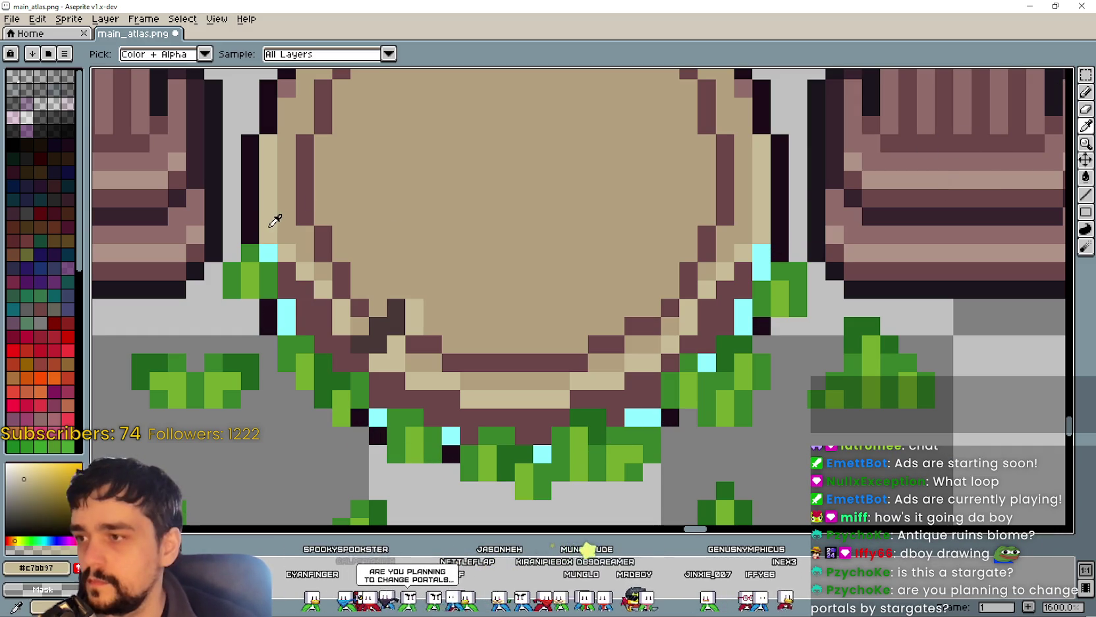
pyautogui.click(1086, 91)
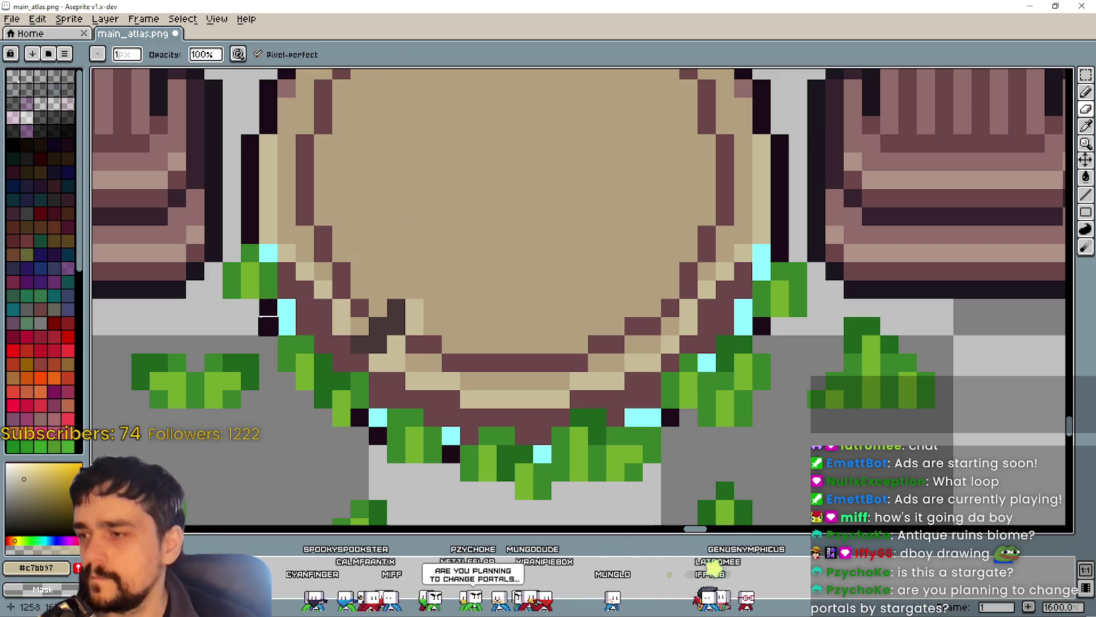
pyautogui.click(1086, 91)
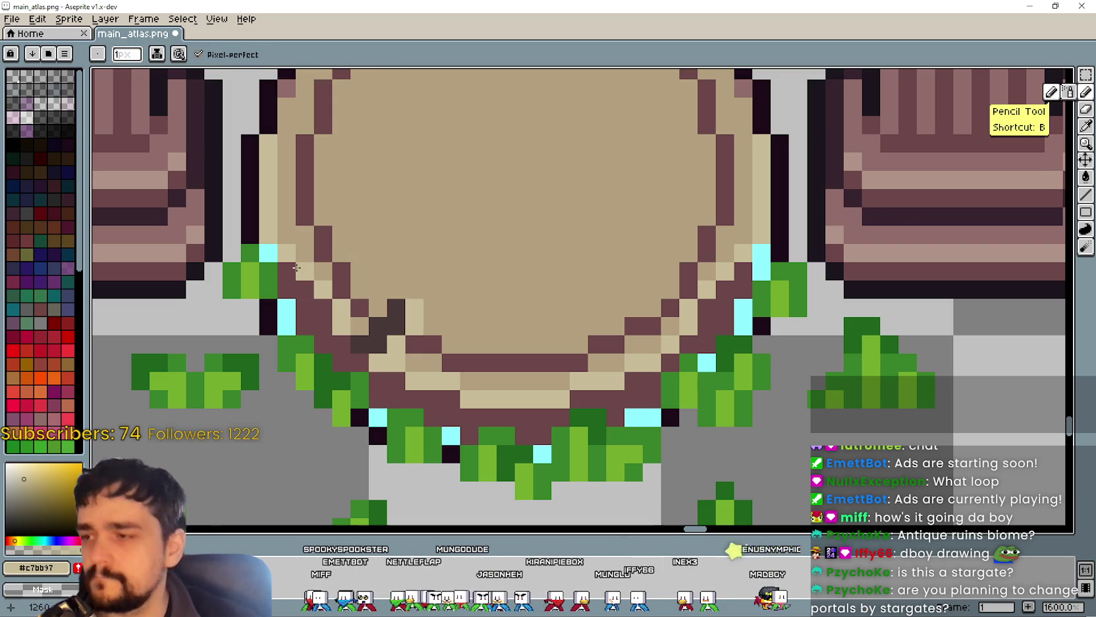
pyautogui.click(287, 290)
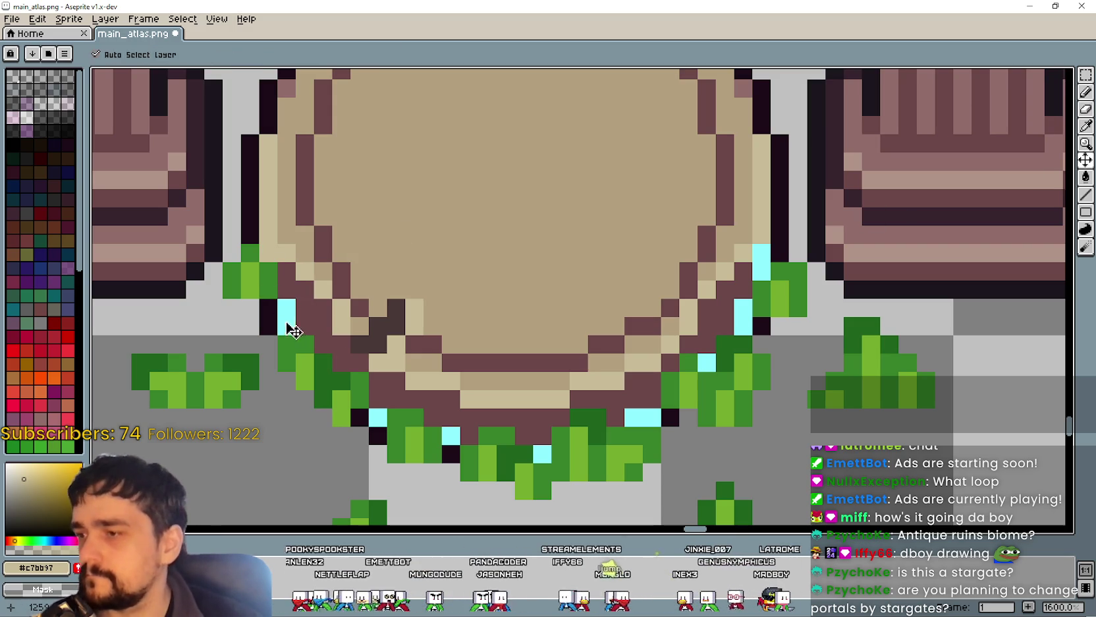
pyautogui.hotkey('ctrl', 'z')
# Step: With a darker brown outline colour, repaint the cyan left-edge pixels and the green pixel by the lower rim
pyautogui.click(1085, 126)
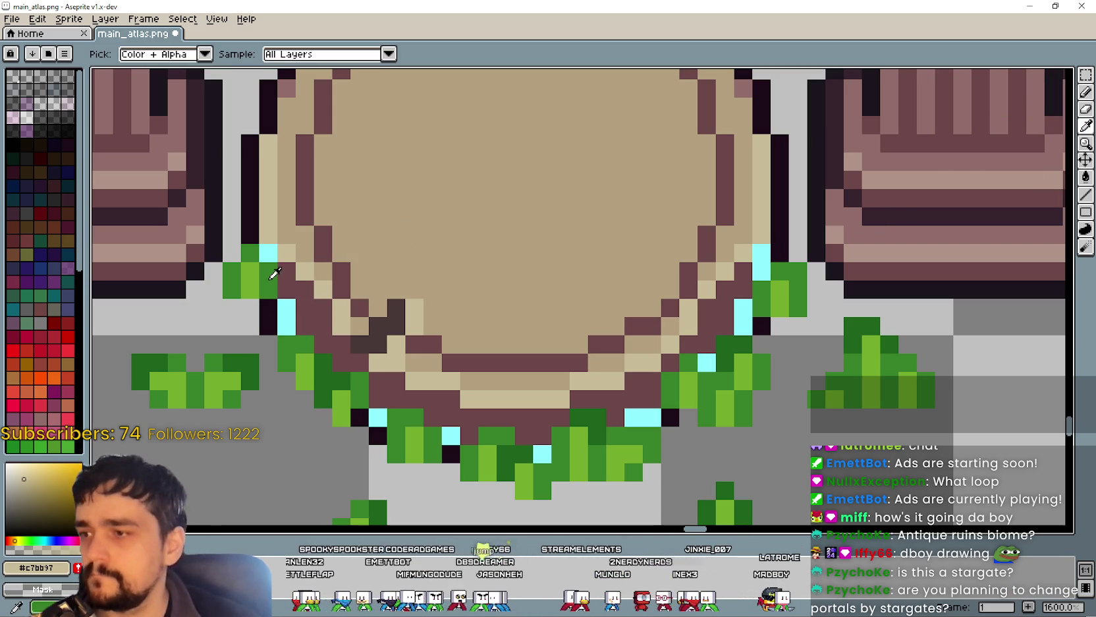
pyautogui.click(314, 302)
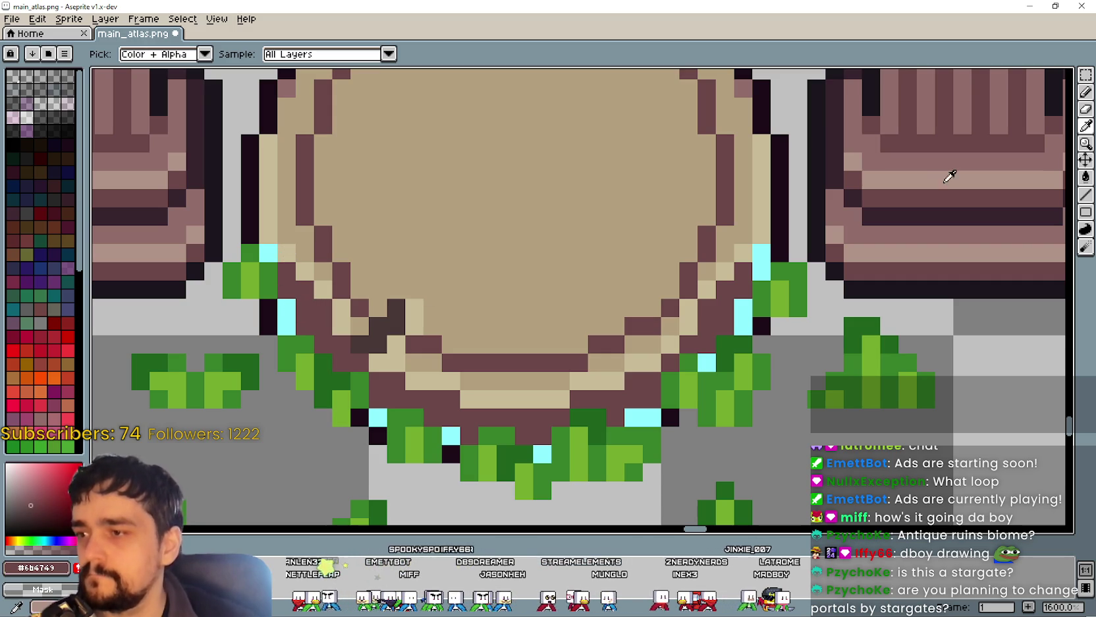
pyautogui.click(379, 330)
pyautogui.click(1086, 96)
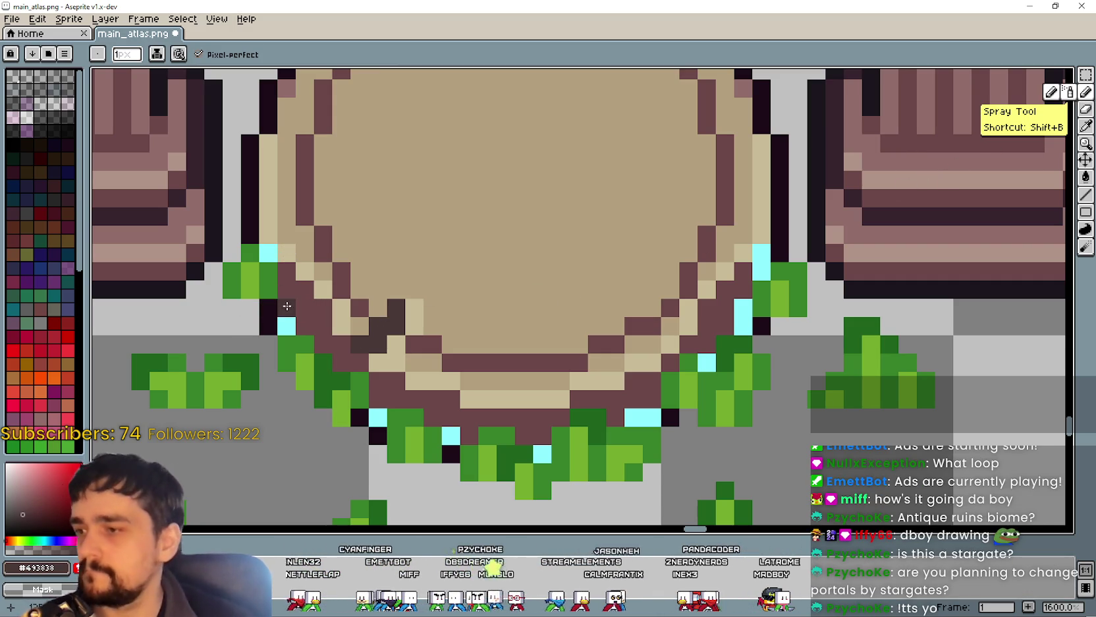
pyautogui.click(260, 249)
pyautogui.click(287, 307)
pyautogui.click(286, 326)
pyautogui.click(373, 418)
pyautogui.click(438, 433)
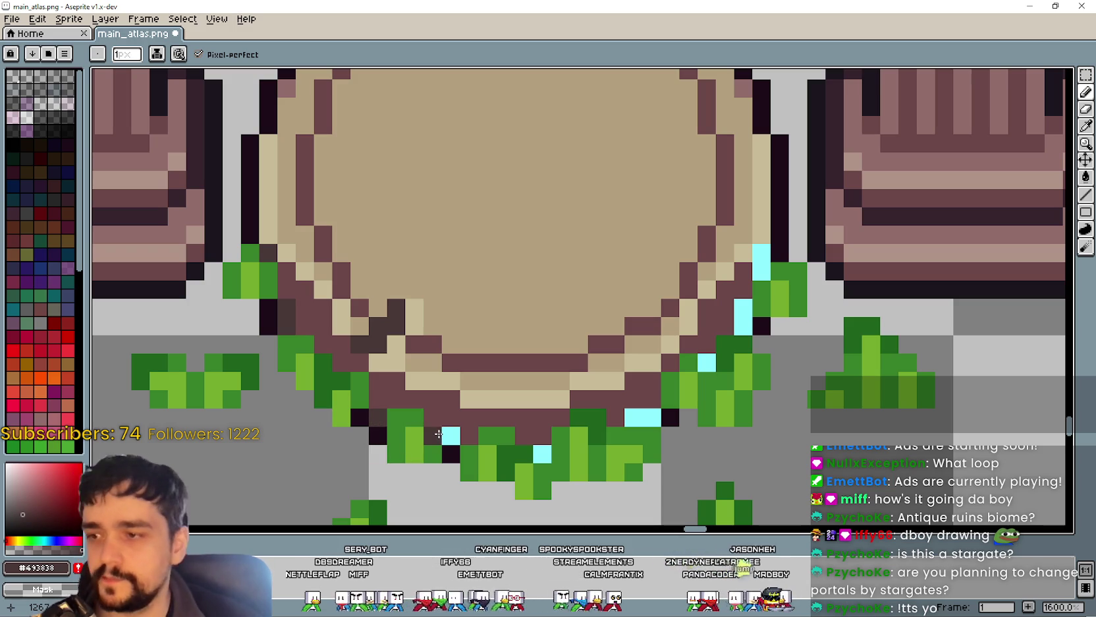
# Step: Darken the remaining cyan pixels along the bottom rim, up the lower-right rim and right edge
pyautogui.click(450, 436)
pyautogui.click(540, 453)
pyautogui.click(637, 416)
pyautogui.click(650, 416)
pyautogui.click(706, 362)
pyautogui.click(745, 325)
pyautogui.click(743, 307)
pyautogui.click(763, 272)
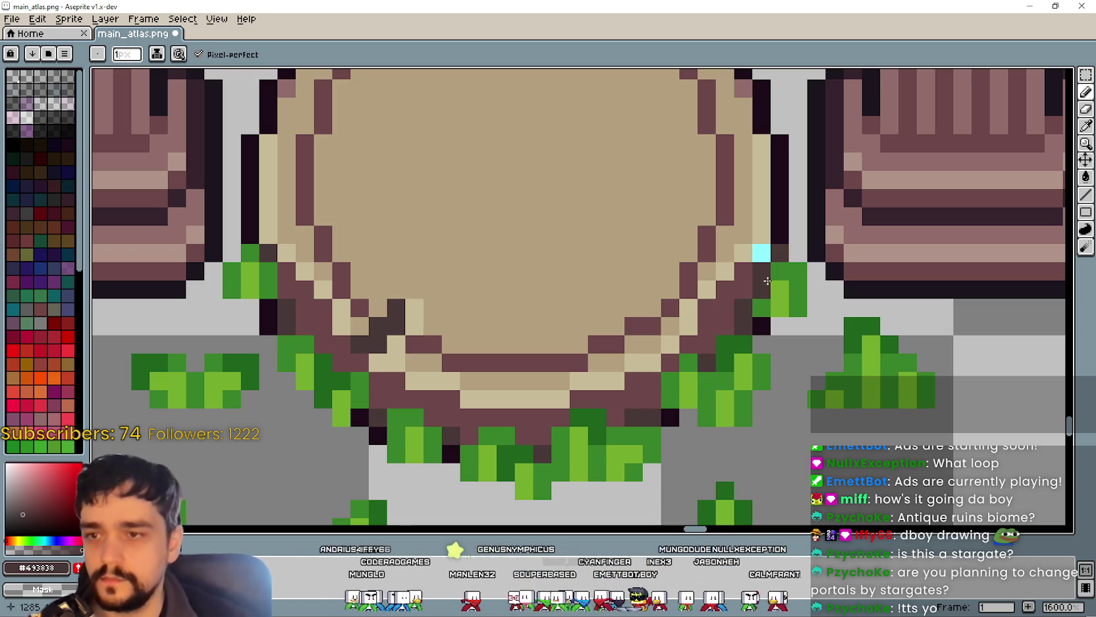
pyautogui.click(762, 253)
pyautogui.scroll(-3, 835, 455)
pyautogui.scroll(-3, 568, 380)
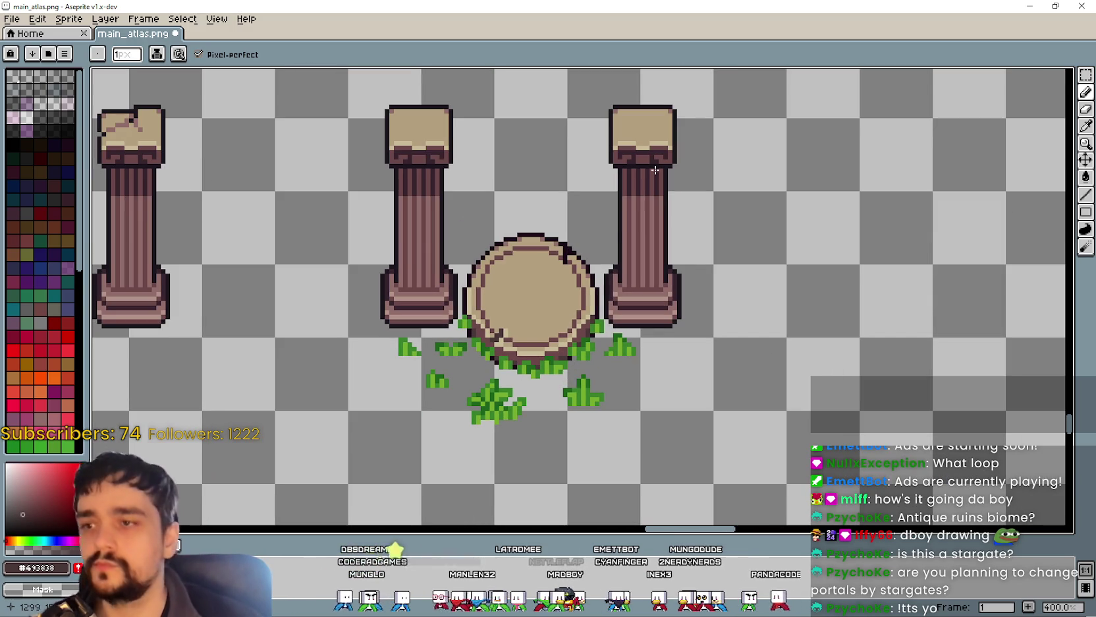
# Step: Select the purple crystal and move it to the lower right of the sheet
pyautogui.click(1086, 74)
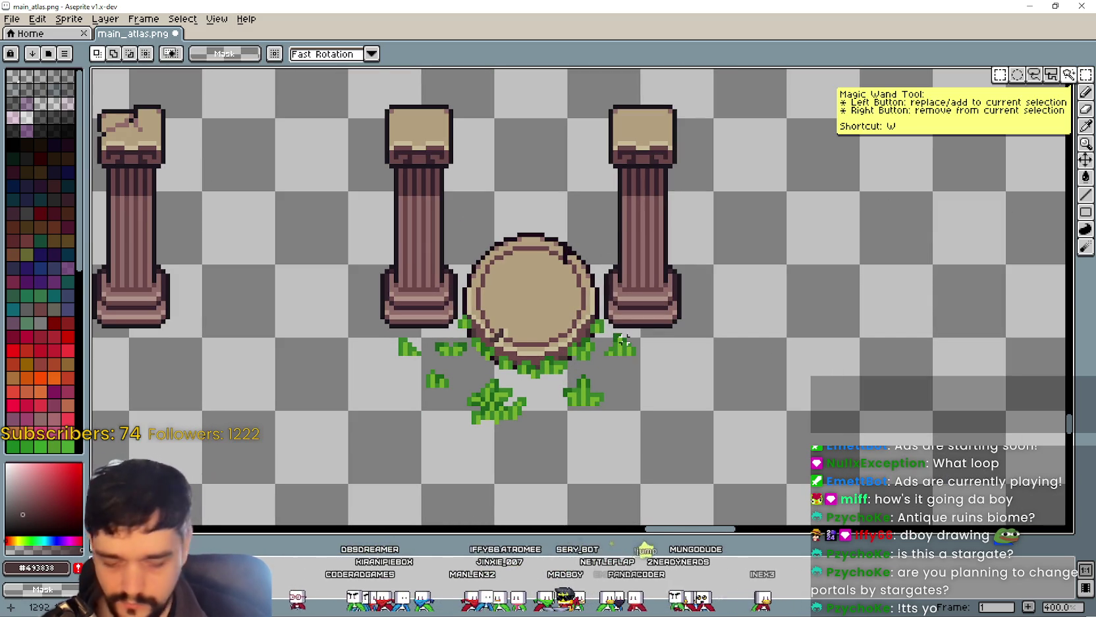
pyautogui.moveTo(620, 336); pyautogui.dragTo(577, 329)
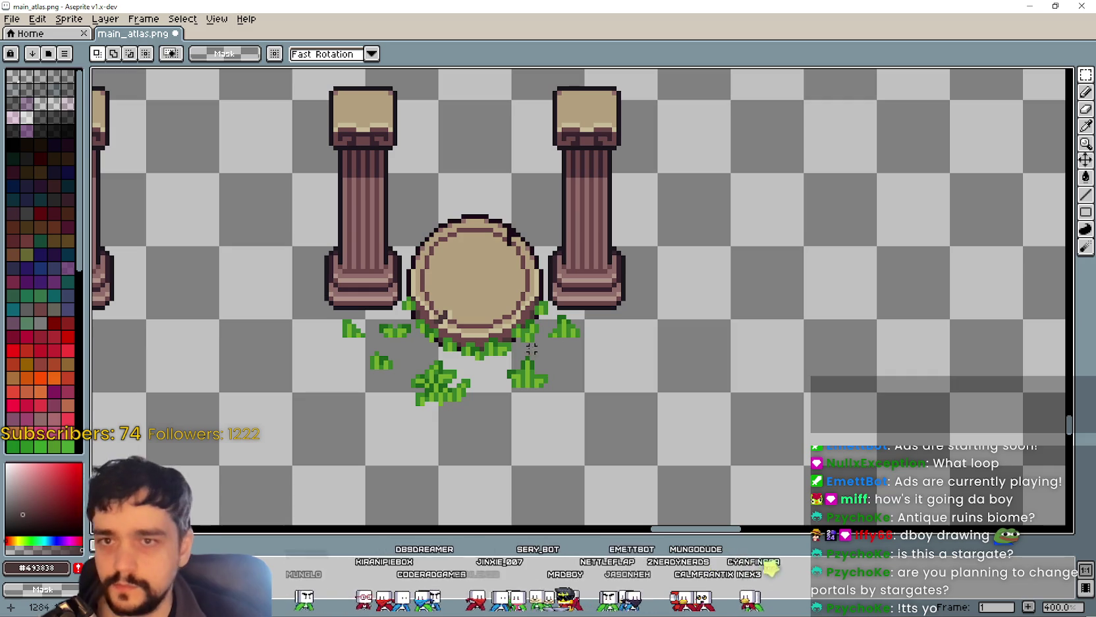
pyautogui.moveTo(509, 358); pyautogui.dragTo(731, 329)
pyautogui.scroll(-1, 543, 383)
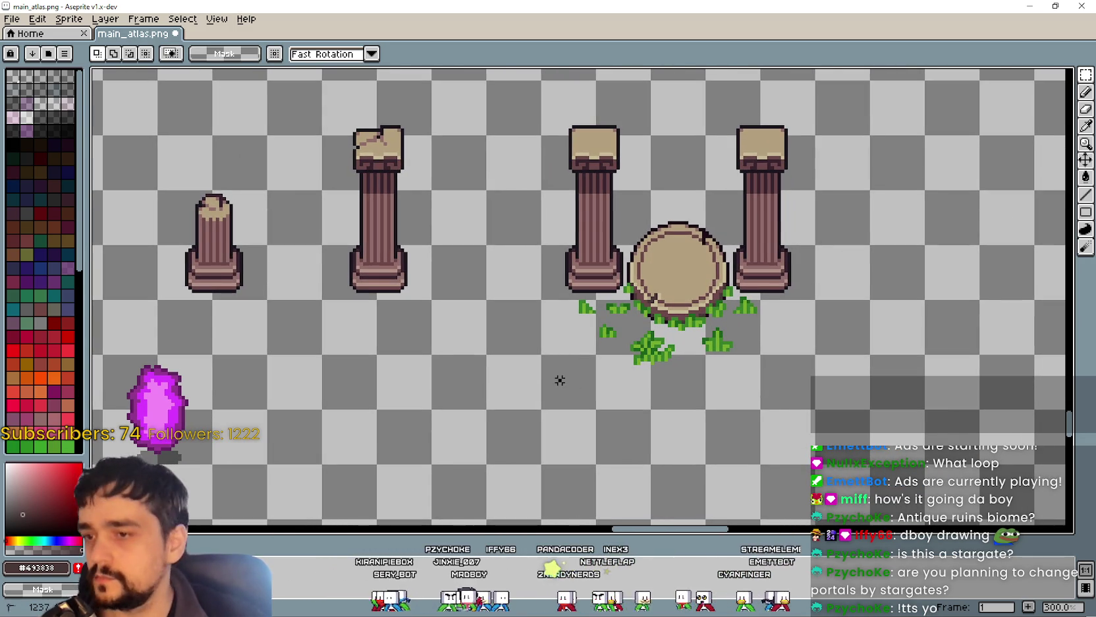
pyautogui.scroll(-1, 435, 352)
pyautogui.moveTo(401, 322); pyautogui.dragTo(465, 254)
pyautogui.moveTo(438, 290)
pyautogui.mouseDown()
pyautogui.moveTo(717, 404)
pyautogui.moveTo(840, 360)
pyautogui.mouseUp()
pyautogui.click(756, 246)
# Step: Draw a rectangular selection framing the stone pedestal and the two right pillars
pyautogui.moveTo(756, 245); pyautogui.dragTo(642, 345)
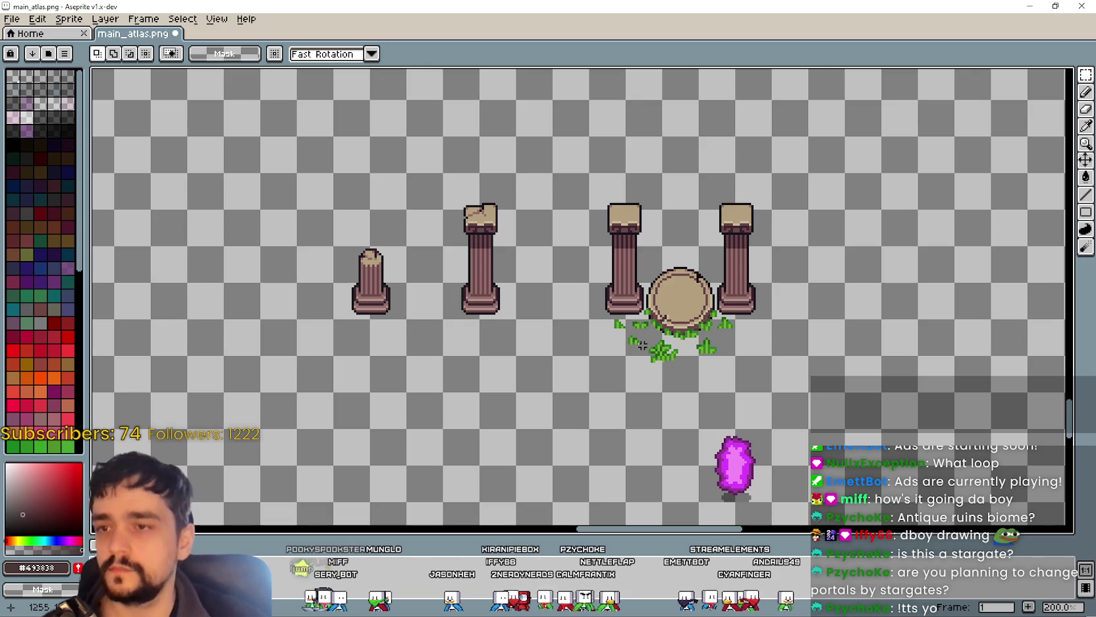
pyautogui.scroll(1, 630, 359)
pyautogui.moveTo(570, 409)
pyautogui.mouseDown()
pyautogui.moveTo(819, 270)
pyautogui.moveTo(838, 228)
pyautogui.mouseUp()
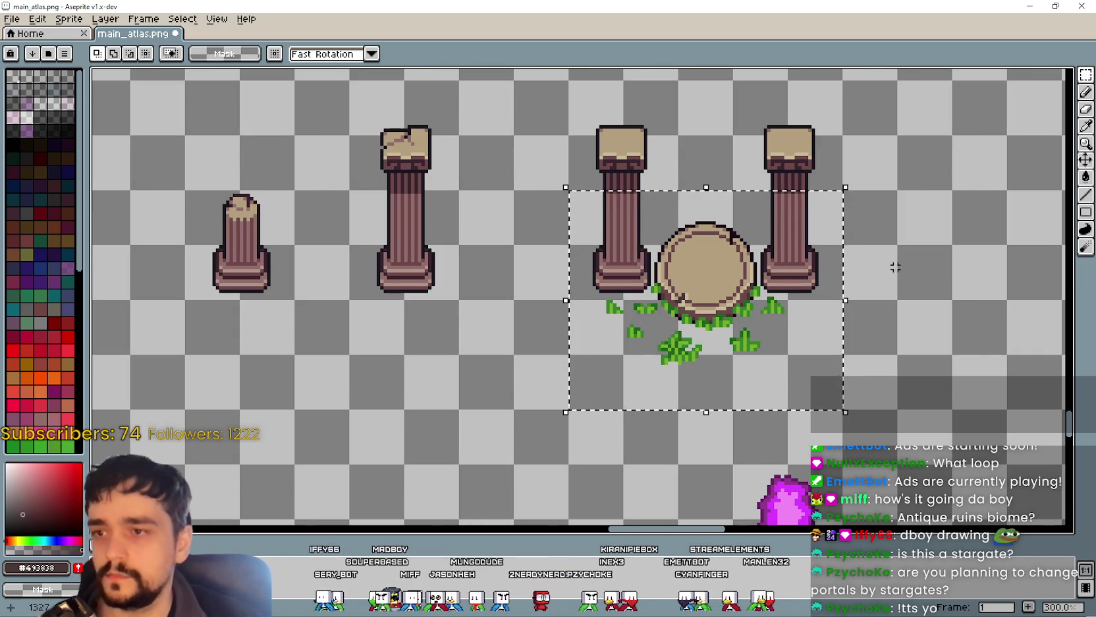
pyautogui.hotkey('ctrl', 'd')
pyautogui.moveTo(591, 383)
pyautogui.mouseDown()
pyautogui.moveTo(781, 309)
pyautogui.moveTo(831, 267)
pyautogui.moveTo(841, 191)
pyautogui.mouseUp()
pyautogui.hotkey('ctrl', 'd')
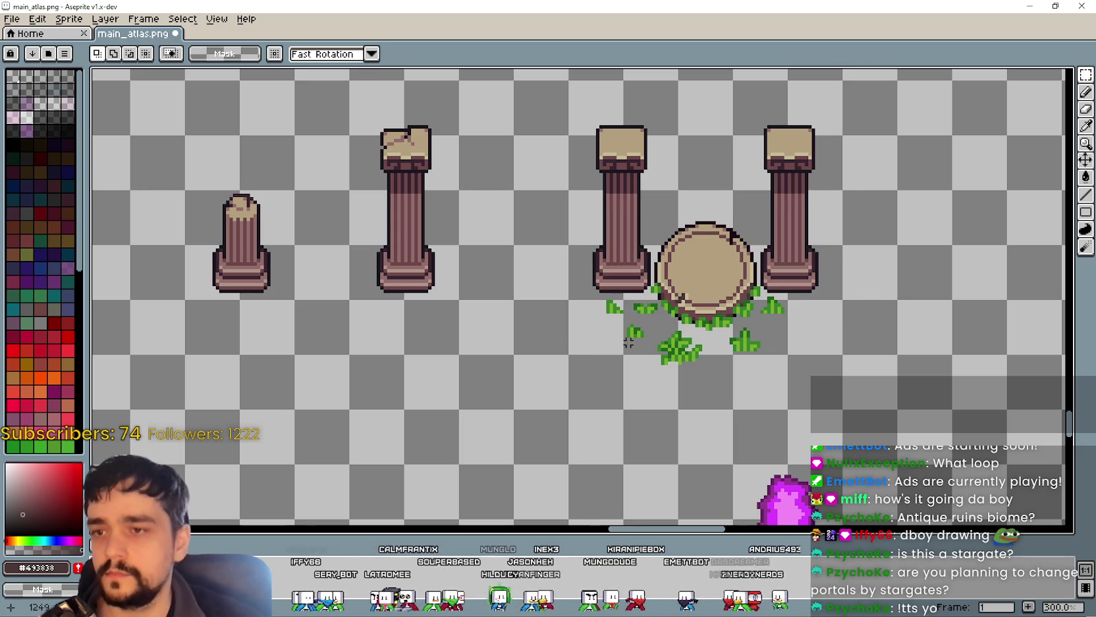
pyautogui.moveTo(570, 404)
pyautogui.mouseDown()
pyautogui.moveTo(817, 264)
pyautogui.moveTo(837, 222)
pyautogui.mouseUp()
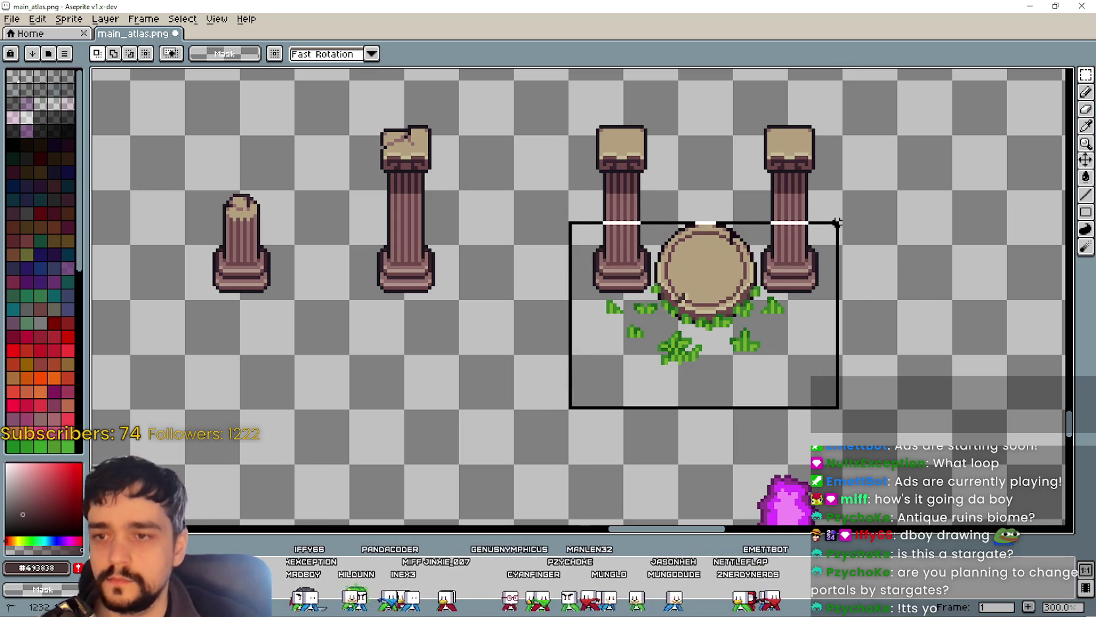